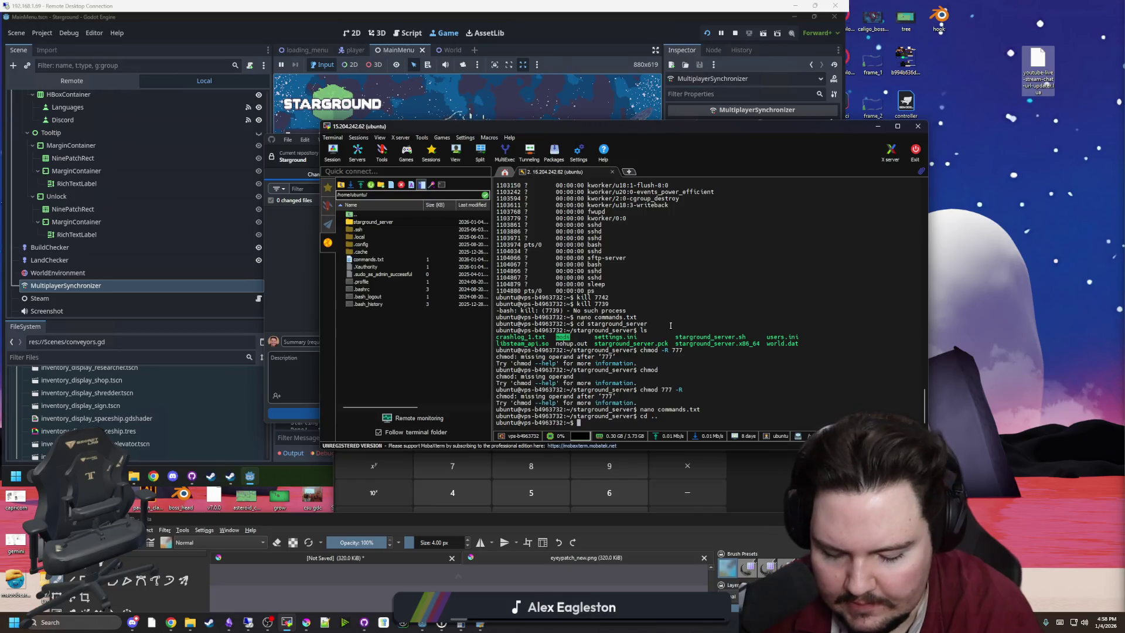
Step: Check commands.txt, then give everything in starground_server full permissions with chmod 777 -R
key(Return)
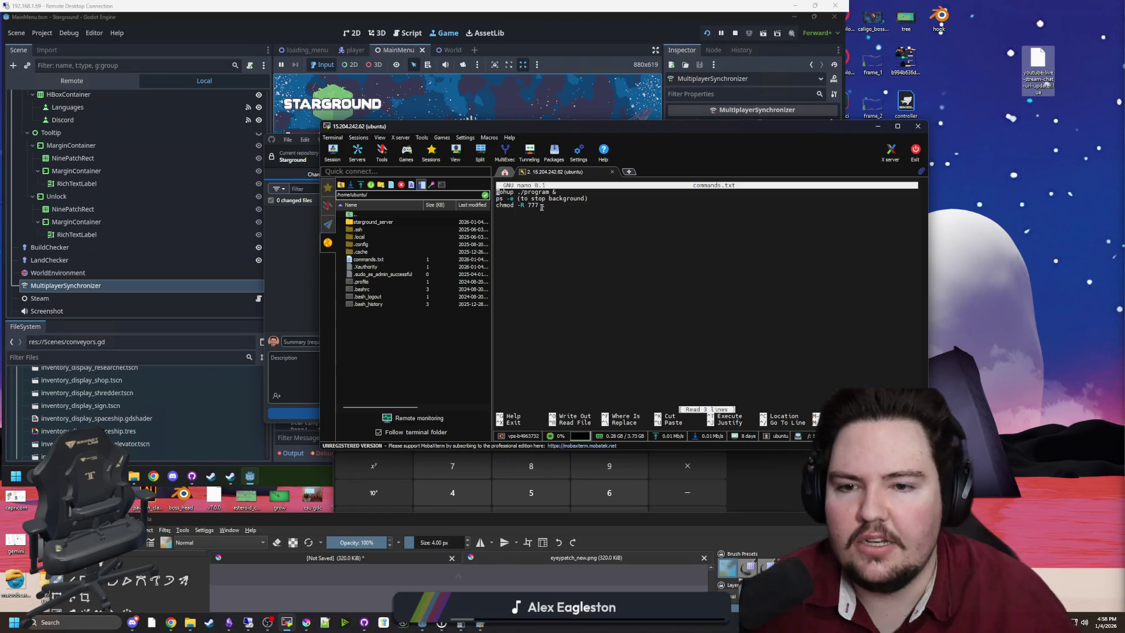
key(ctrl+x)
text(cd starground_ser)
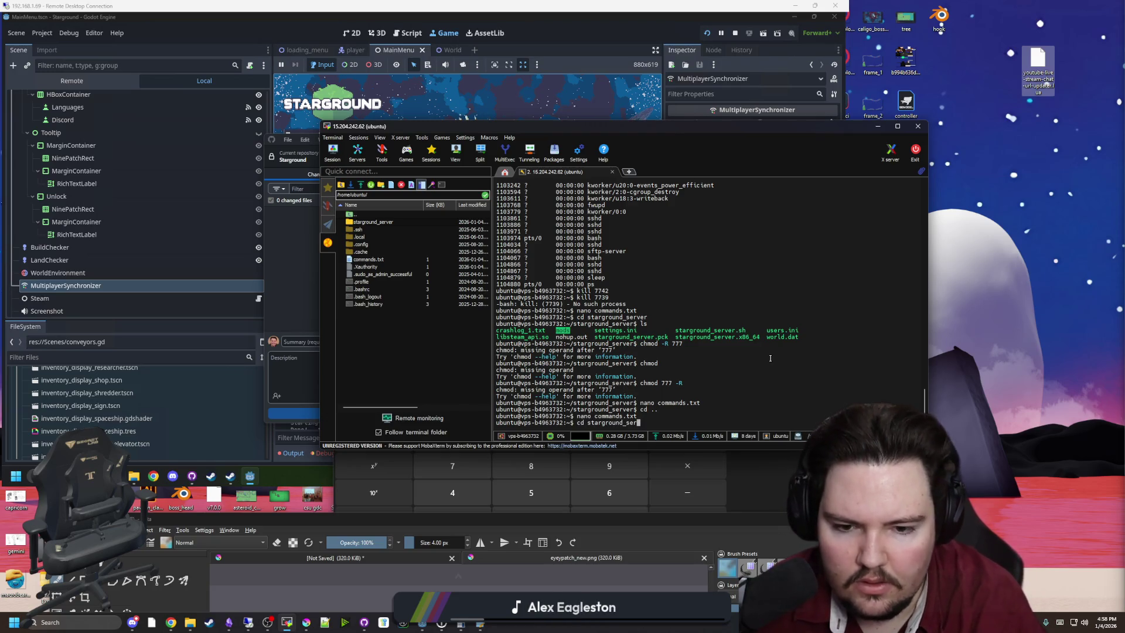
text(ver)
key(Return)
text(chmod 777 -R)
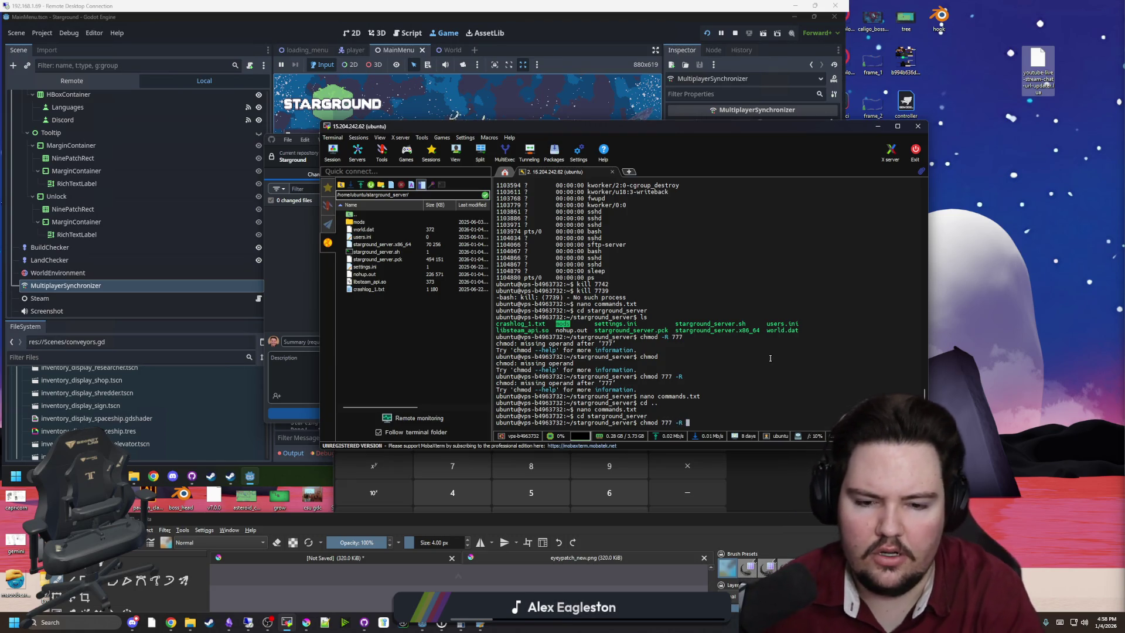
text(.)
key(Return)
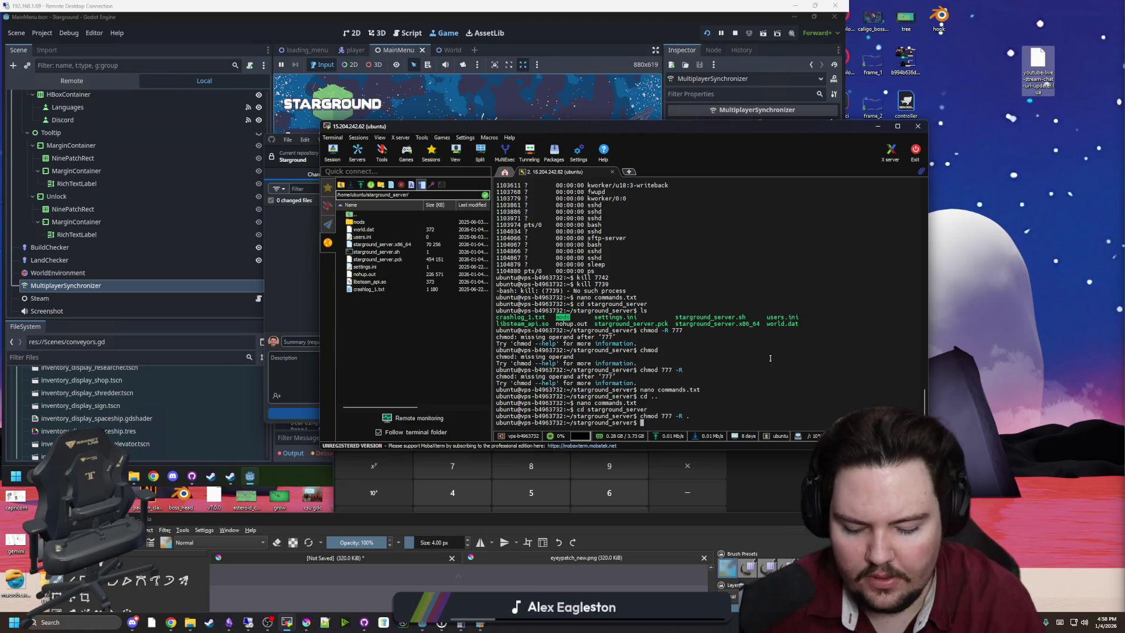
Step: List the server folder's files and return the file panel to the home directory
text(ls)
key(Return)
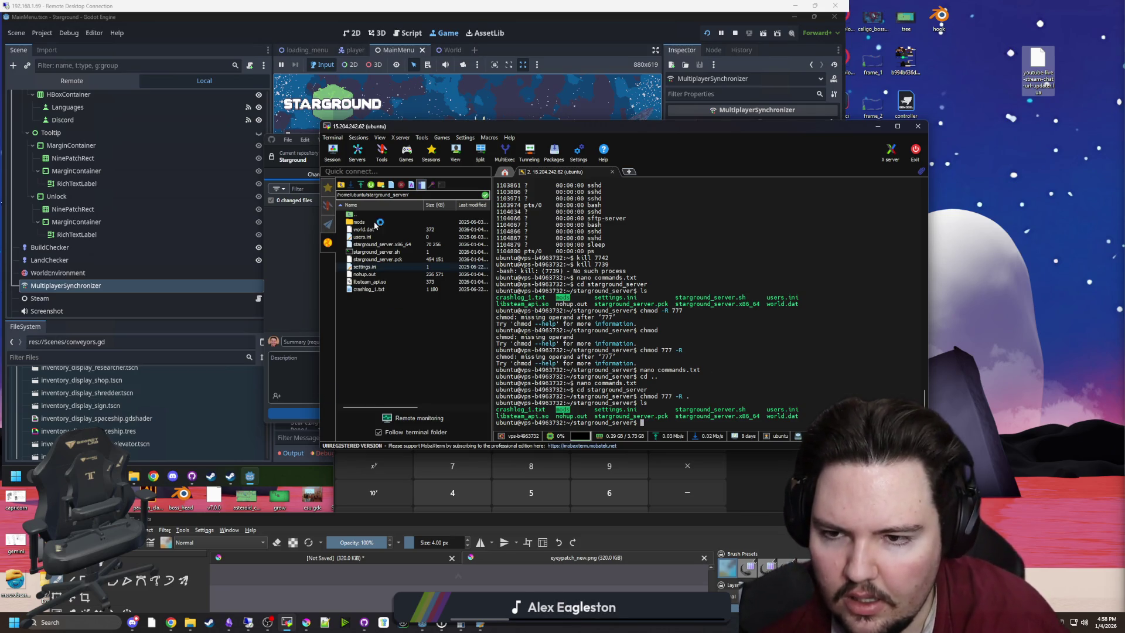
double_click(355, 215)
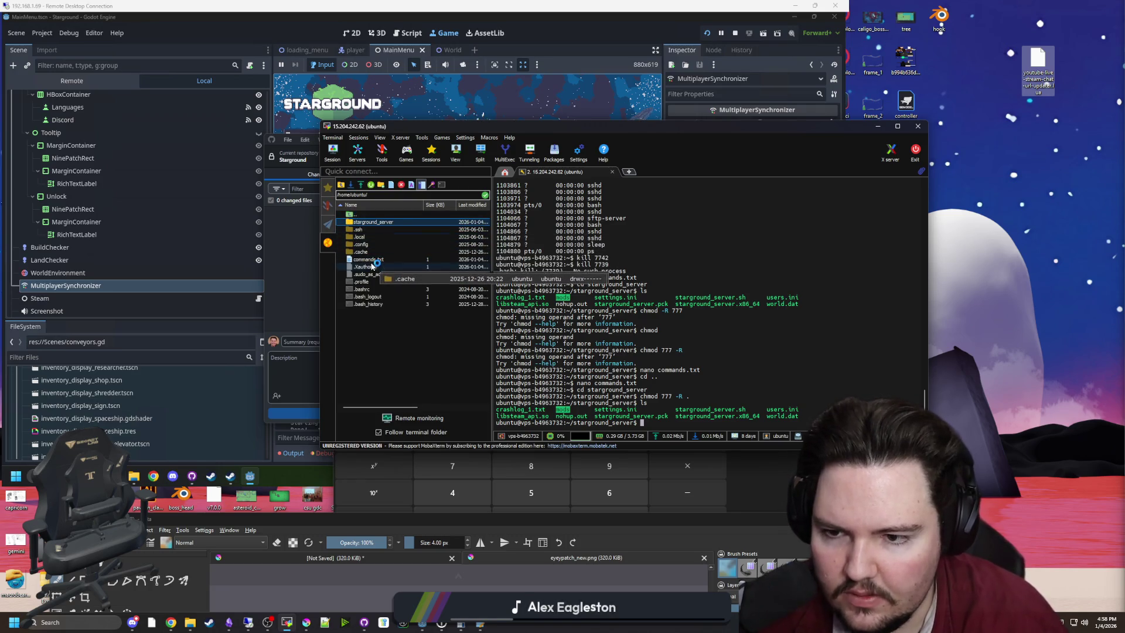
click(684, 338)
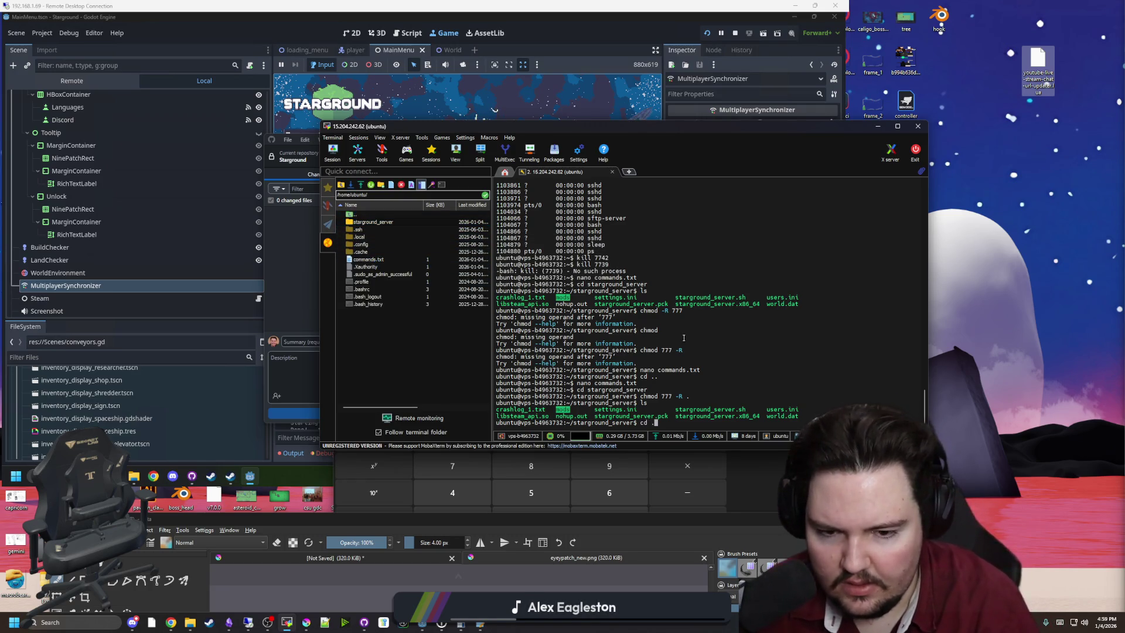
Step: Go back home and check the launch command saved in commands.txt with nano
text(.)
key(Return)
text(nano co)
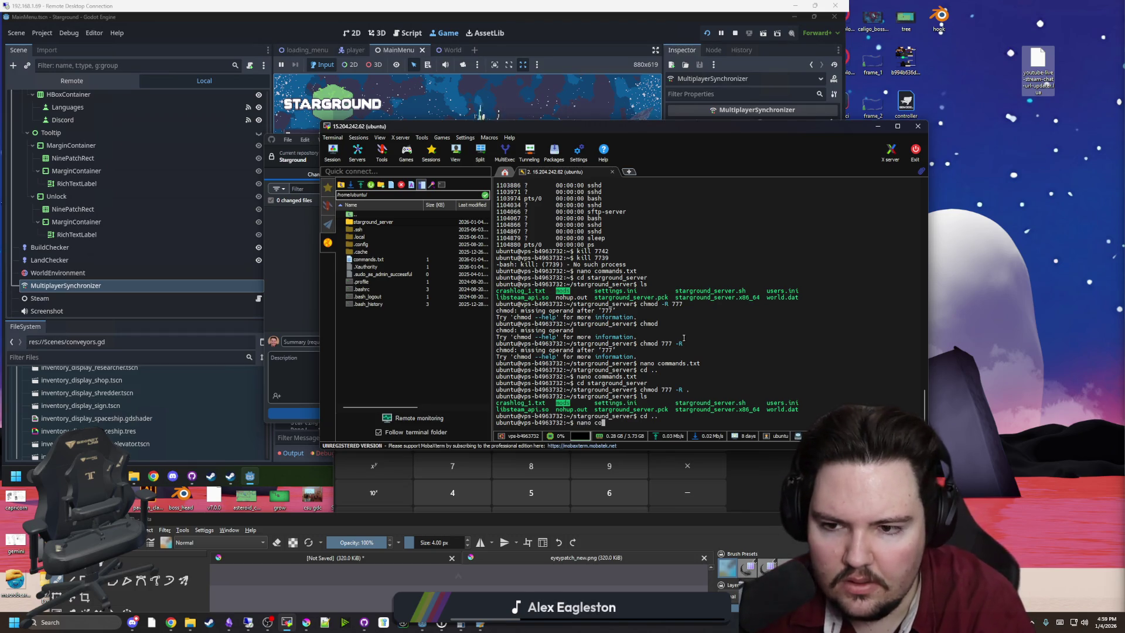
text(mmands.txtx)
key(Return)
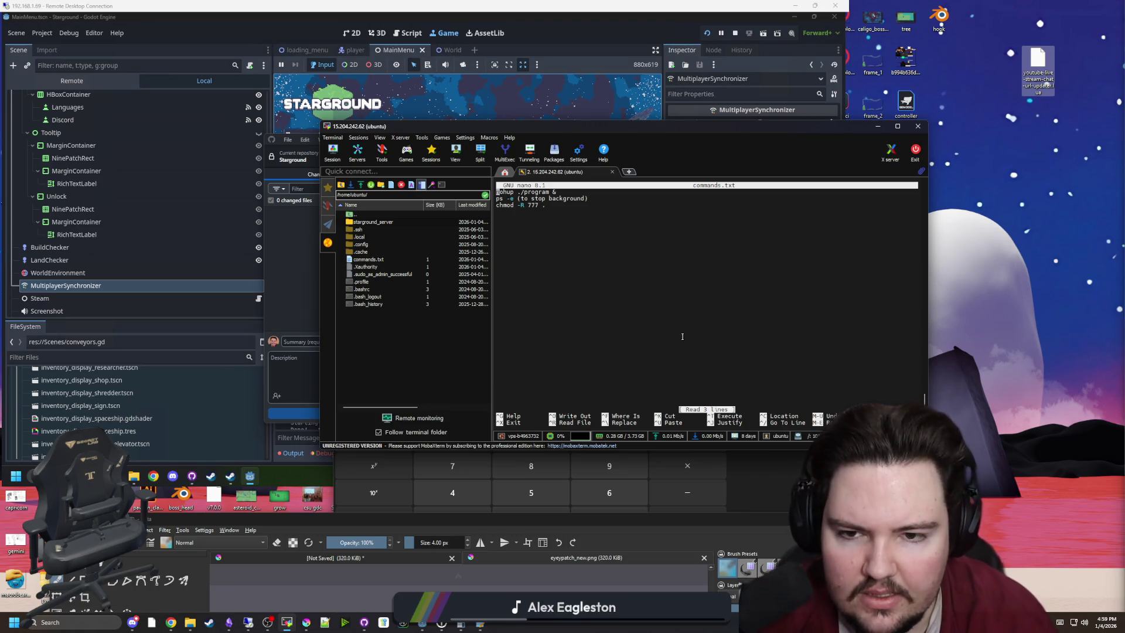
key(ctrl+x)
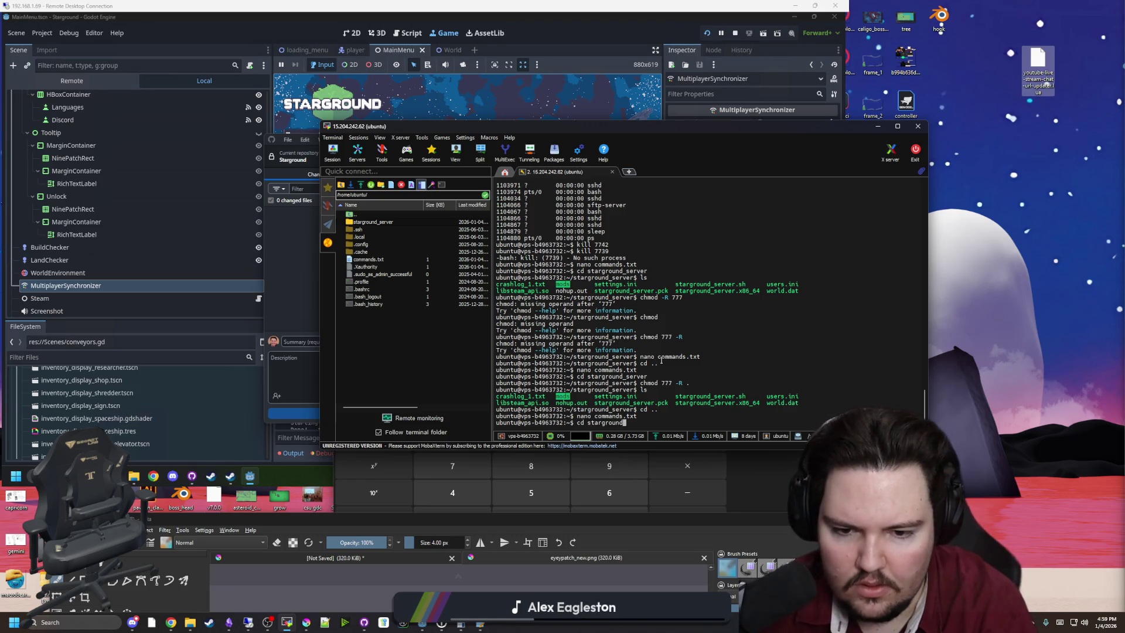
Step: Launch nohup ./starground_server.sh & from starground_server, then minimize the MobaXterm session
text(_serv)
key(Return)
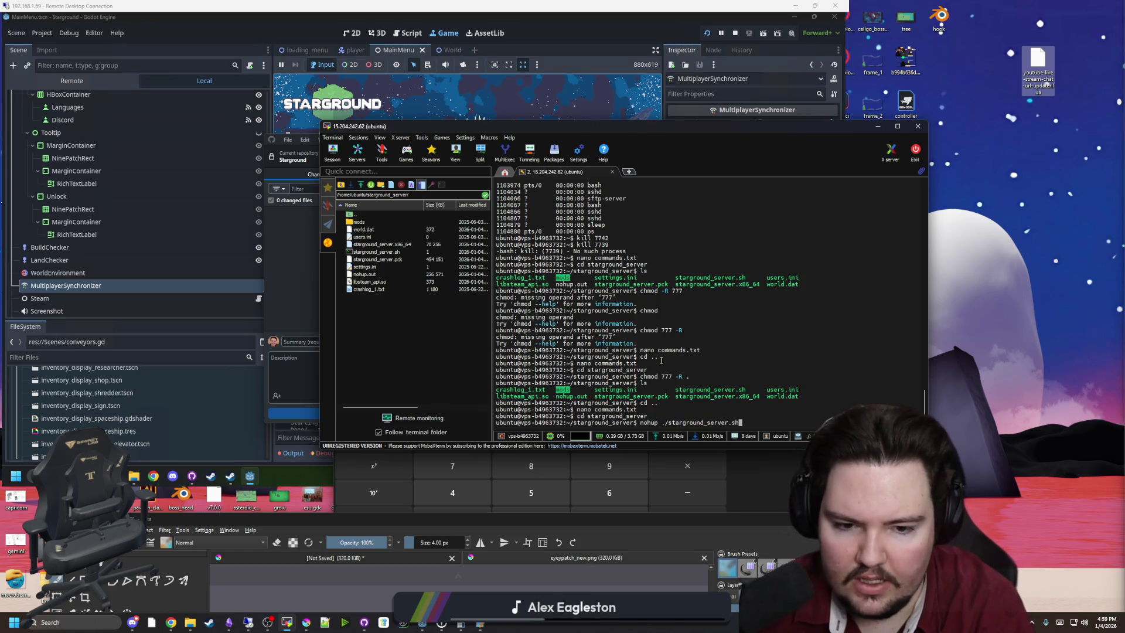
text( &)
key(Return)
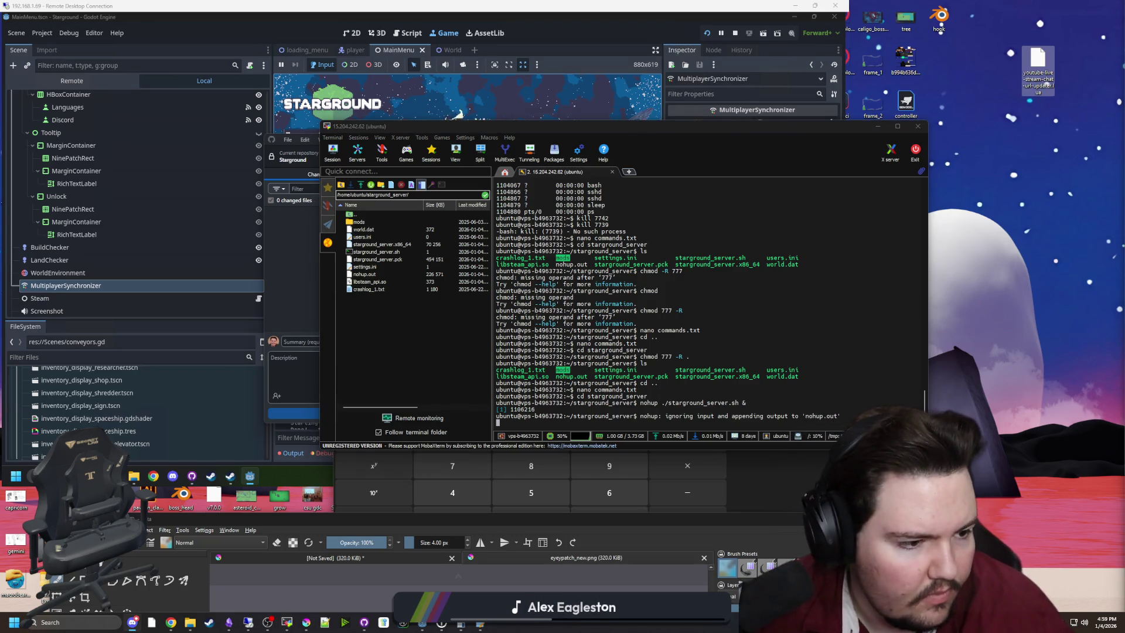
click(803, 346)
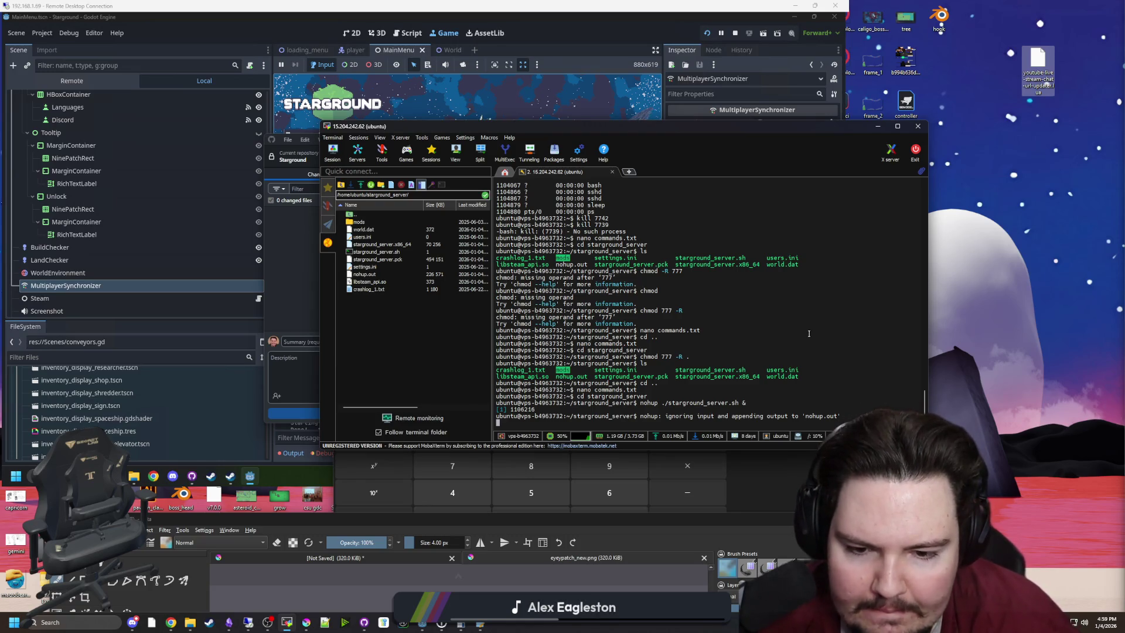
click(883, 126)
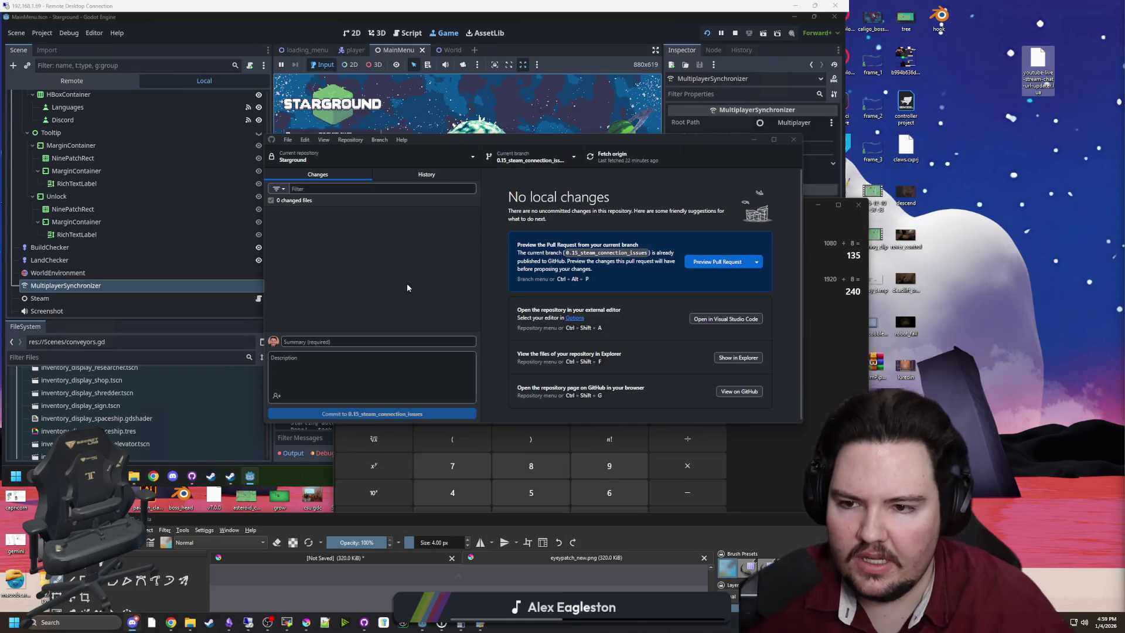
Step: Search the Steam library for 'stargr' and start the Starground update
click(218, 625)
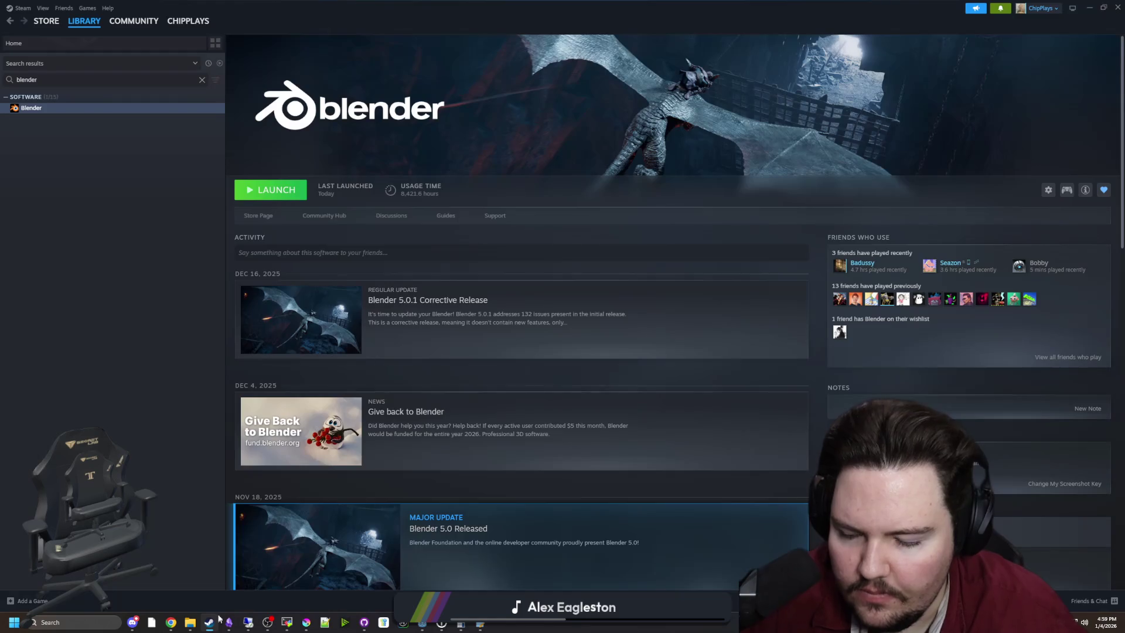
click(202, 79)
text(stargr)
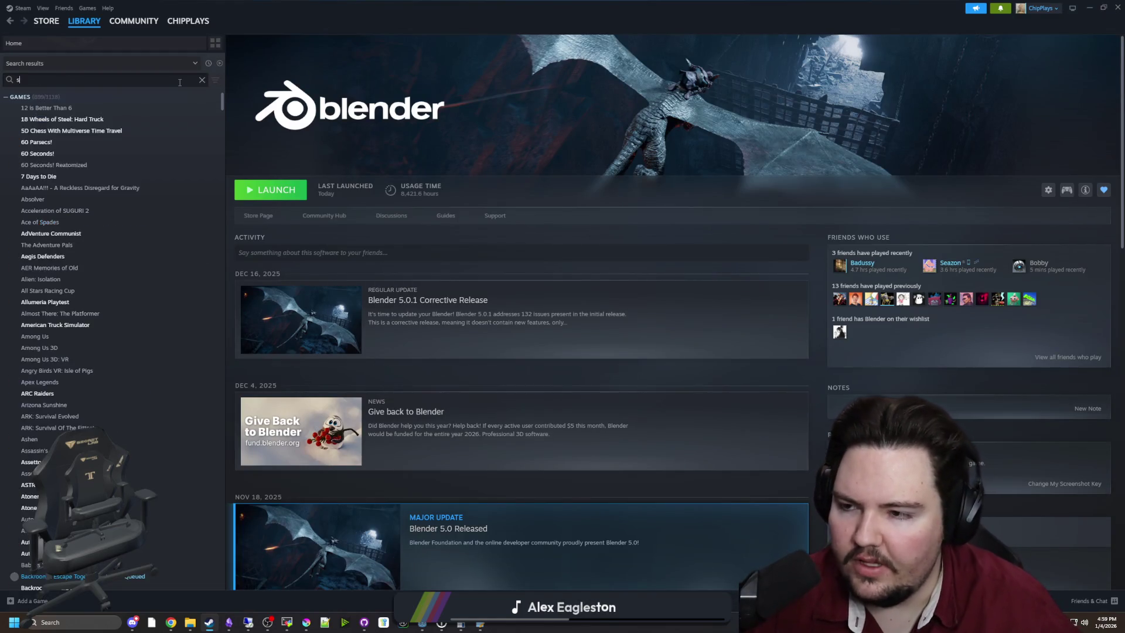
click(58, 120)
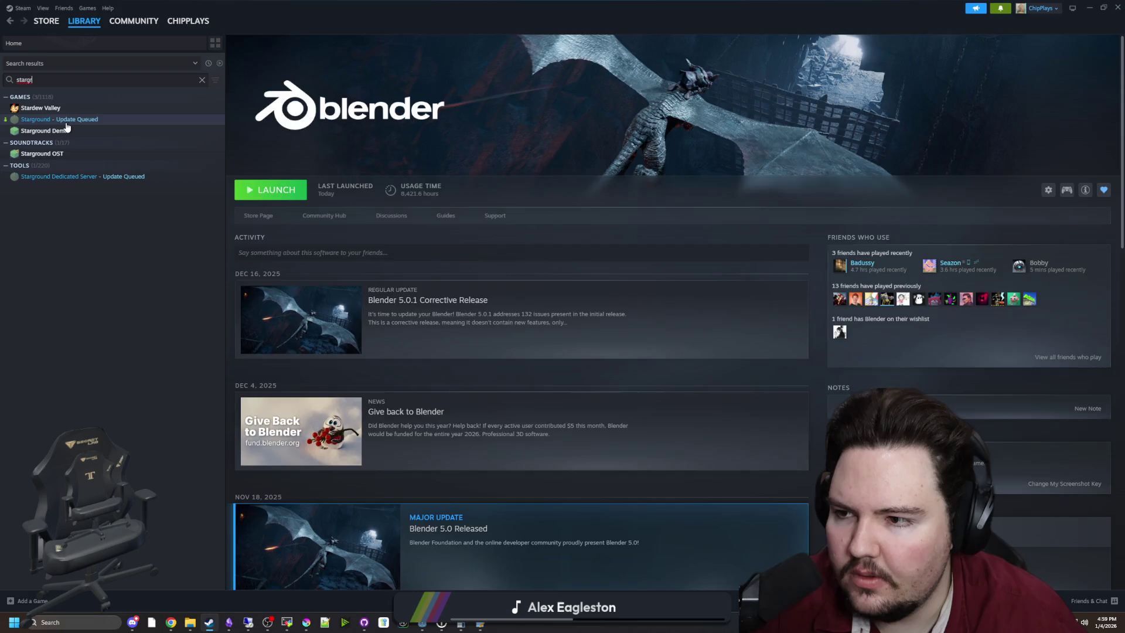
click(296, 197)
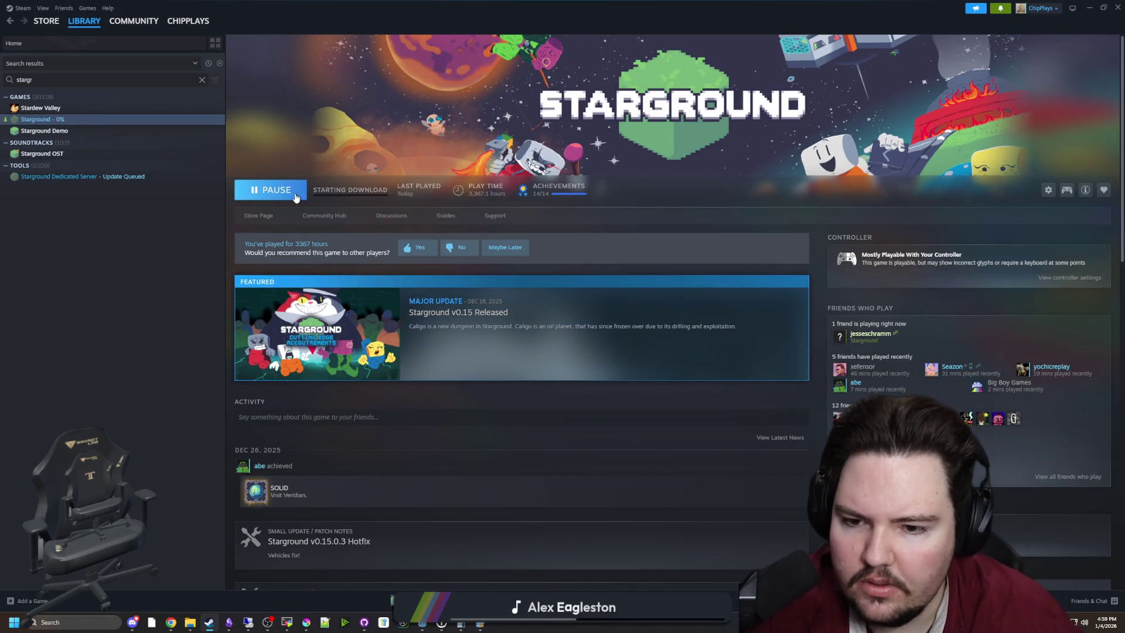
Step: Play Starground, dismiss the controller support notice, and bring up the Forager-Game project folder
scroll(389, 436, down, 2)
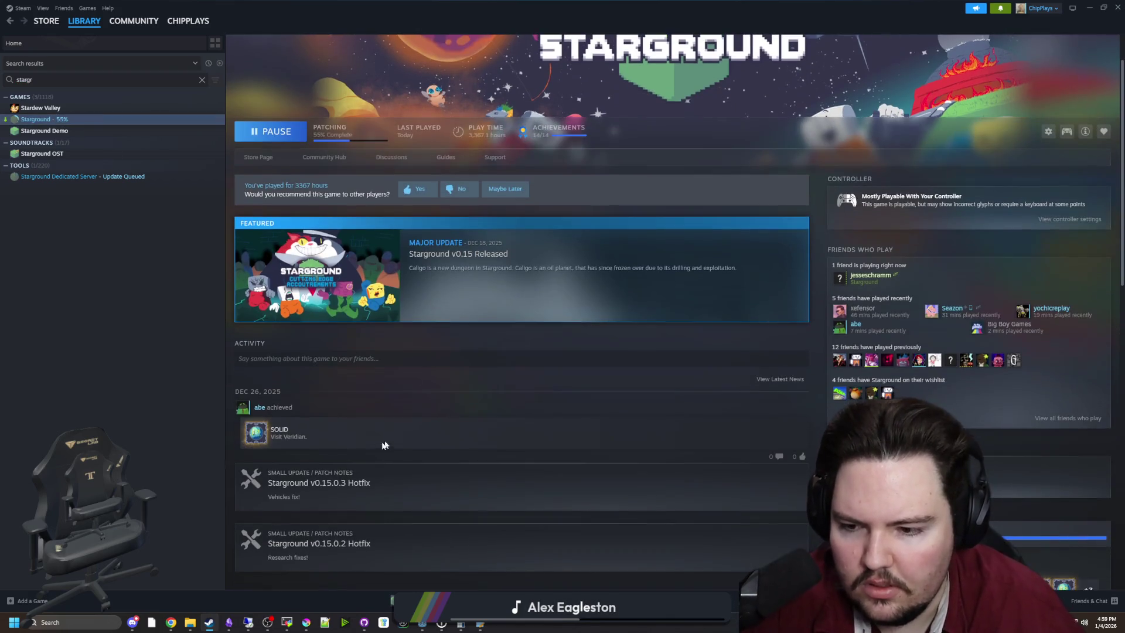
scroll(404, 469, up, 2)
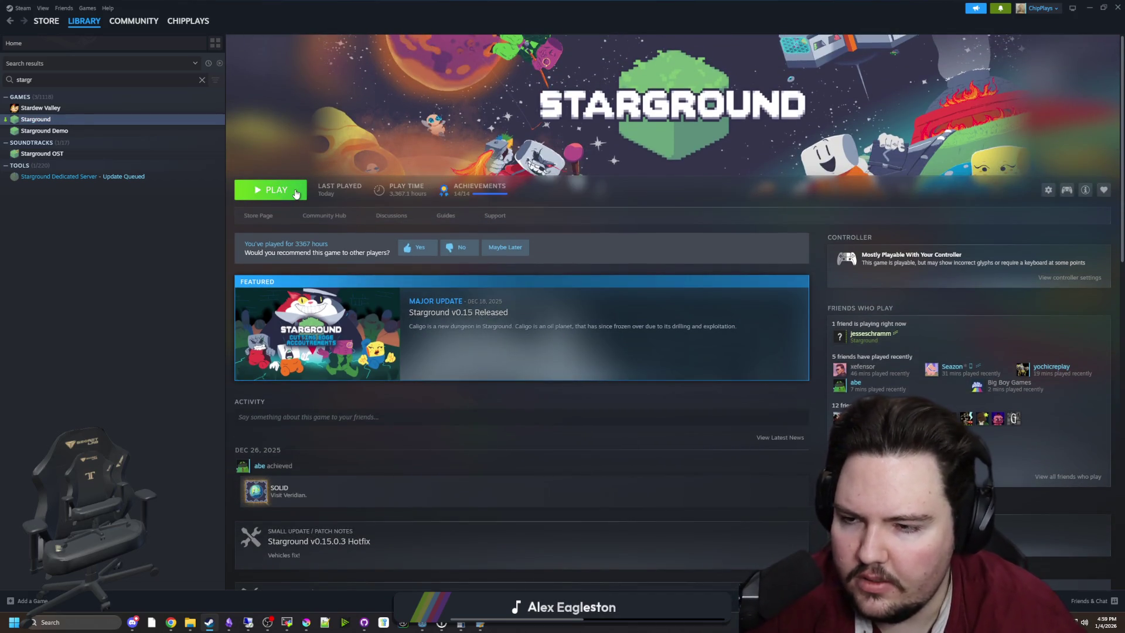
click(295, 192)
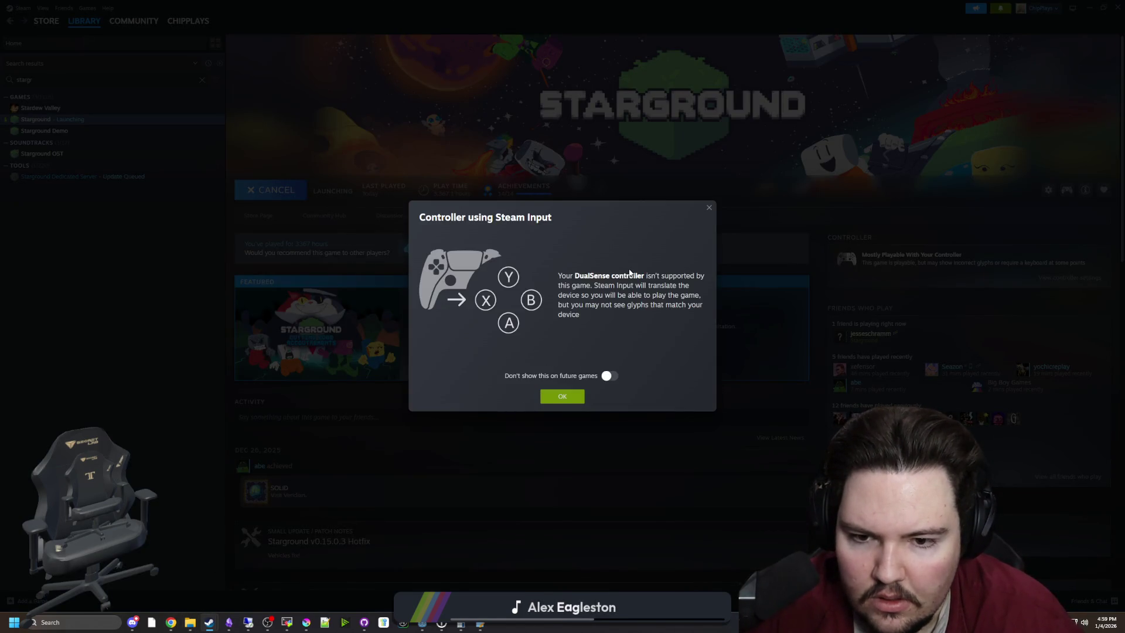
click(562, 397)
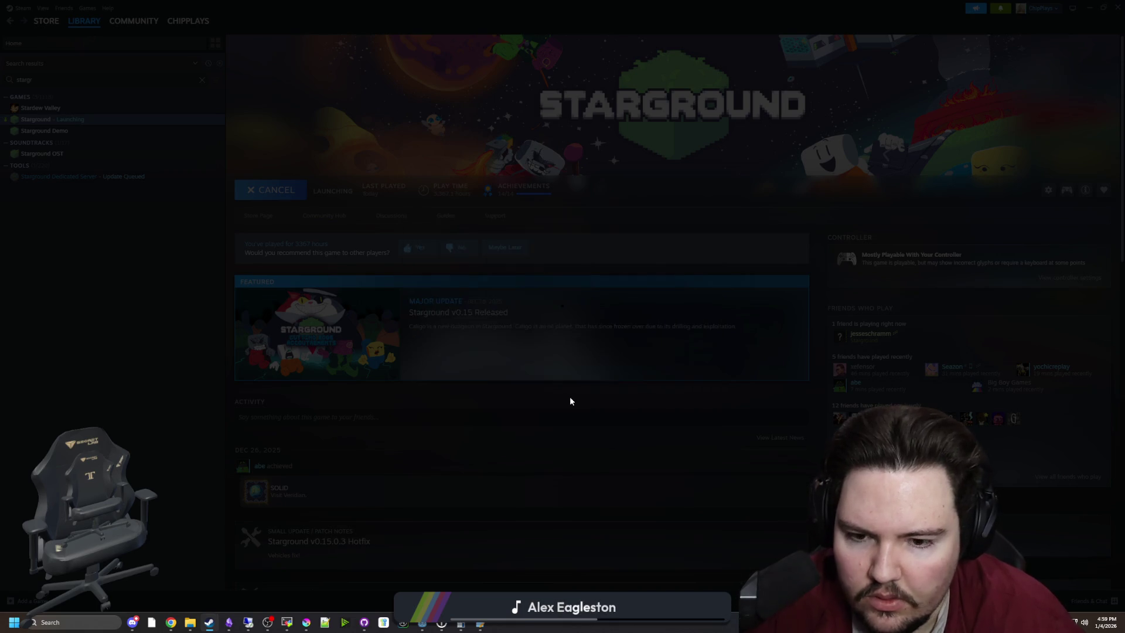
mouse_move(190, 622)
click(194, 596)
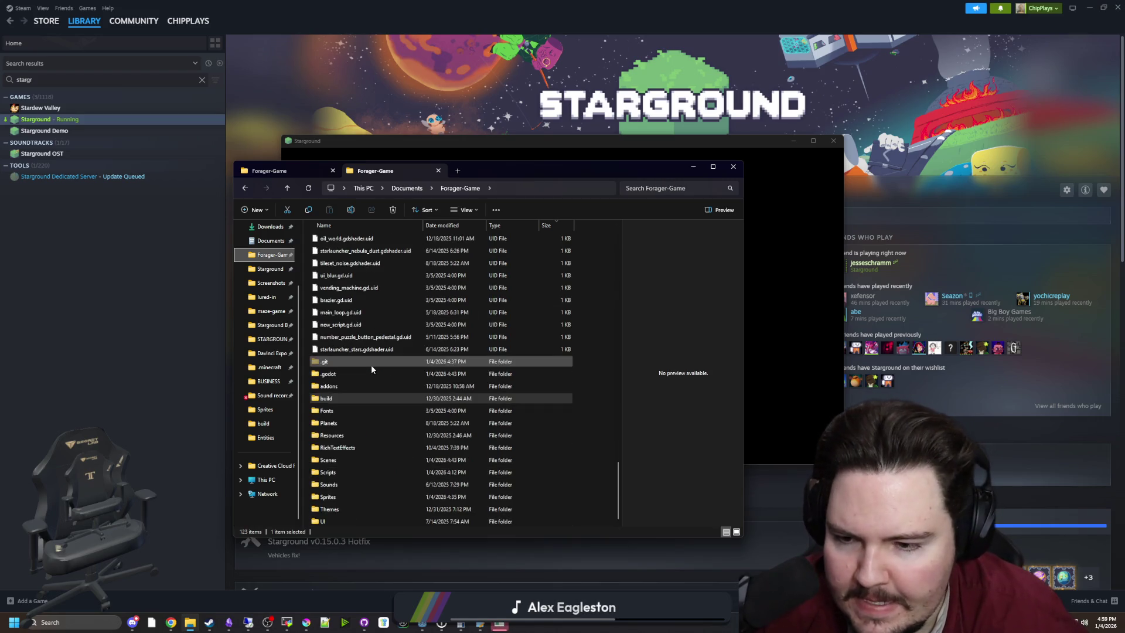
Step: Run zip_create.py in the build folder with version 0.15.0.4 to zip all four builds
double_click(328, 398)
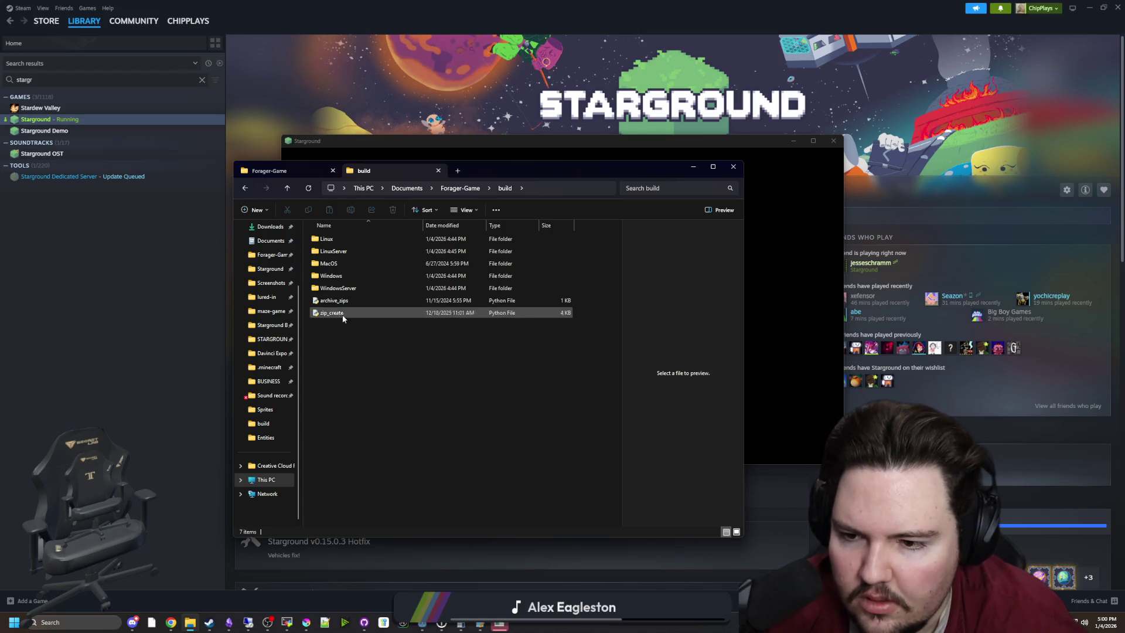
click(348, 317)
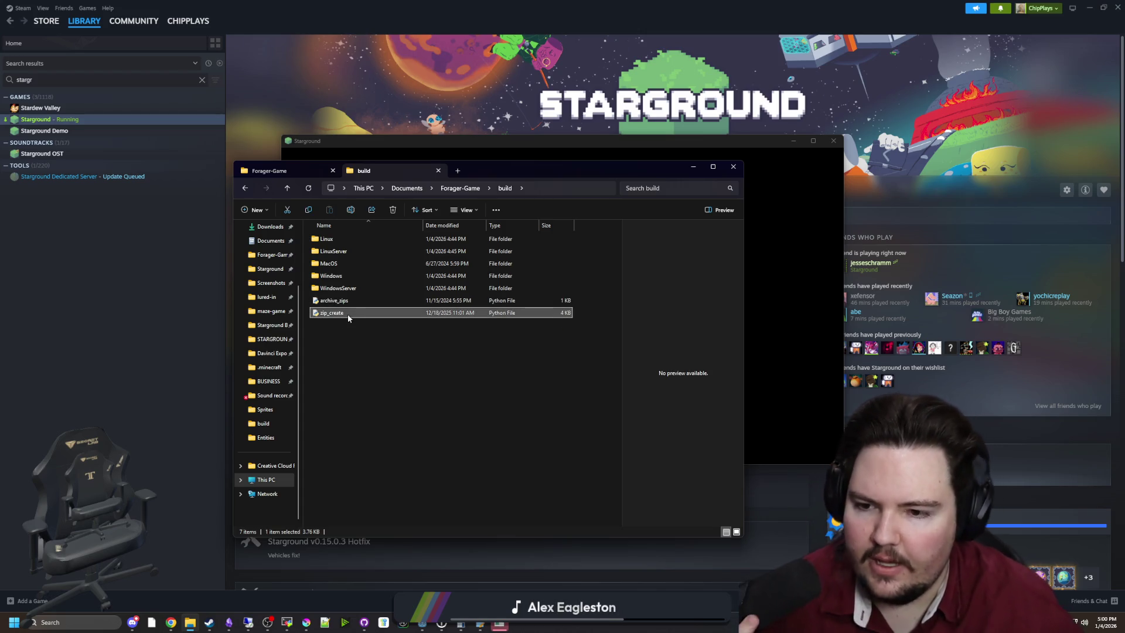
double_click(454, 314)
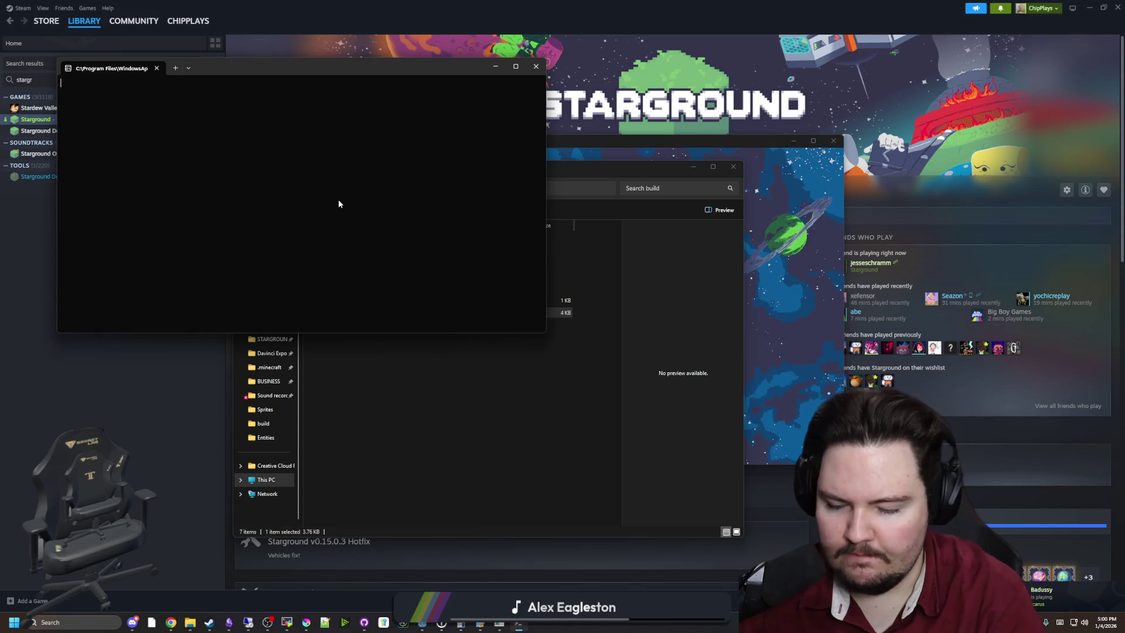
text(0.15.0.4)
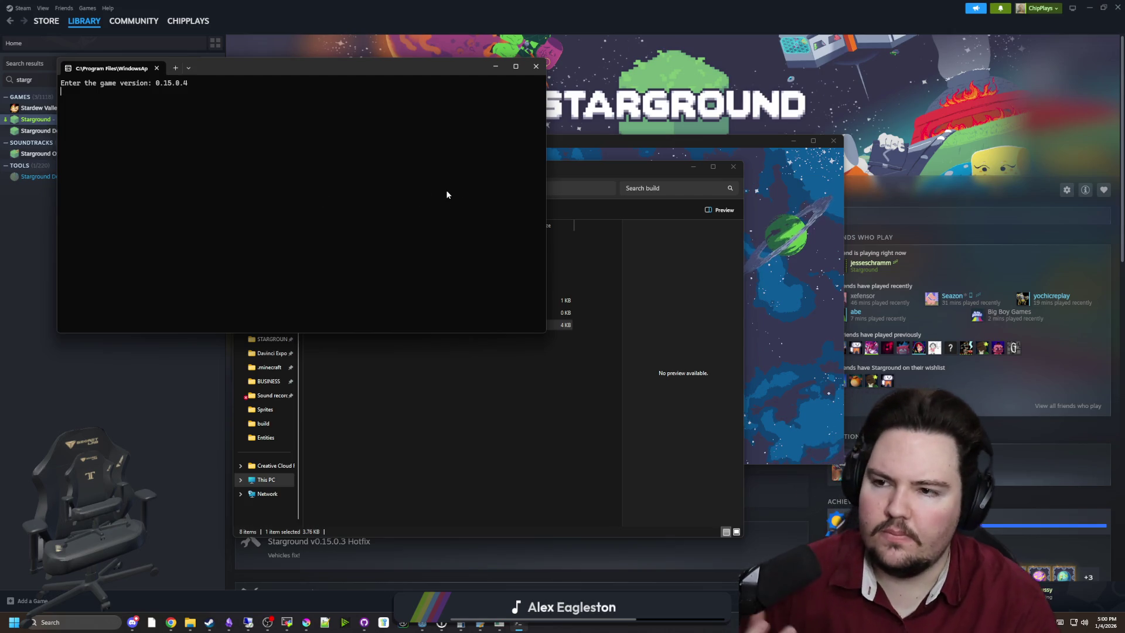
key(Return)
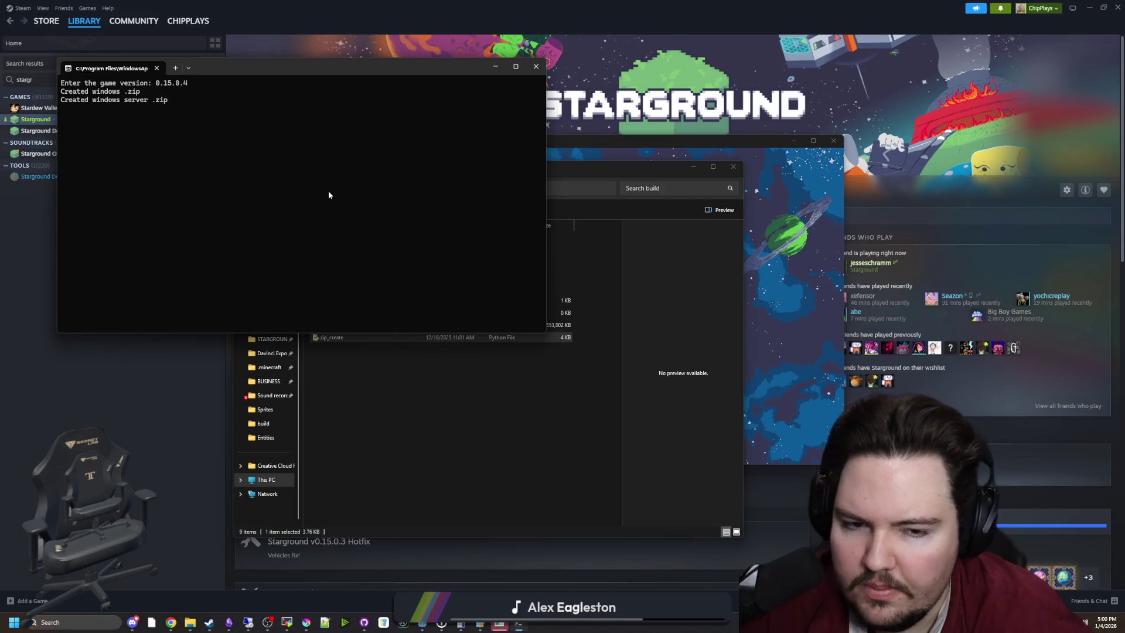
key(alt+Tab)
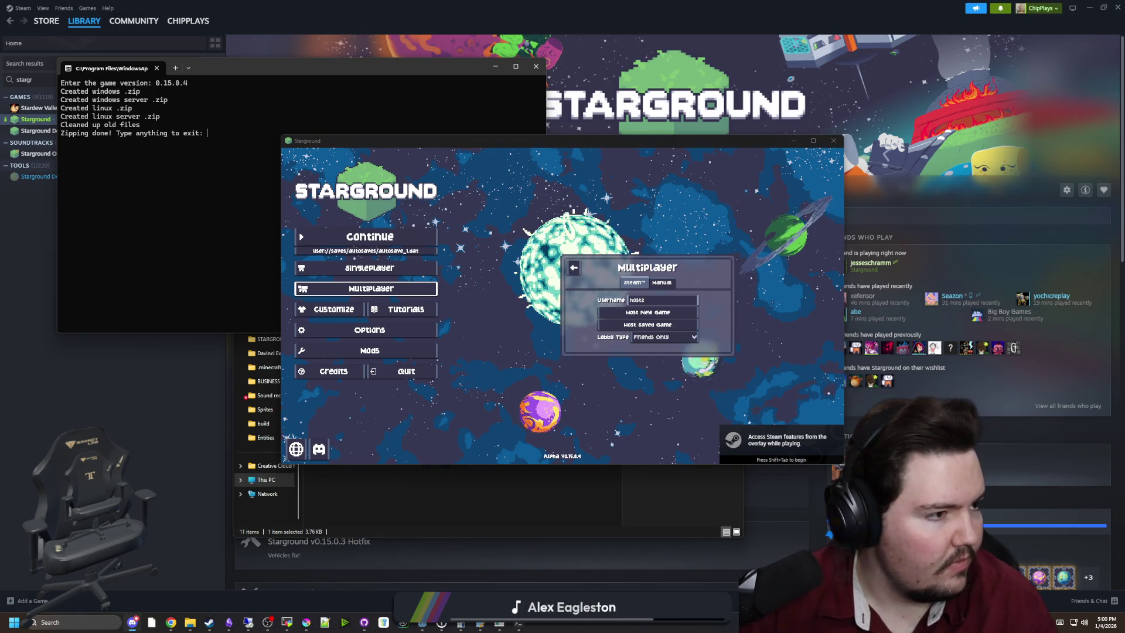
Step: Connect to the dedicated server from the Manual tab by IP and port, then close the zipping console
click(661, 282)
click(640, 290)
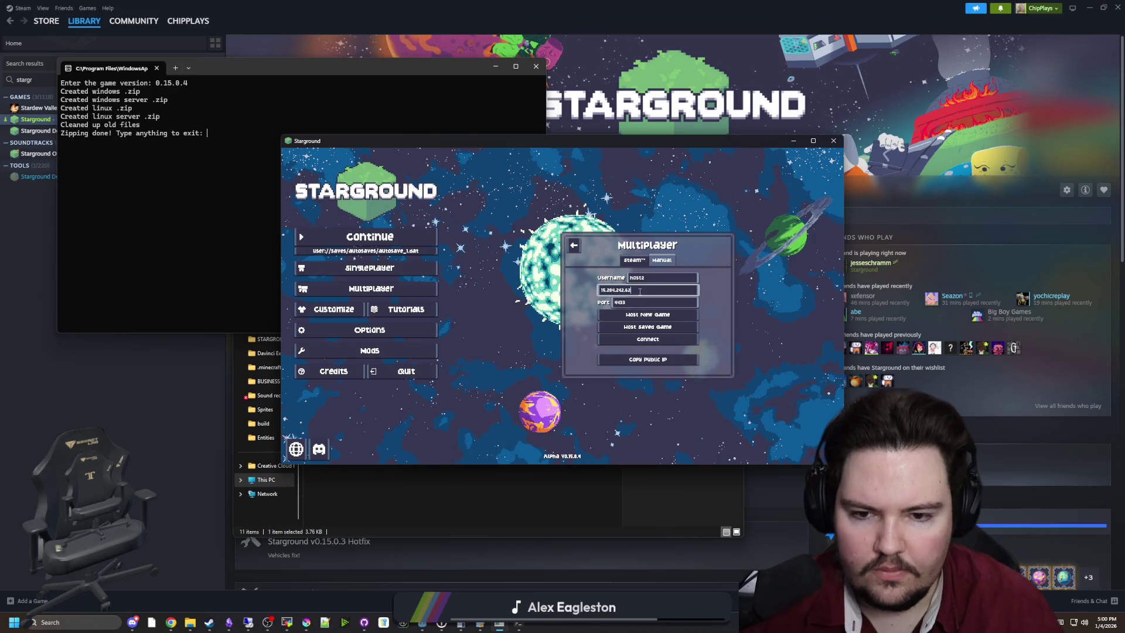
click(643, 340)
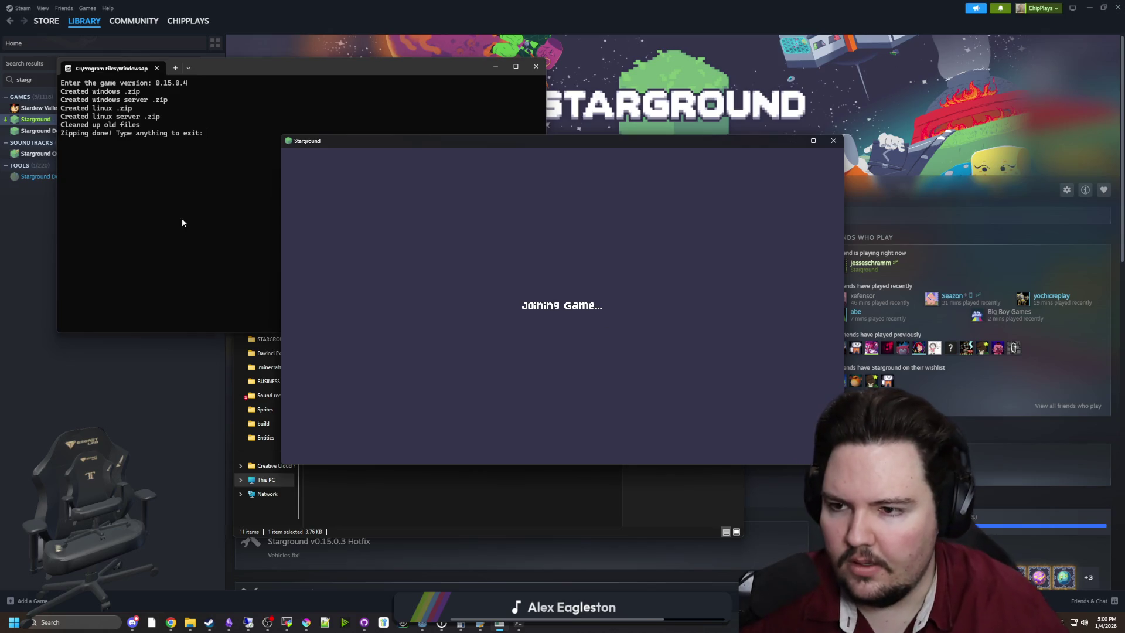
key(Return)
drag(359, 142, 519, 122)
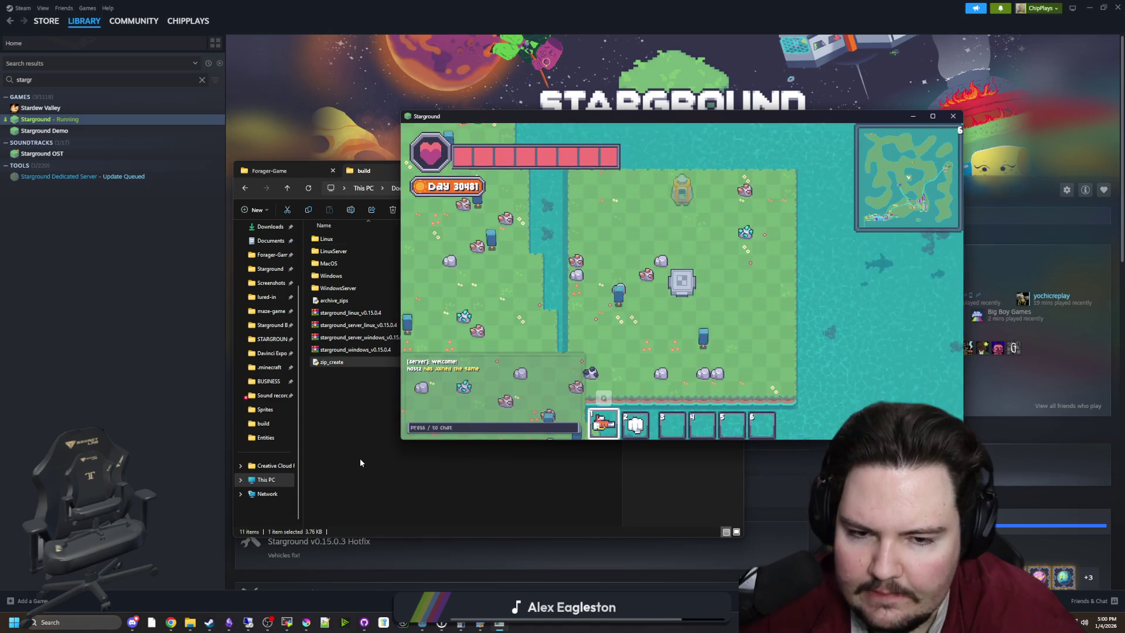
Step: Walk the player southwest, across the bridge, and into the factory area
key(a)
key(s)
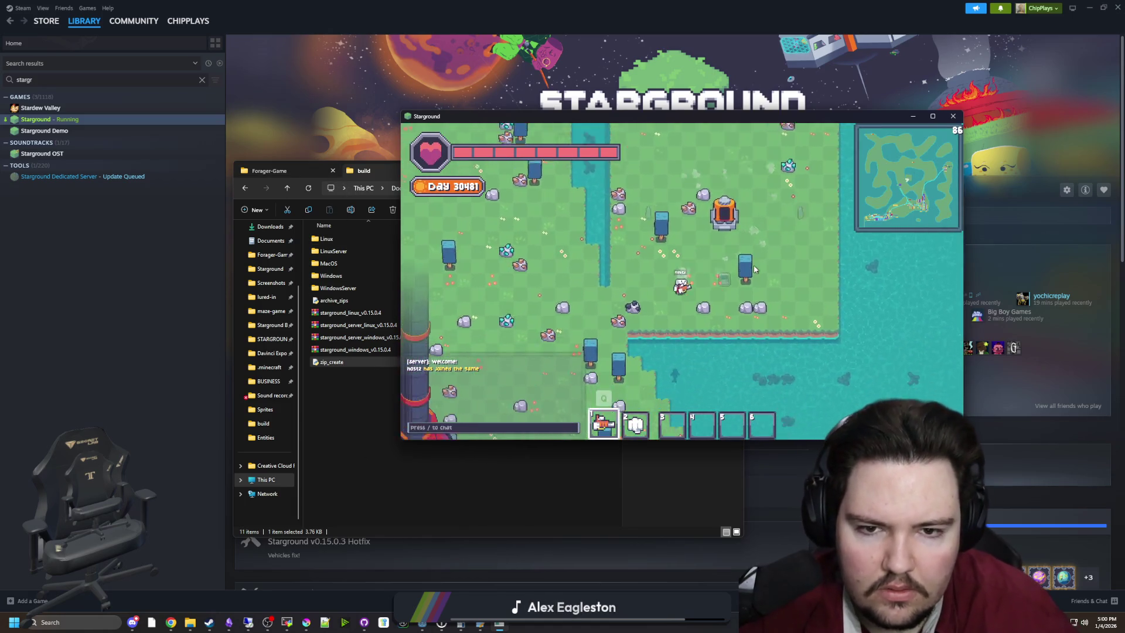
key(a)
key(s)
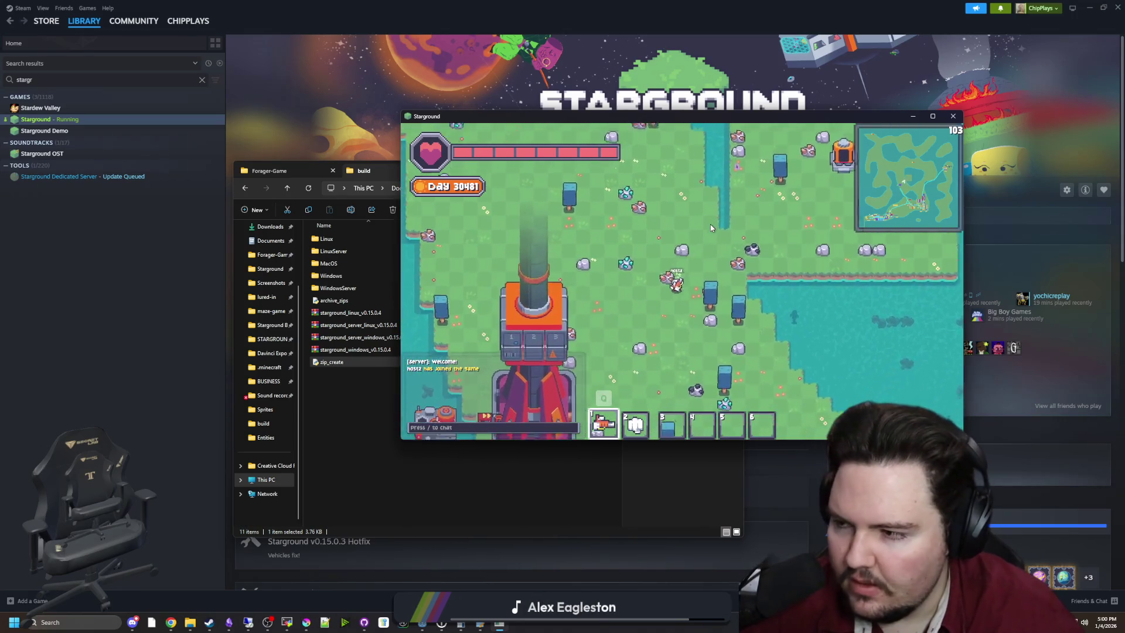
key(s)
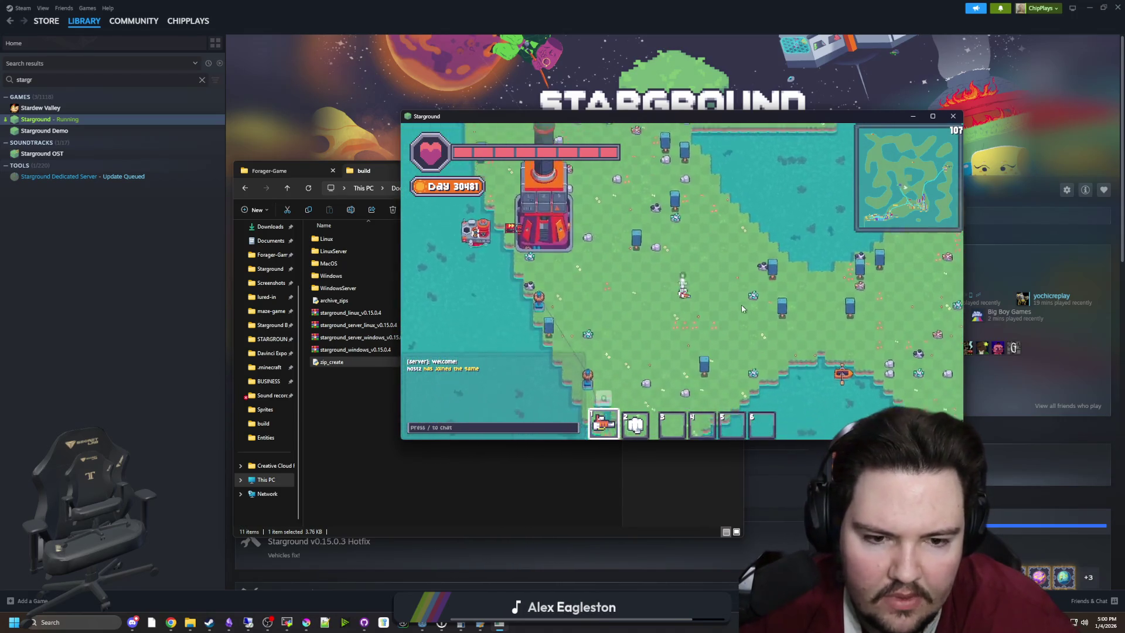
key(s)
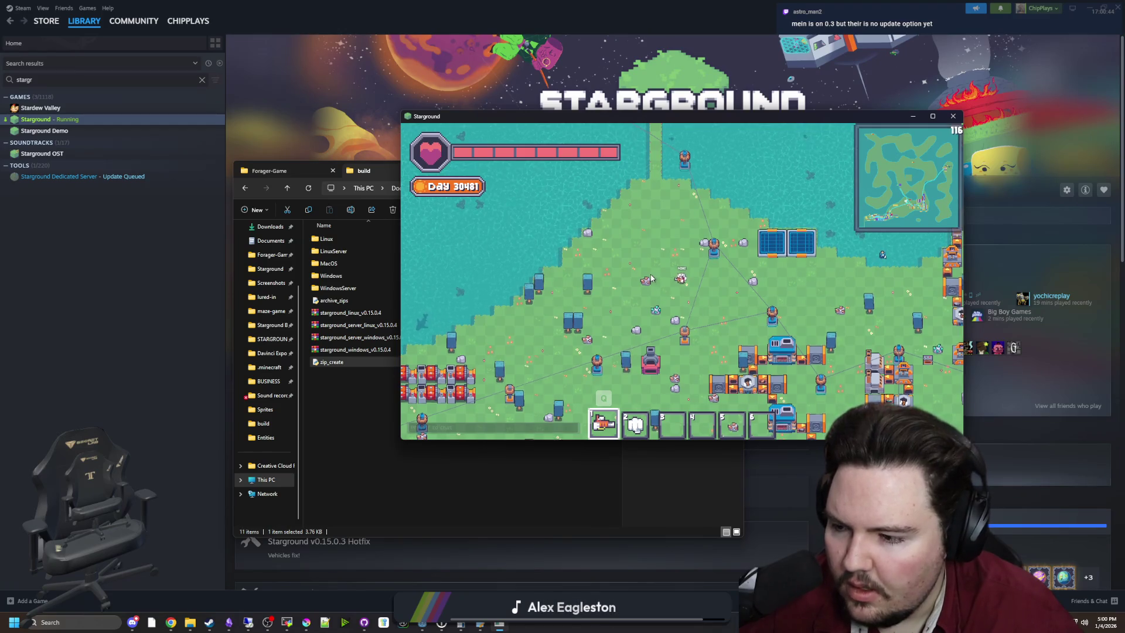
key(s)
key(d)
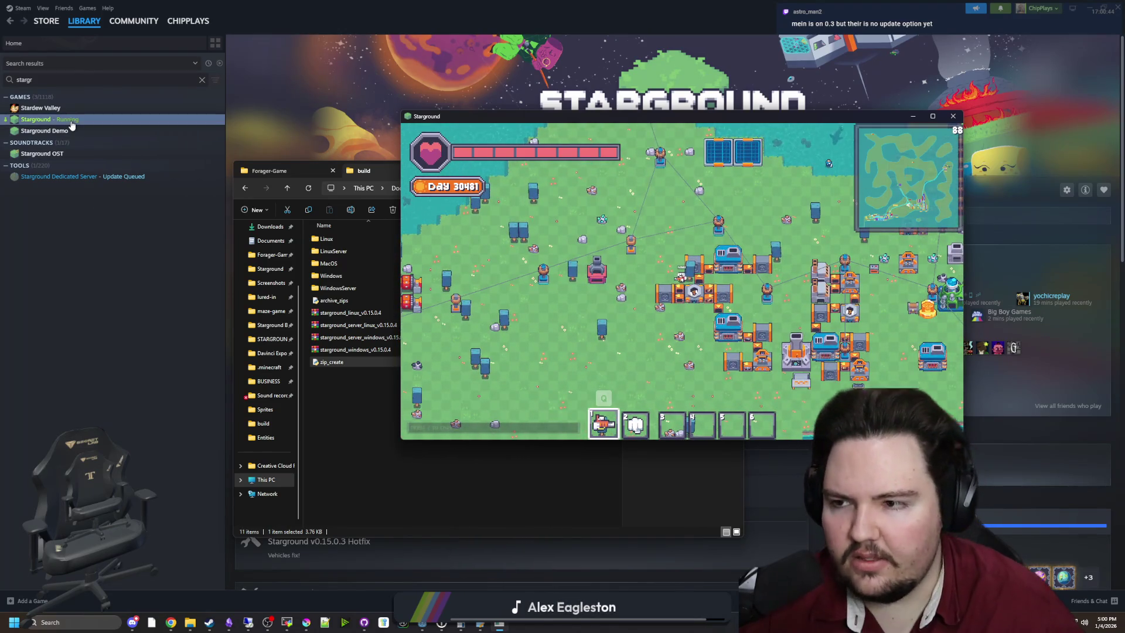
Step: Open Starground's Properties from its Steam library entry
click(70, 119)
right_click(72, 120)
click(101, 189)
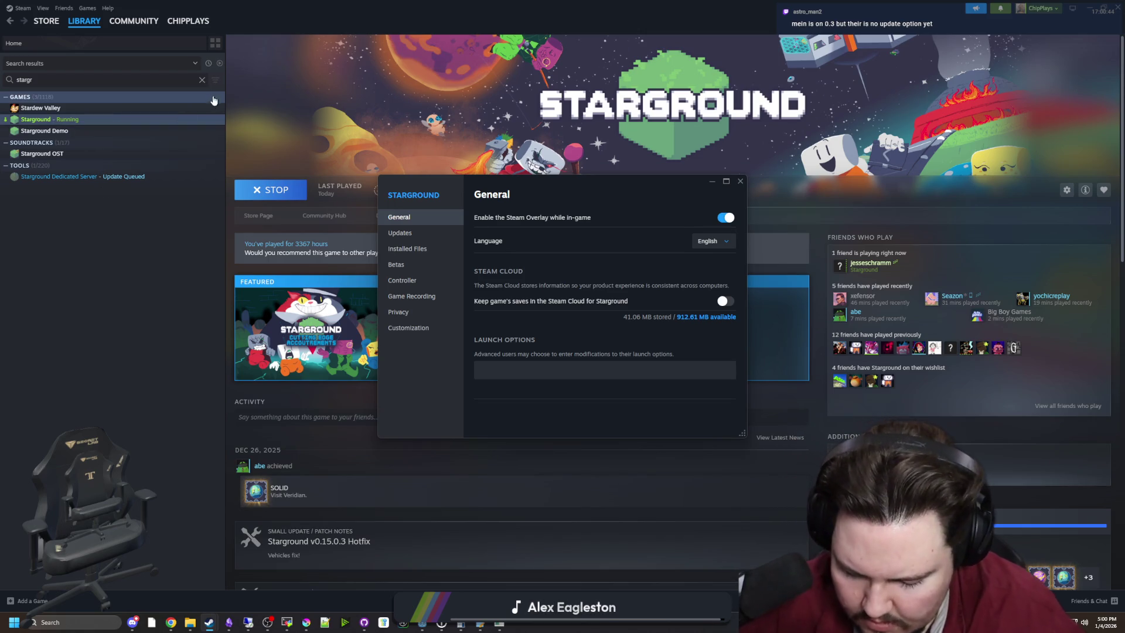
Step: View Starground's Installed Files, close Properties, and minimize Steam to reveal the game
click(405, 248)
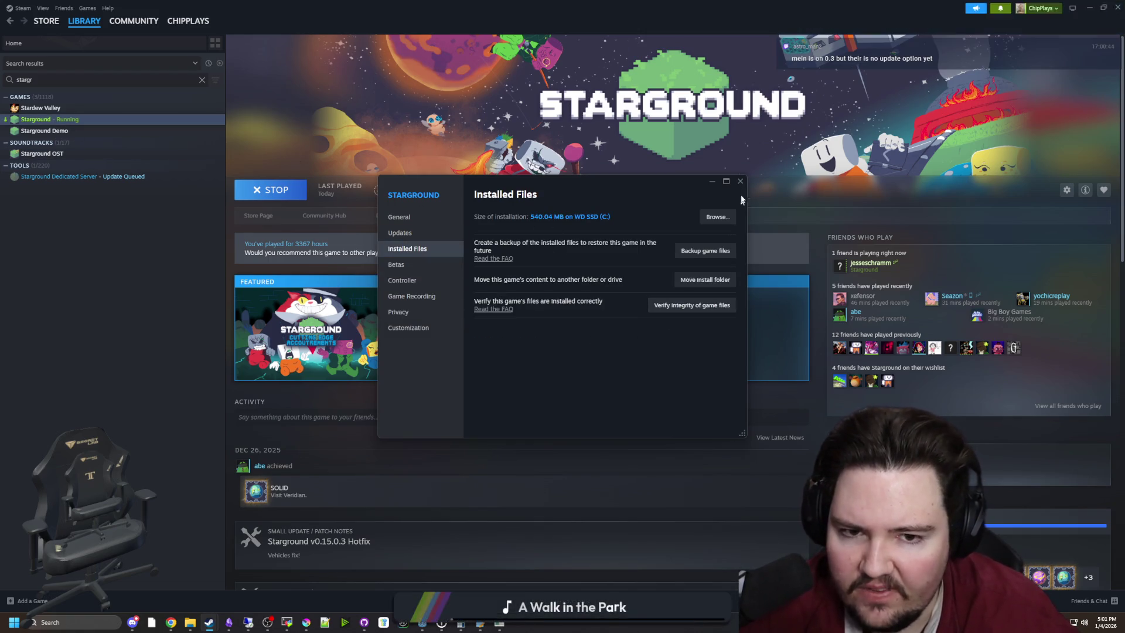
click(740, 182)
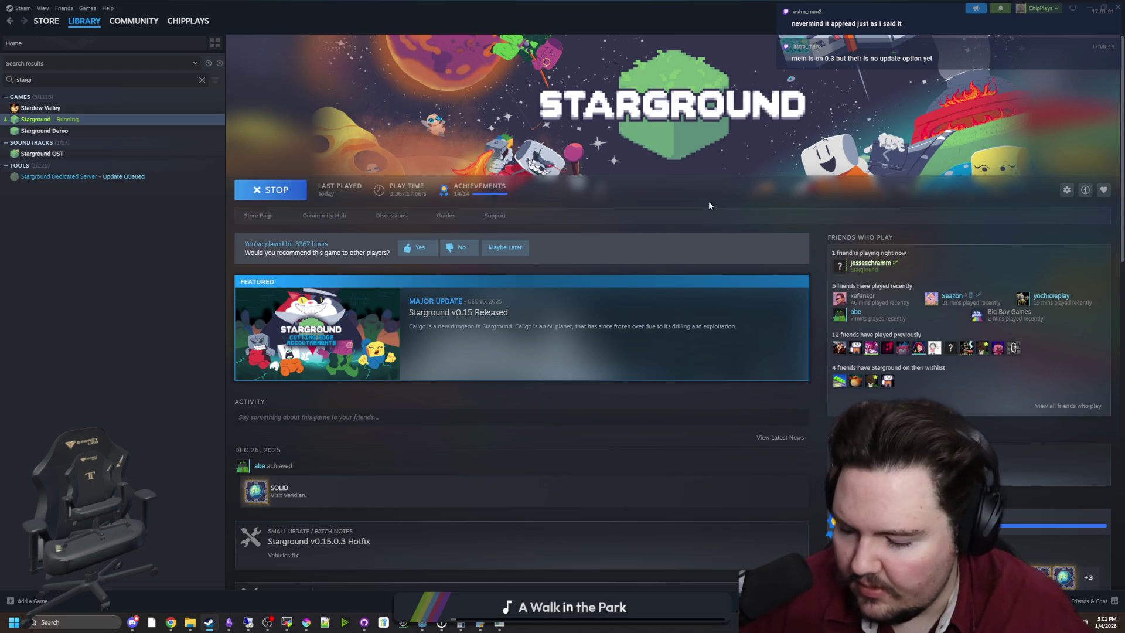
double_click(752, 27)
click(683, 188)
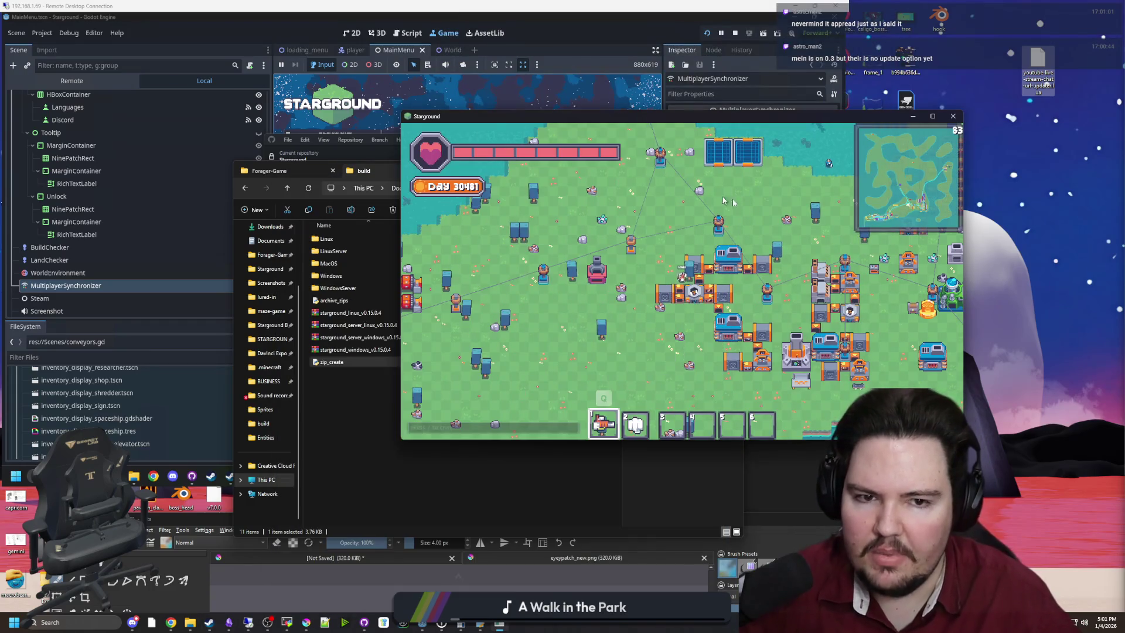
Step: Move the four 0.15.0.4 starground zips into the Starground Builds folder and minimize Explorer
key(w)
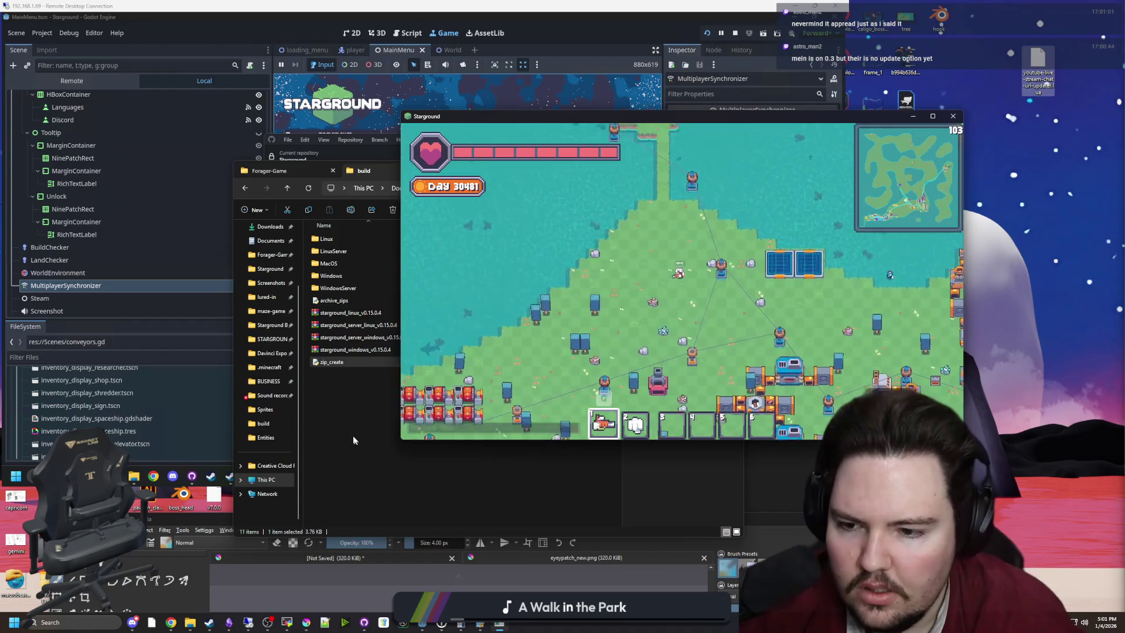
click(352, 325)
shift+click(354, 349)
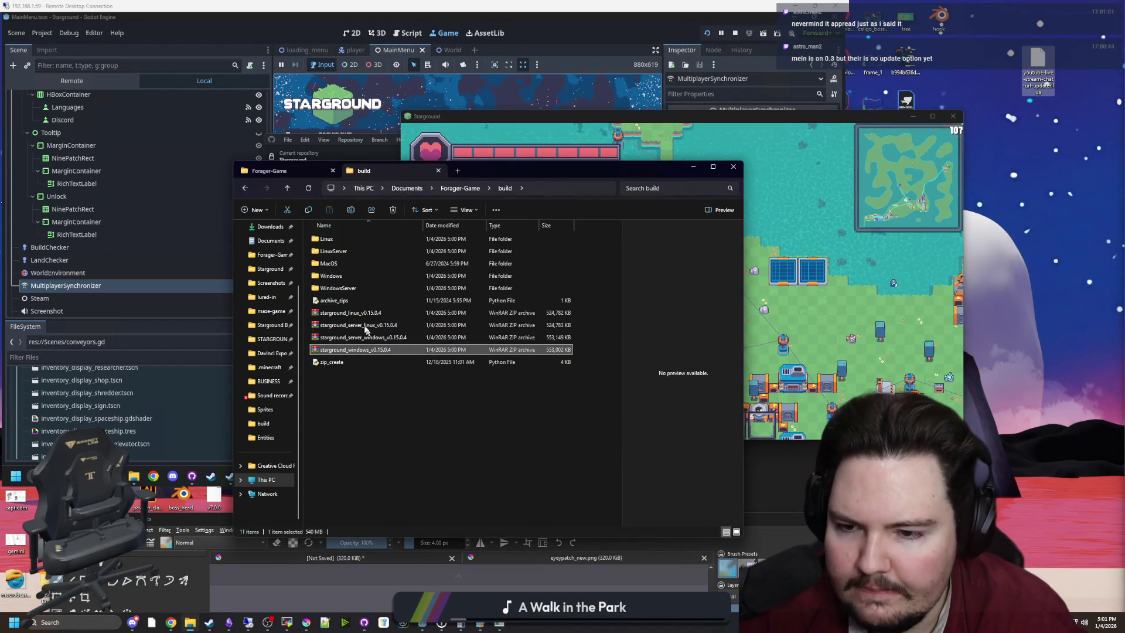
ctrl+click(352, 313)
scroll(266, 387, up, 2)
drag(340, 338, 276, 400)
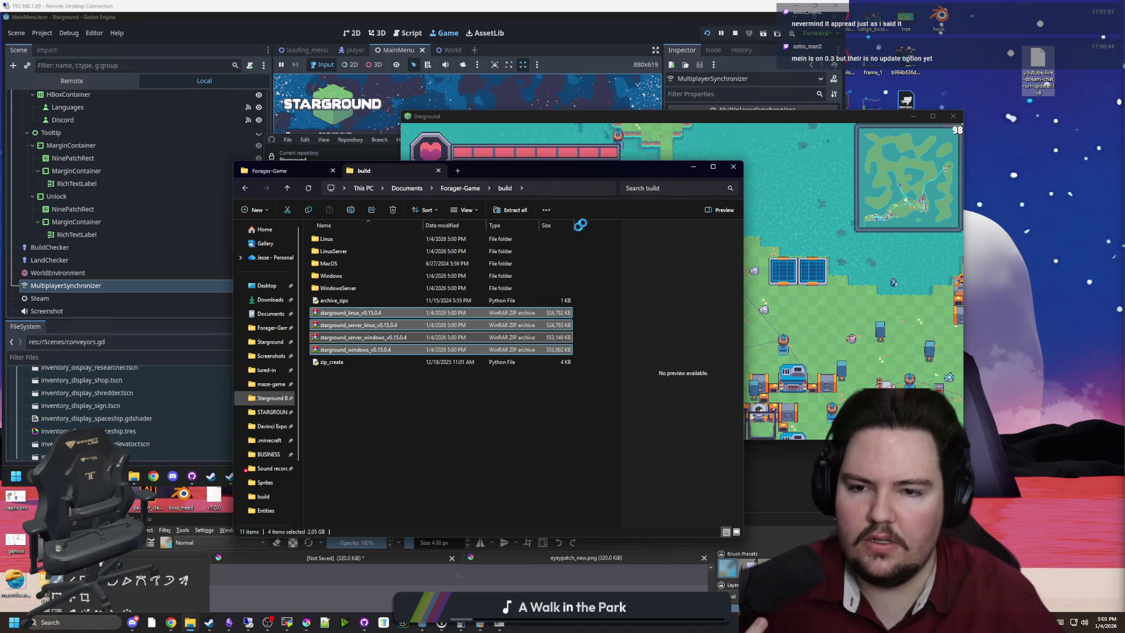
click(695, 171)
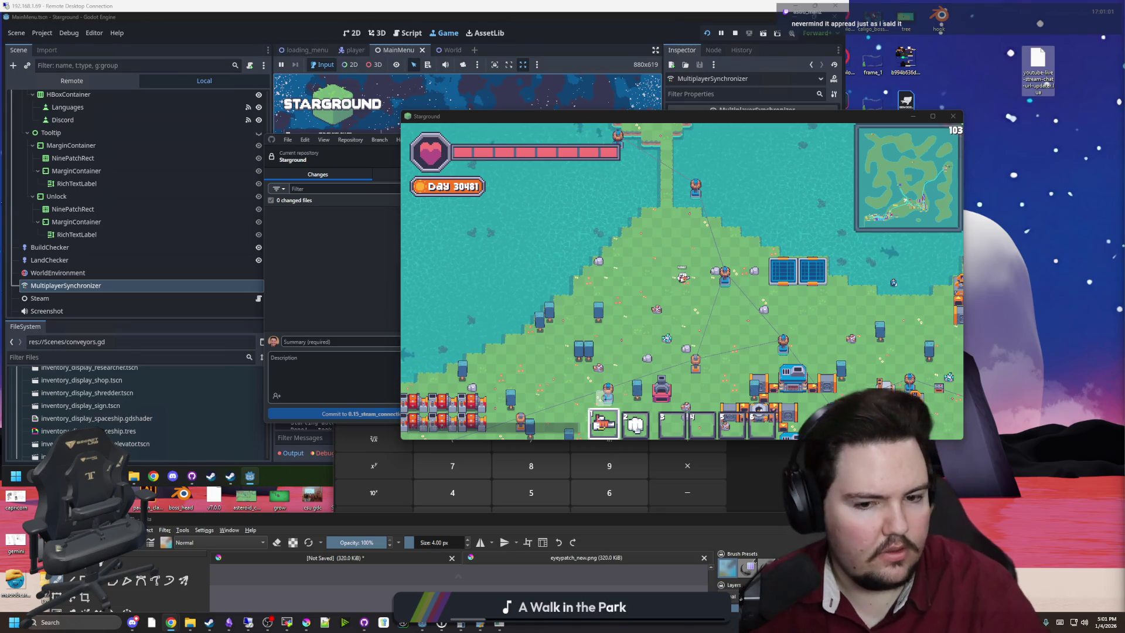
Step: Bring the browser forward and view the studio's itch.io profile page
key(alt+Tab)
drag(369, 115, 403, 119)
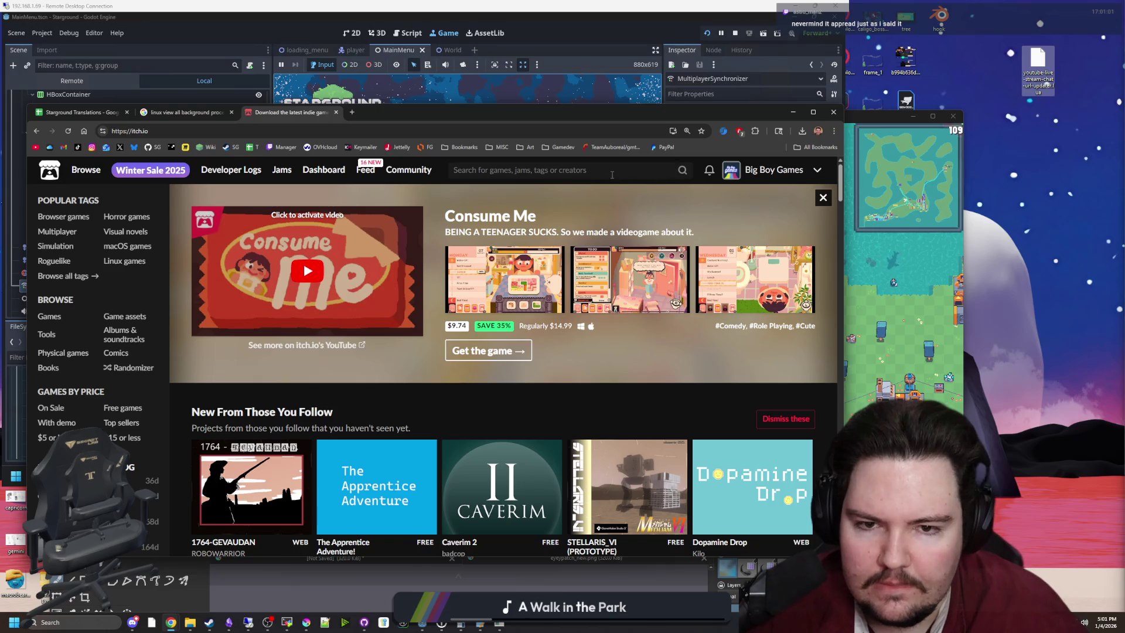
click(773, 169)
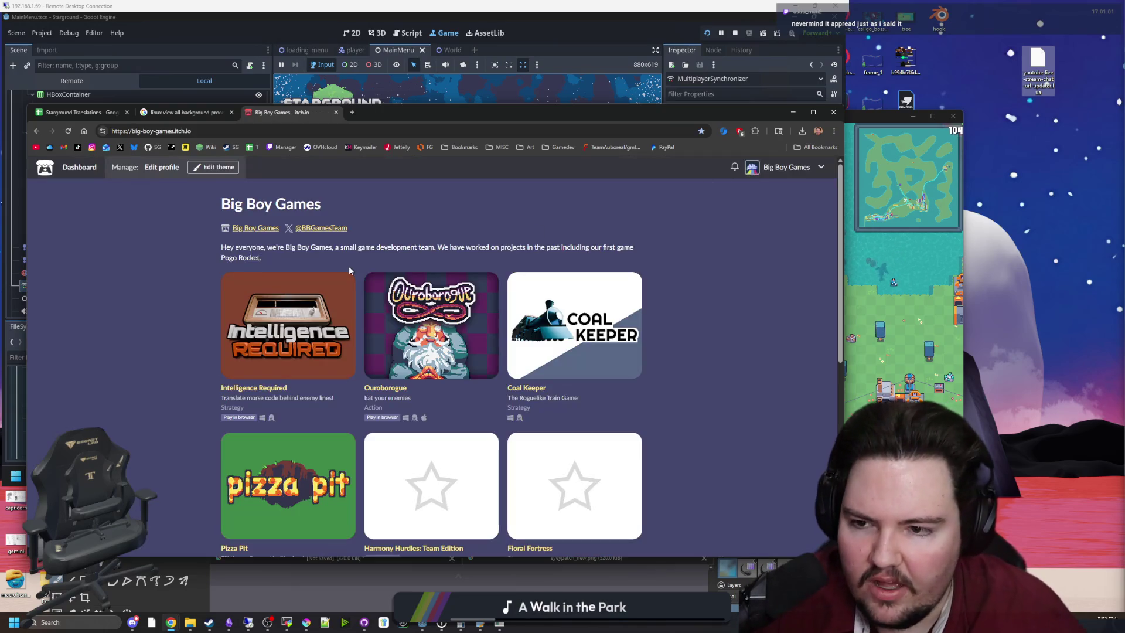
scroll(146, 201, down, 6)
scroll(140, 199, up, 6)
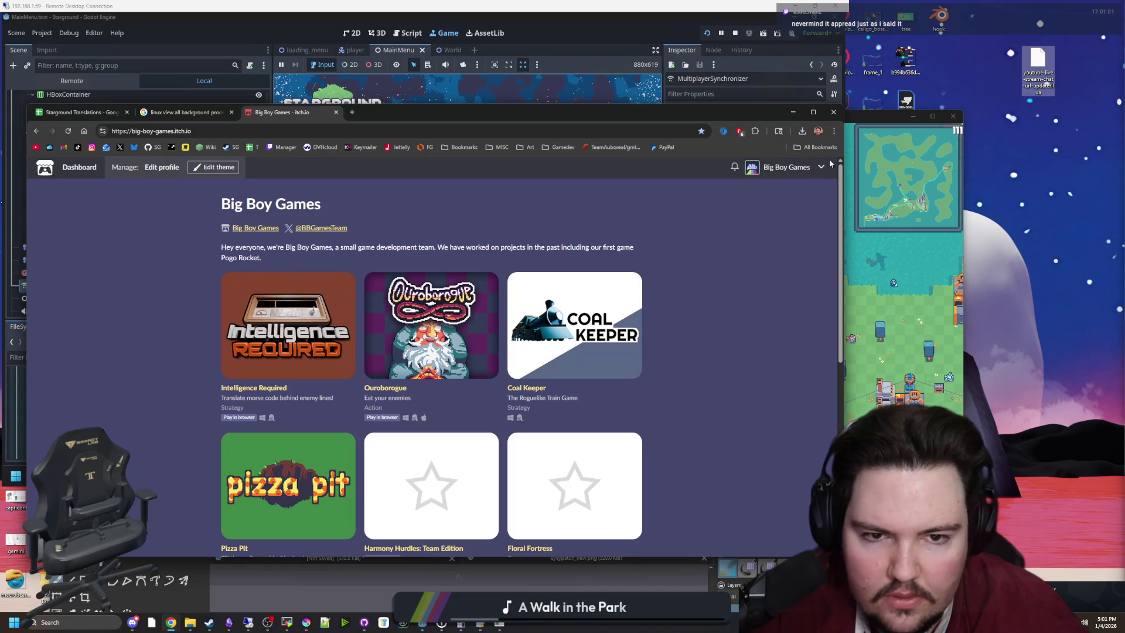
Step: Open the Creator Dashboard from the account menu and scroll through it
click(819, 167)
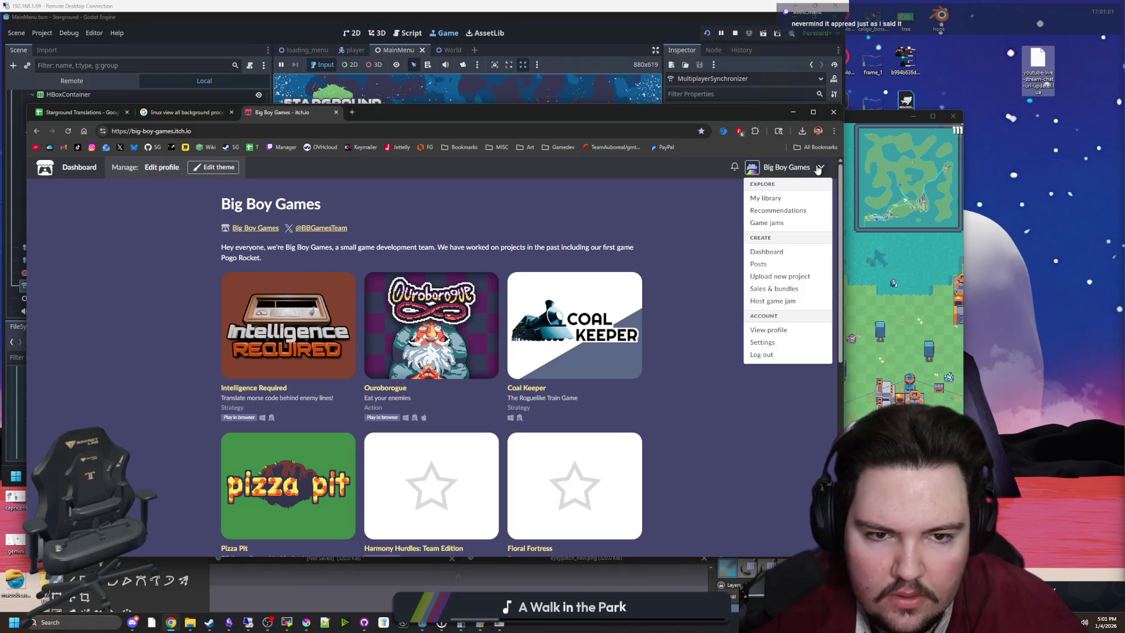
click(785, 251)
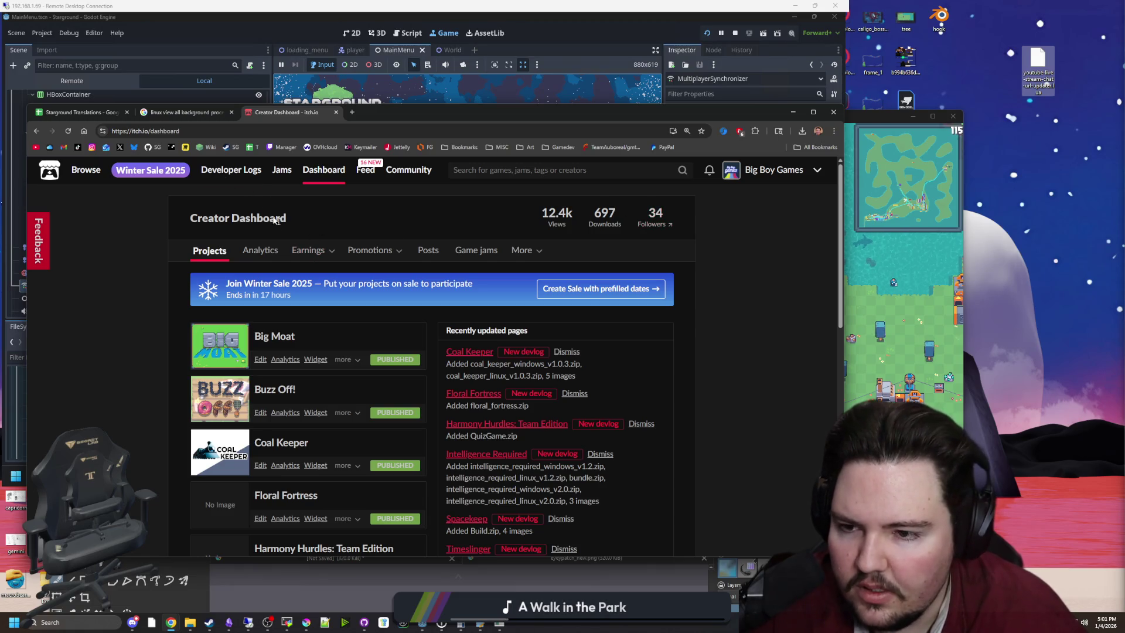
mouse_move(87, 171)
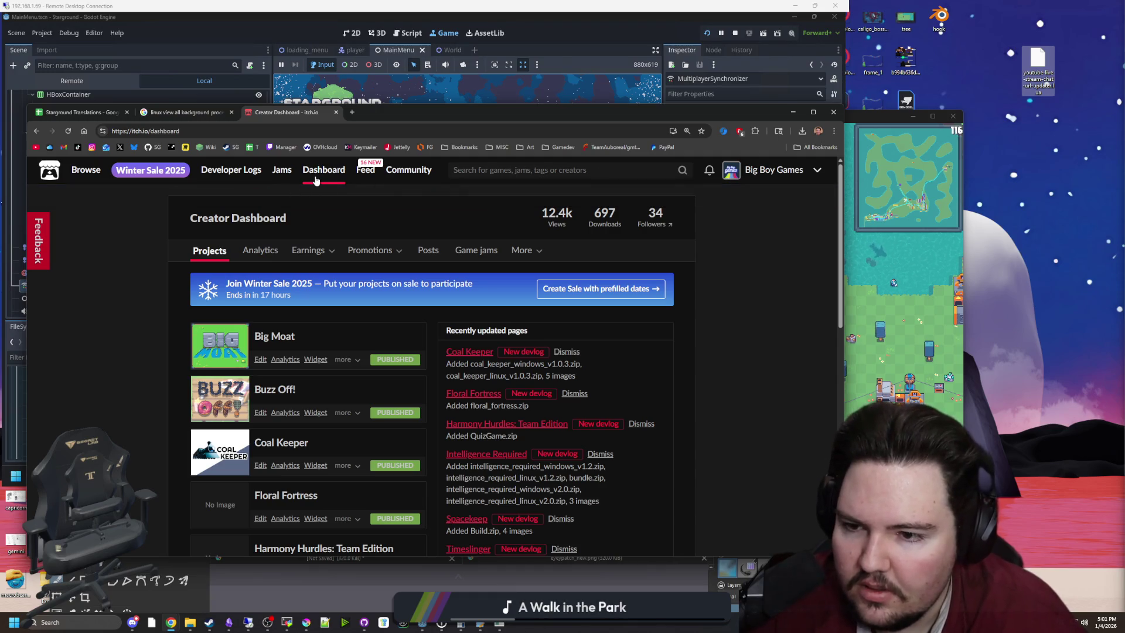
scroll(310, 304, down, 7)
scroll(359, 273, down, 2)
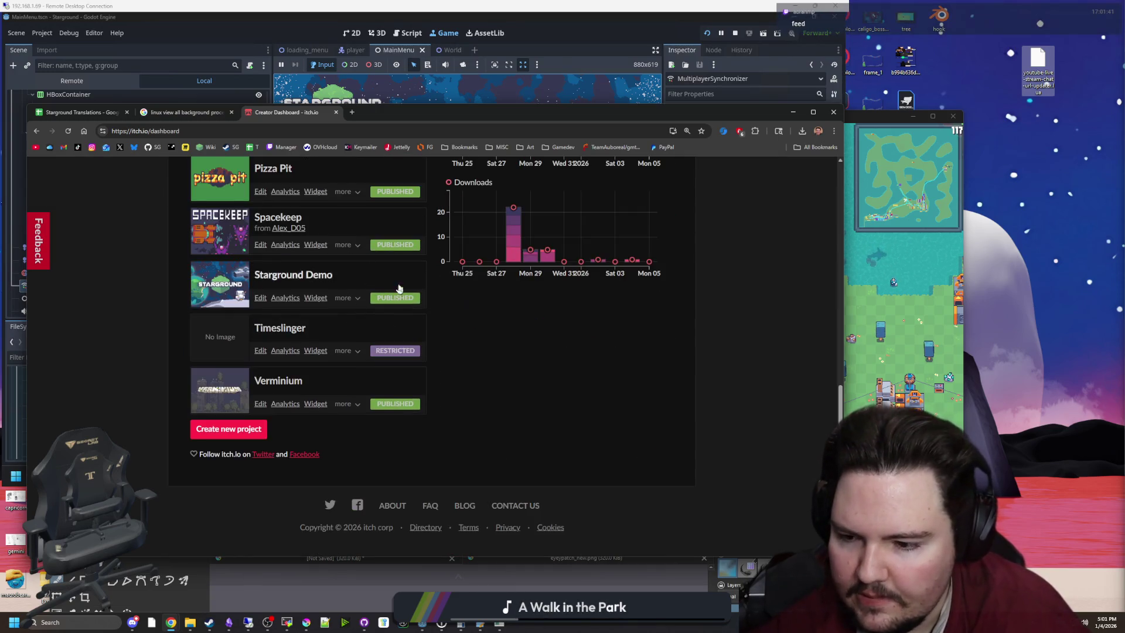
scroll(486, 317, up, 6)
scroll(486, 321, up, 2)
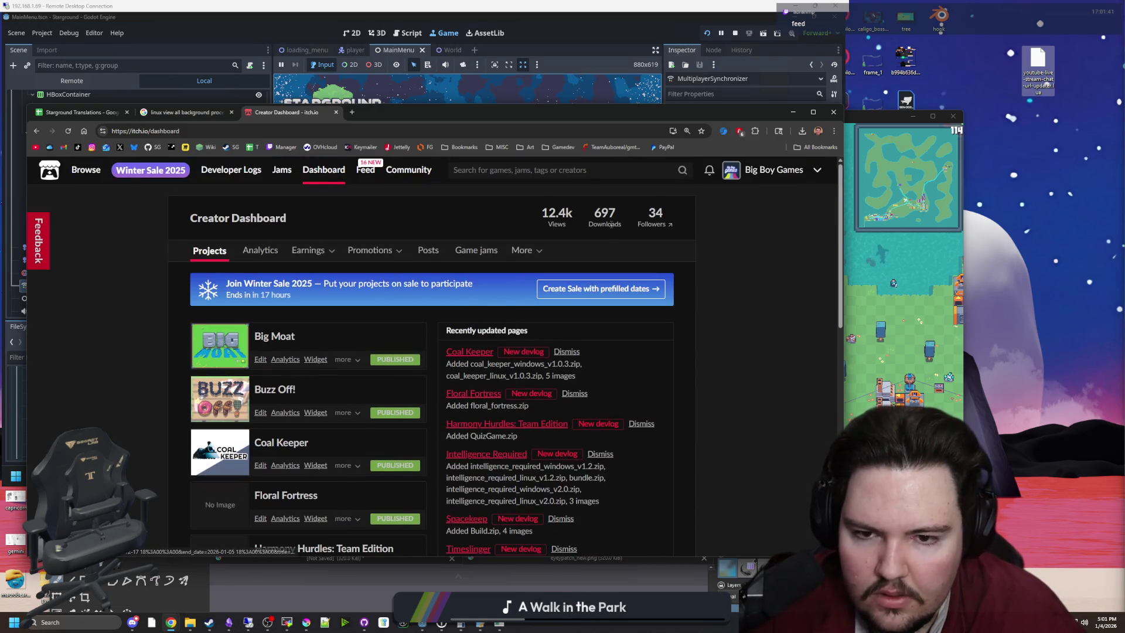
Step: Revisit the studio profile, then go to My feed of followed projects
click(761, 170)
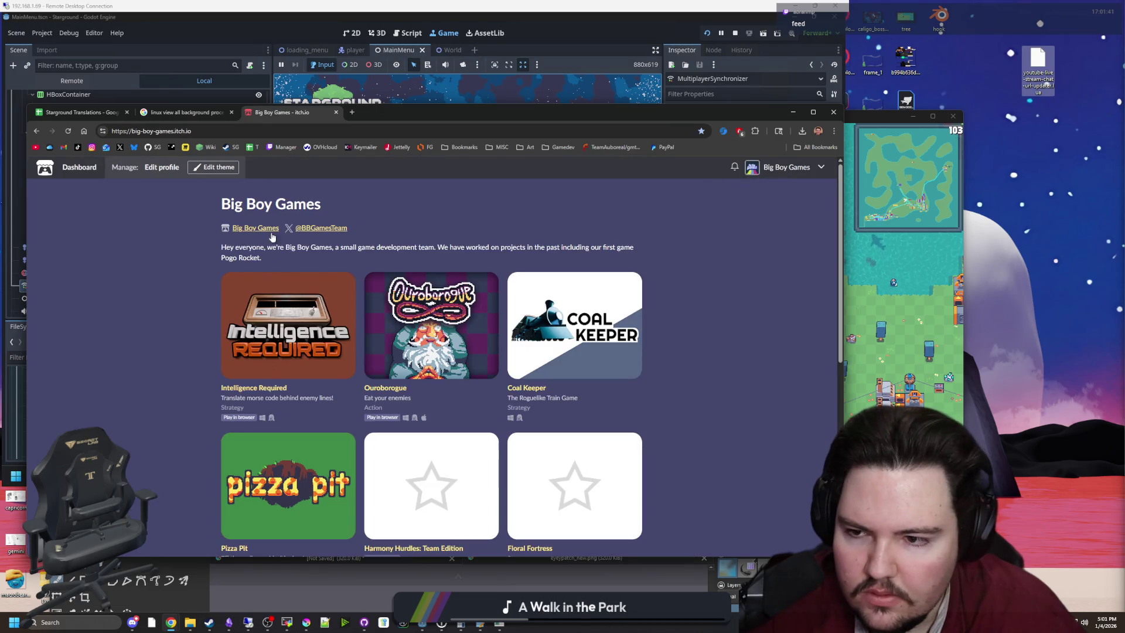
scroll(314, 275, down, 6)
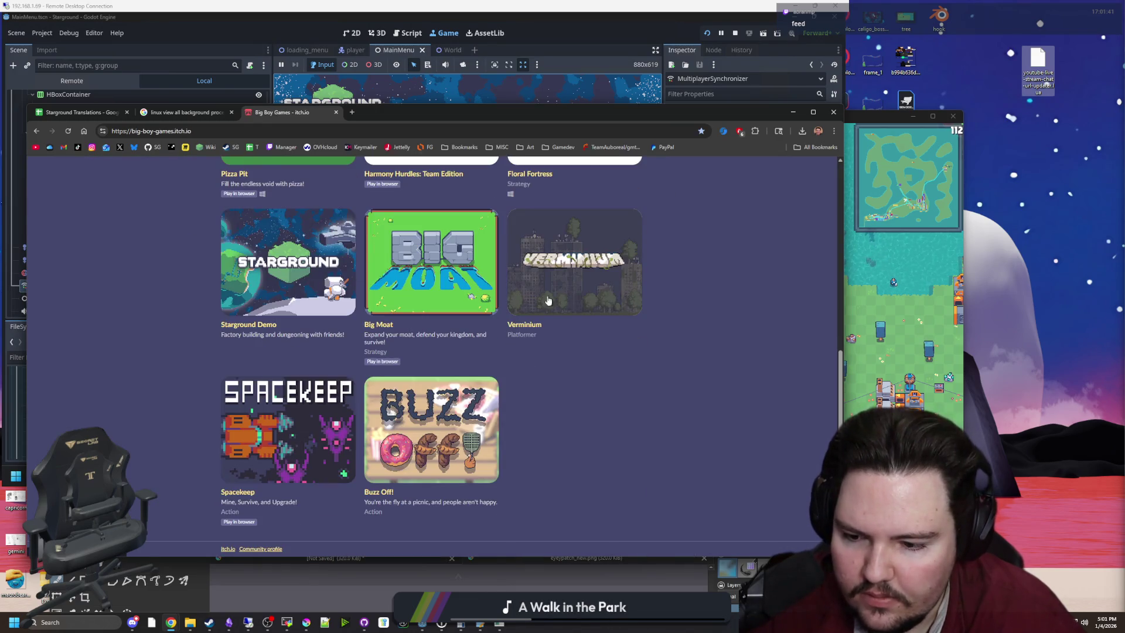
scroll(547, 301, up, 6)
click(819, 168)
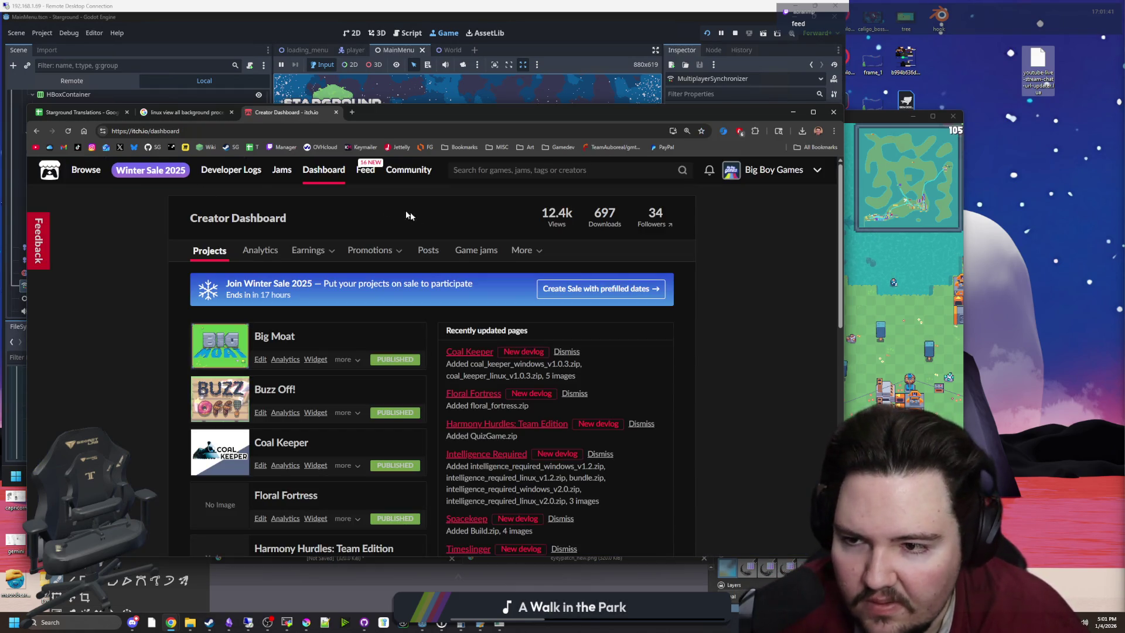
click(367, 177)
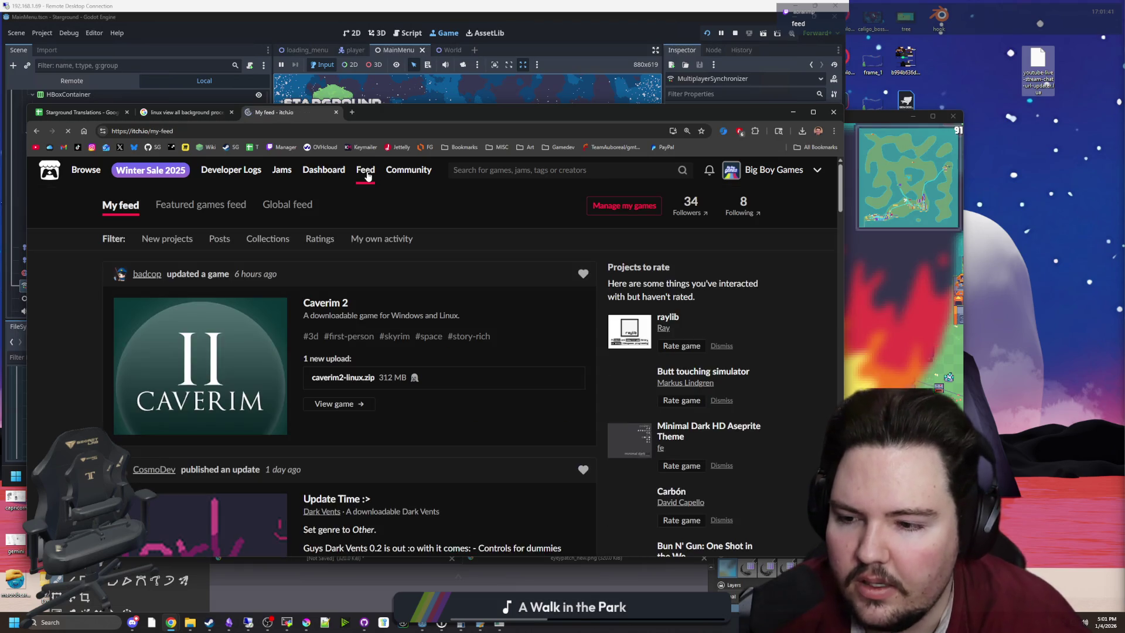
Step: Open and read the Dark Vents 'Update Time :>' devlog post from the feed
scroll(330, 271, down, 3)
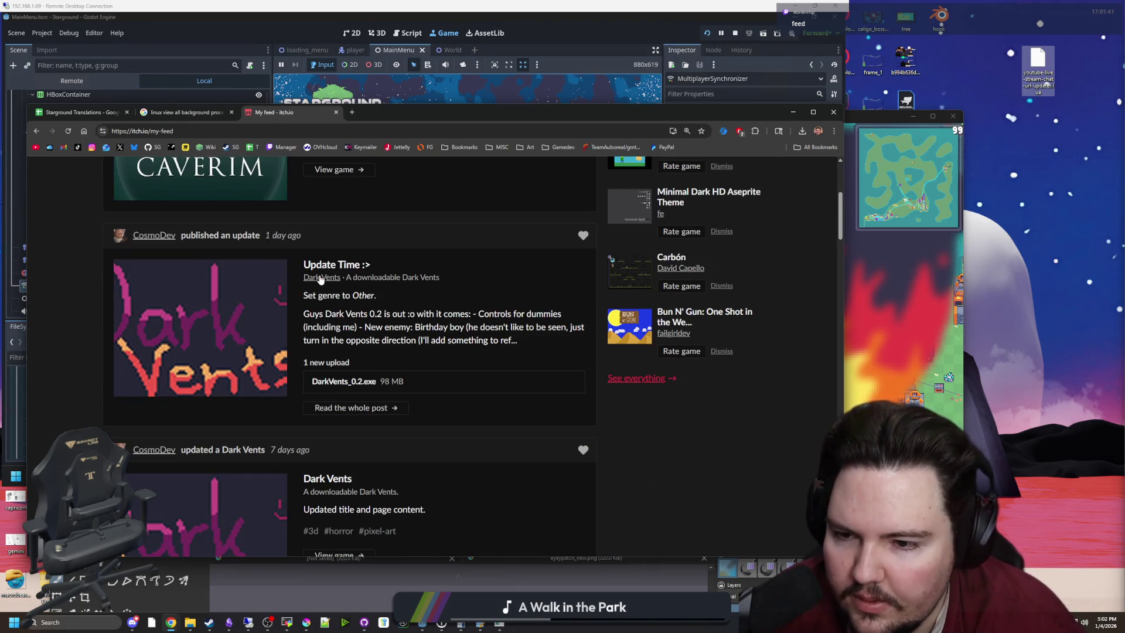
click(344, 267)
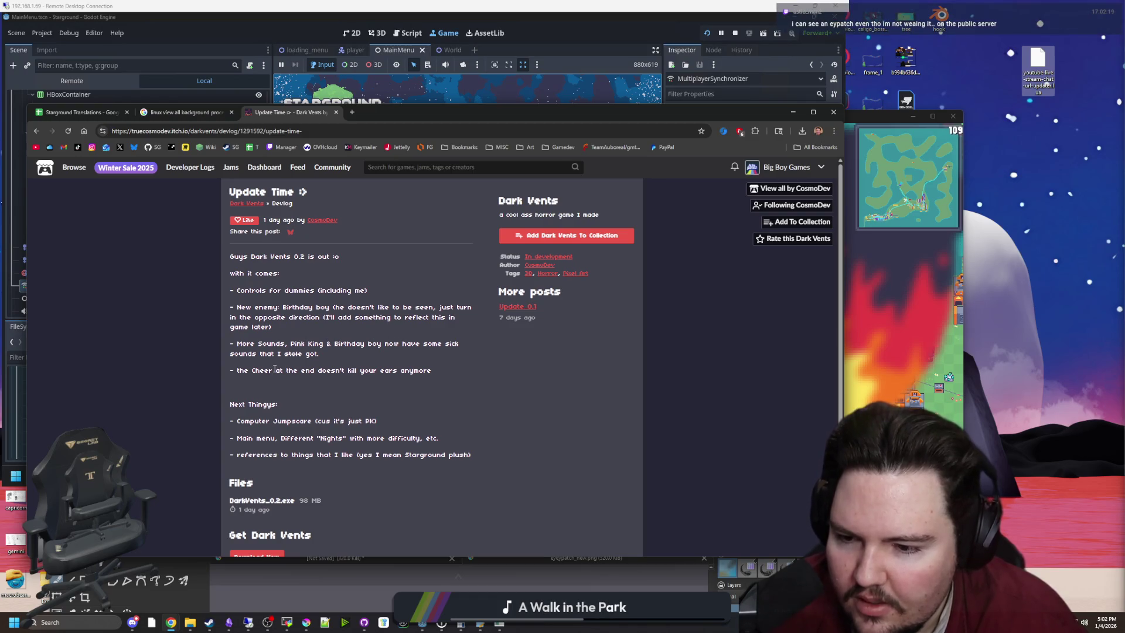
drag(295, 369, 436, 371)
click(365, 399)
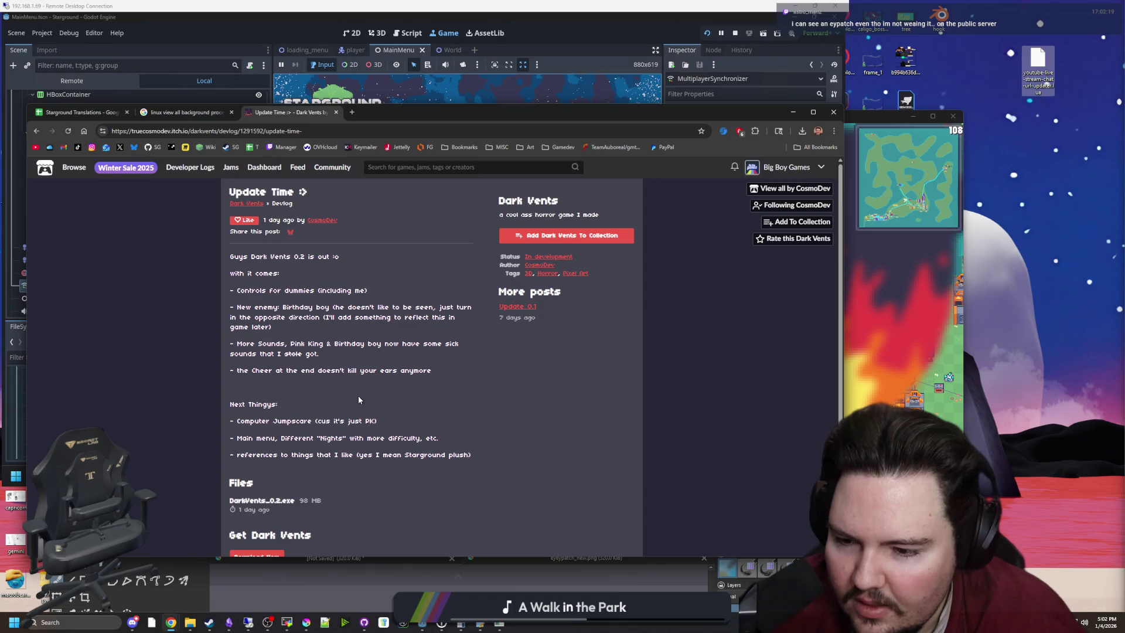
Step: Go to the Dark Vents download section, then return to the Starground game window
scroll(359, 399, down, 2)
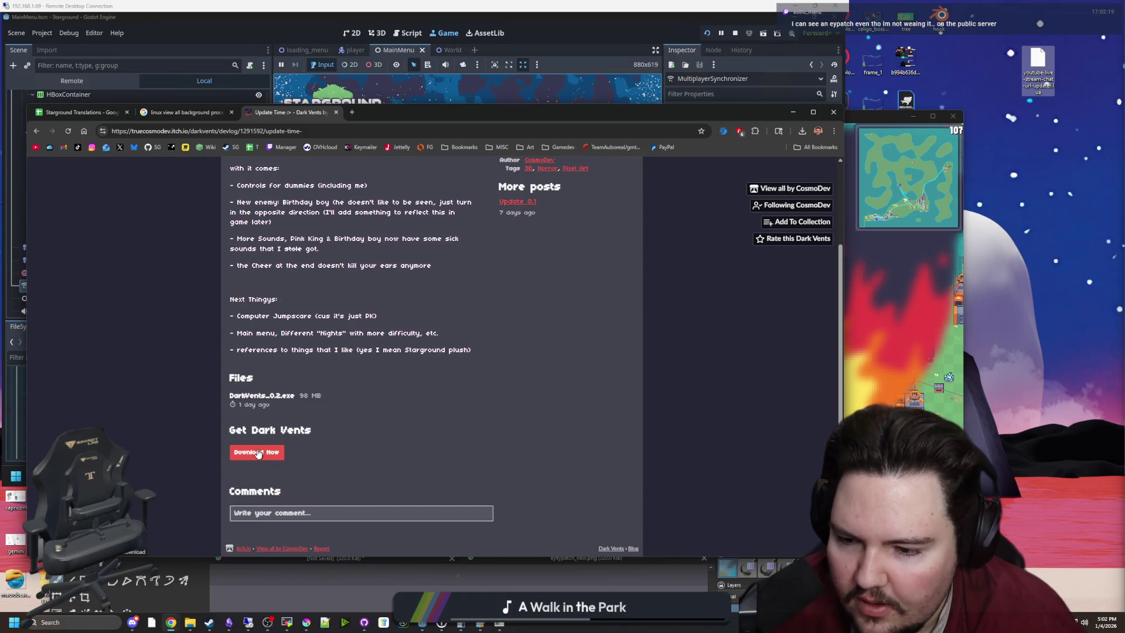
click(257, 453)
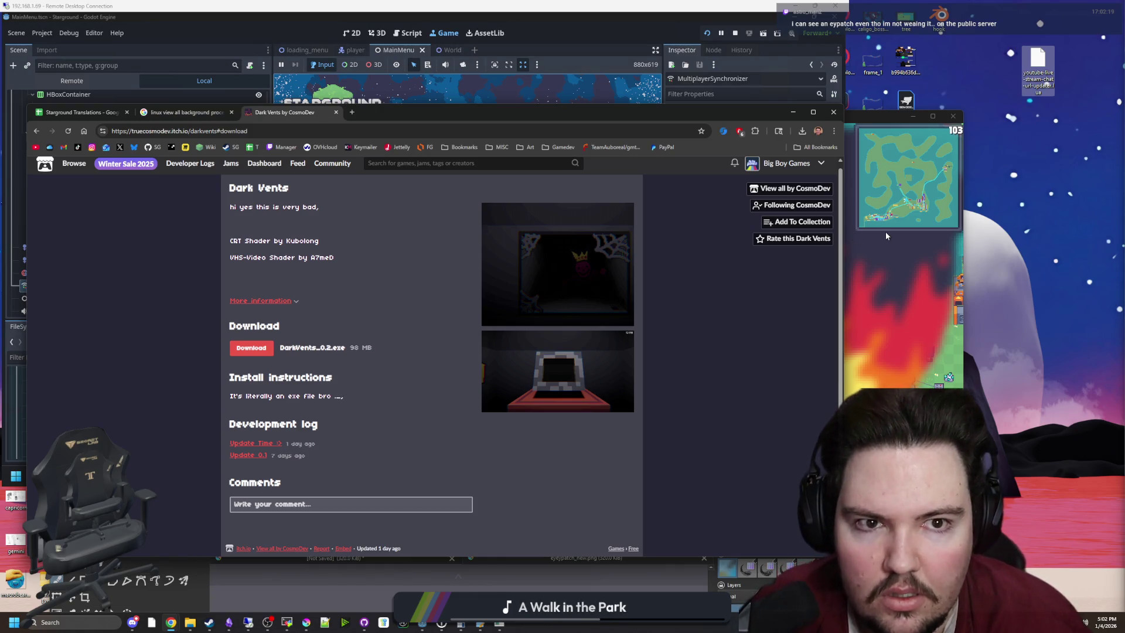
click(894, 266)
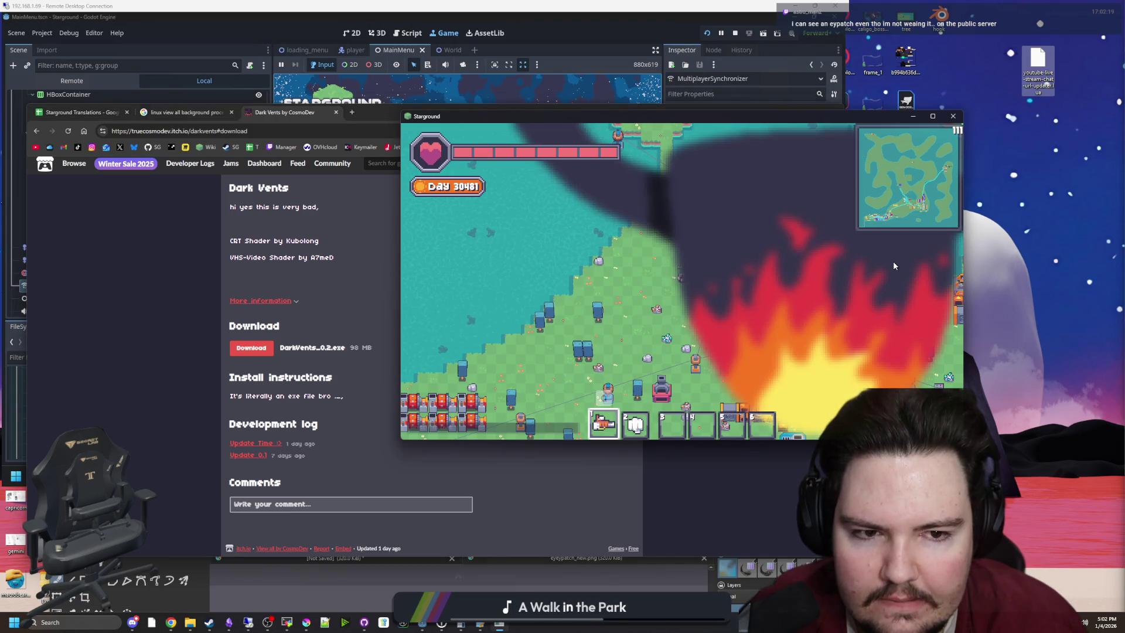
Step: Walk the character down and left through the base, opening and closing the inventory along the way
key(e)
key(s)
key(e)
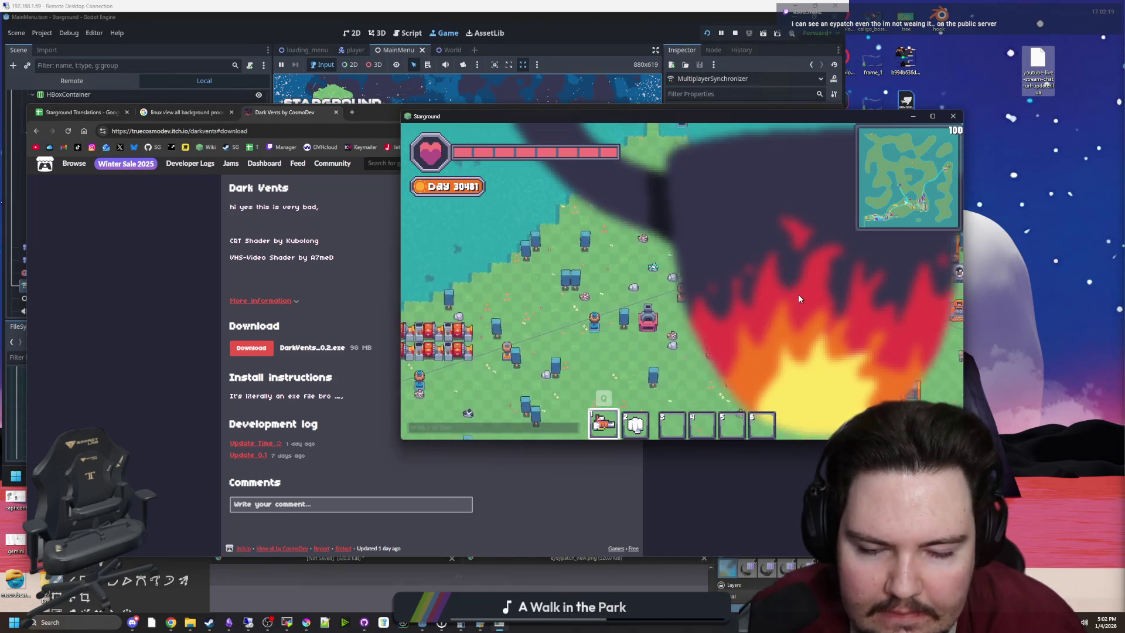
key(s)
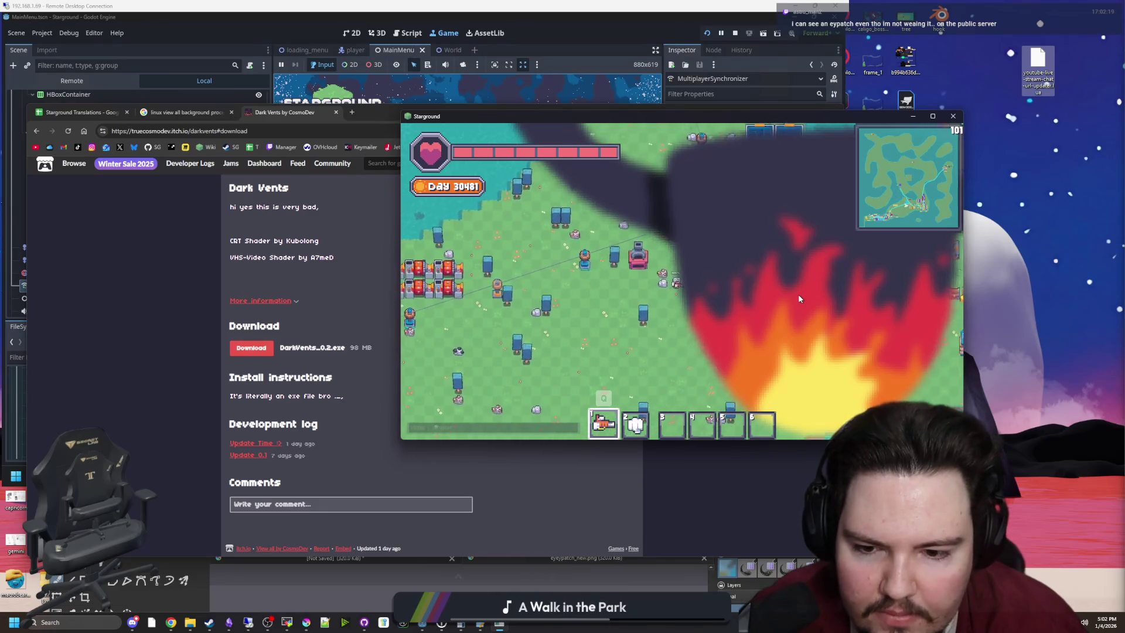
key(s)
key(e)
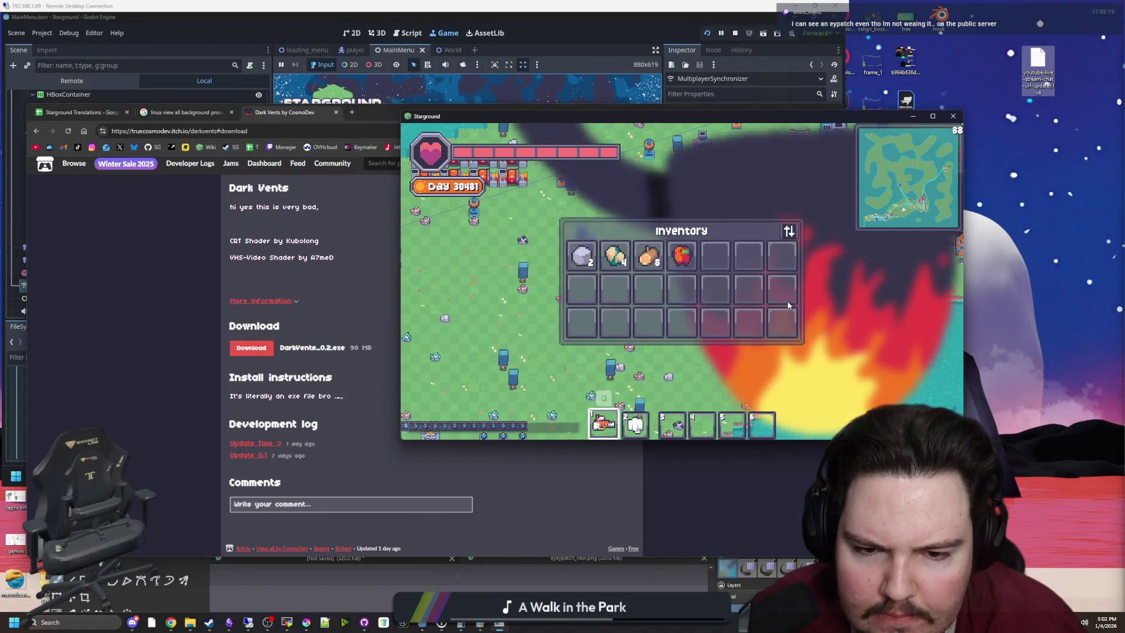
key(e)
key(s)
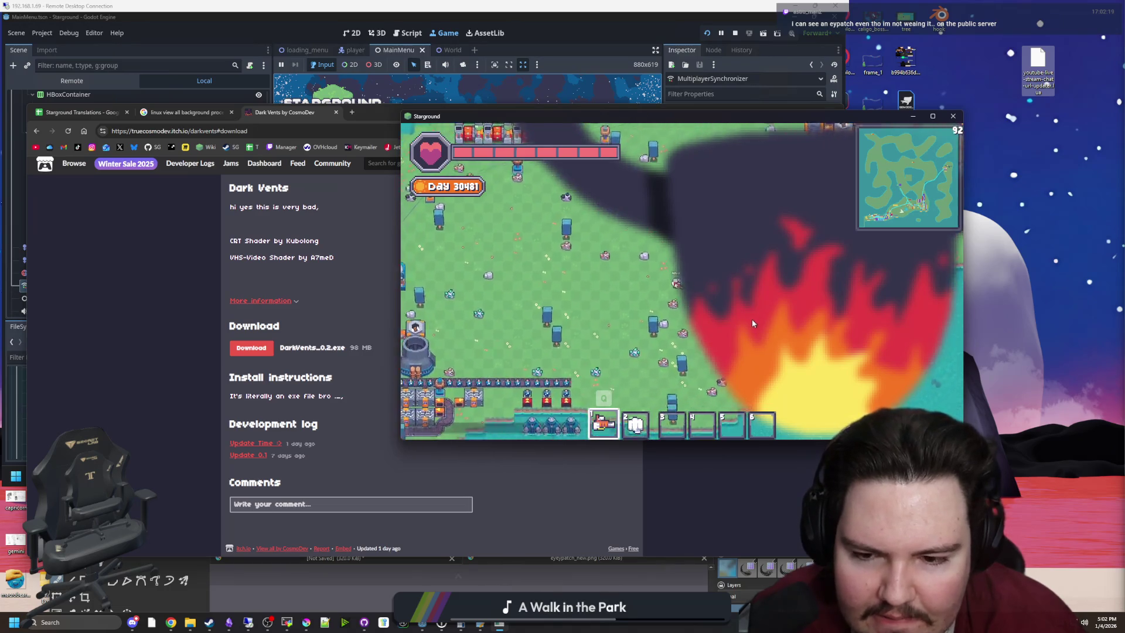
key(s)
key(a)
key(e)
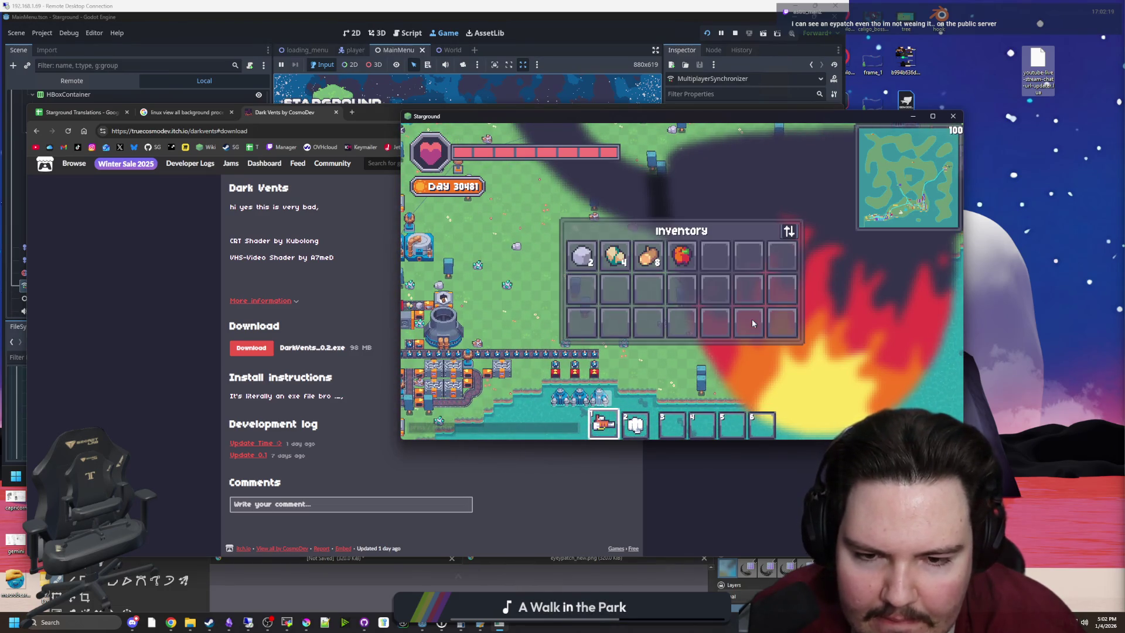
key(e)
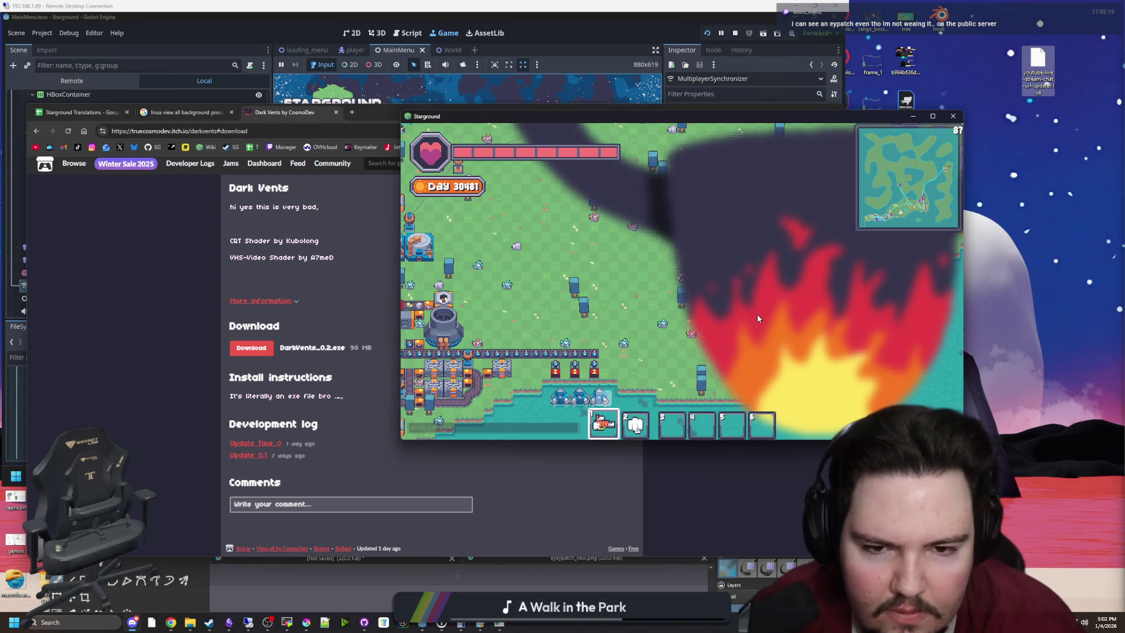
Step: Walk the character up and across the base, then return to the Godot editor
key(w)
key(d)
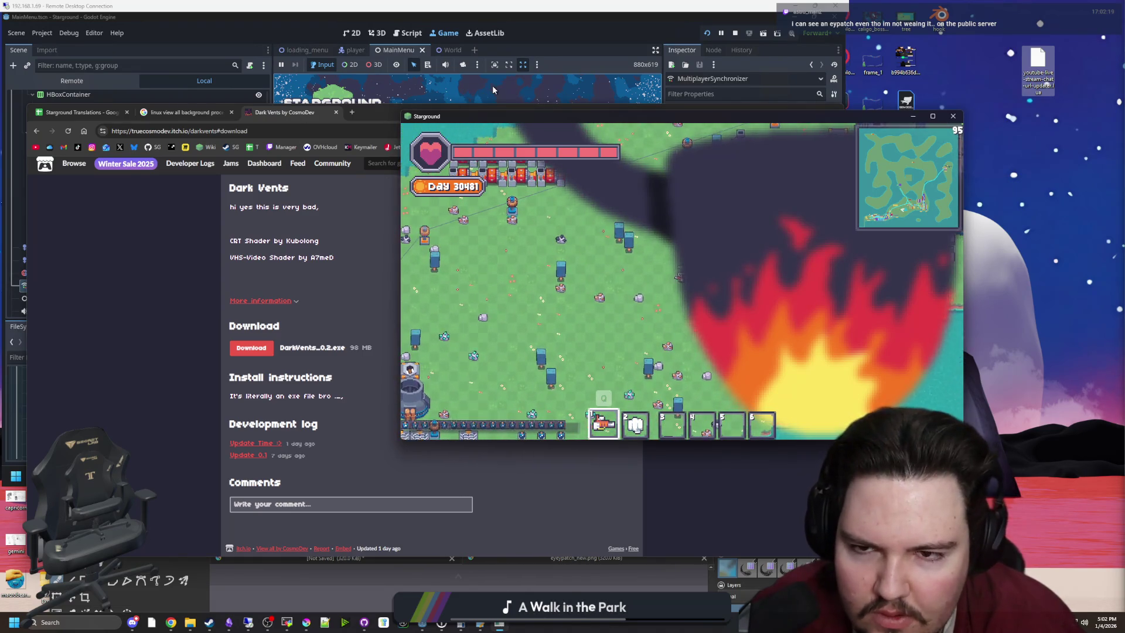
key(w)
key(a)
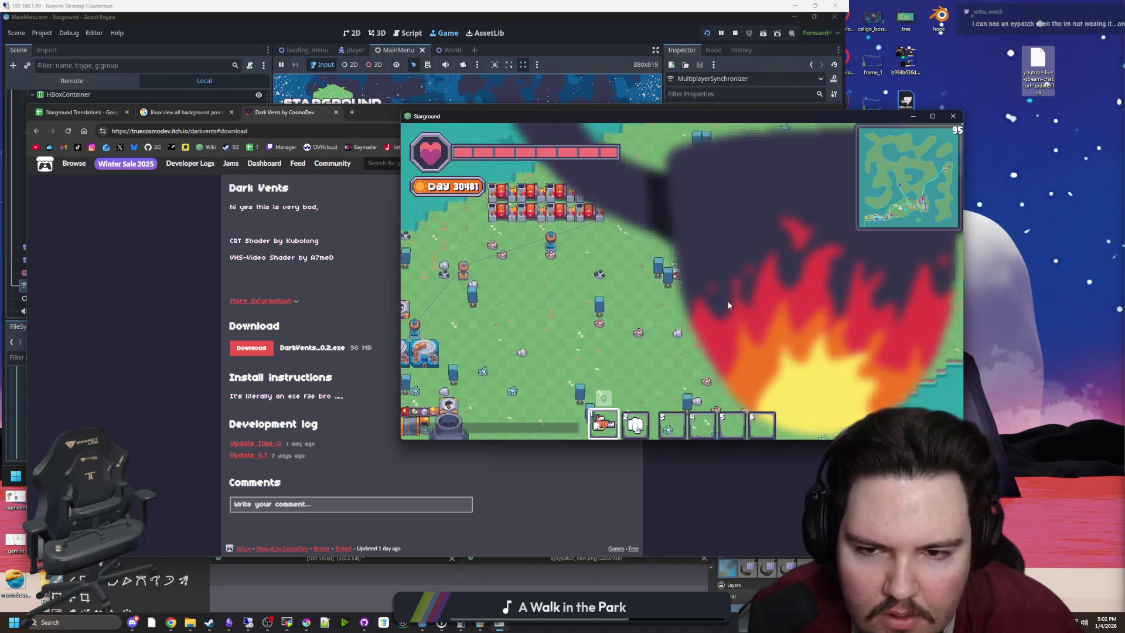
key(e)
key(s)
key(a)
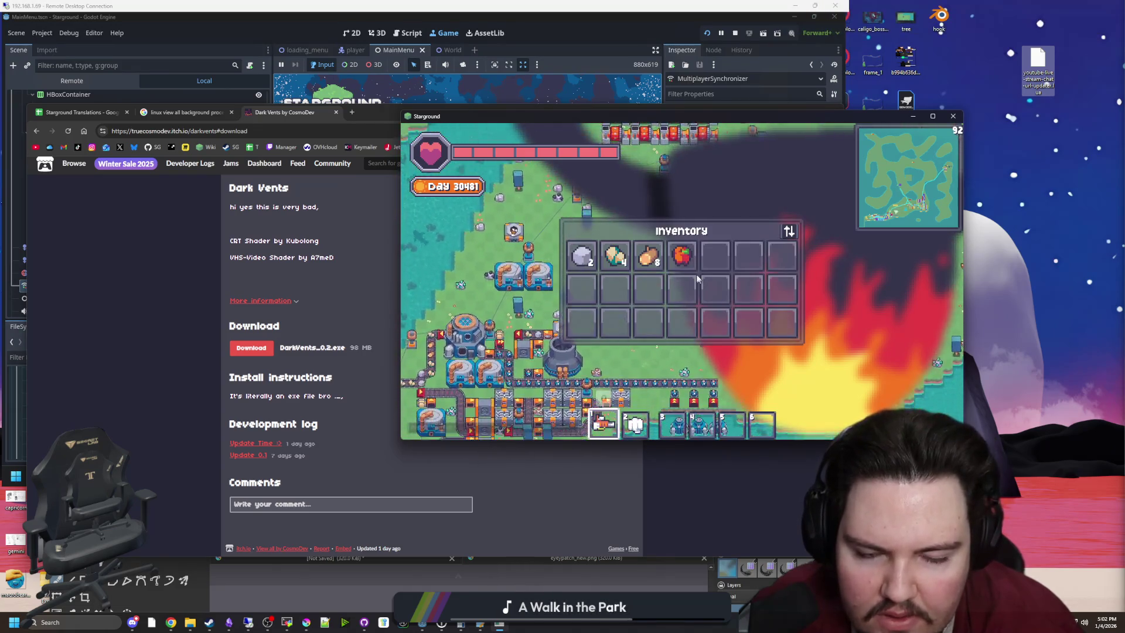
click(254, 354)
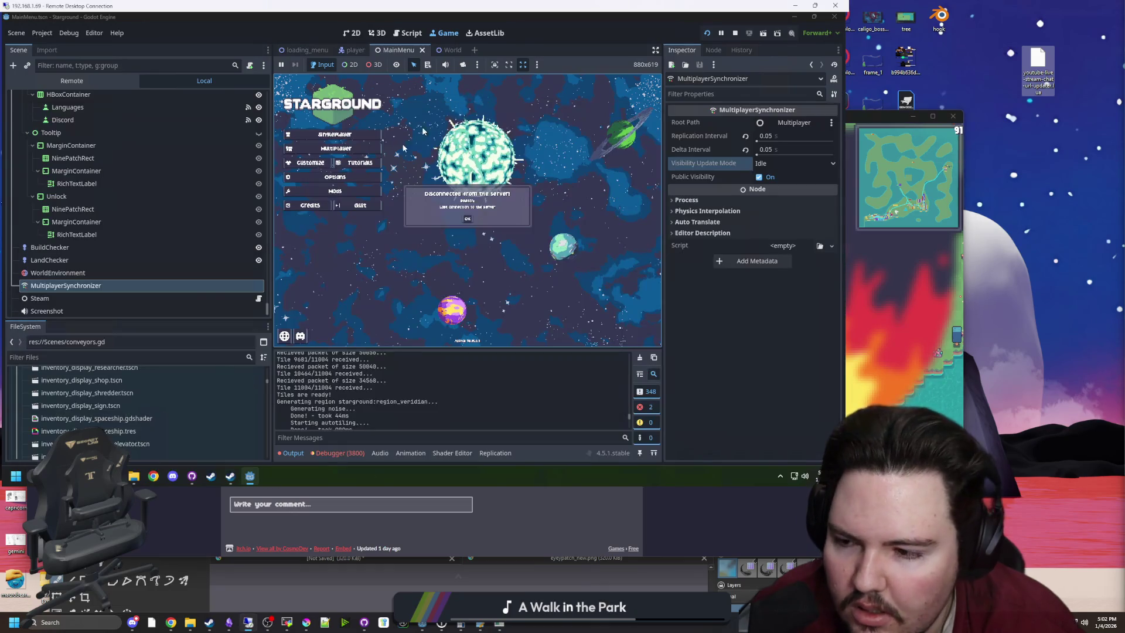
Step: Filter the FileSystem for 'items' and open items_table.gd in the script editor
click(222, 354)
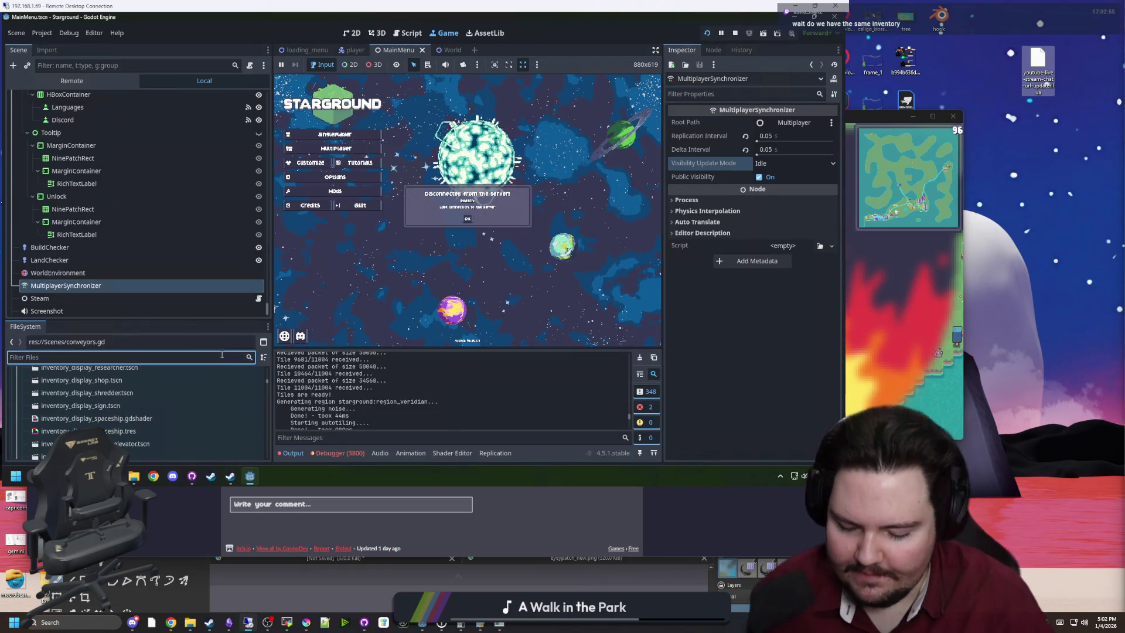
text(items)
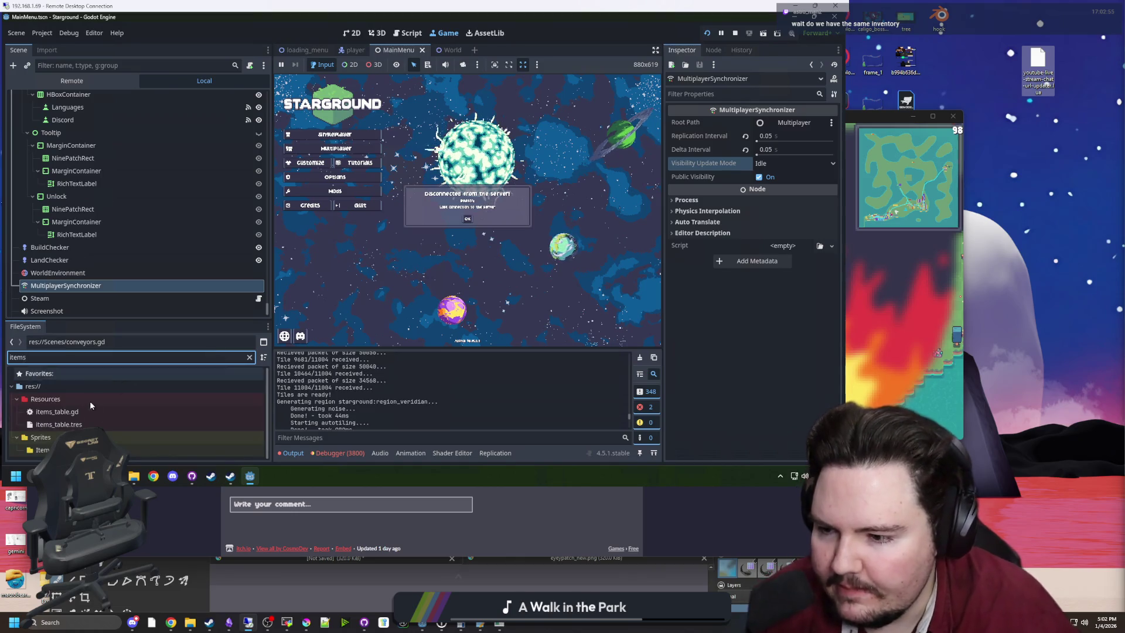
click(65, 401)
double_click(67, 404)
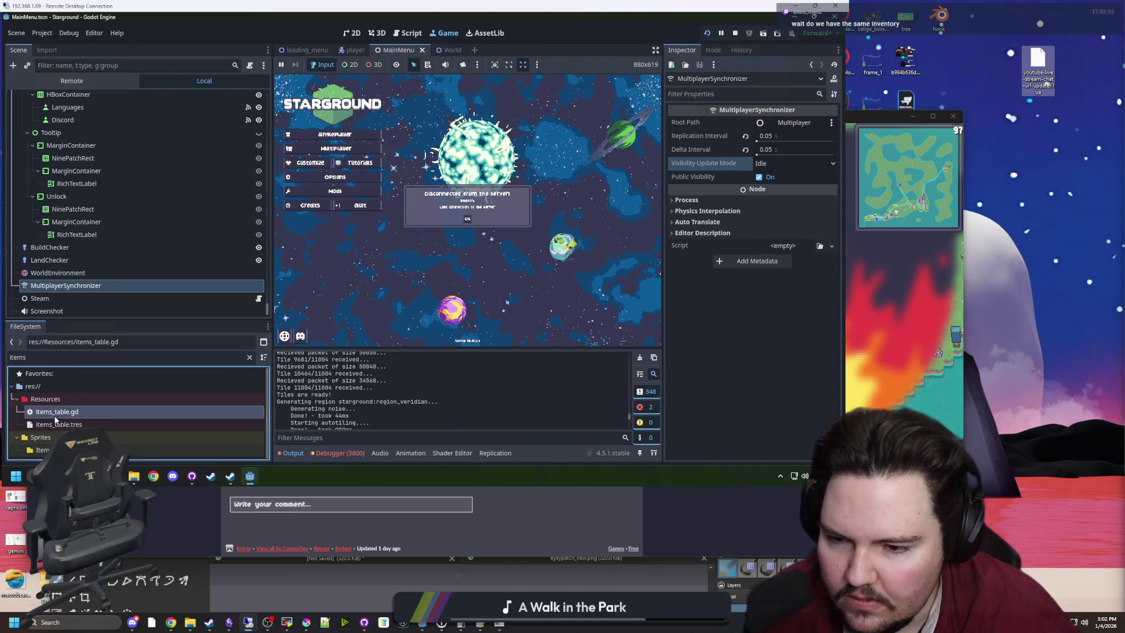
double_click(57, 411)
Step: Search items_table.gd for 'eyepatch' and step through the matches
click(517, 246)
key(ctrl+f)
text(eyepatch)
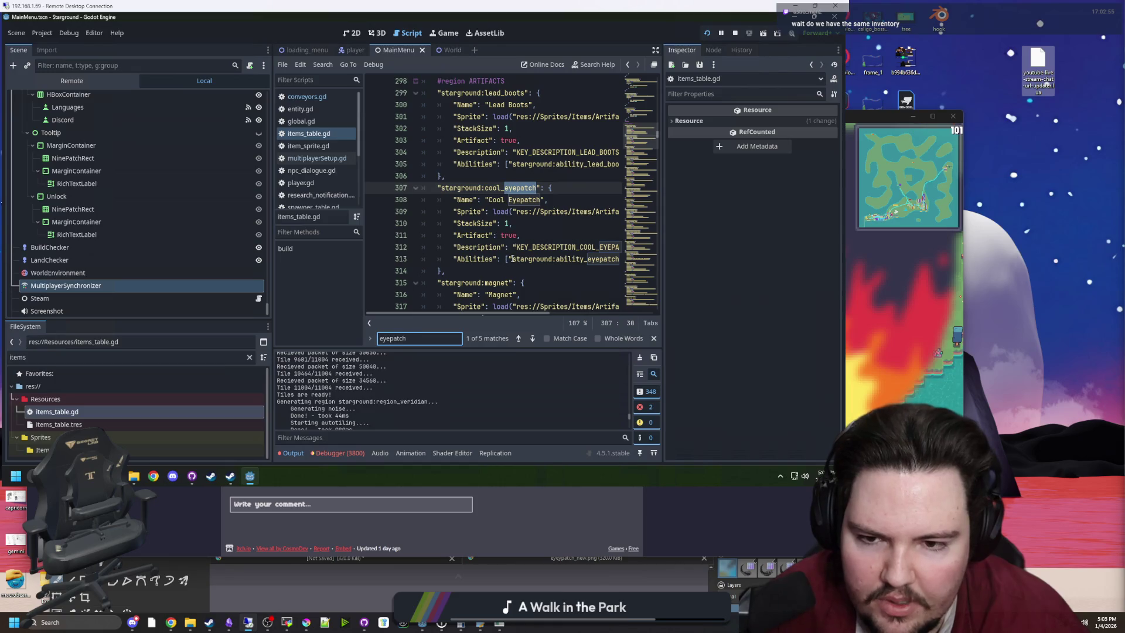
key(Return)
key(Return)
key(Return)
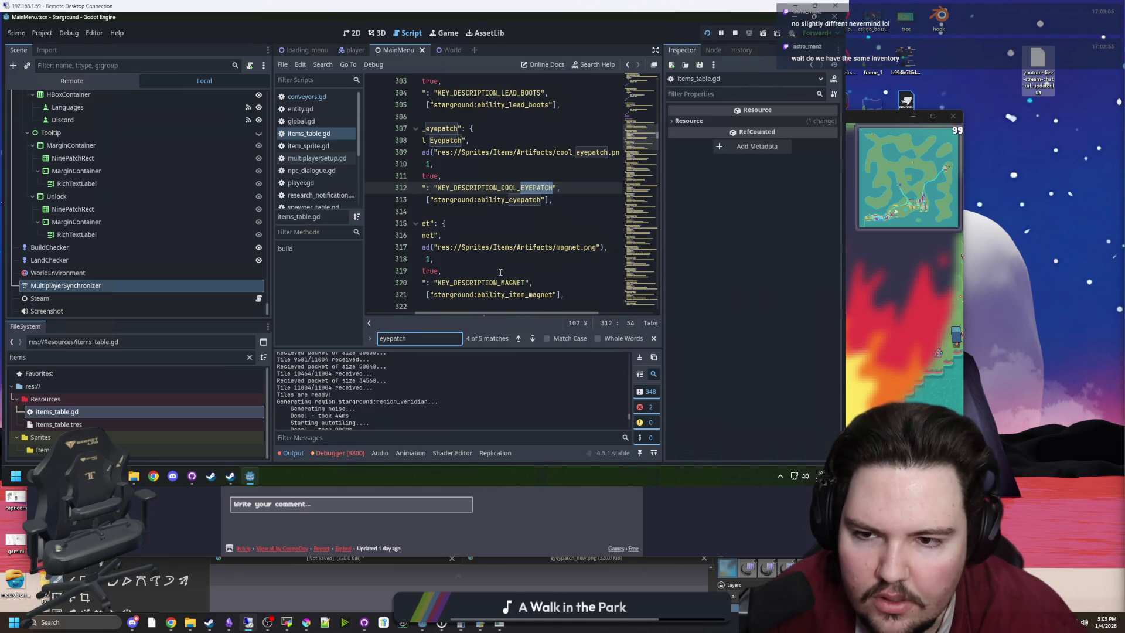
key(Return)
key(Return)
key(Return)
key(Return)
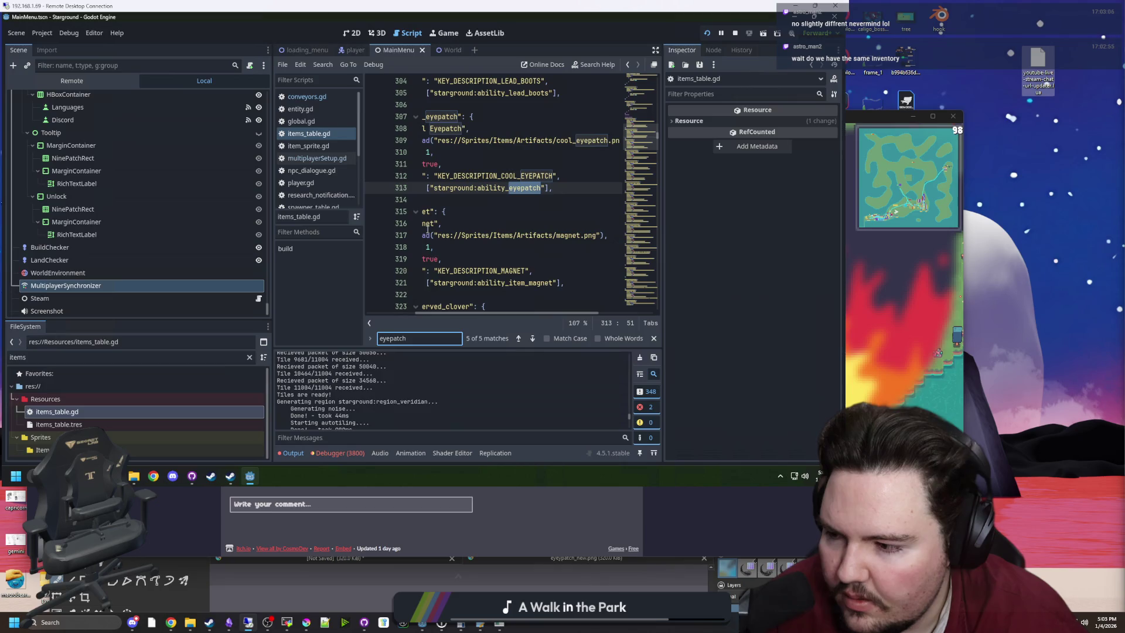
scroll(158, 257, up, 5)
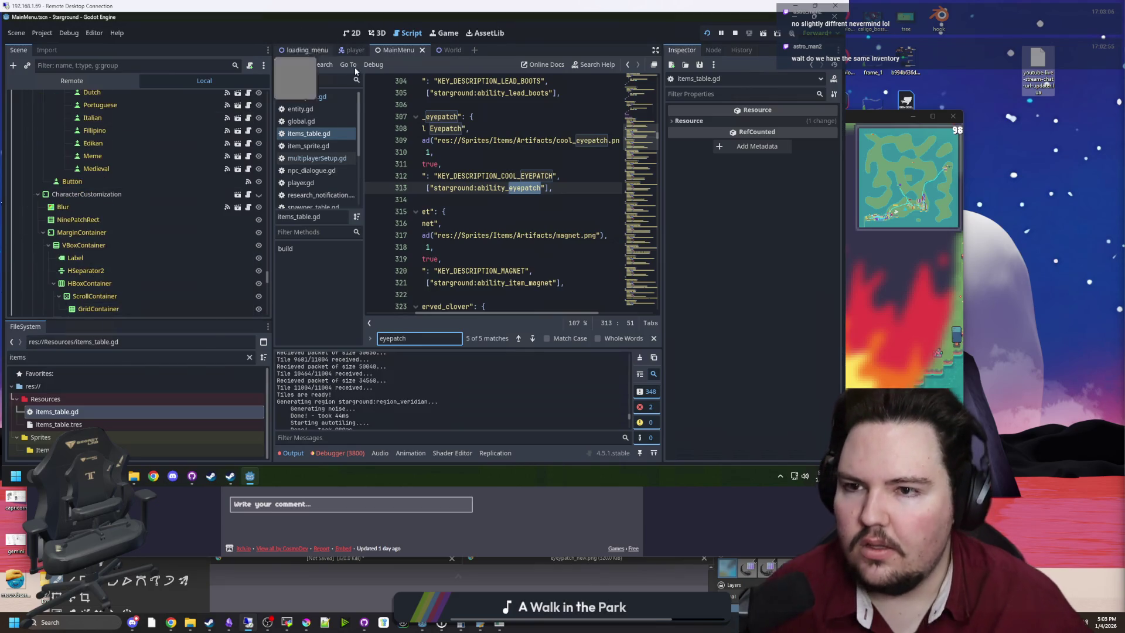
Step: Select the Eyepatch node under ScreenOverlay in the player scene, then minimize the editor
click(352, 50)
scroll(102, 164, up, 5)
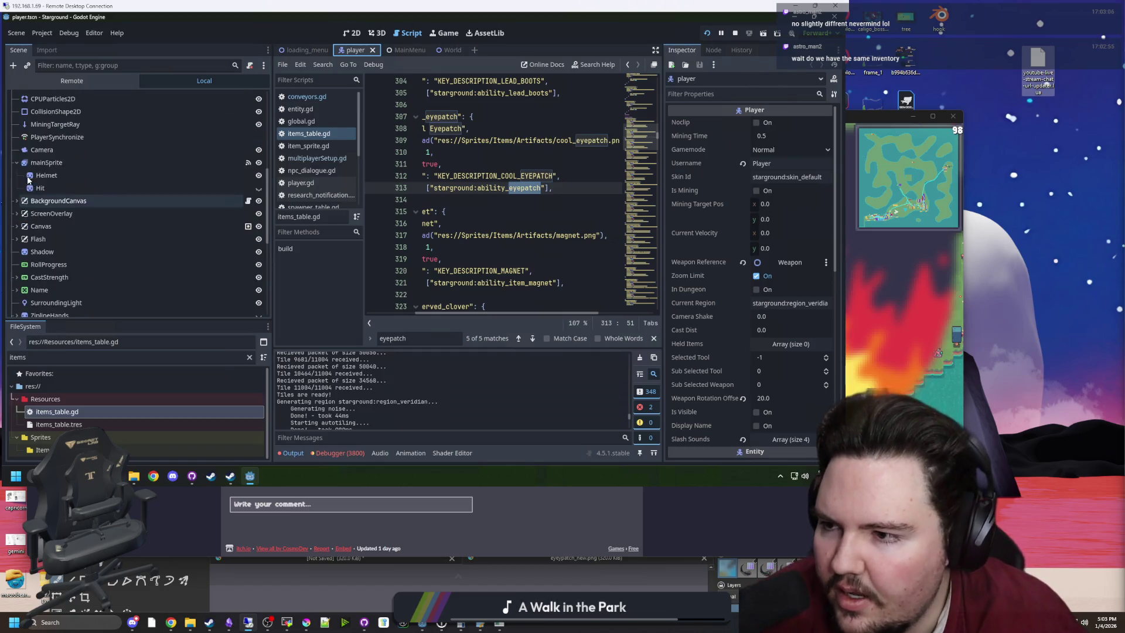
scroll(36, 183, up, 4)
scroll(42, 186, down, 5)
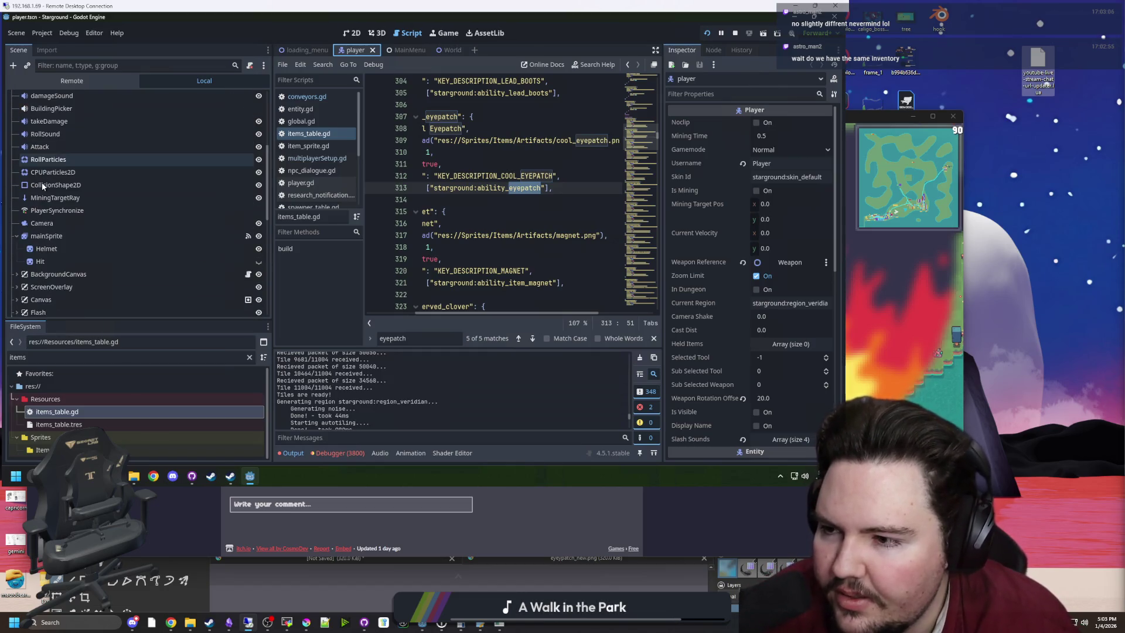
click(16, 203)
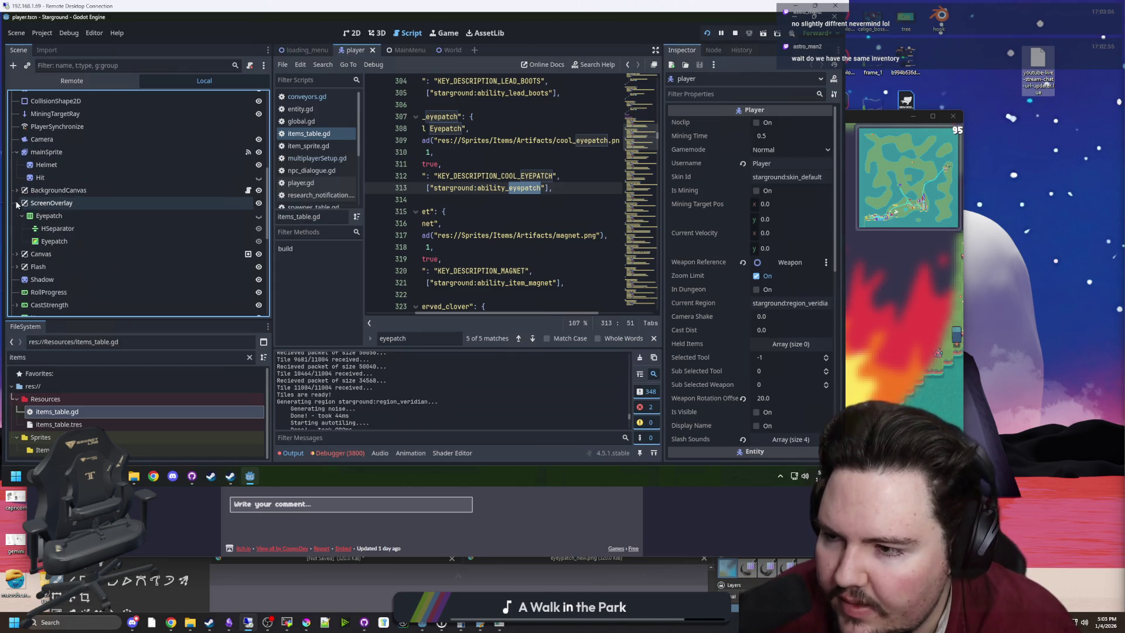
click(34, 215)
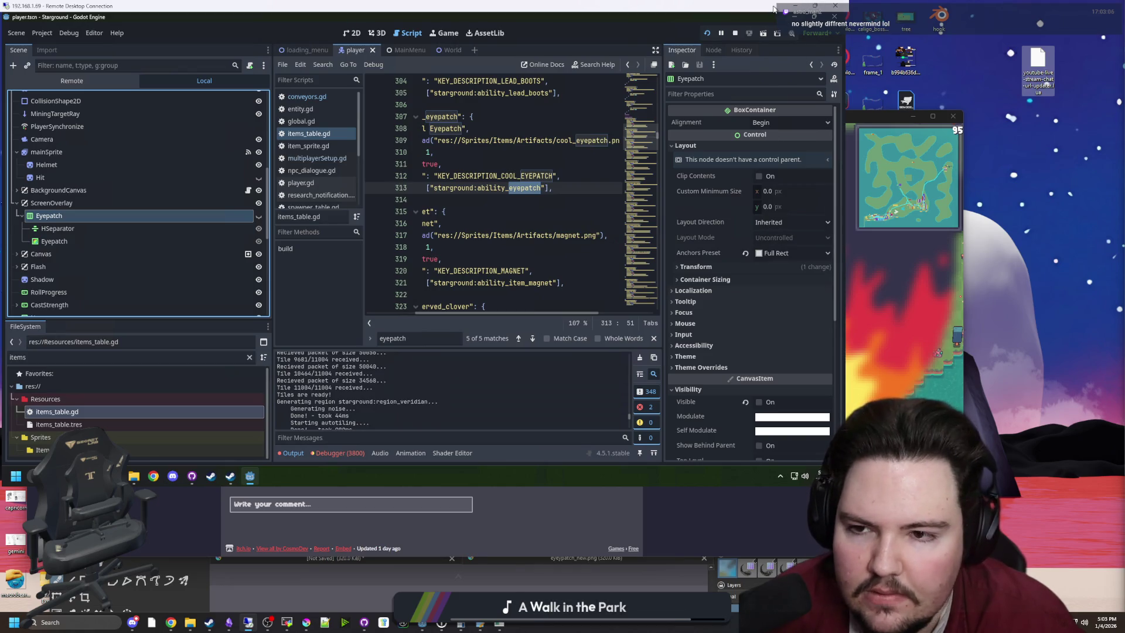
click(795, 6)
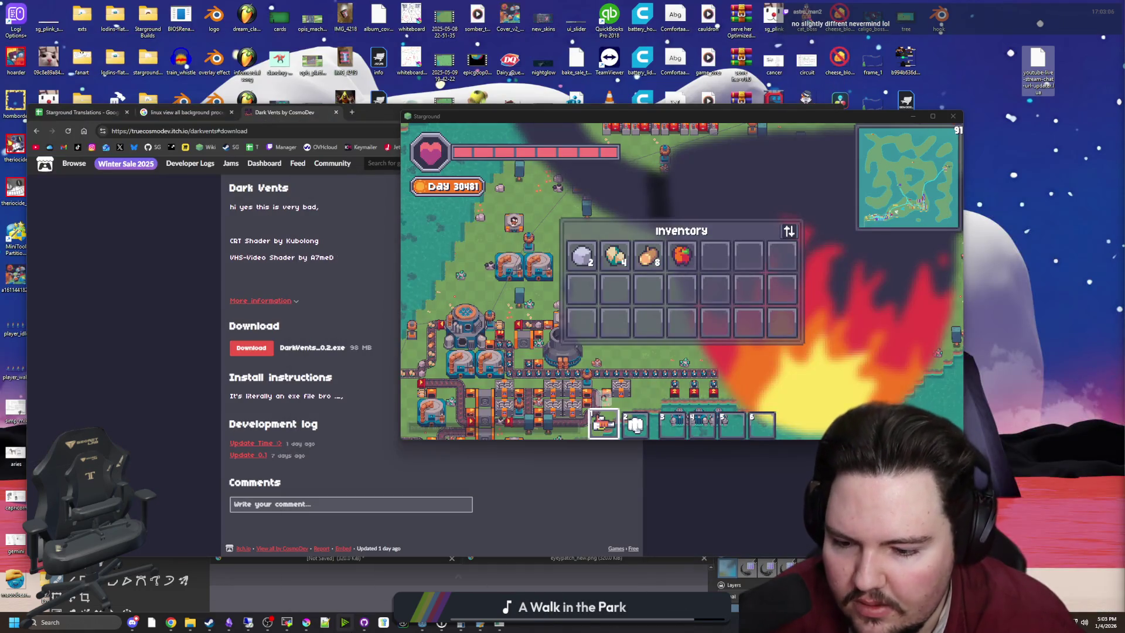
Step: Maximize Godot and open player.gd through a FileSystem filter for 'player'
click(422, 623)
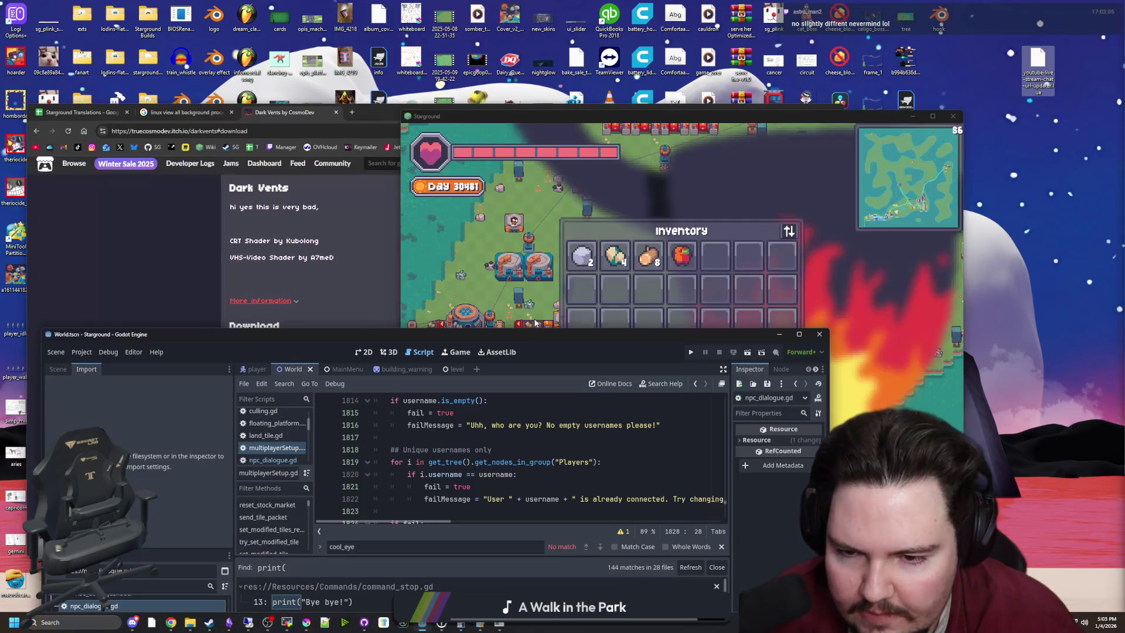
double_click(524, 329)
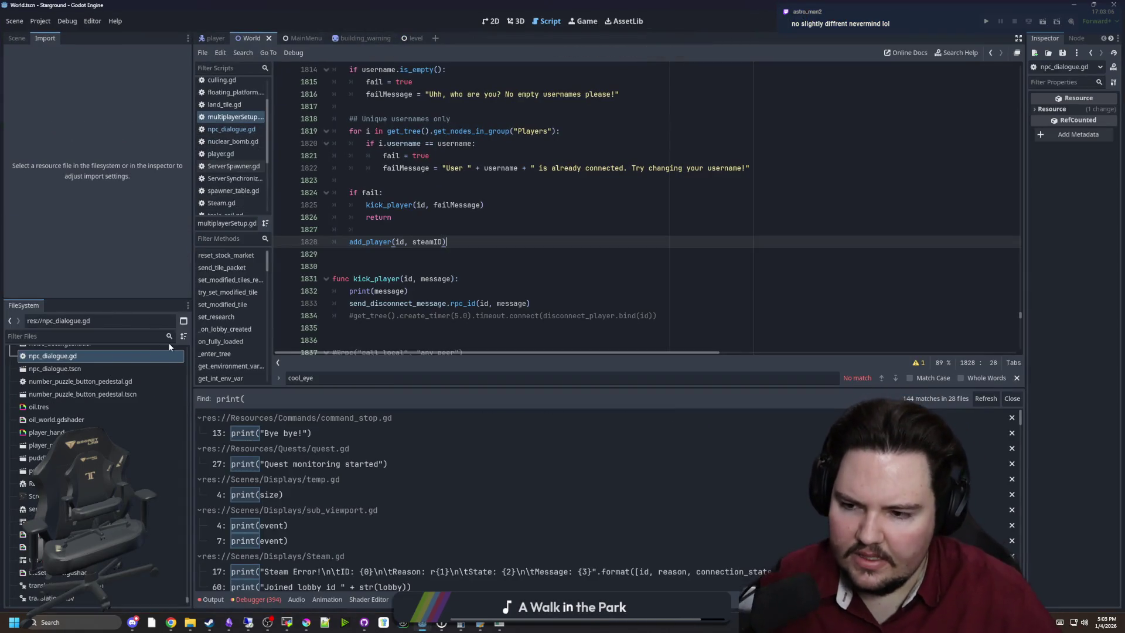
click(144, 339)
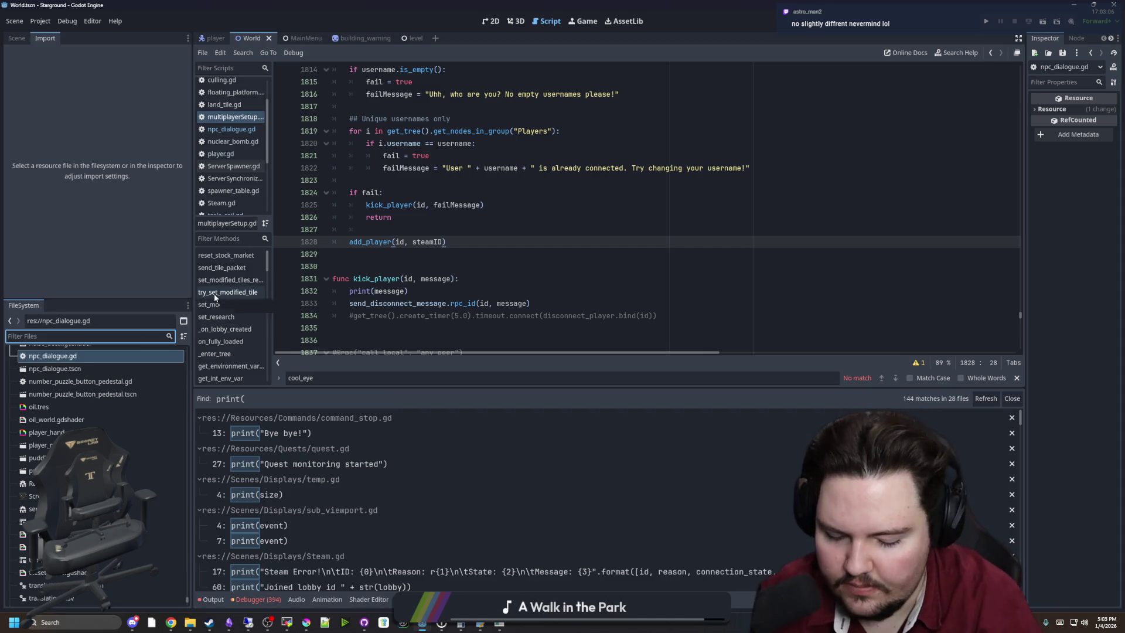
text(player)
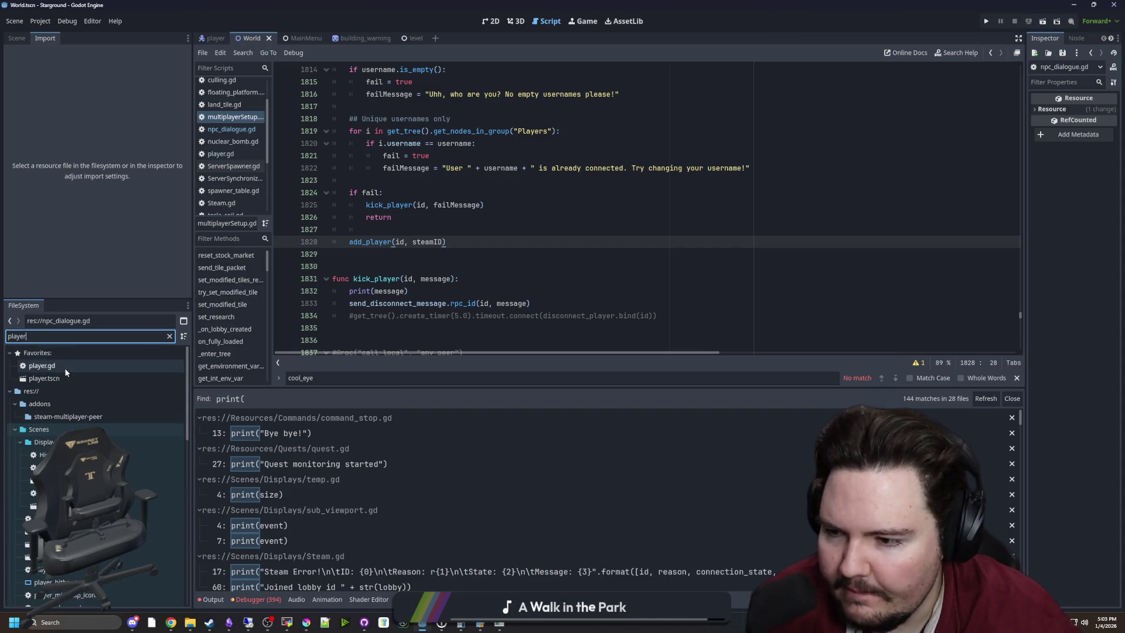
double_click(66, 371)
Step: Load player.tscn into the Scene tree and go to check_artifact lines 2578–2579
click(478, 228)
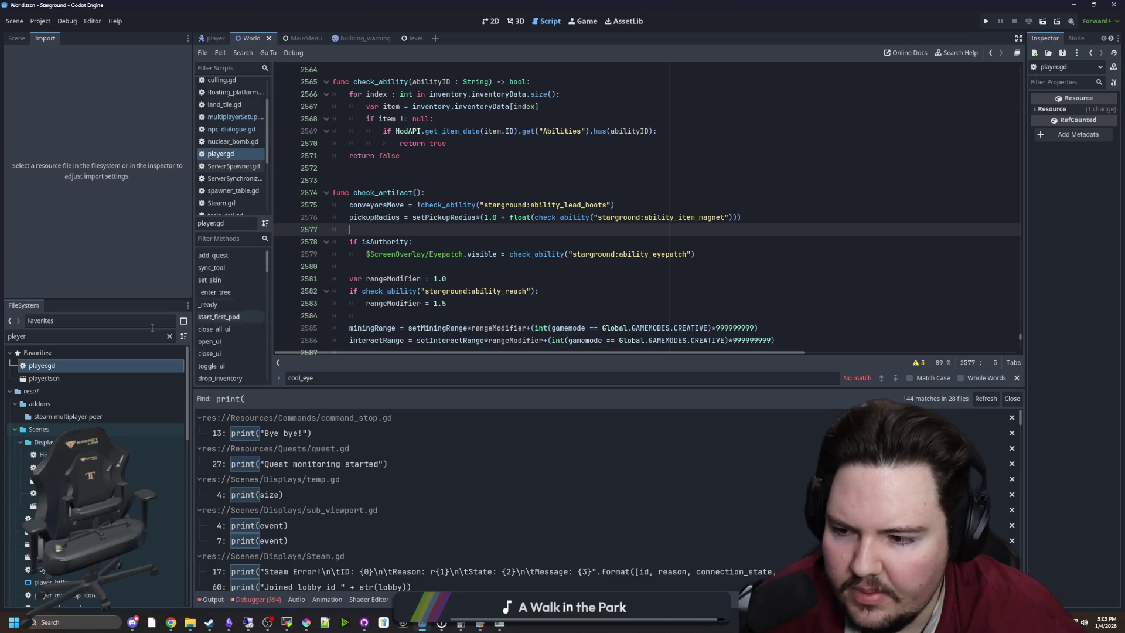
double_click(85, 379)
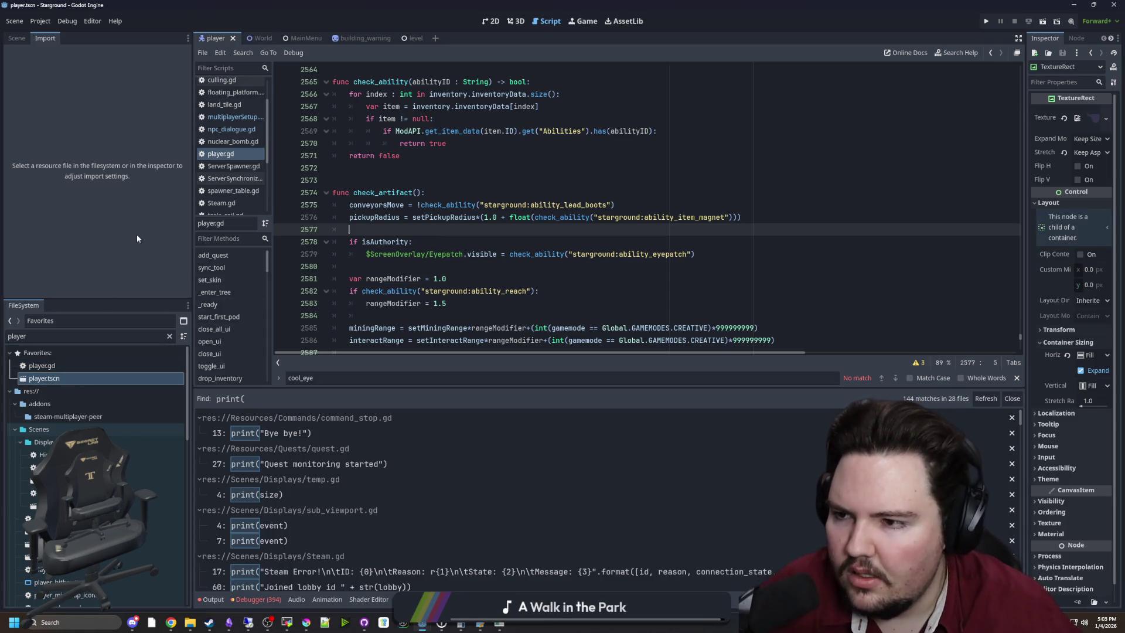
click(17, 38)
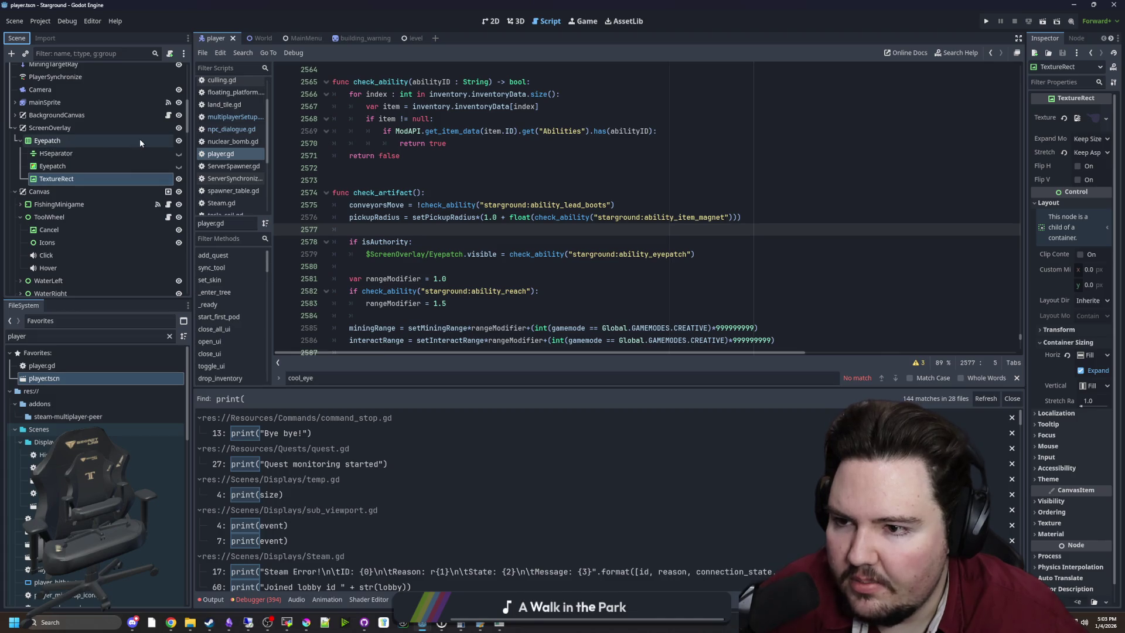
click(519, 245)
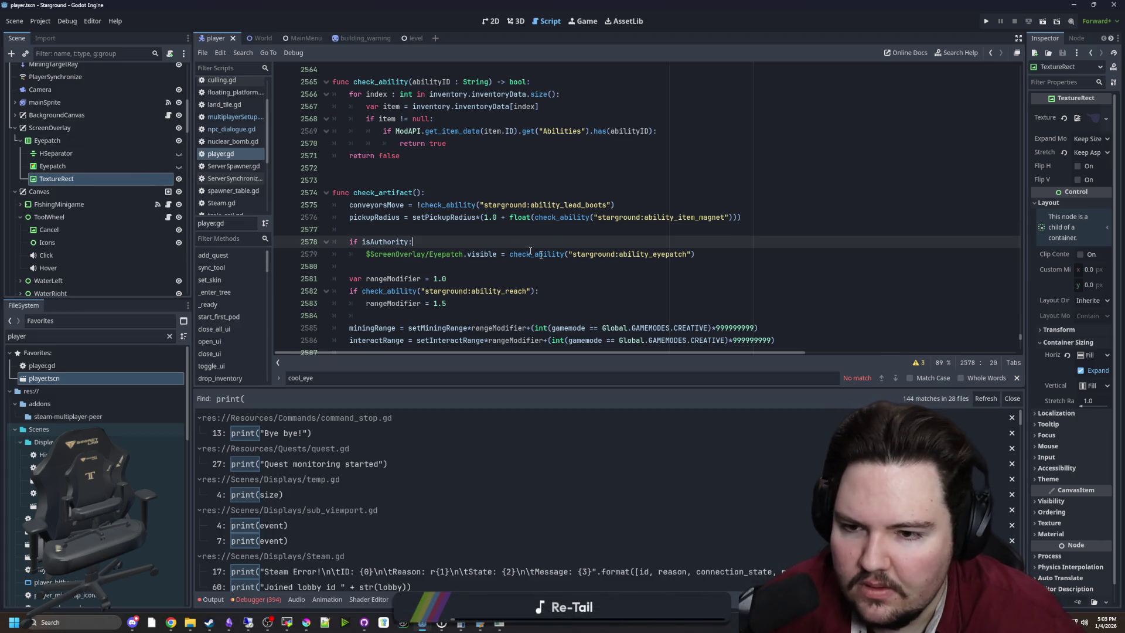
click(714, 255)
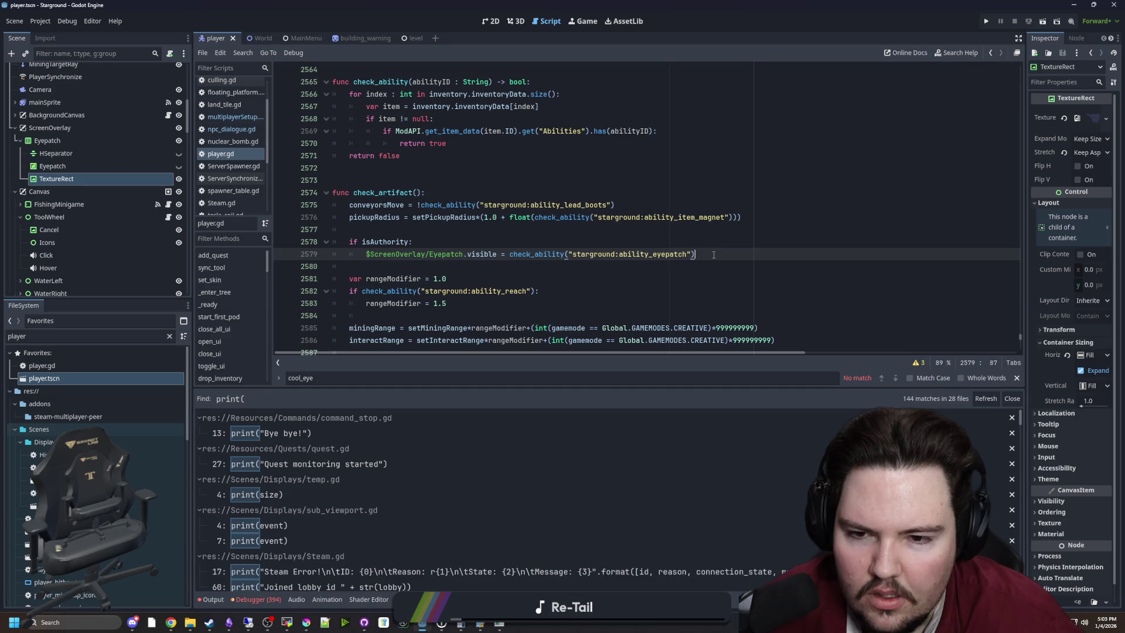
Step: Delete the 'if isAuthority:' line and outdent the eyepatch visibility line
drag(713, 255, 321, 249)
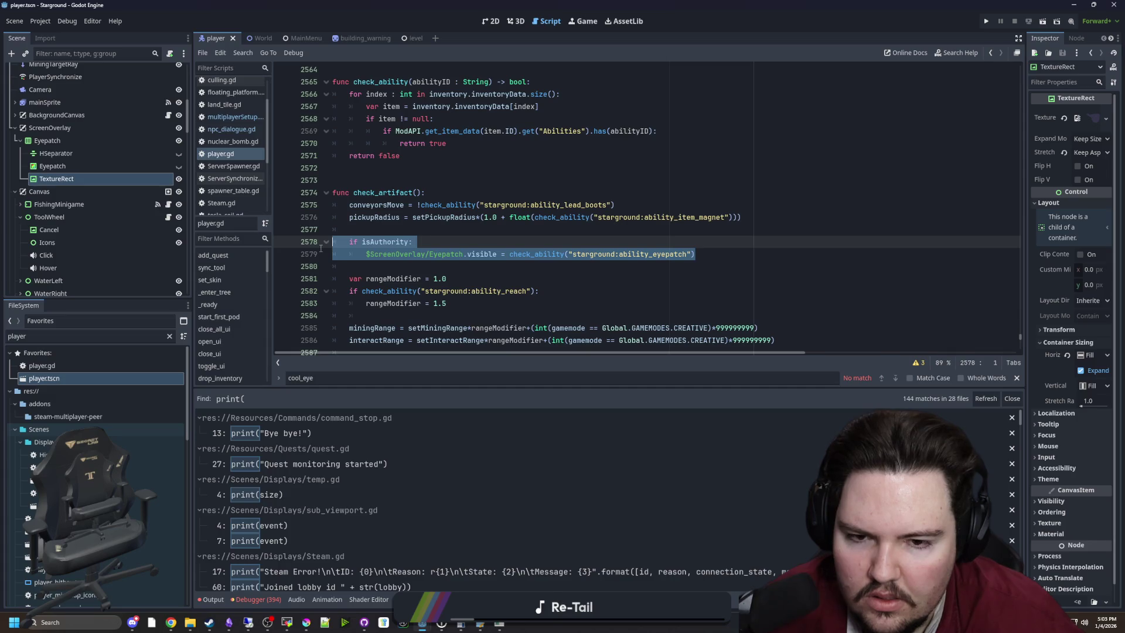
click(436, 242)
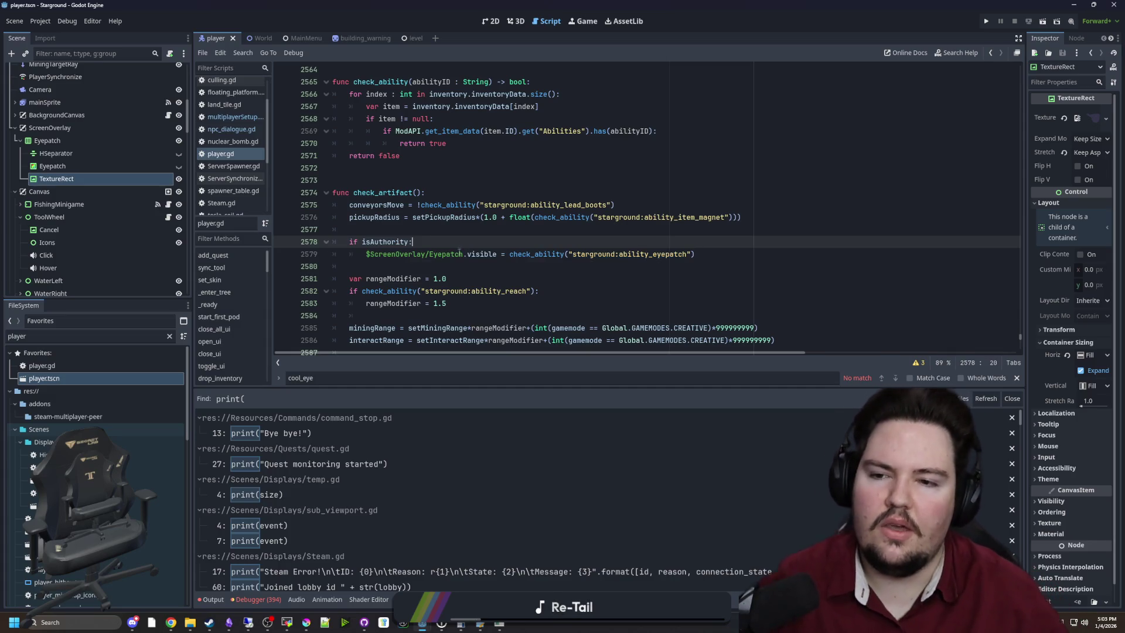
click(440, 180)
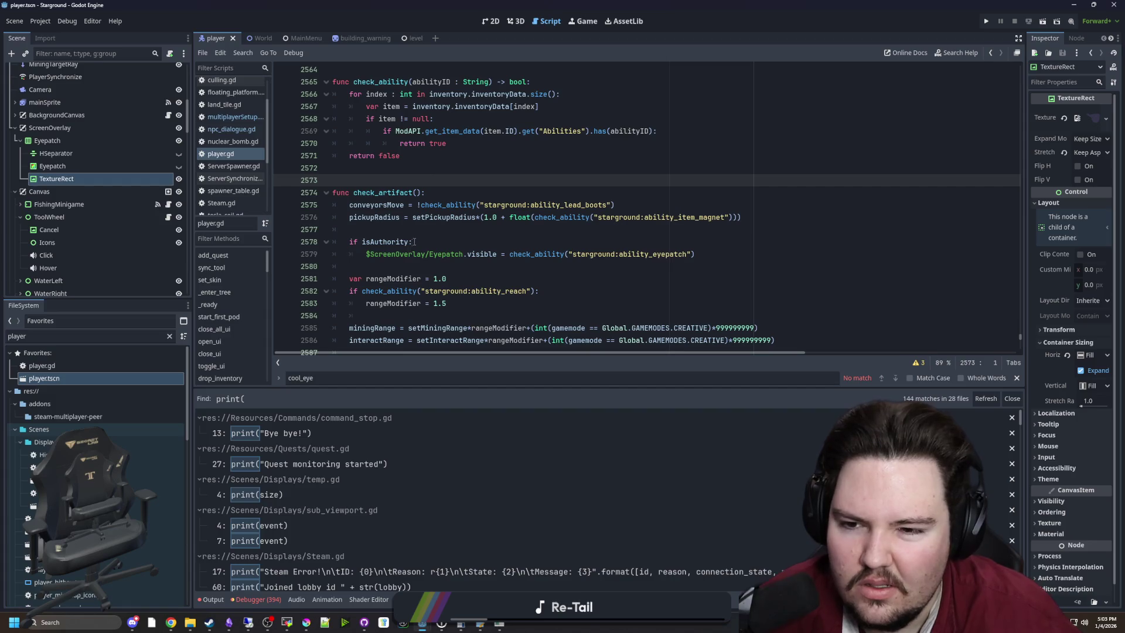
drag(421, 246, 346, 247)
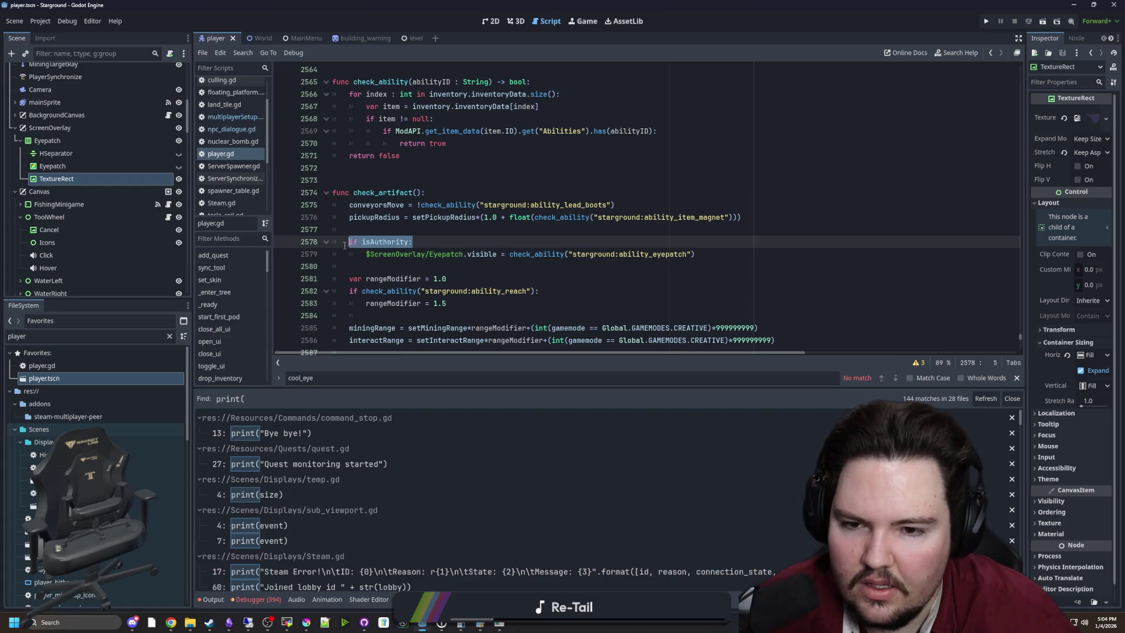
key(BackSpace)
click(636, 249)
key(shift+Tab)
key(Up)
key(BackSpace)
key(BackSpace)
Step: Append '&& isAuthority' to the eyepatch line without the stray 'if' or colon, and save
click(697, 242)
text(&& if isAuthority:)
click(709, 241)
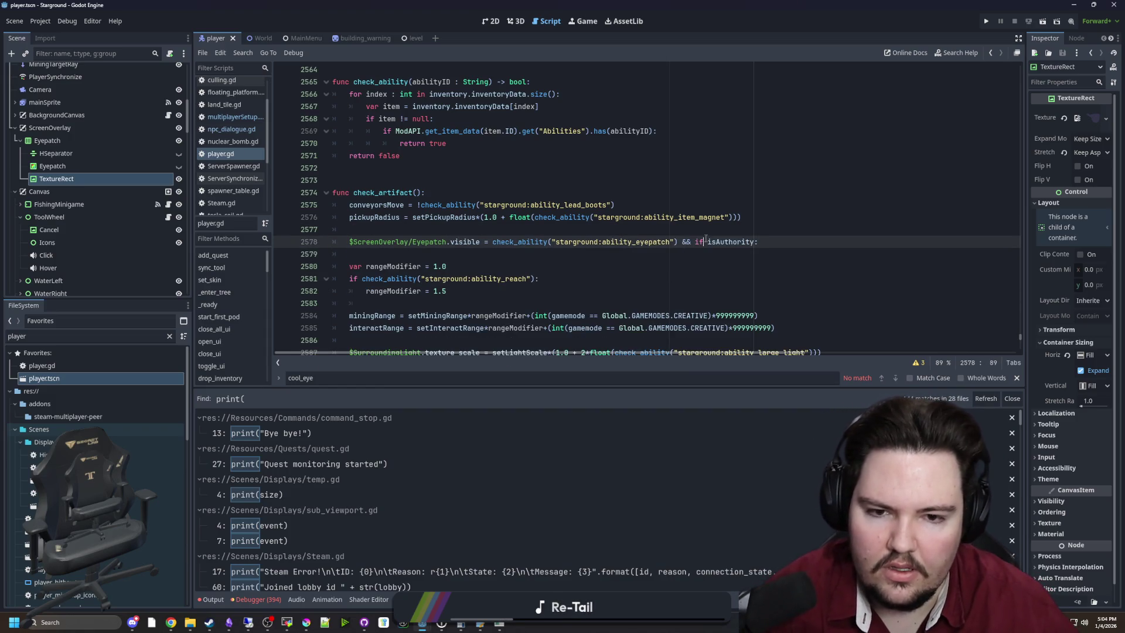
key(BackSpace)
key(BackSpace)
key(BackSpace)
click(451, 227)
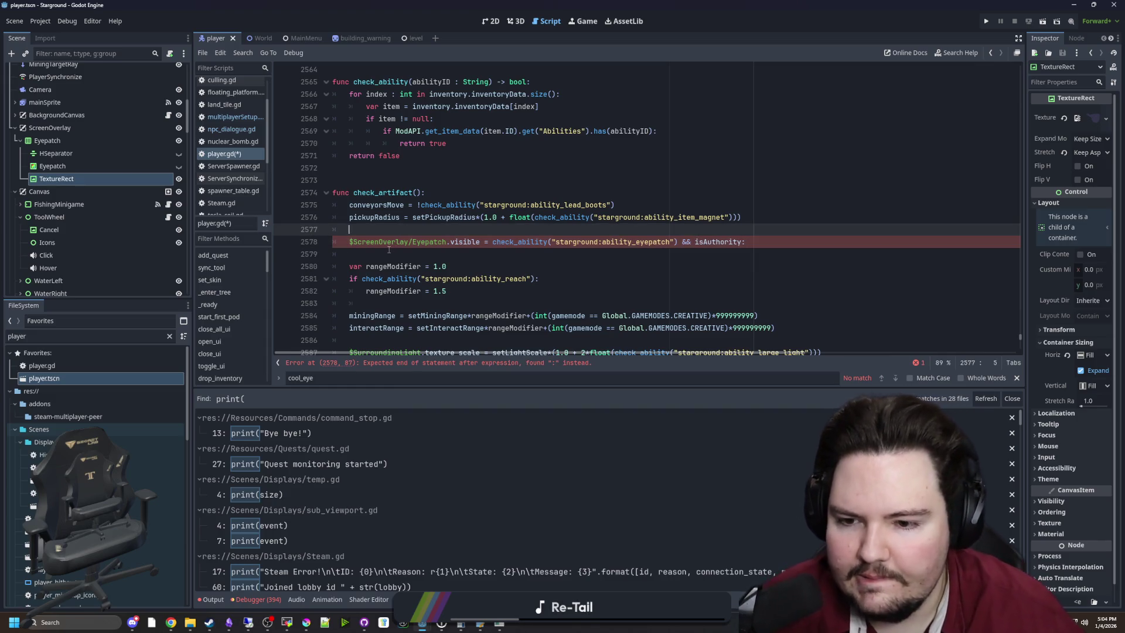
click(750, 240)
key(BackSpace)
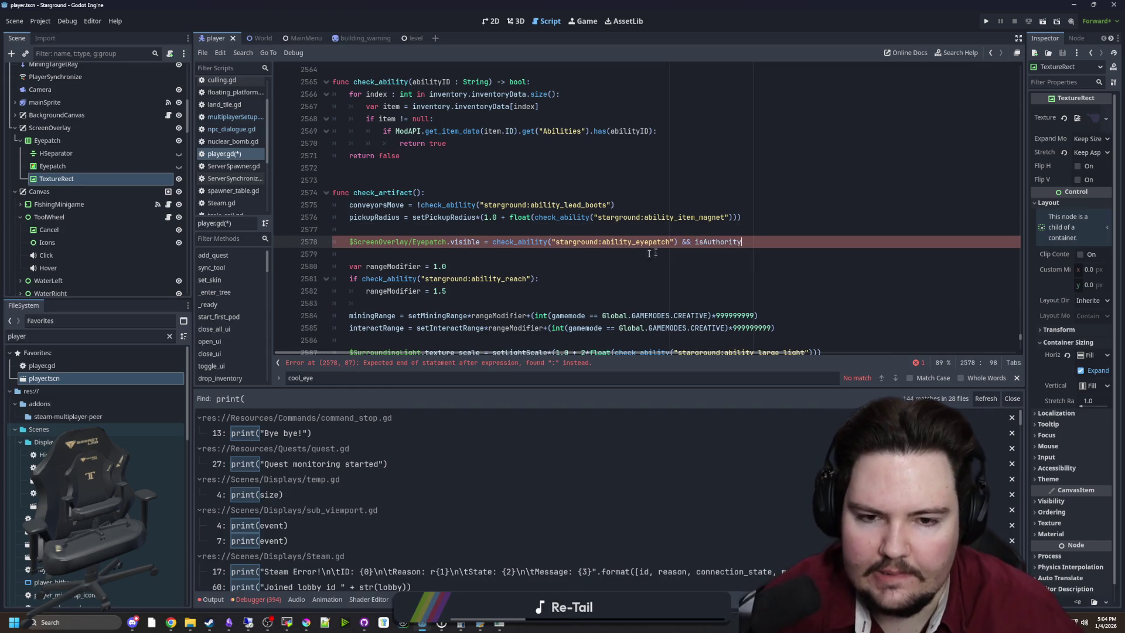
click(375, 256)
key(ctrl+s)
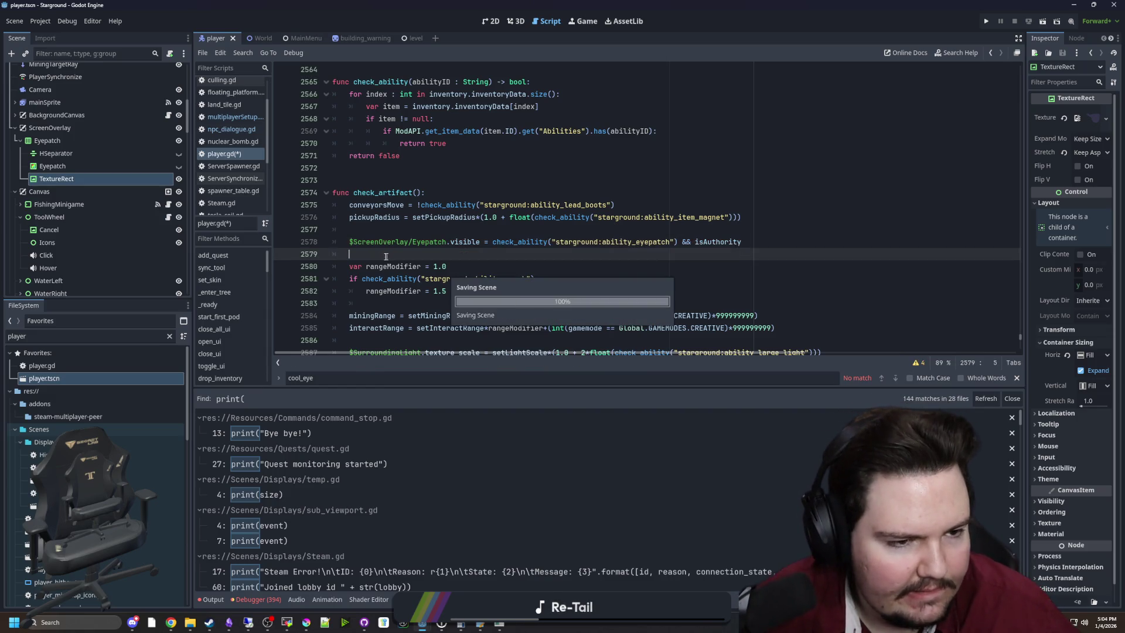
Step: Save player.gd again with the cursor on the rangeModifier line
click(404, 229)
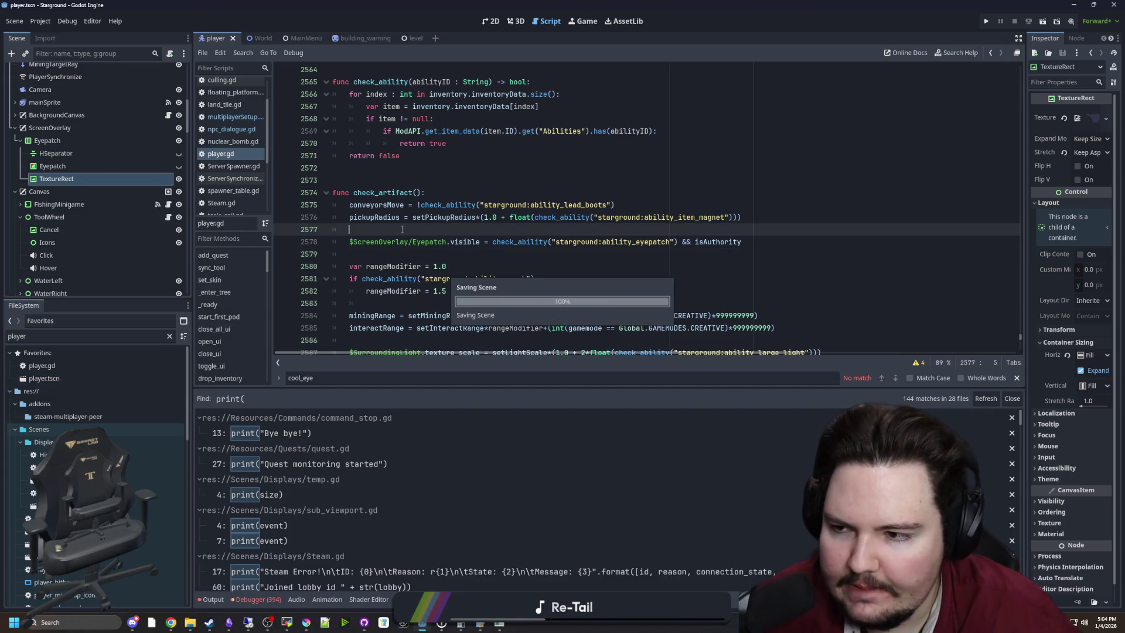
mouse_move(487, 626)
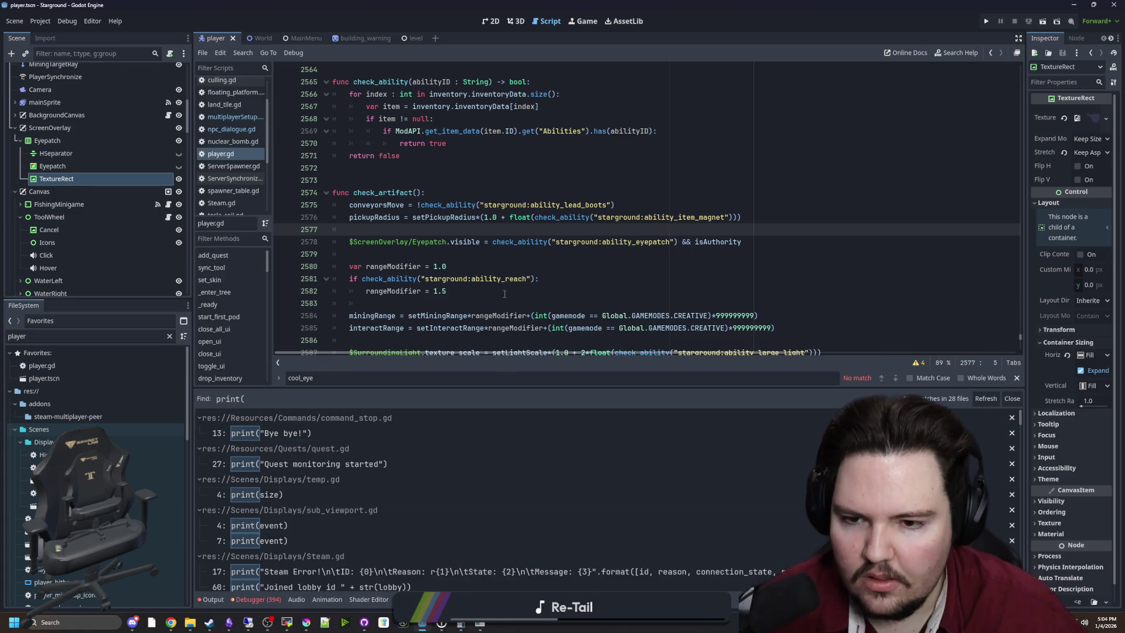
click(468, 291)
key(ctrl+s)
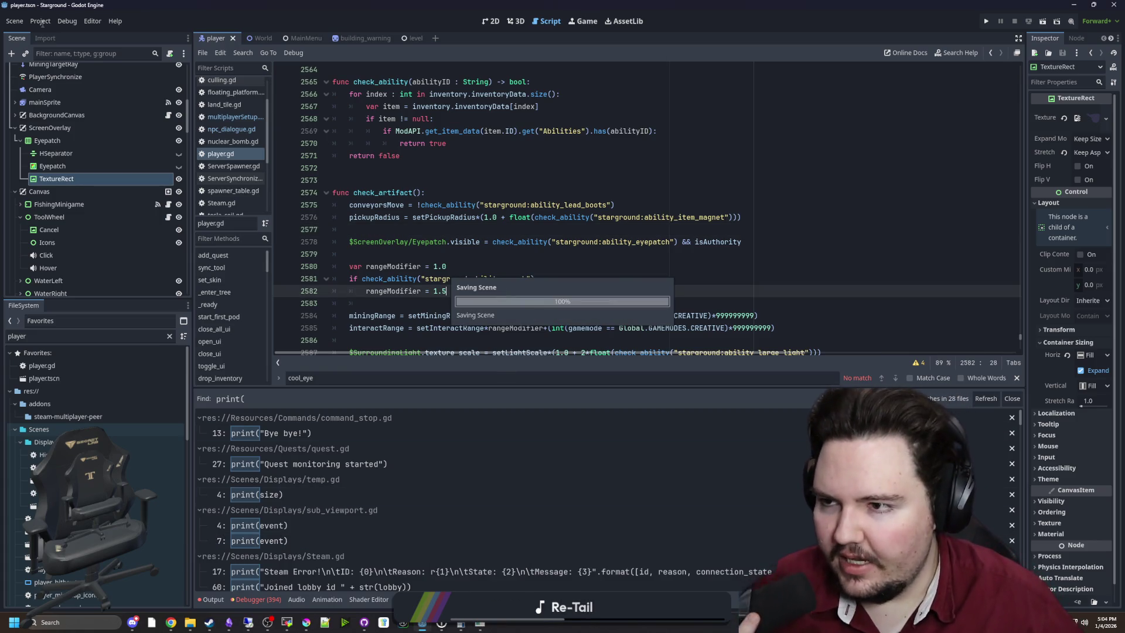
click(41, 23)
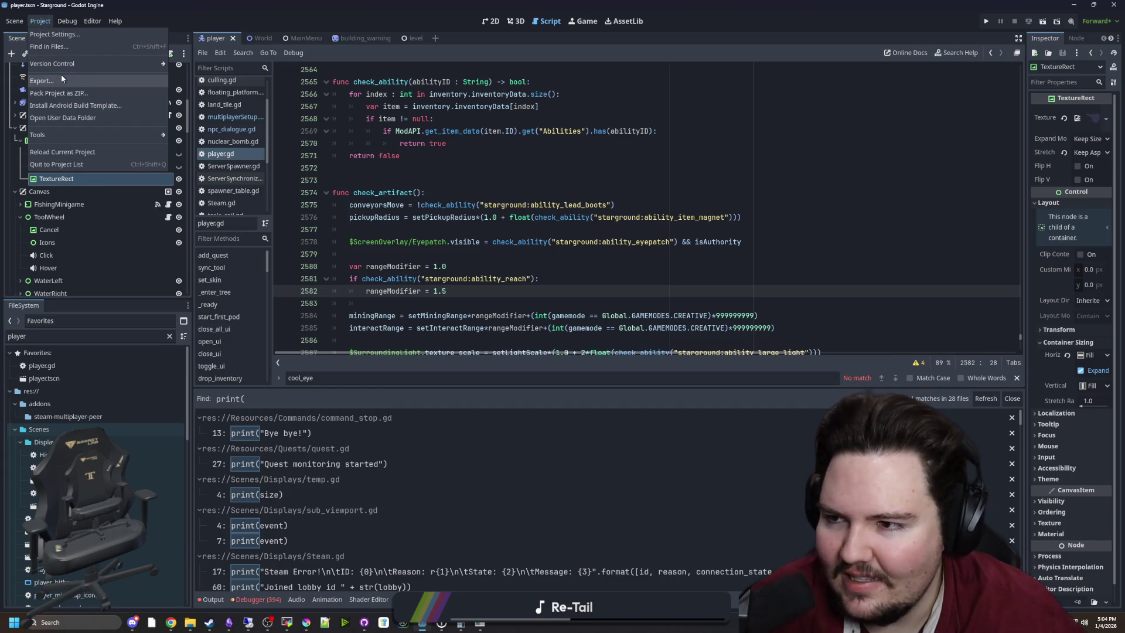
Step: Change Project Settings Application > Config > Version to 0.15.0.5, save, and open Project > Export
click(62, 37)
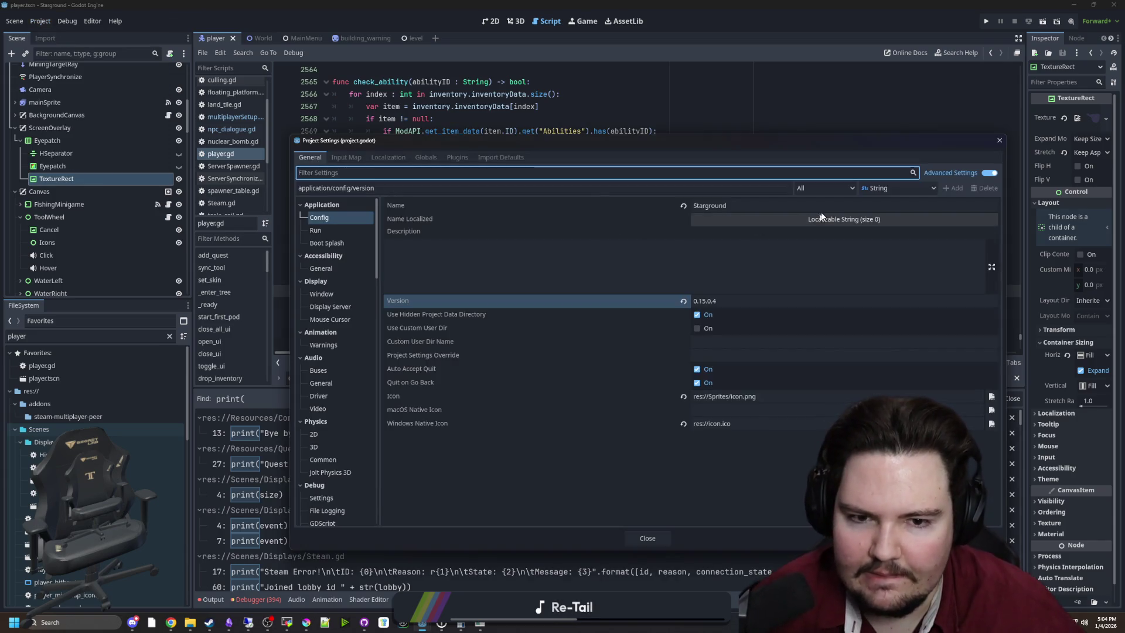
click(757, 302)
key(BackSpace)
text(5)
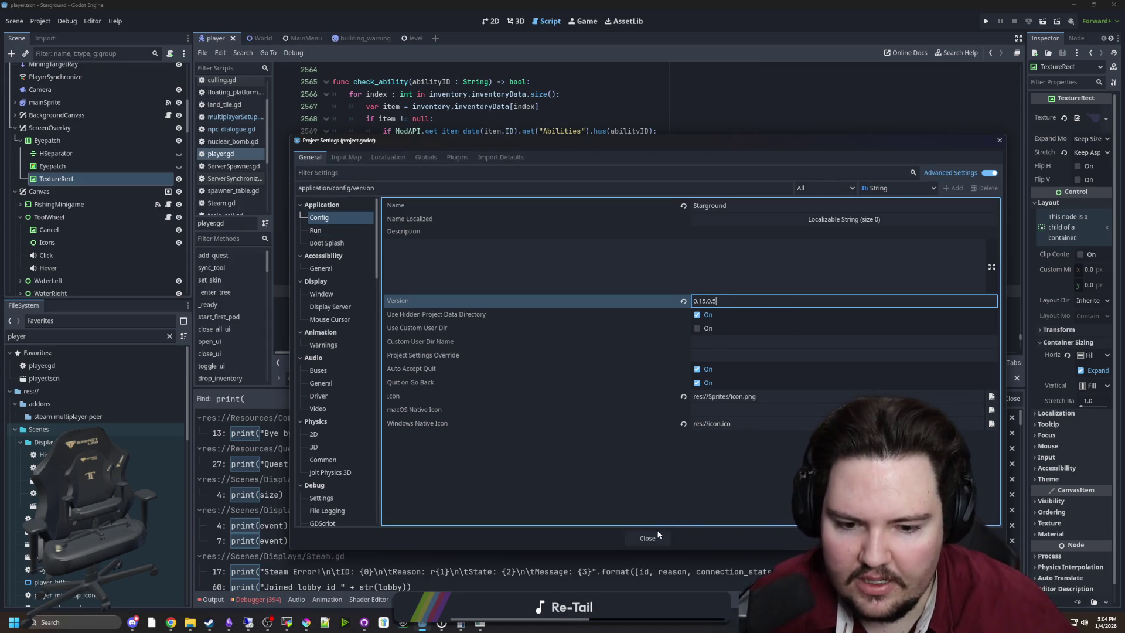
click(655, 533)
key(ctrl+s)
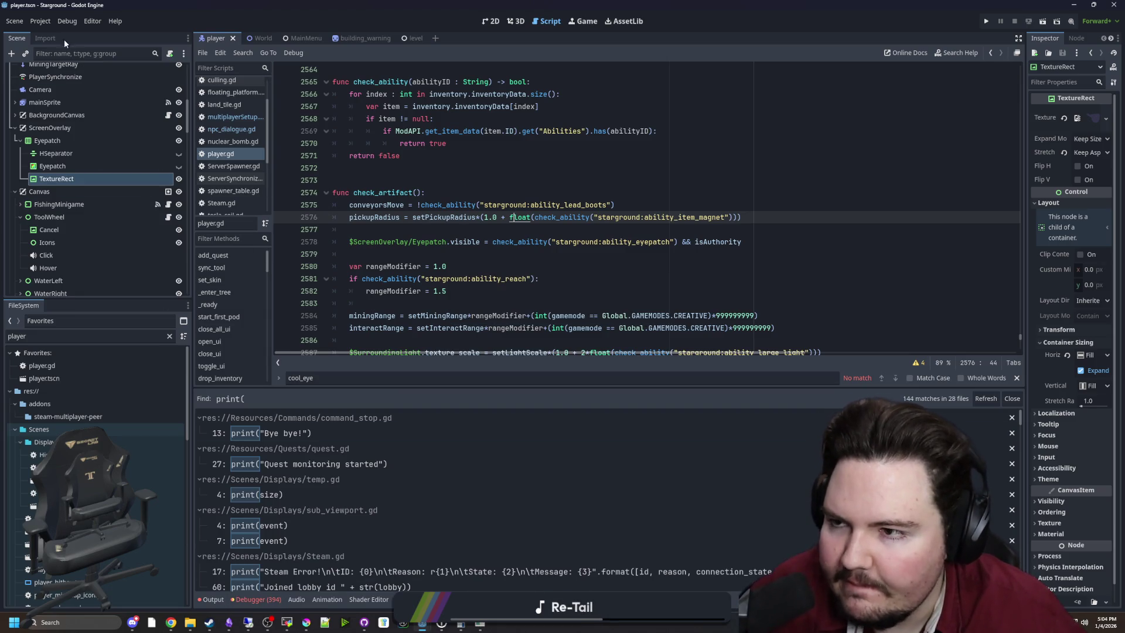
click(46, 21)
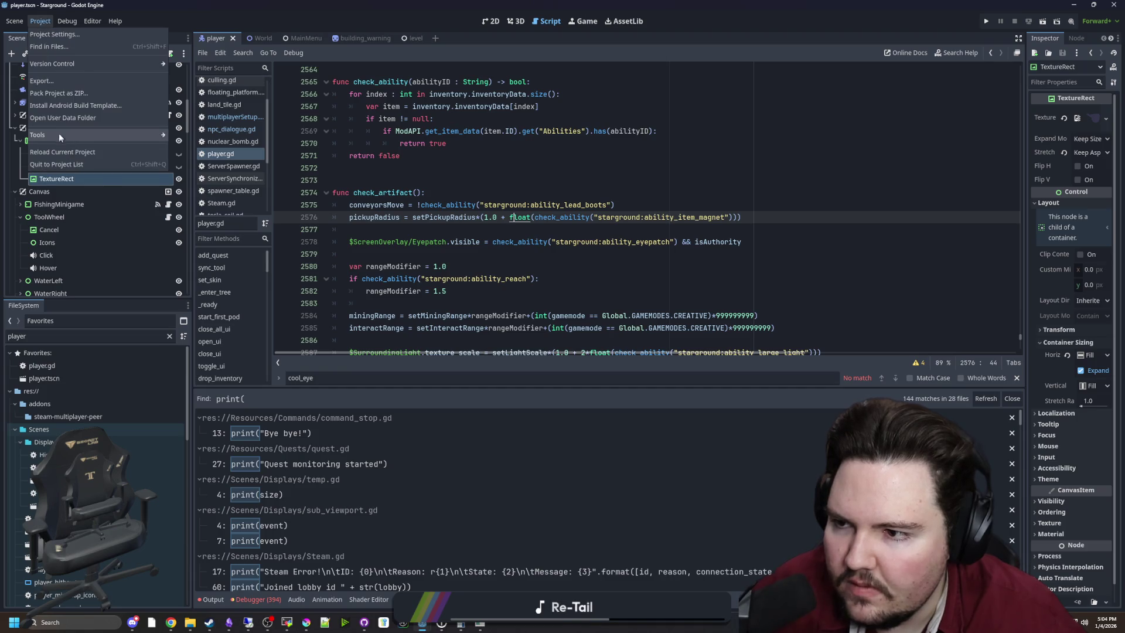
click(56, 79)
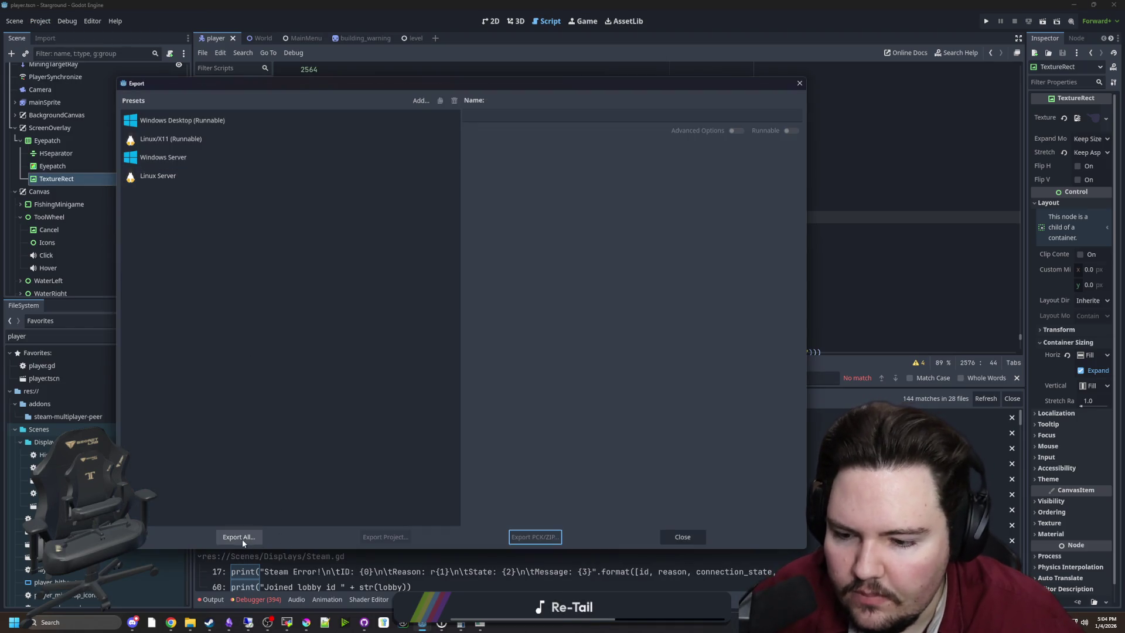
Step: Run Export All as a Release build, then open Documents\Forager-Game\build in File Explorer
click(244, 539)
click(599, 323)
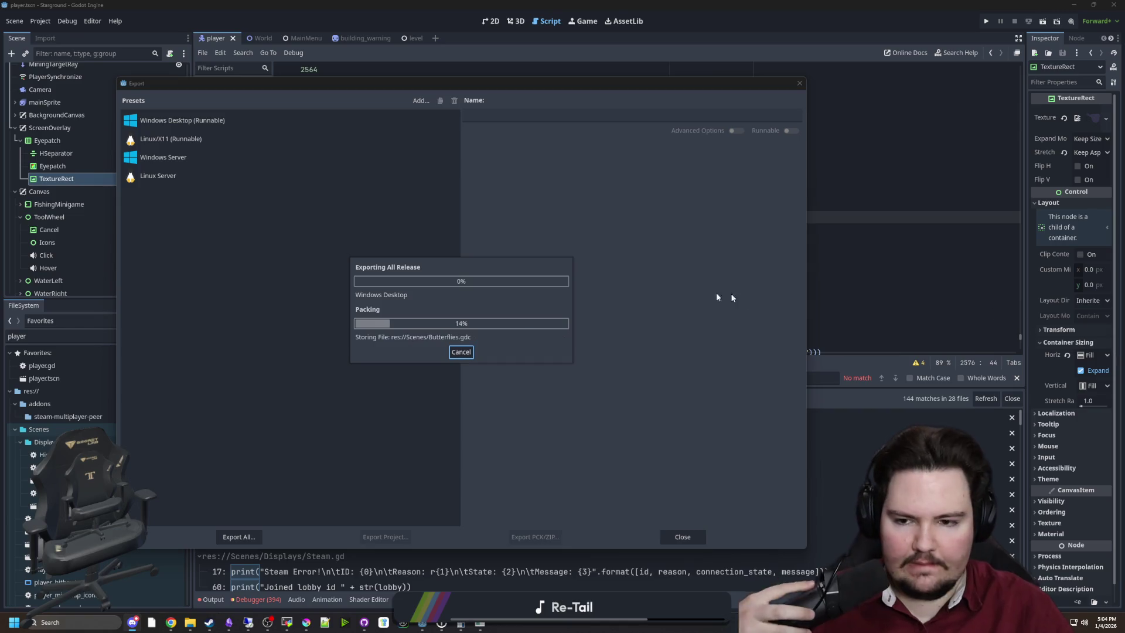
mouse_move(172, 626)
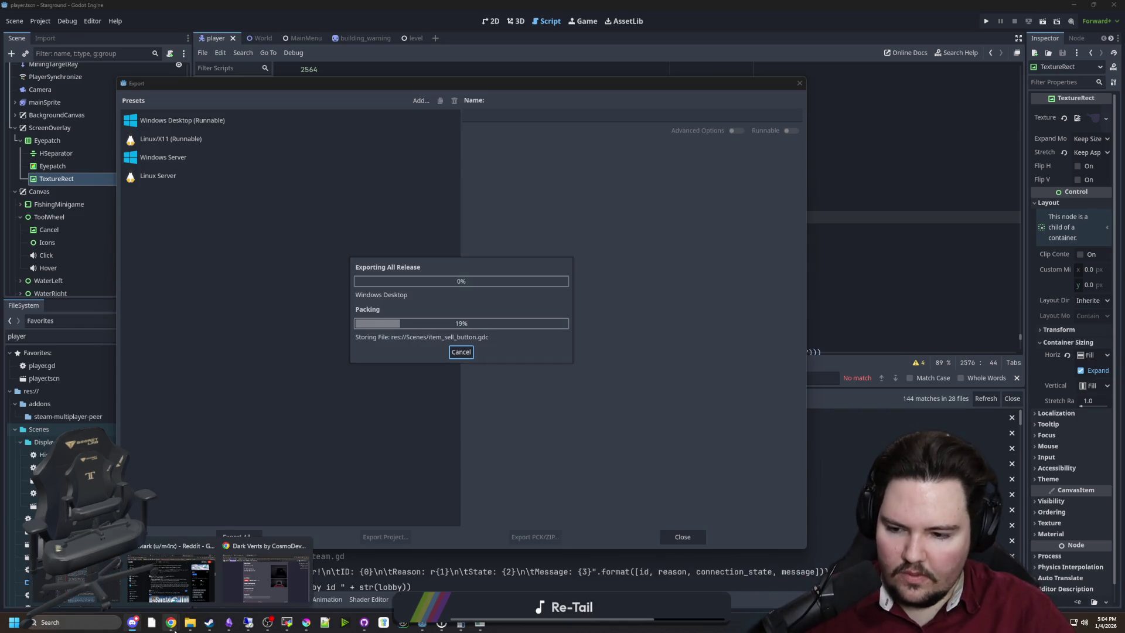
click(275, 586)
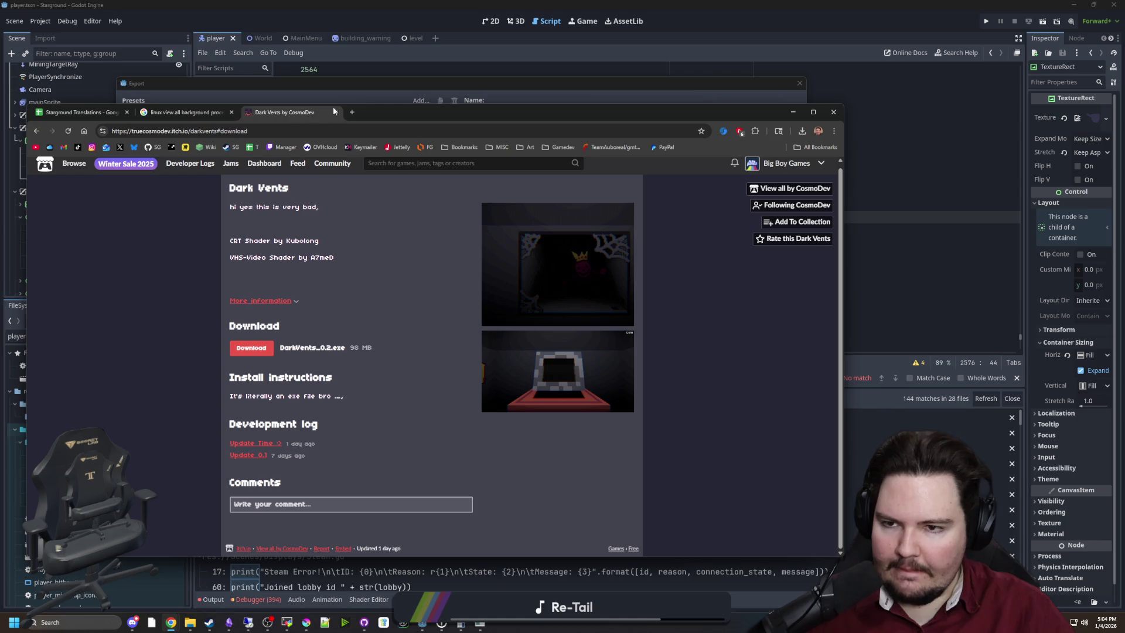
click(351, 112)
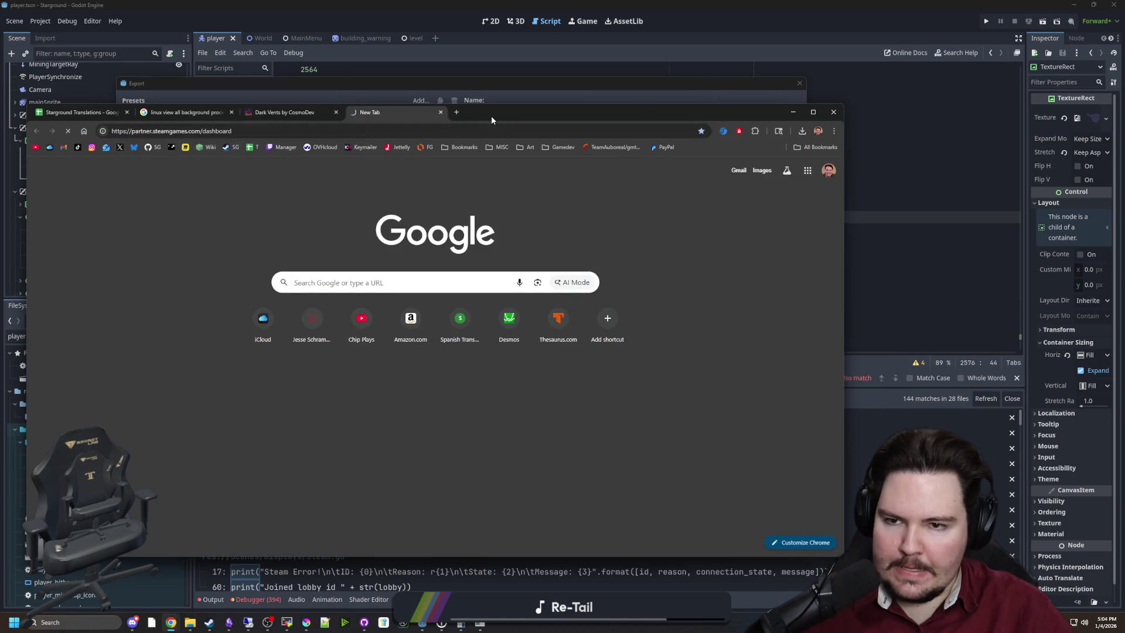
key(alt+Tab)
click(190, 622)
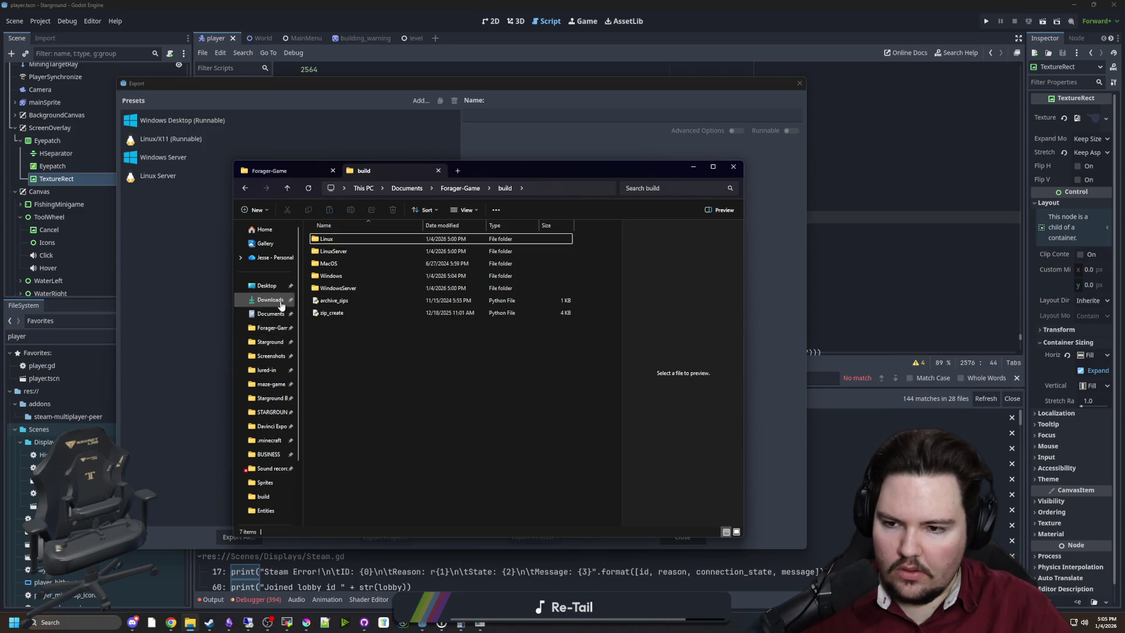
Step: Go to Desktop\godoteditor and launch SteamPipeGUI and SteamPipeGUIServer
click(266, 285)
click(391, 311)
click(461, 310)
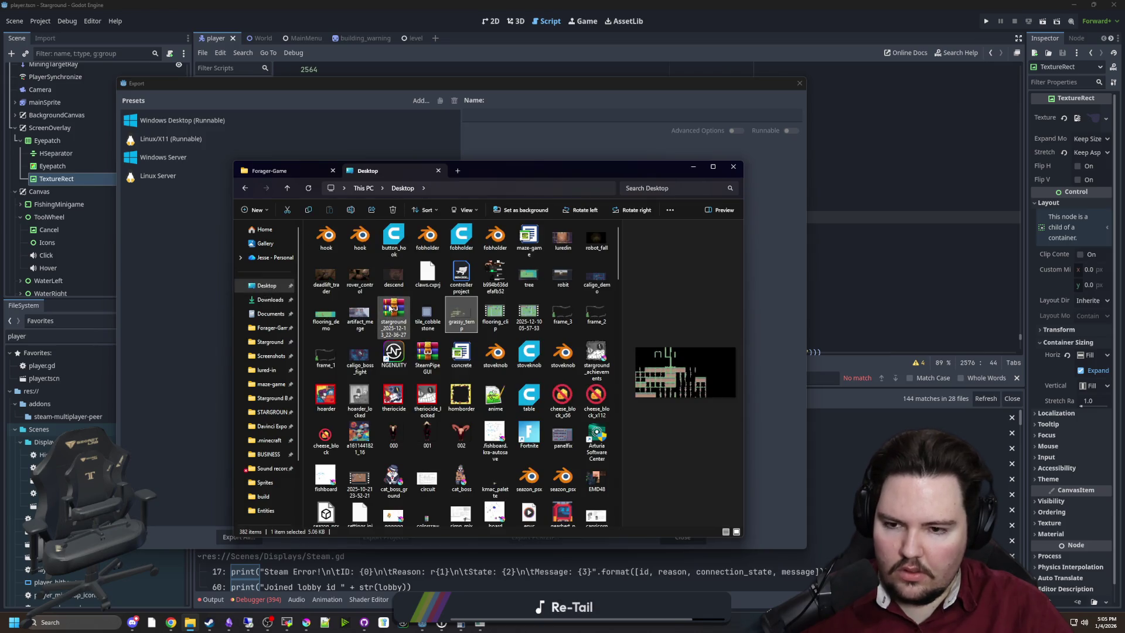
scroll(429, 326, down, 10)
click(429, 326)
scroll(429, 326, down, 5)
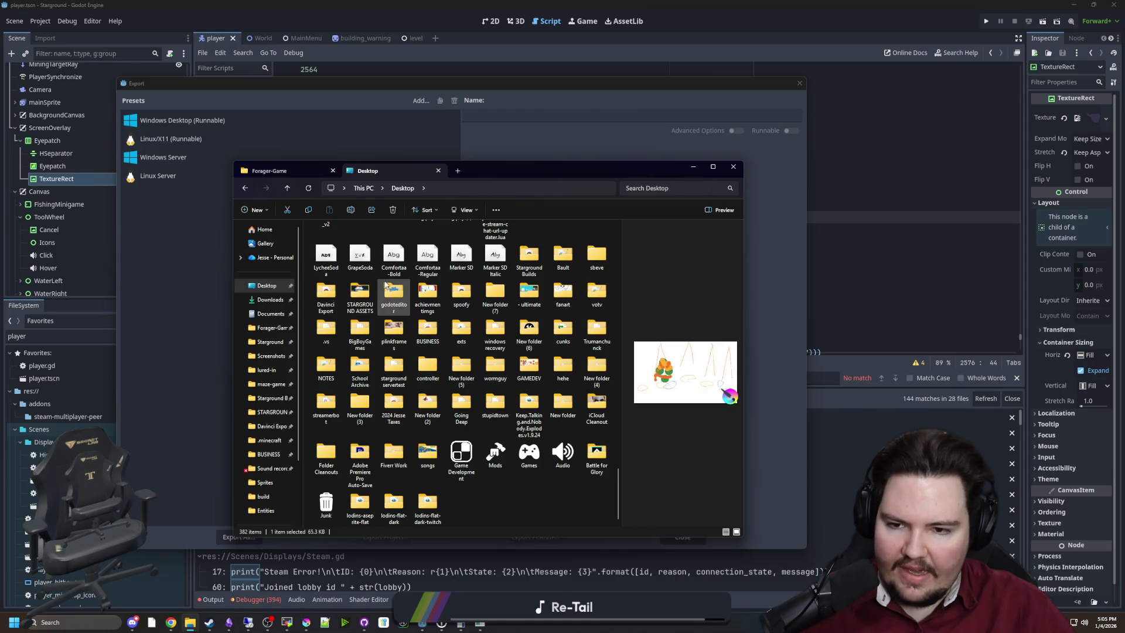
double_click(394, 293)
double_click(337, 338)
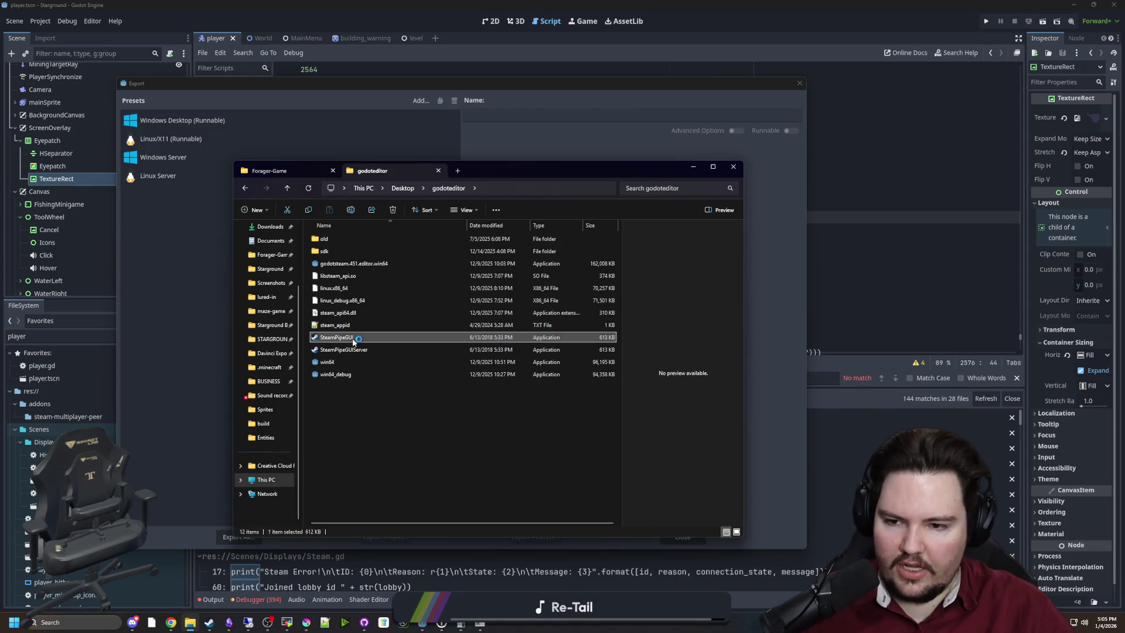
double_click(367, 350)
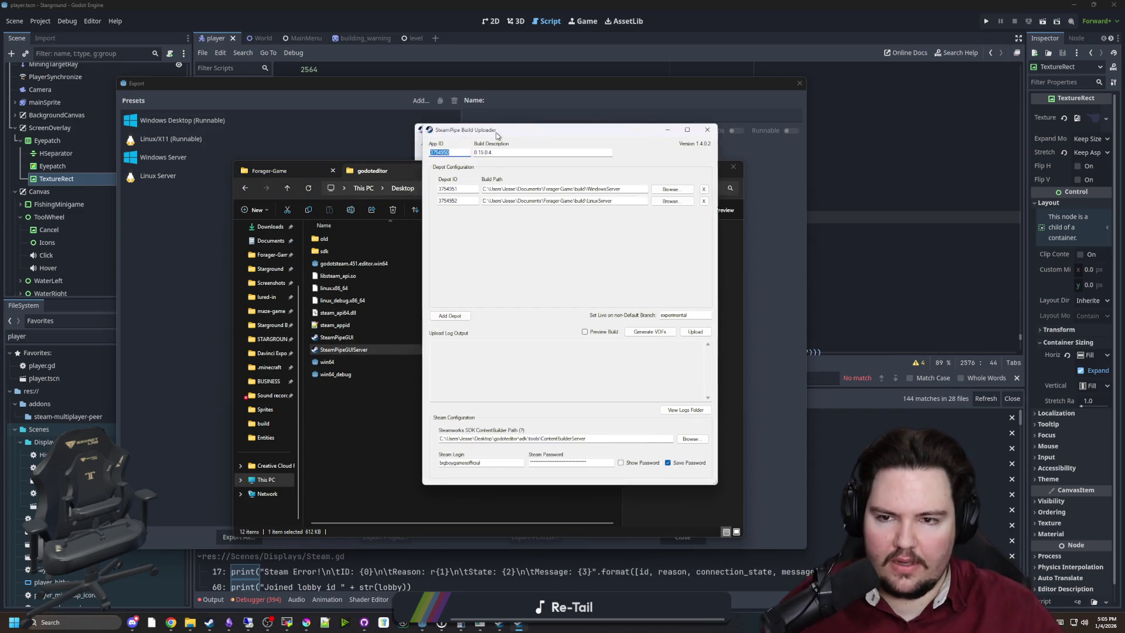
drag(490, 136, 790, 132)
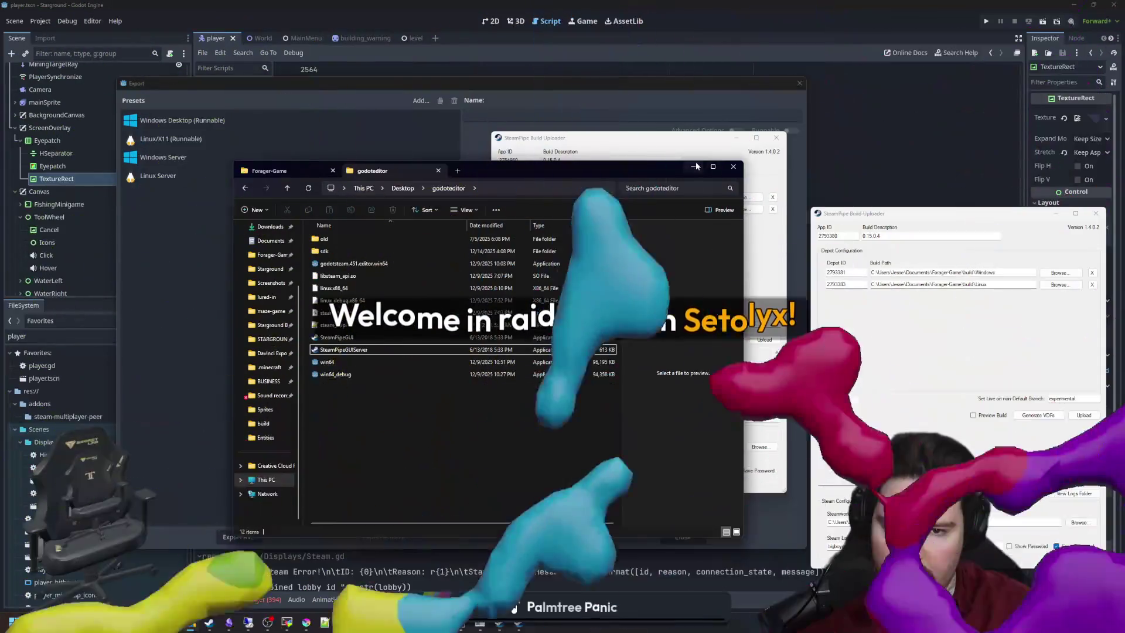
Step: Minimize File Explorer and arrange the two SteamPipe uploader windows side by side
click(696, 166)
mouse_move(588, 132)
mouse_down()
mouse_move(655, 132)
mouse_move(615, 171)
mouse_up()
drag(896, 214, 905, 183)
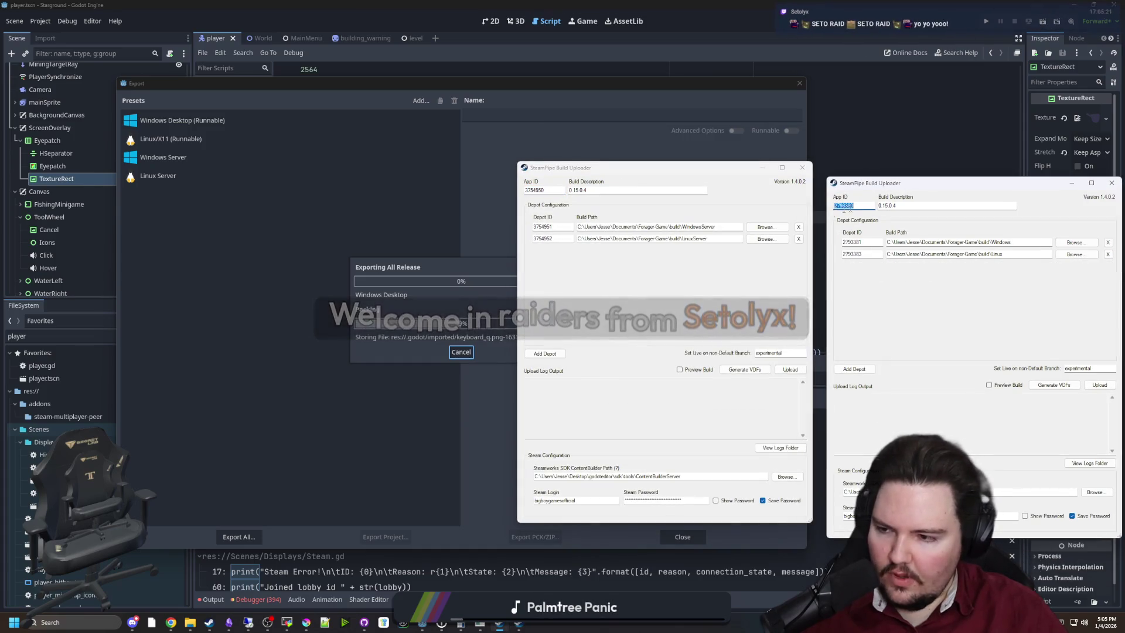
drag(657, 168, 621, 173)
drag(940, 184, 907, 175)
Step: Set the Build Description to 0.15.0.5 in both the game and server uploaders
click(558, 305)
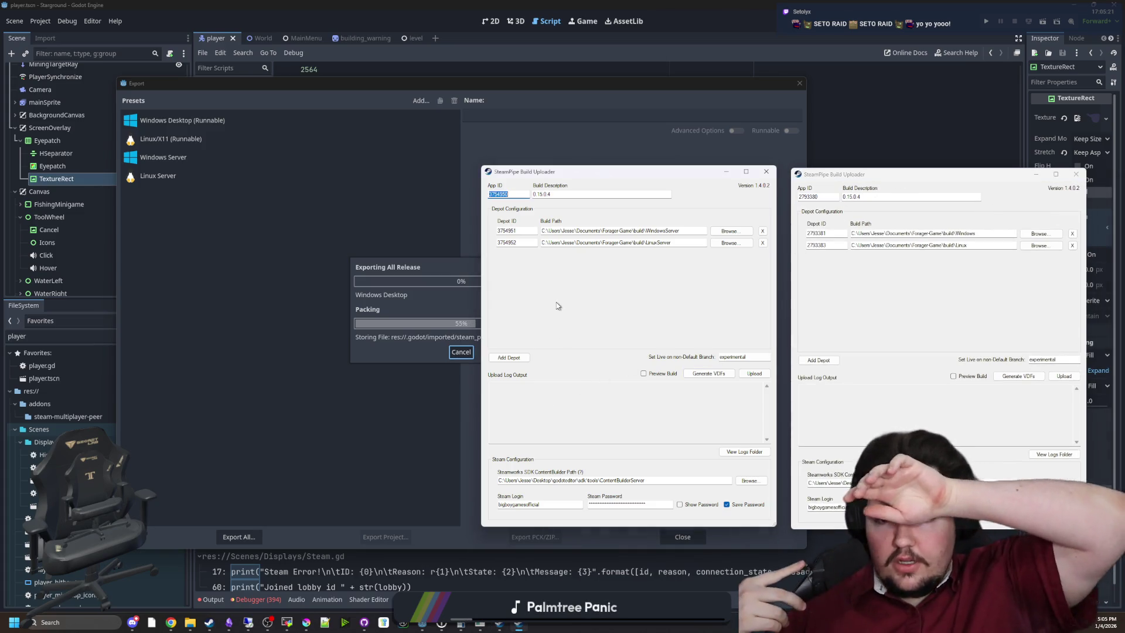
key(Tab)
text(0.15.0.5)
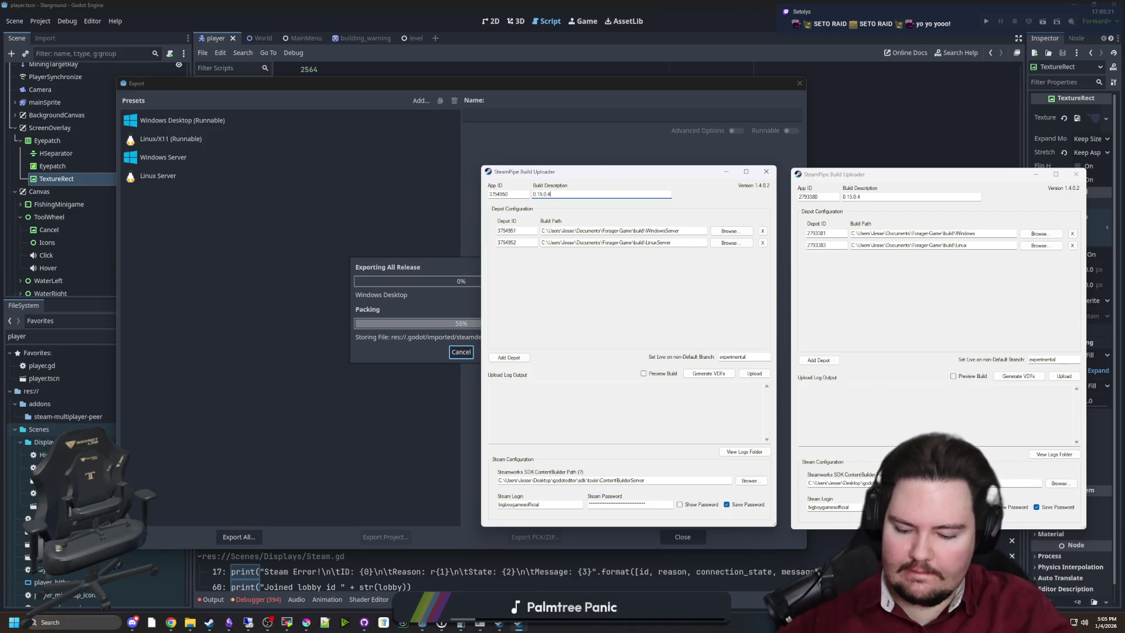
click(873, 197)
key(BackSpace)
text(5)
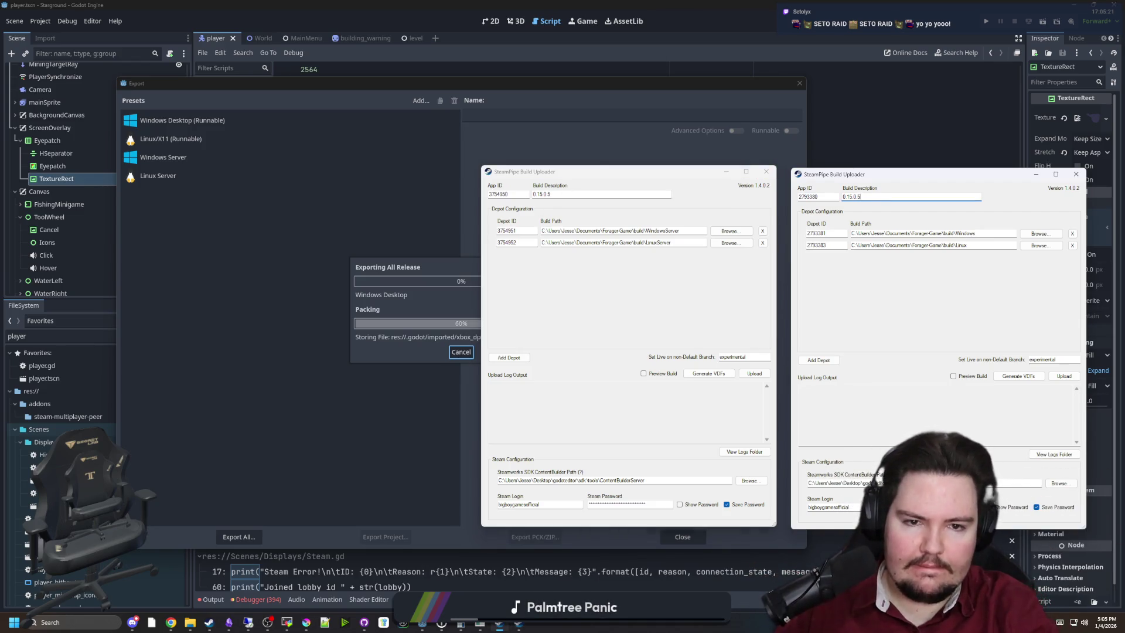
click(591, 194)
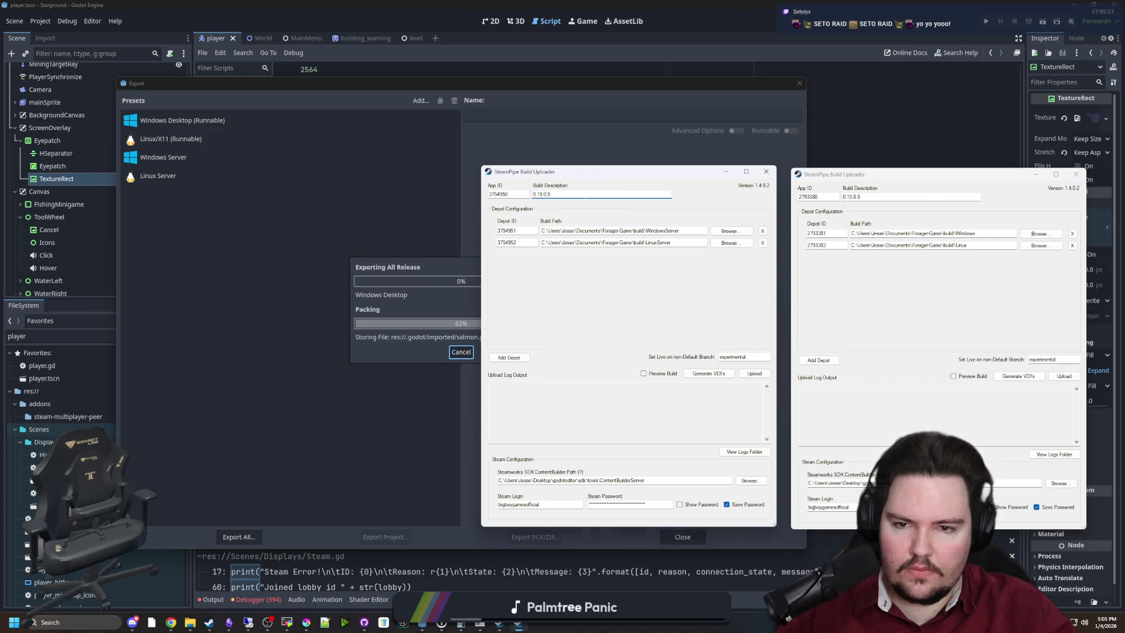
click(857, 199)
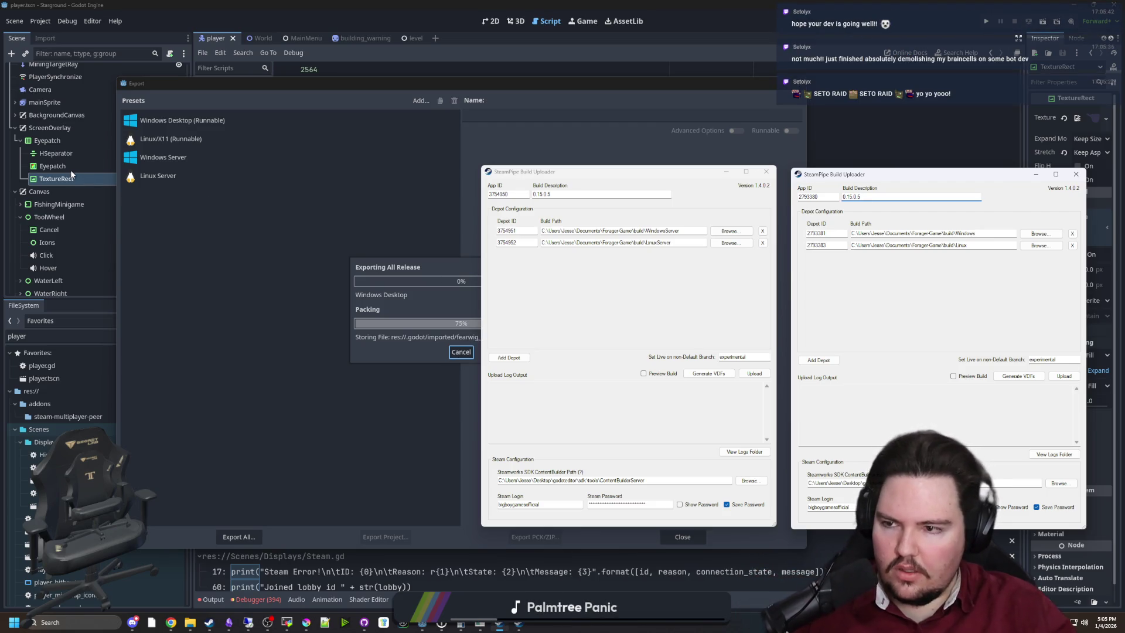
Step: Bring the server uploader forward, nudge it right, and return to its build description
click(614, 291)
click(916, 300)
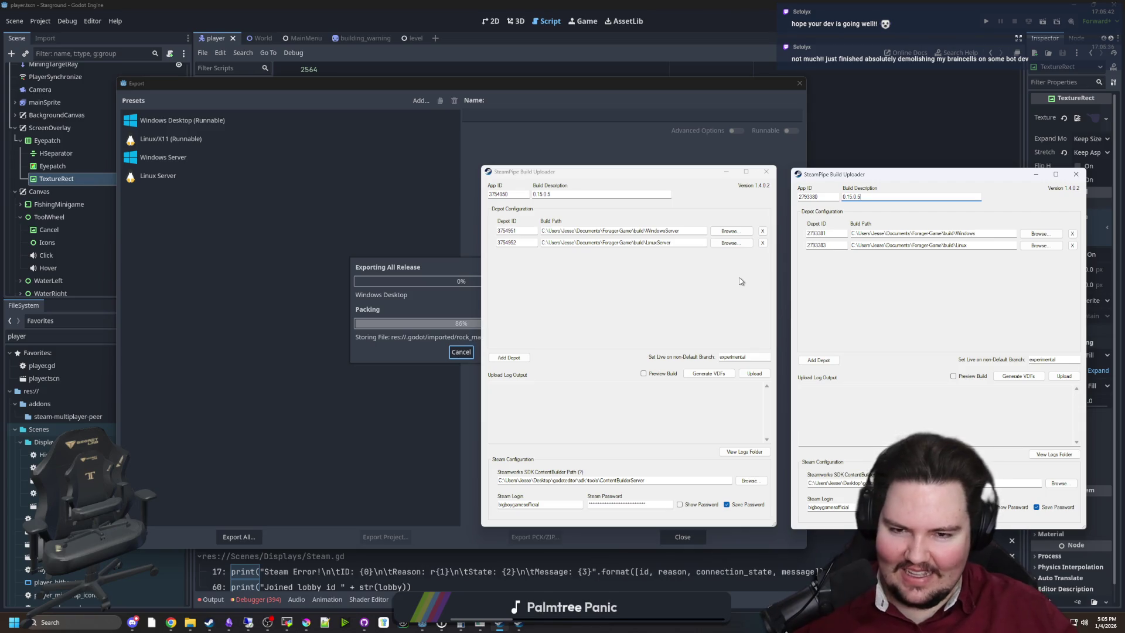
click(741, 281)
drag(698, 176, 712, 179)
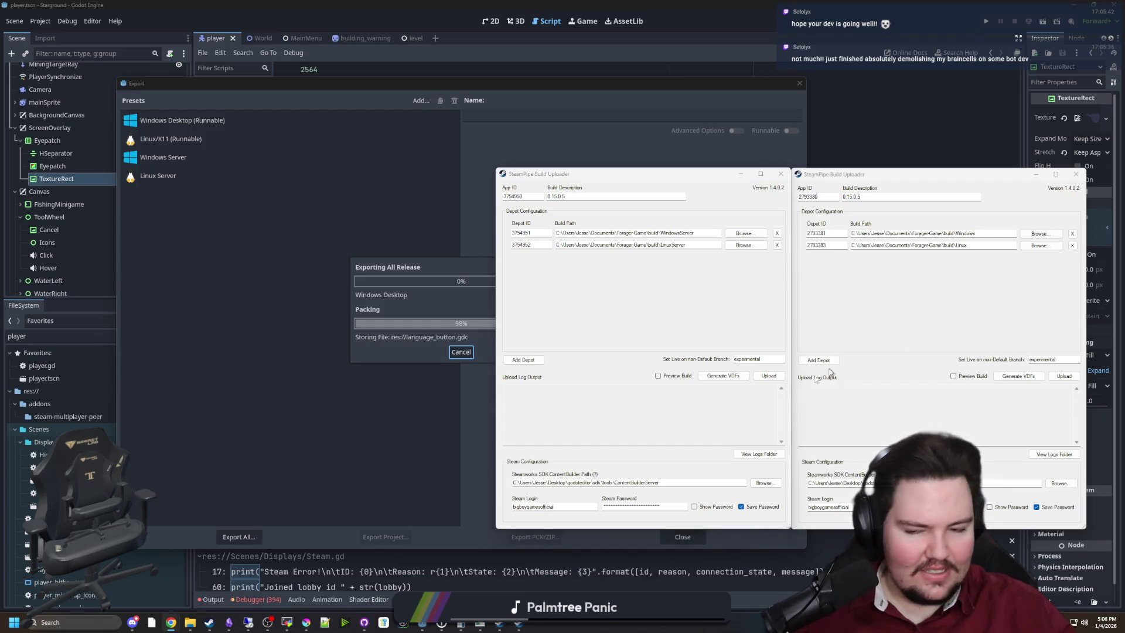
click(603, 307)
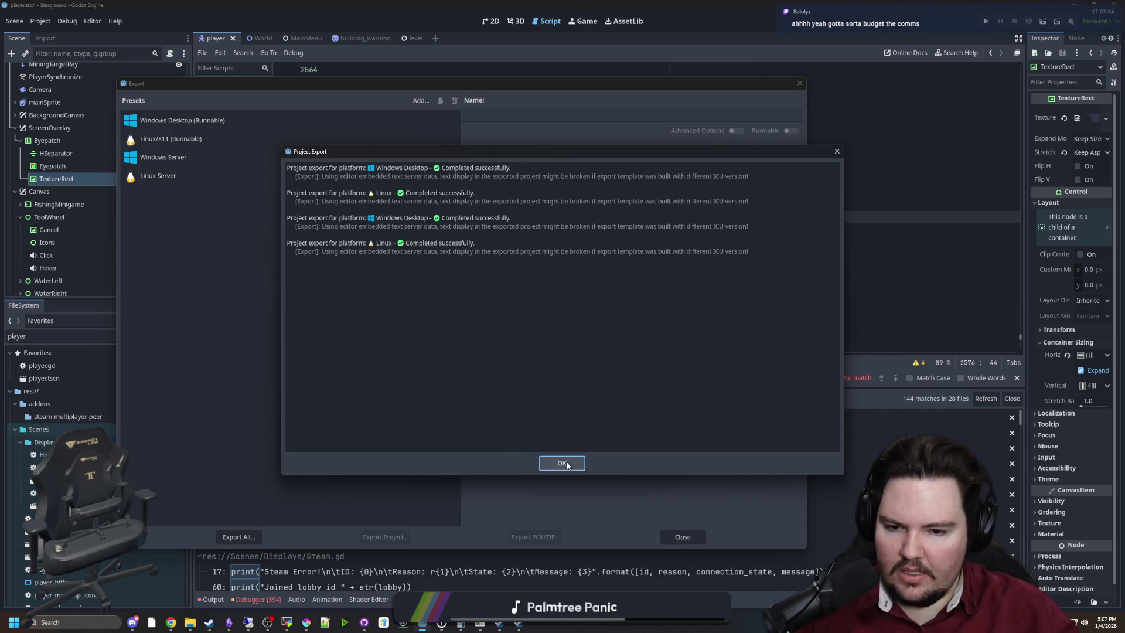
Step: Dismiss the export results, close Export, confirm Version reads 0.15.0.5, and show the desktop
click(566, 463)
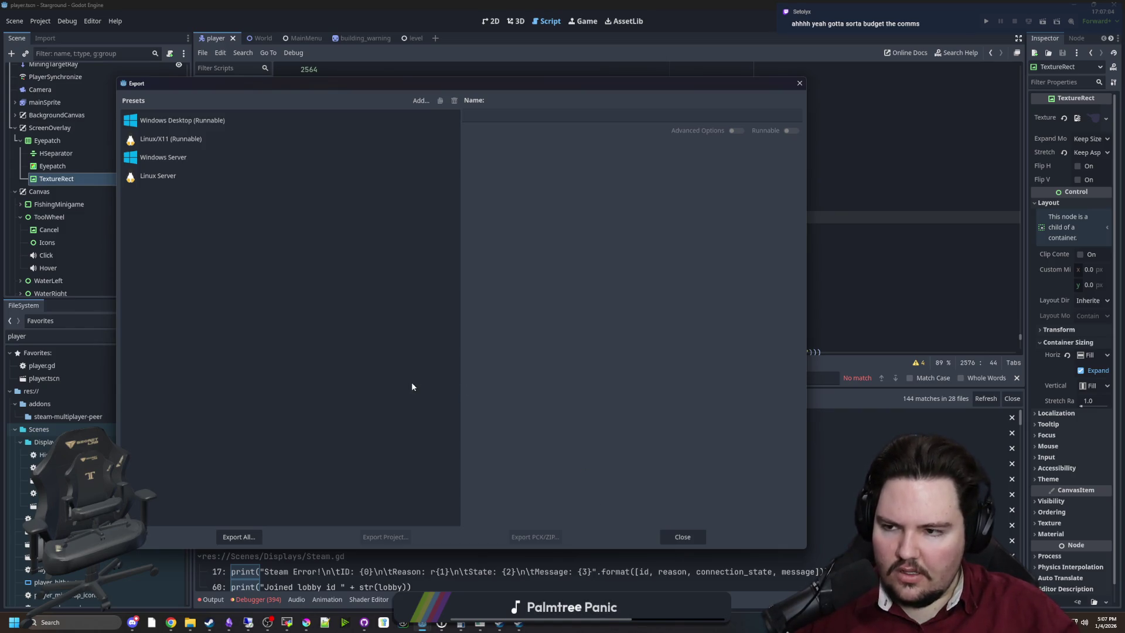
click(335, 302)
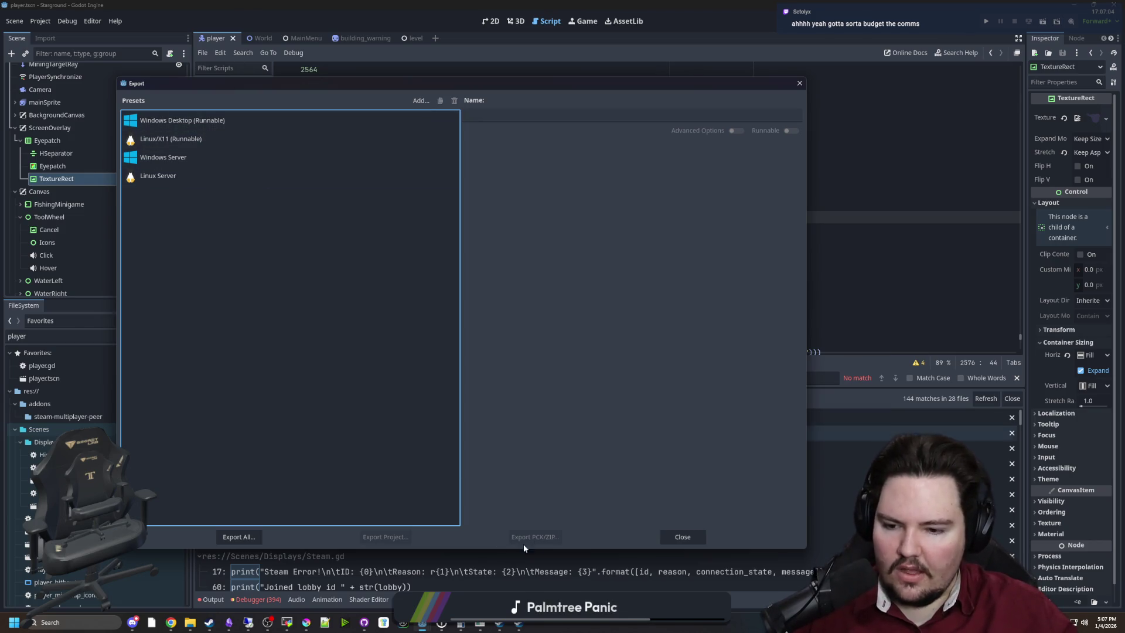
click(663, 536)
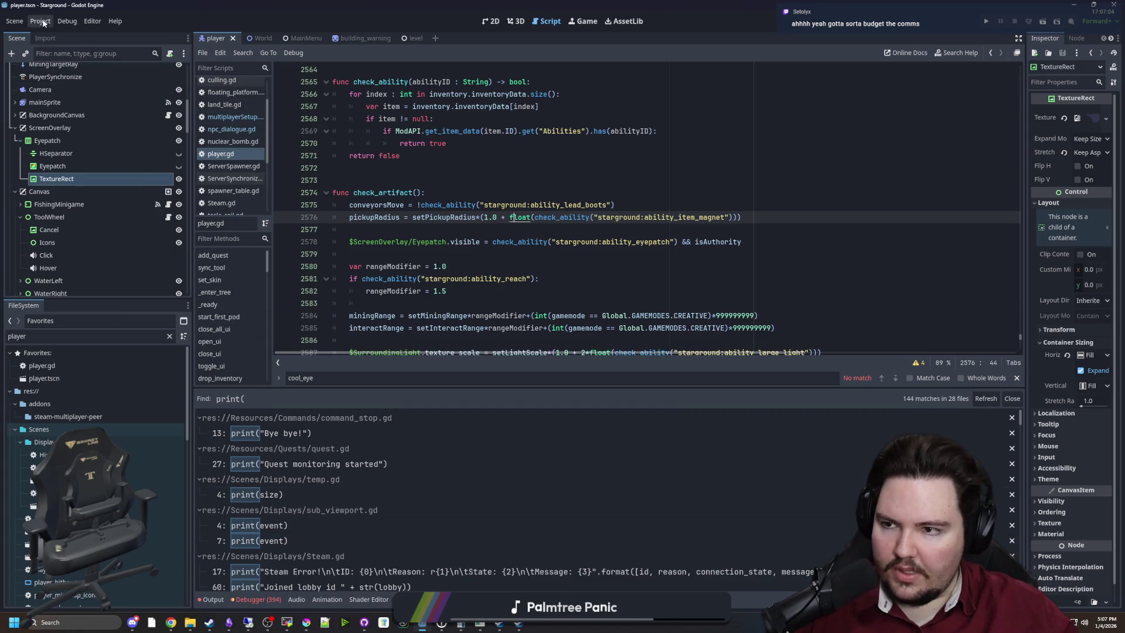
click(49, 34)
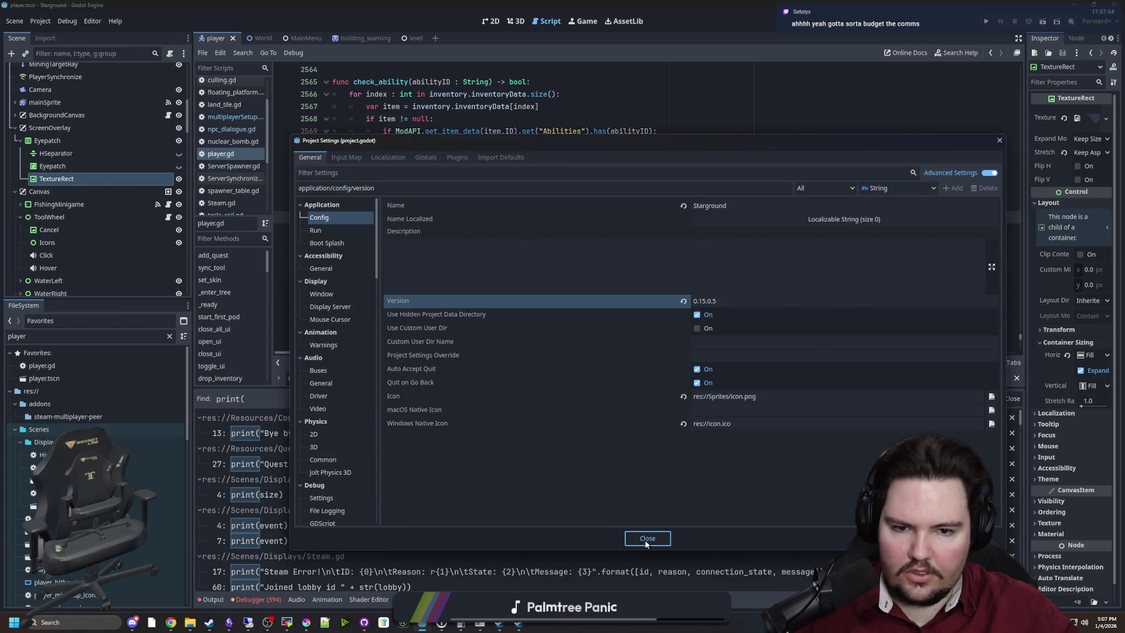
click(647, 540)
key(super+d)
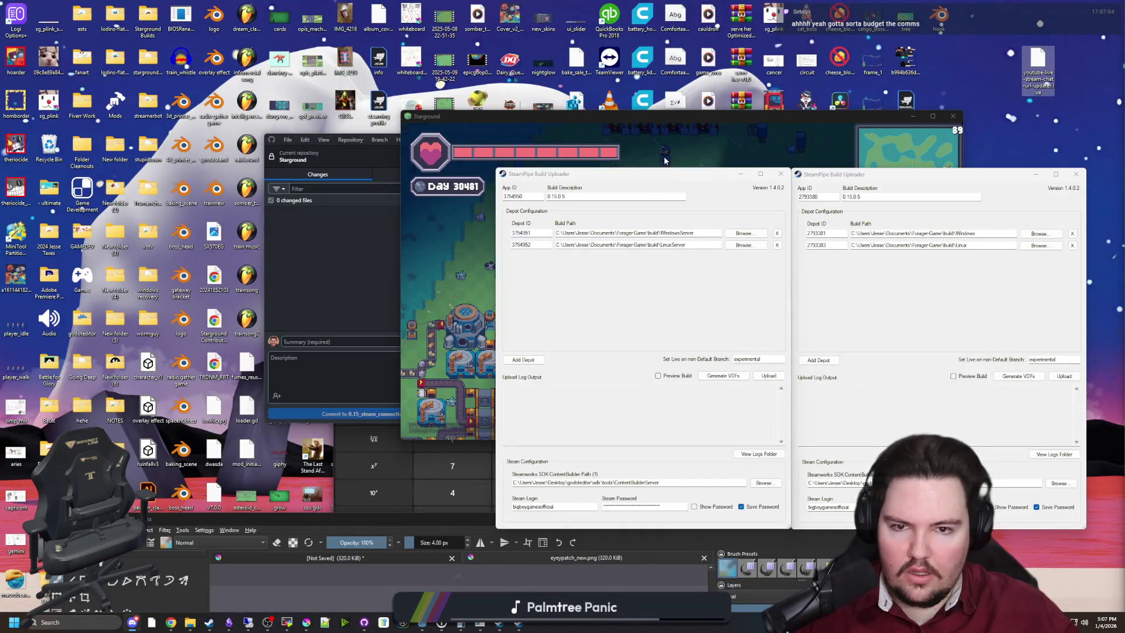
Step: Rearrange the uploaders, upload the 0.15.0.5 server build, and open the server app page in Steamworks
drag(395, 217, 235, 219)
click(787, 188)
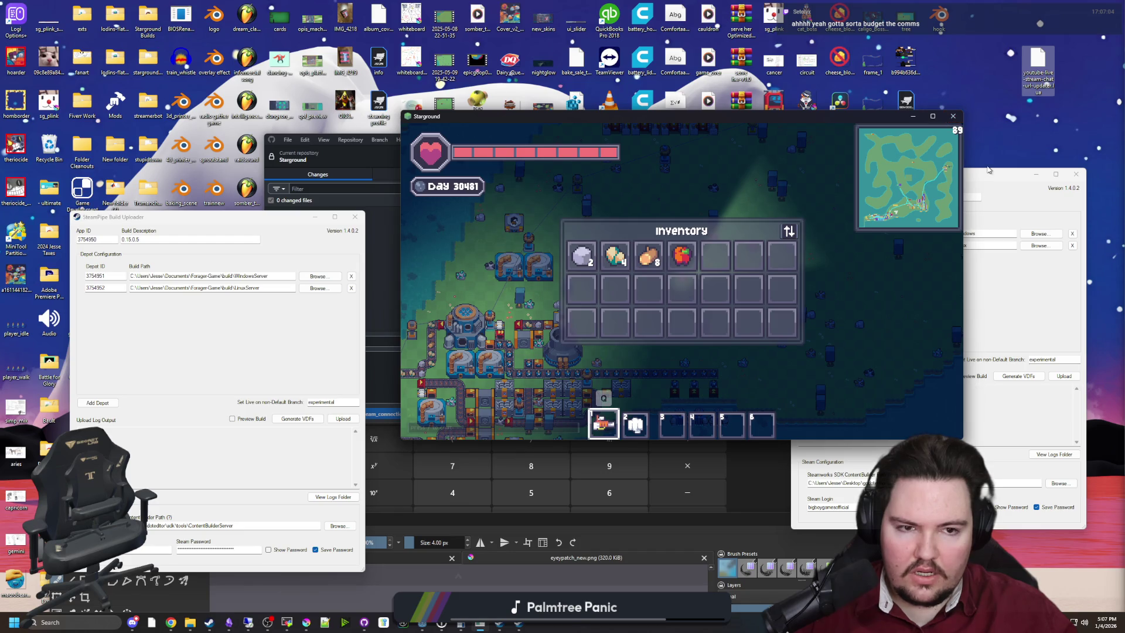
click(994, 175)
mouse_move(994, 176)
mouse_down()
mouse_move(629, 149)
mouse_move(617, 212)
mouse_move(588, 218)
mouse_up()
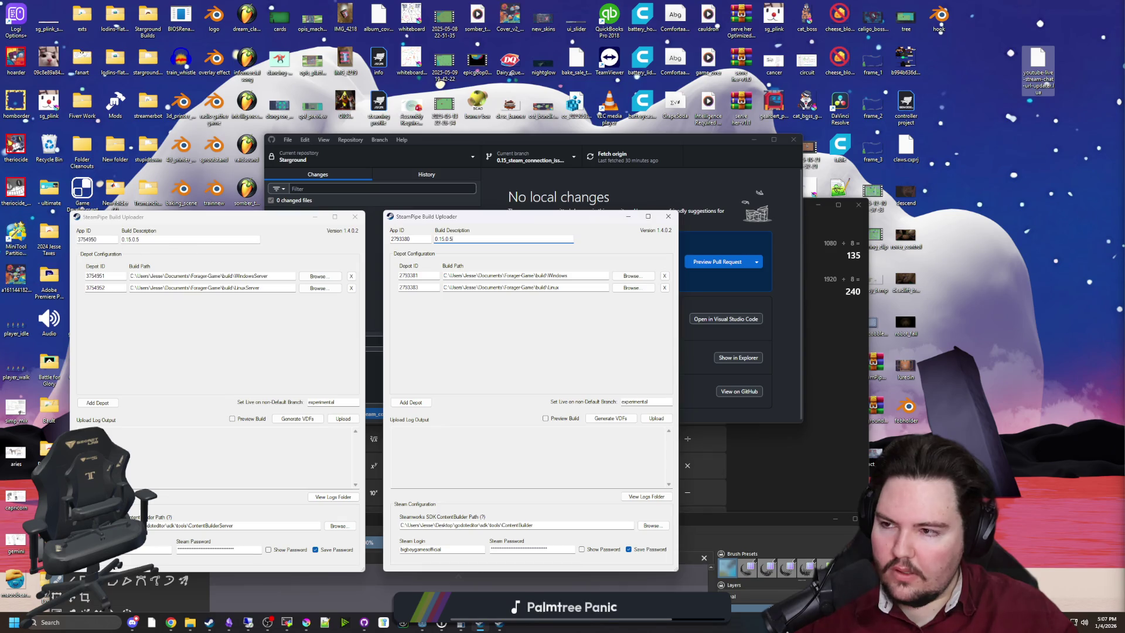
click(203, 219)
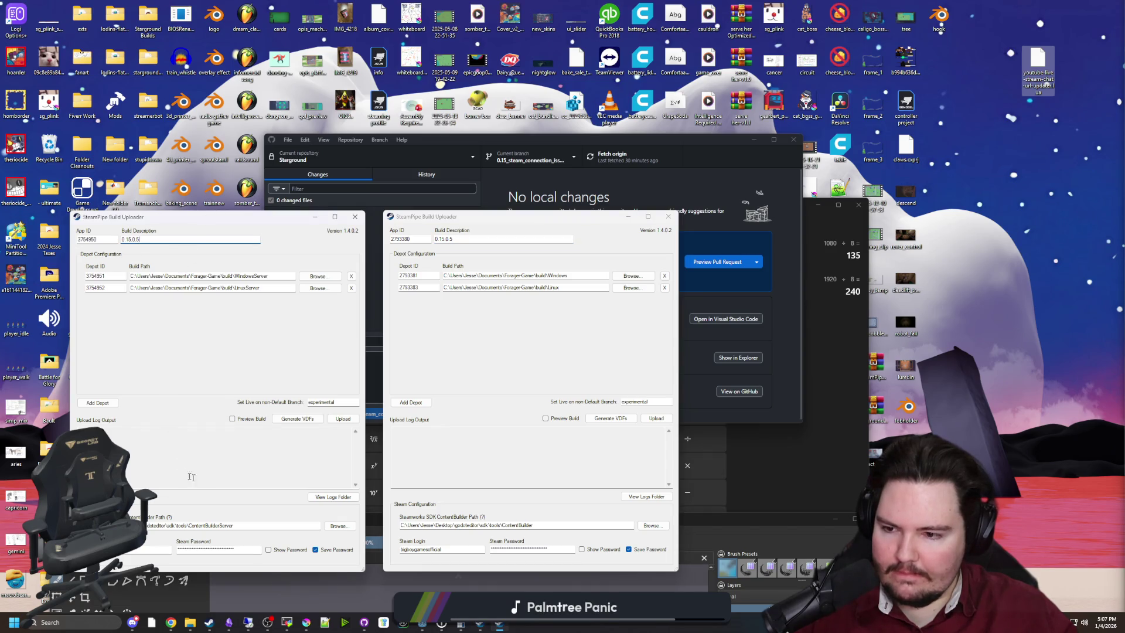
click(344, 418)
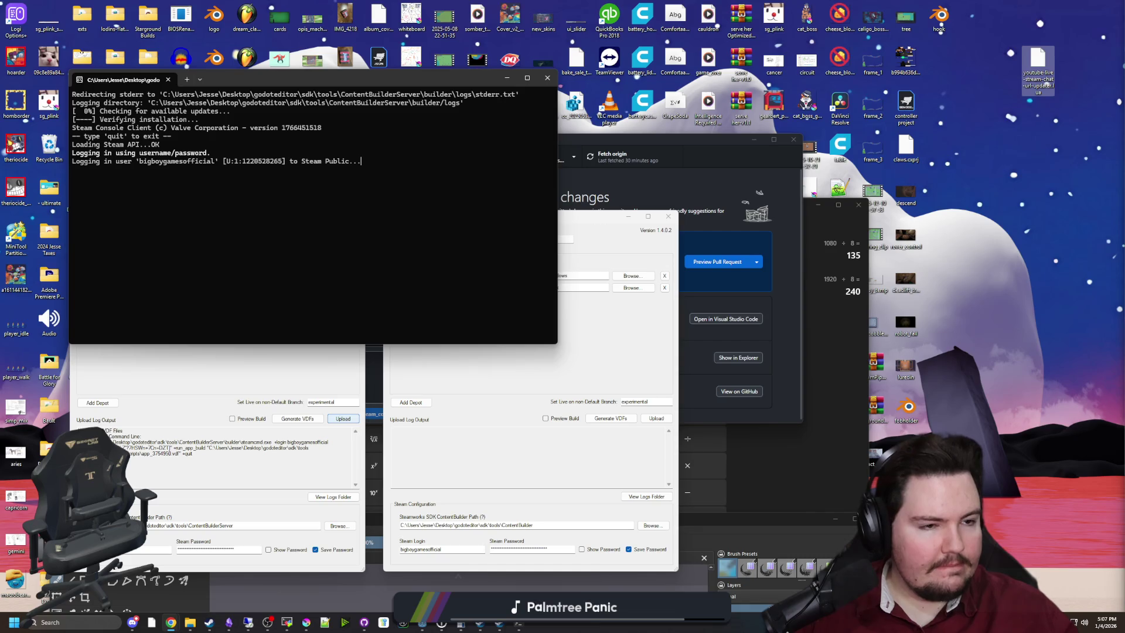
key(alt+Tab)
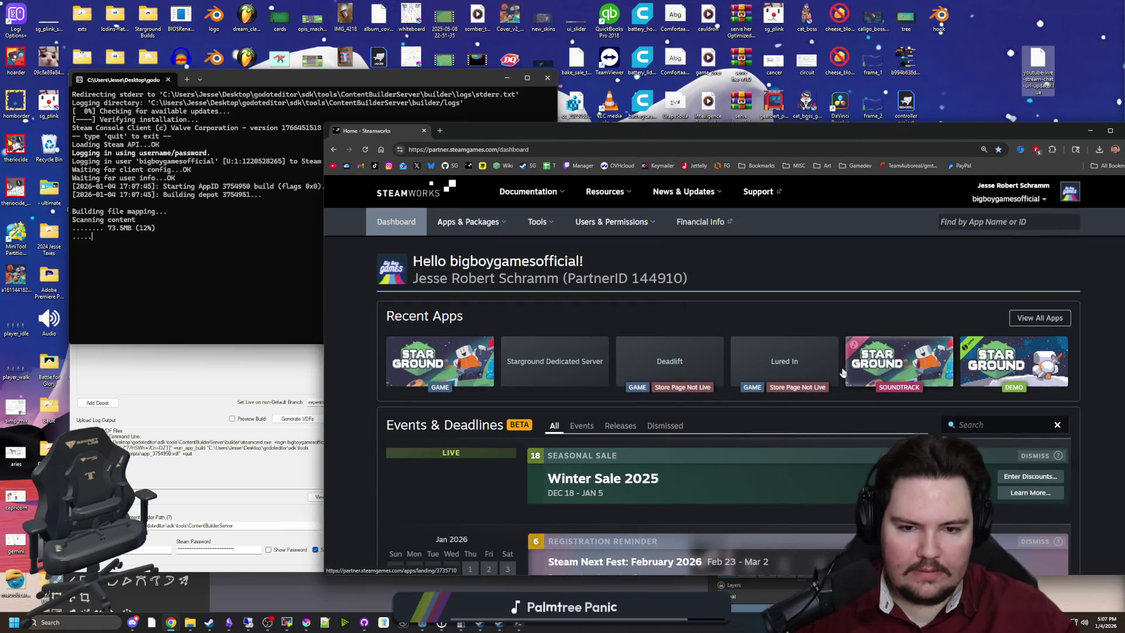
click(874, 366)
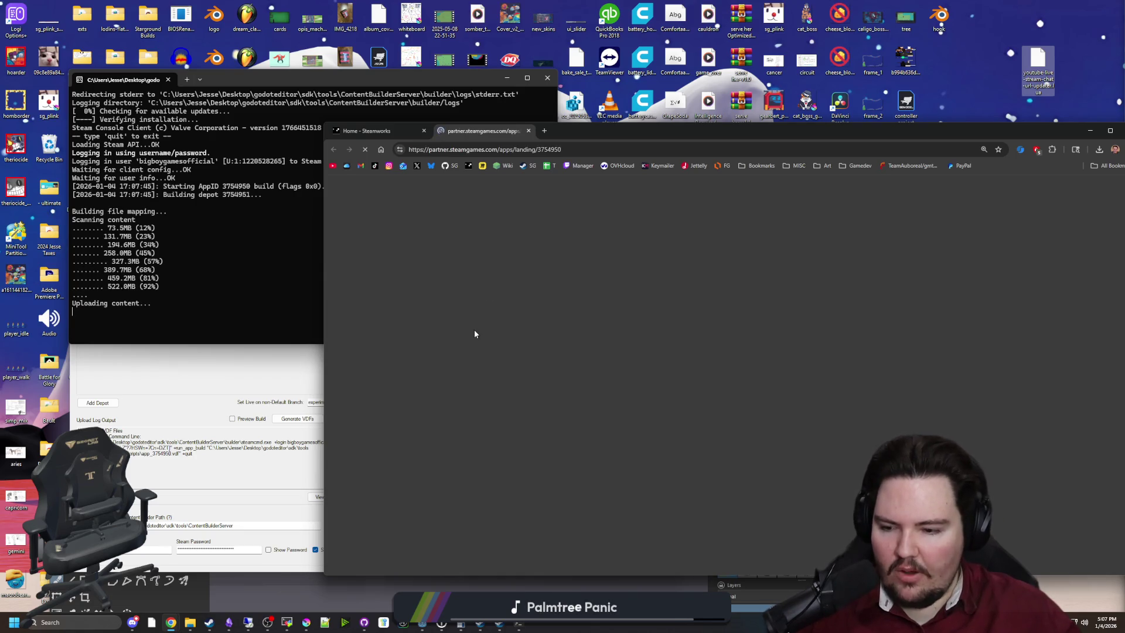
Step: Open the Starground Dedicated Server's Steamworks settings and start uploading the game build
scroll(473, 329, down, 3)
scroll(462, 435, down, 3)
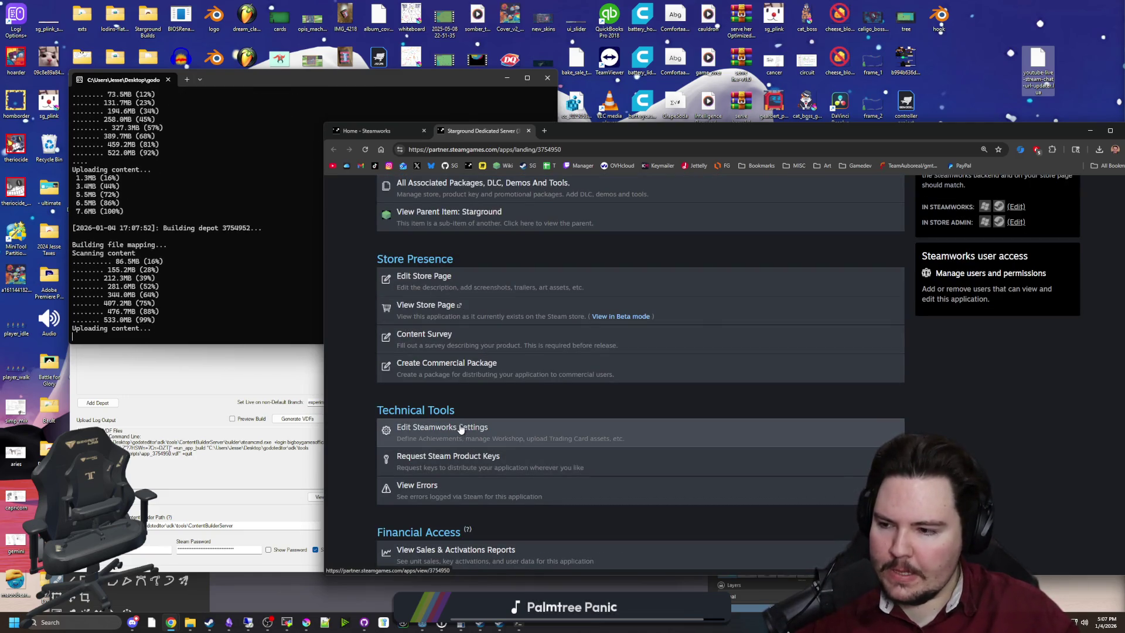
click(445, 439)
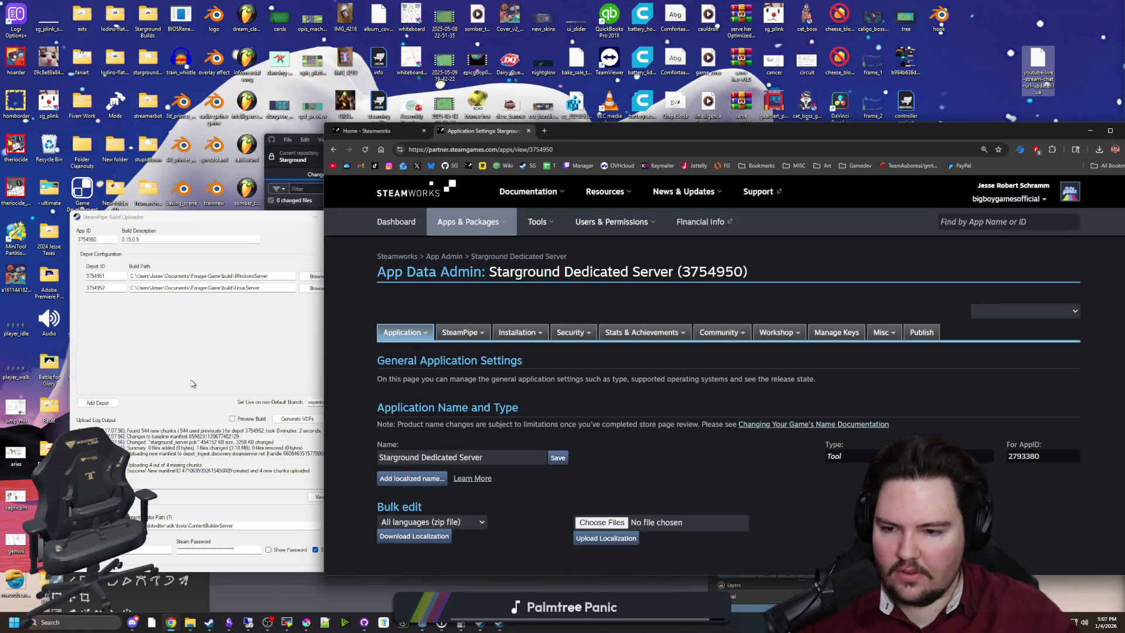
mouse_move(615, 130)
mouse_down()
mouse_move(965, 119)
mouse_move(440, 117)
mouse_up()
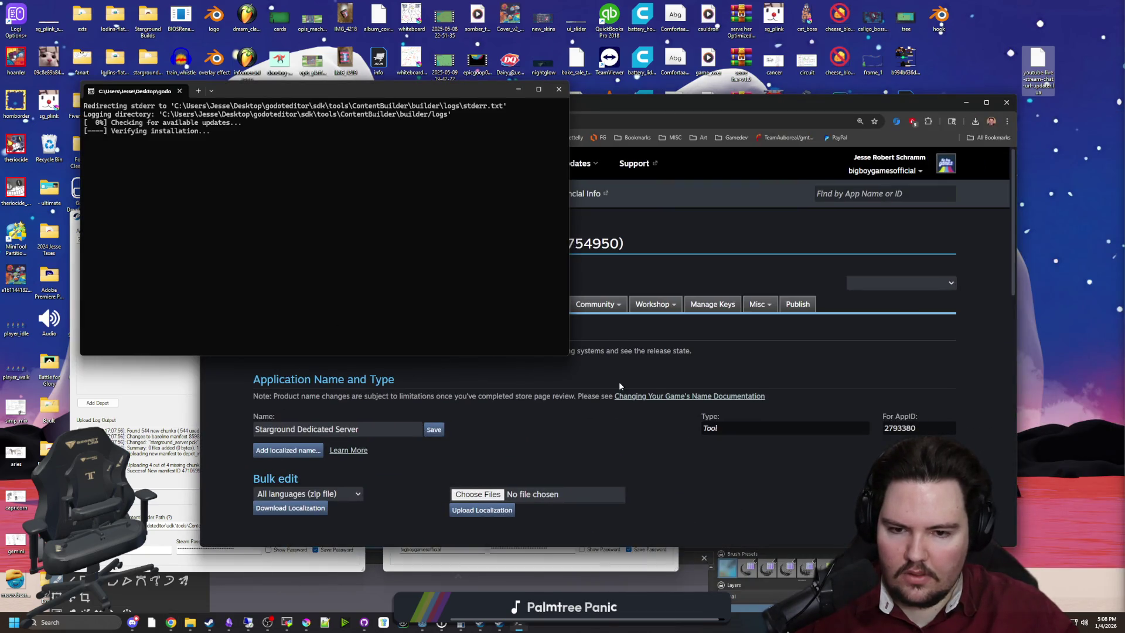
click(337, 304)
Step: In the dedicated server's builds list, target the new 0.15.0.5 build at the default branch
click(334, 322)
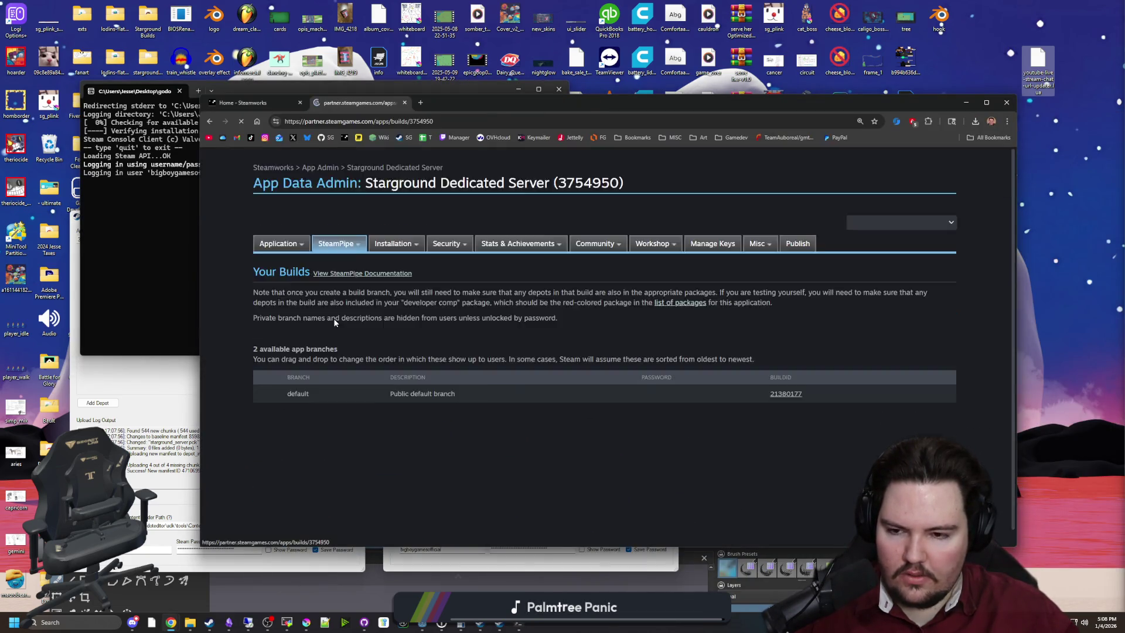
scroll(779, 476, down, 2)
click(779, 476)
click(779, 501)
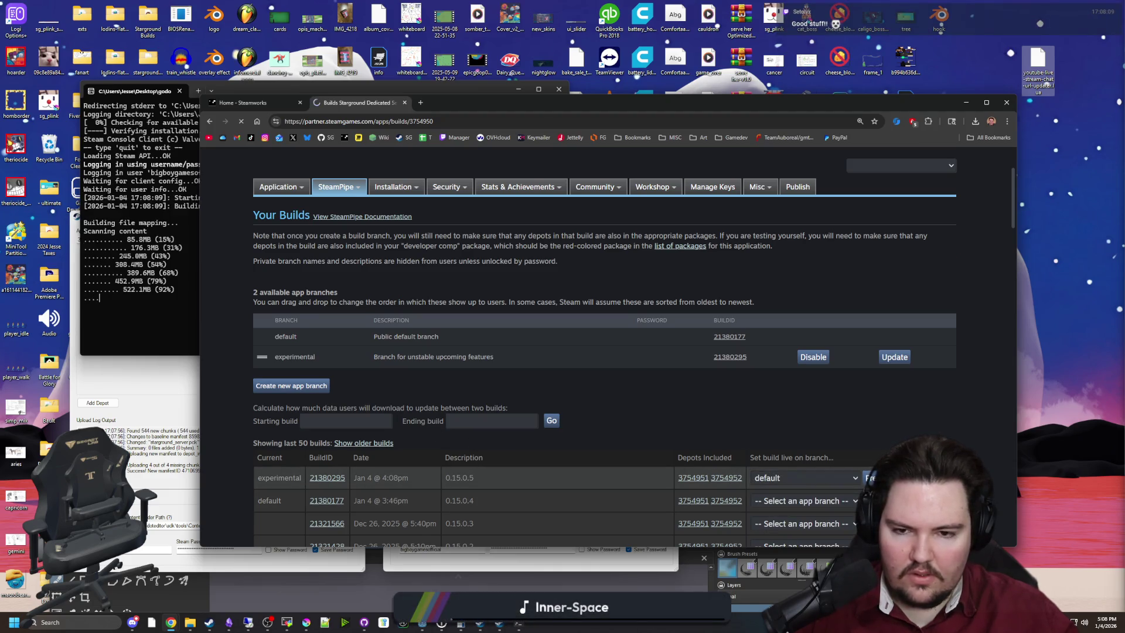
Step: Set dedicated server build 21380295 live on default, confirming with the texted code
scroll(443, 508, down, 2)
click(555, 384)
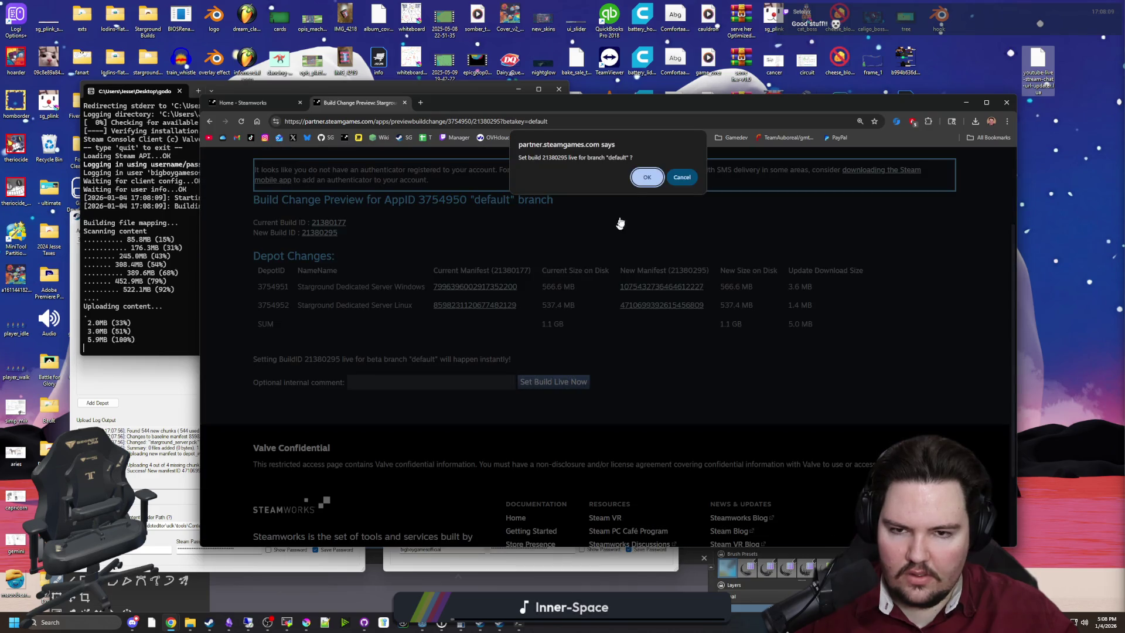
click(646, 178)
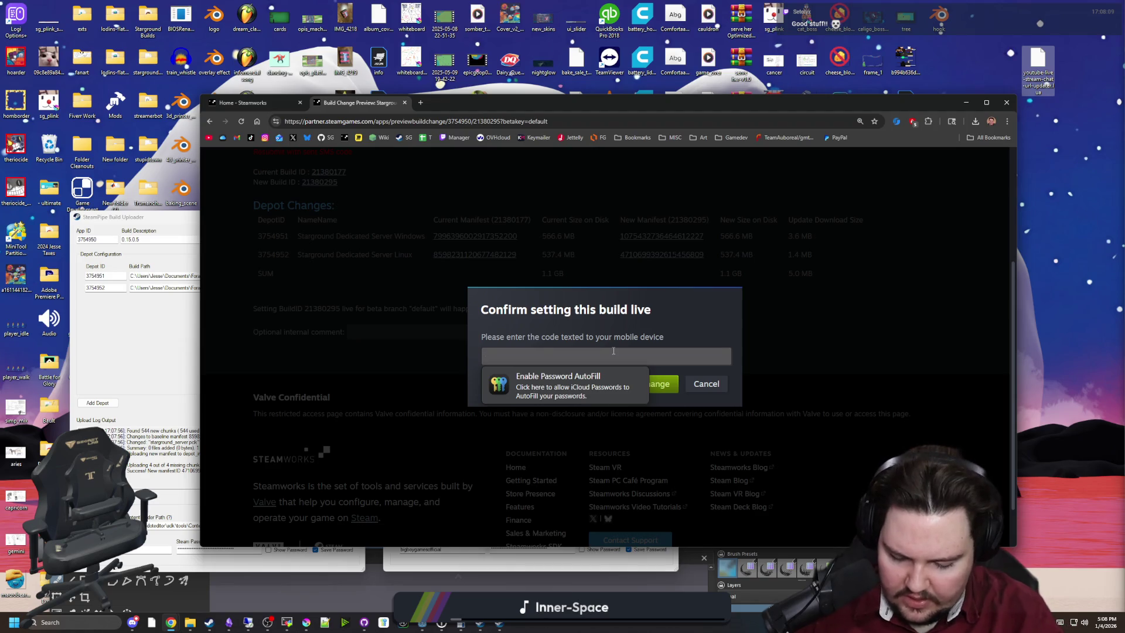
text(35614)
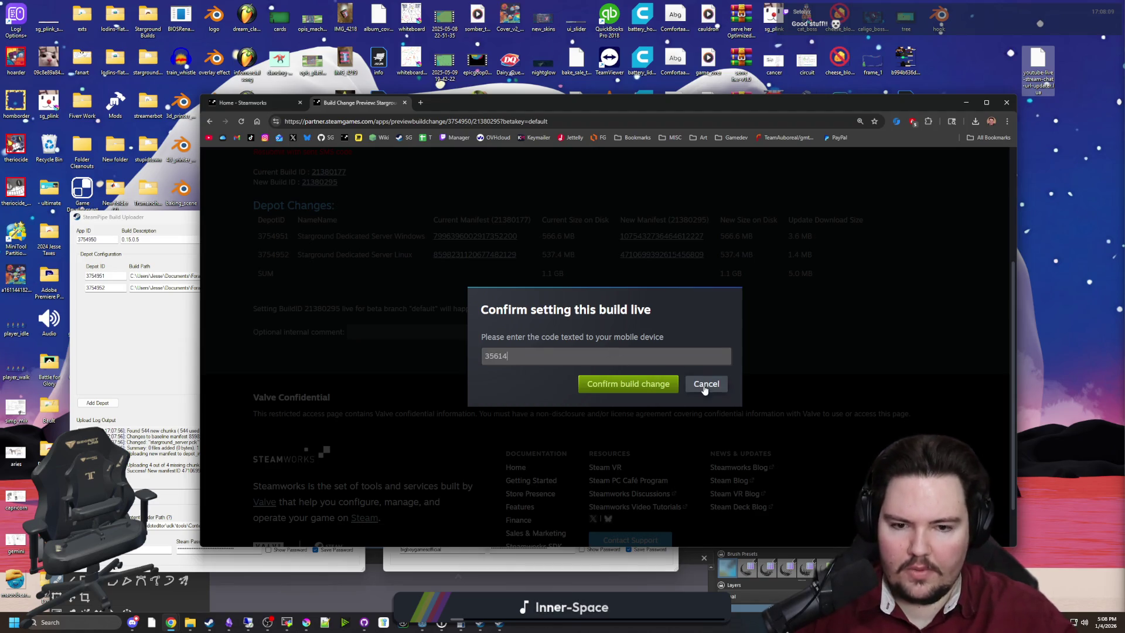
click(662, 385)
click(647, 178)
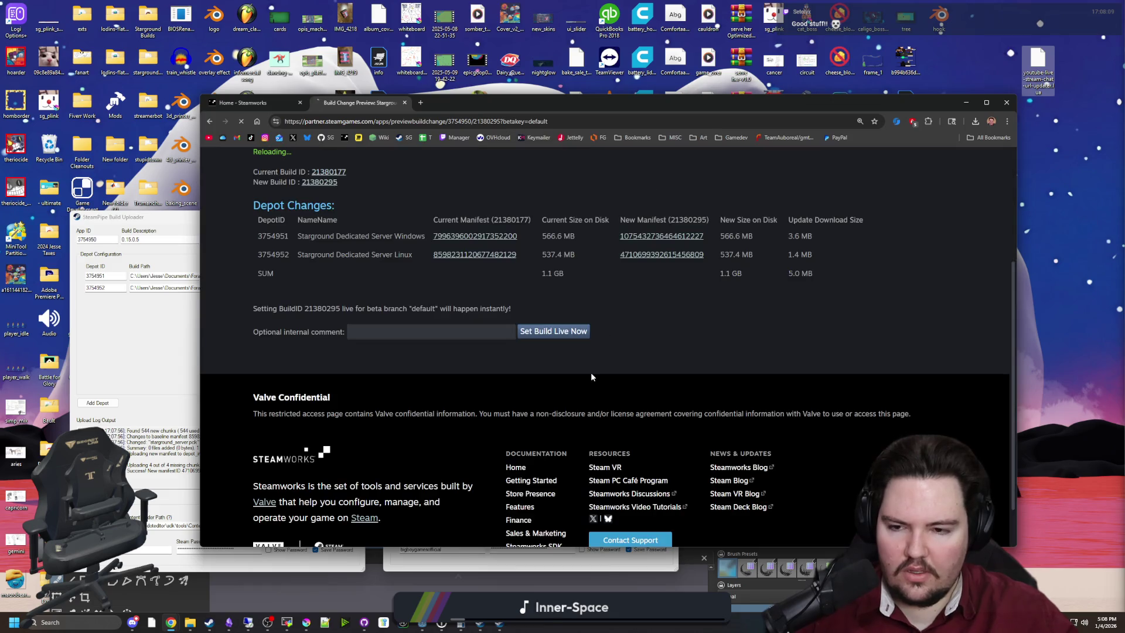
Step: Publish the changes to Steam by entering STEAMWORKS, then return to the dashboard
click(797, 303)
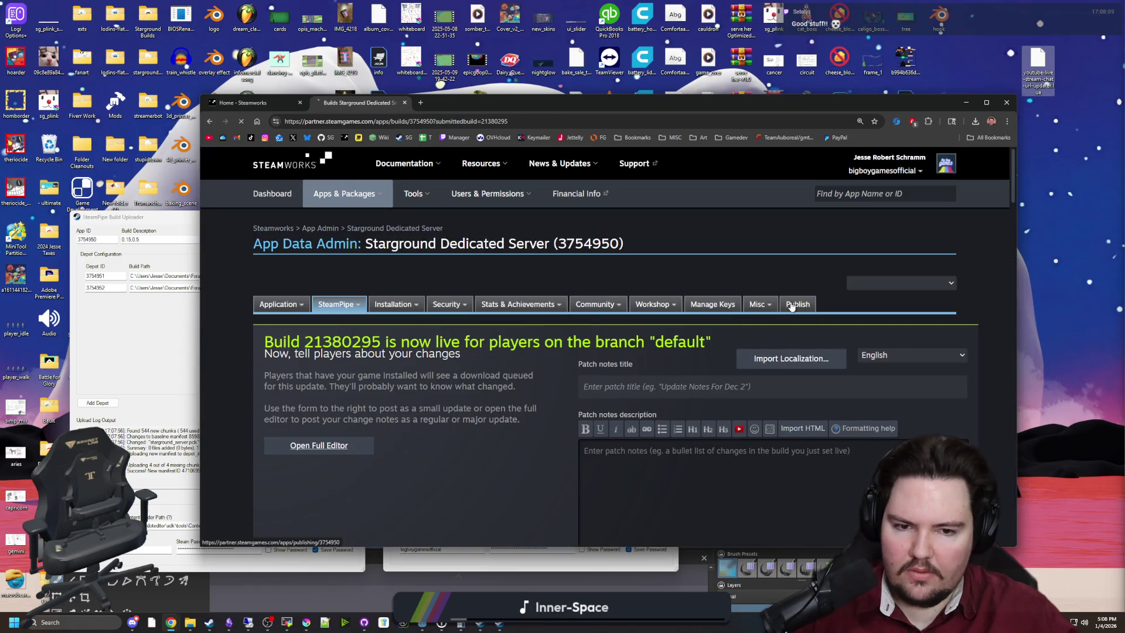
scroll(319, 403, down, 2)
click(299, 387)
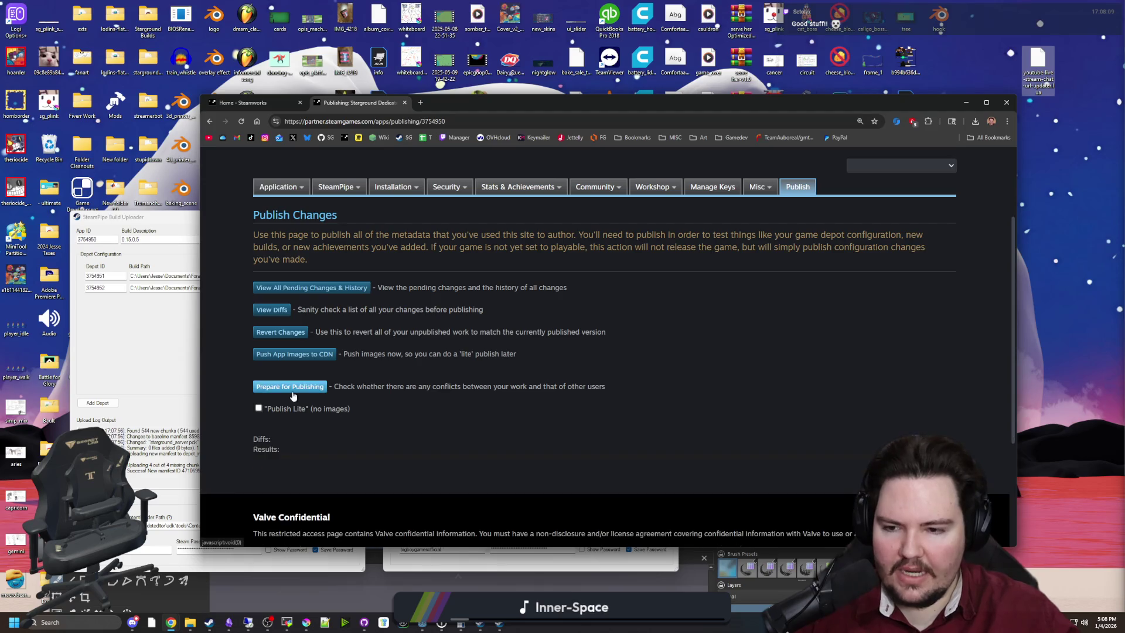
scroll(293, 387, down, 1)
click(281, 372)
click(304, 407)
text(S)
text(RKS)
click(276, 523)
scroll(276, 523, down, 1)
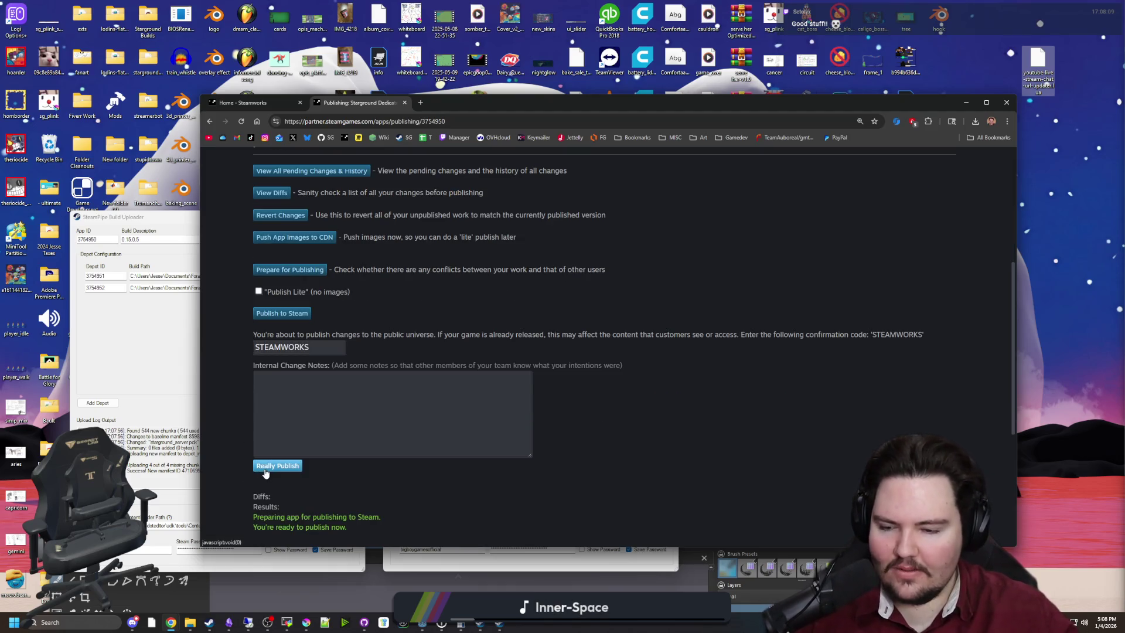
click(265, 468)
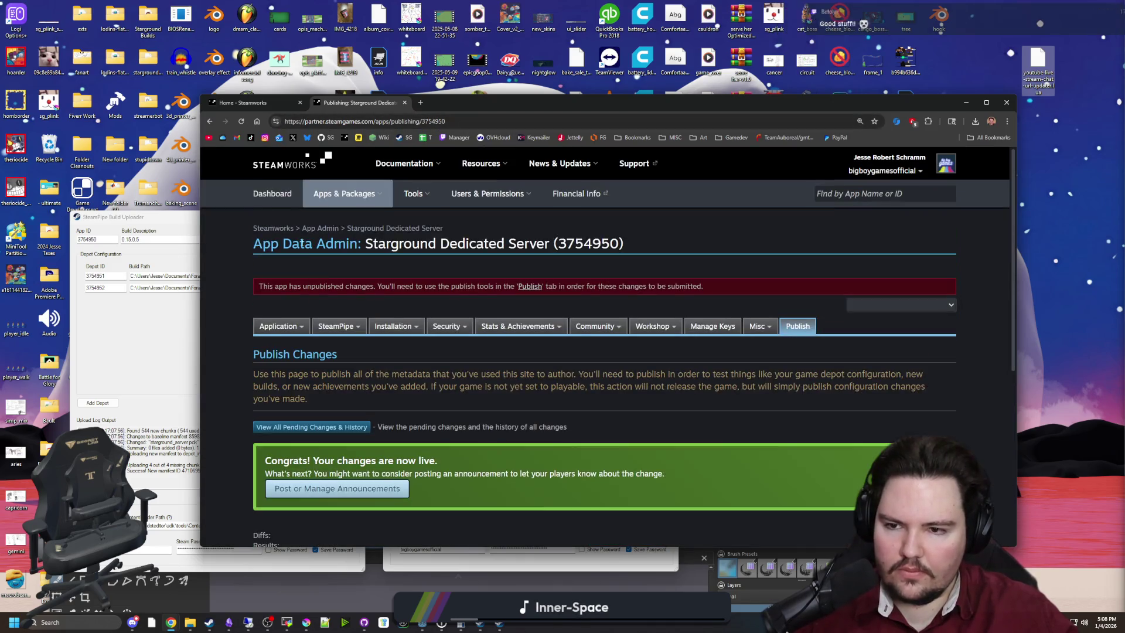
click(262, 198)
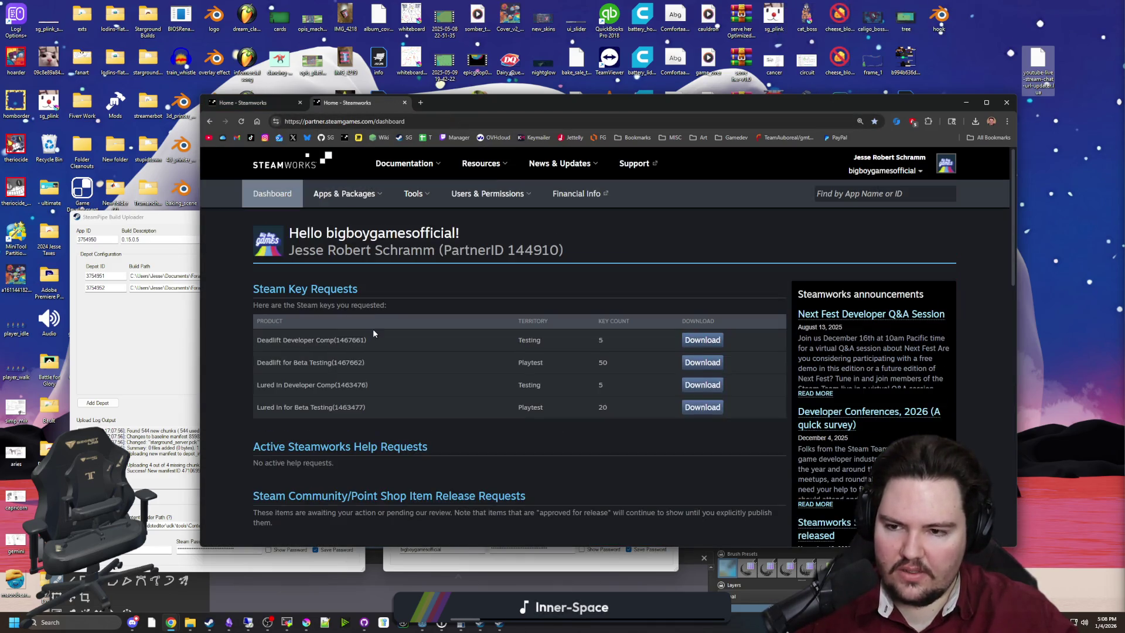
Step: In Starground's builds list, target the 0.15.0.5 game build at the default branch and preview it
scroll(373, 333, down, 4)
click(307, 451)
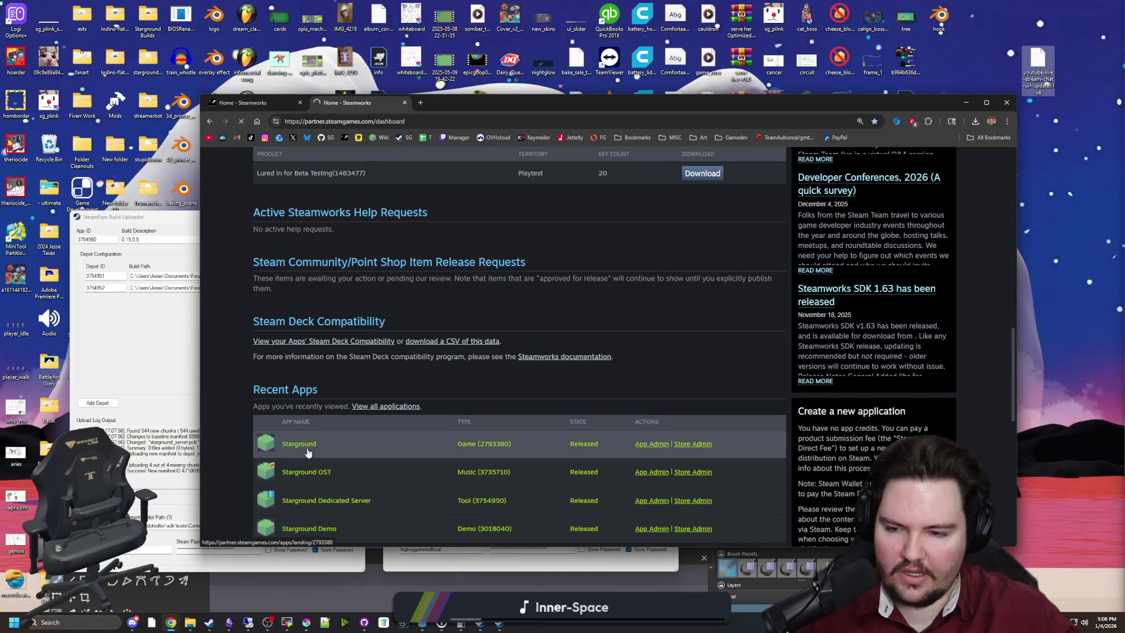
scroll(410, 339, down, 12)
click(380, 370)
click(327, 320)
scroll(491, 378, down, 2)
scroll(491, 378, down, 1)
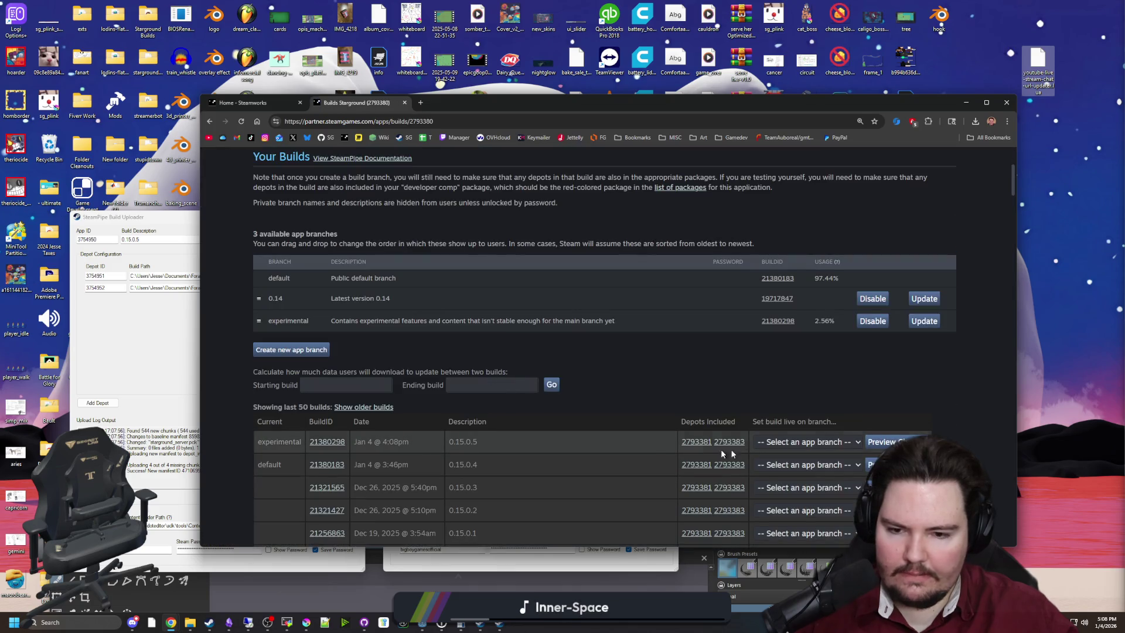
click(807, 442)
click(779, 469)
click(893, 442)
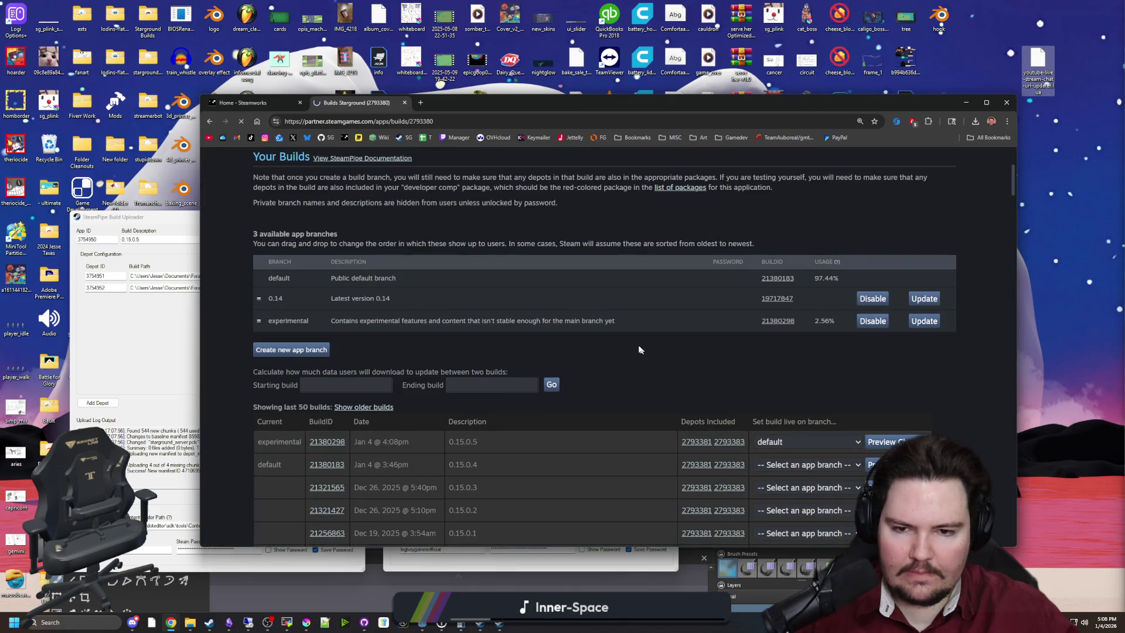
Step: Set build 21380298 live on default, confirming with the texted code
click(562, 499)
click(650, 177)
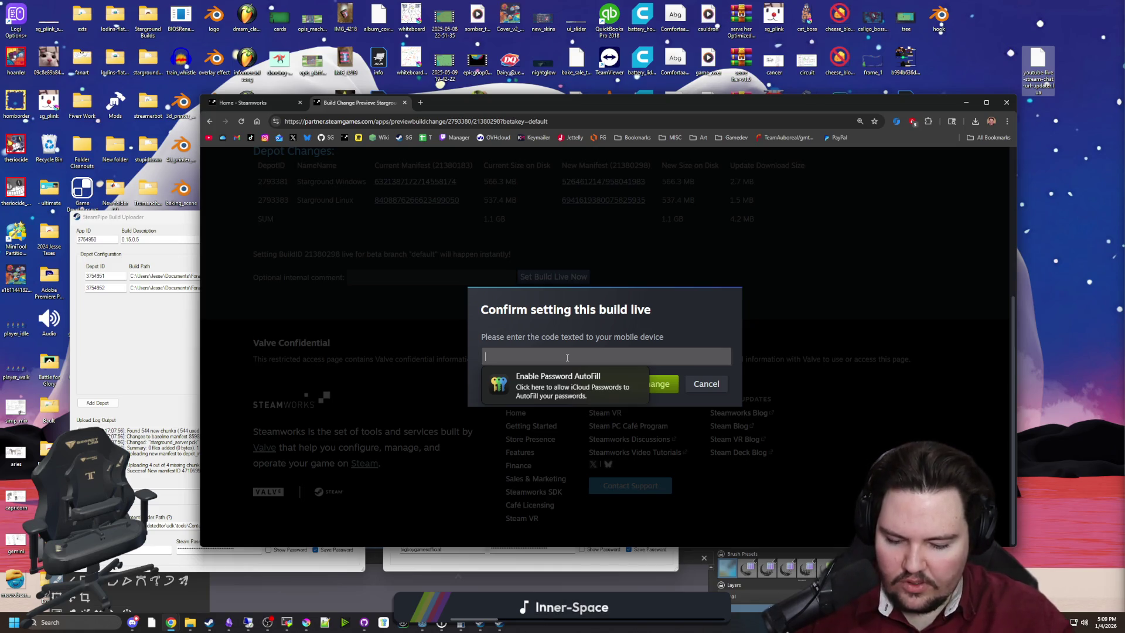
text(92421)
click(622, 387)
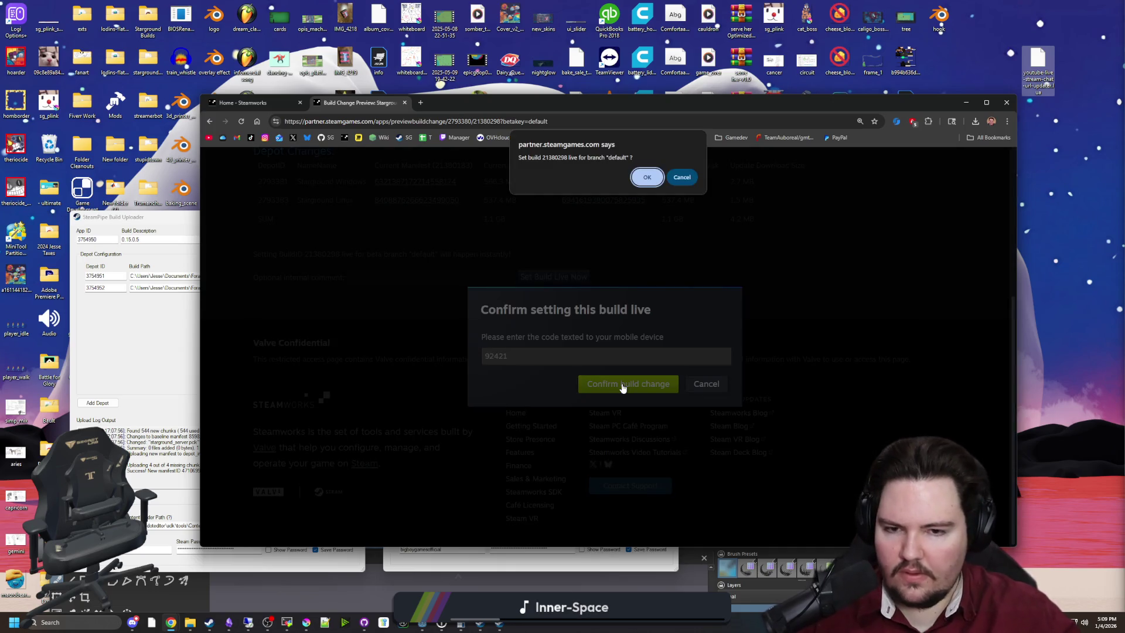
click(649, 176)
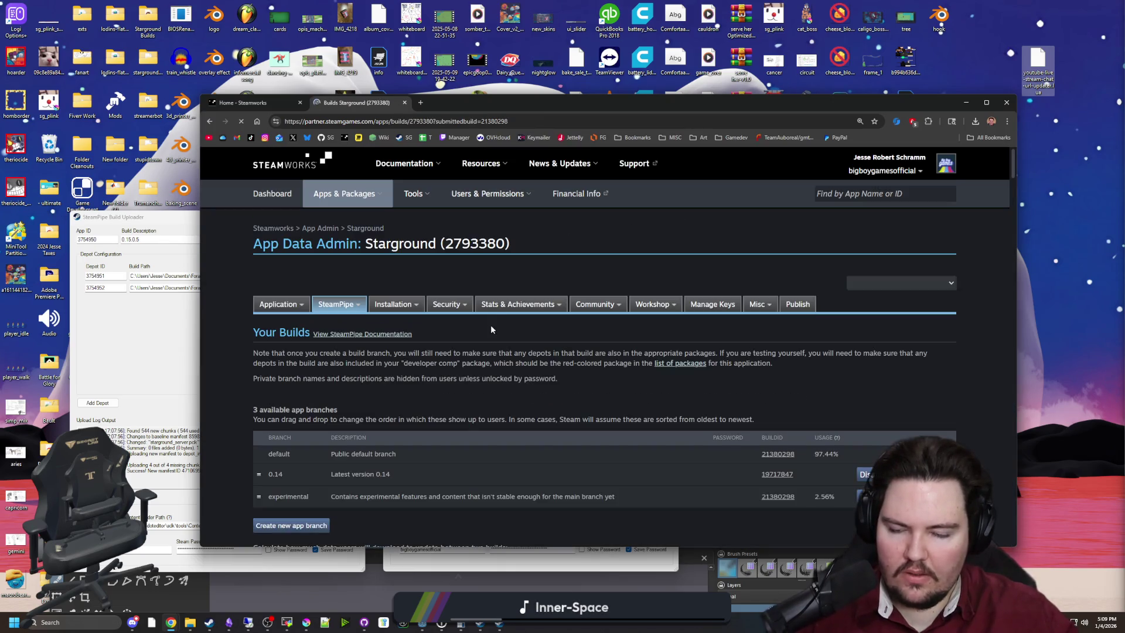
Step: Publish Starground's pending changes to Steam with the STEAMWORKS confirmation
click(809, 304)
scroll(299, 243, down, 3)
click(290, 210)
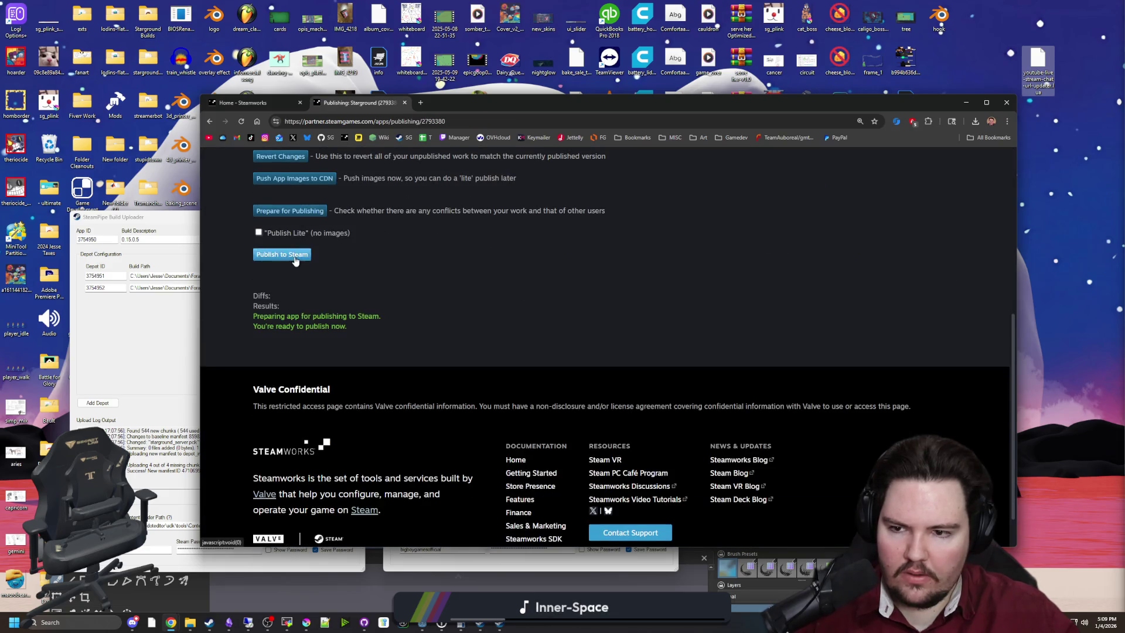
click(295, 258)
click(297, 289)
text(STEAMR)
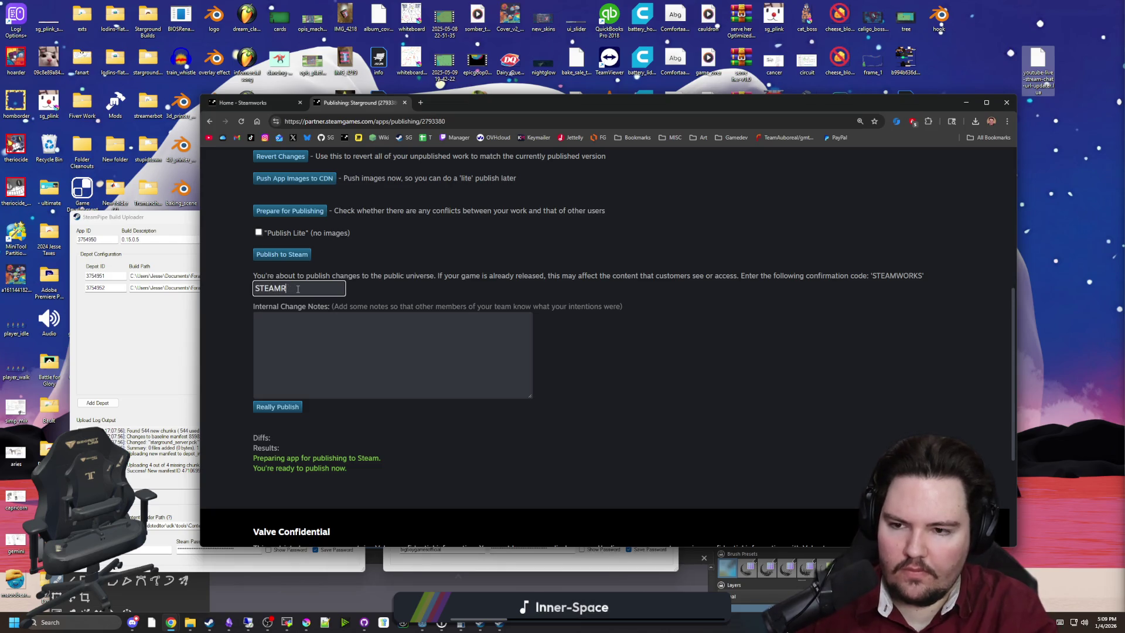
text(OKS)
click(267, 405)
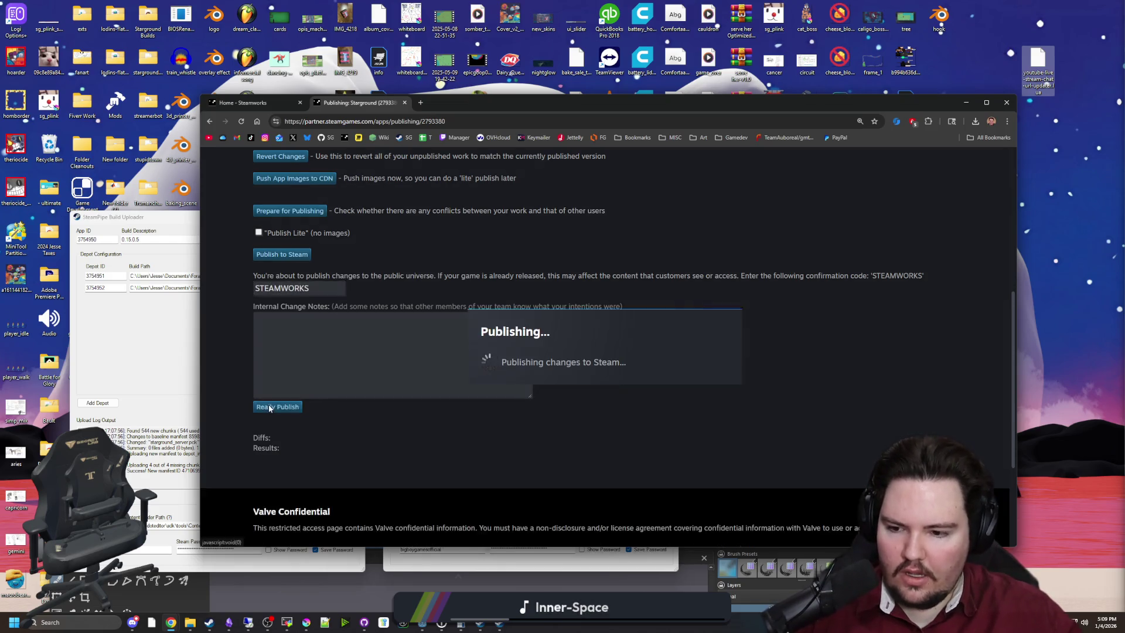
click(288, 621)
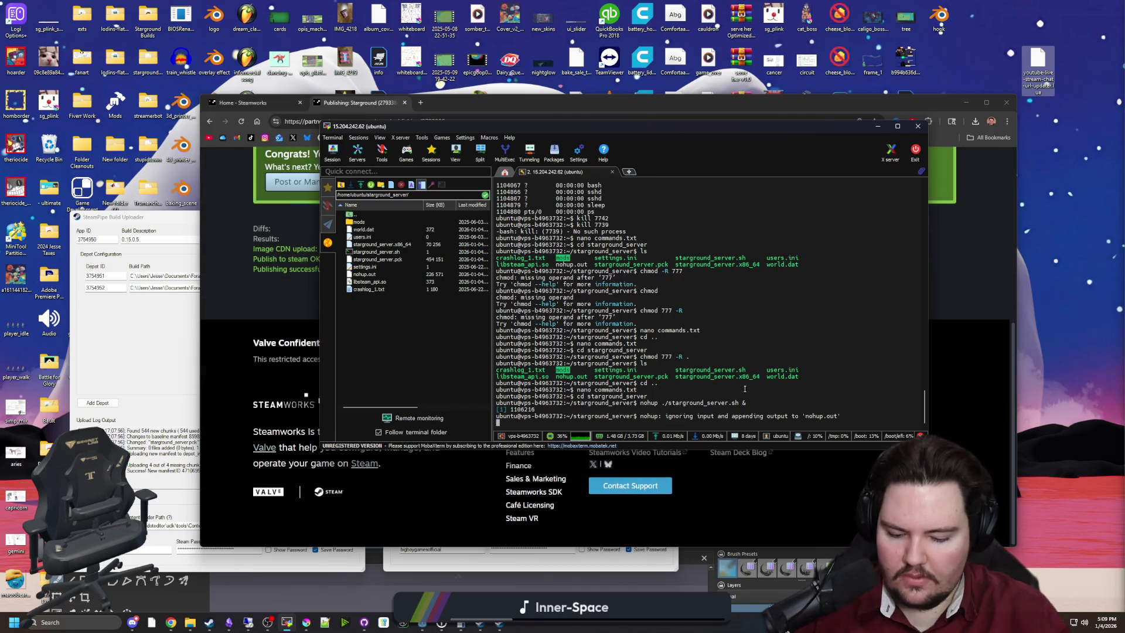
text(ps -e)
Step: Find the running Starground server's PID with ps -e and kill it
key(Return)
text(kill)
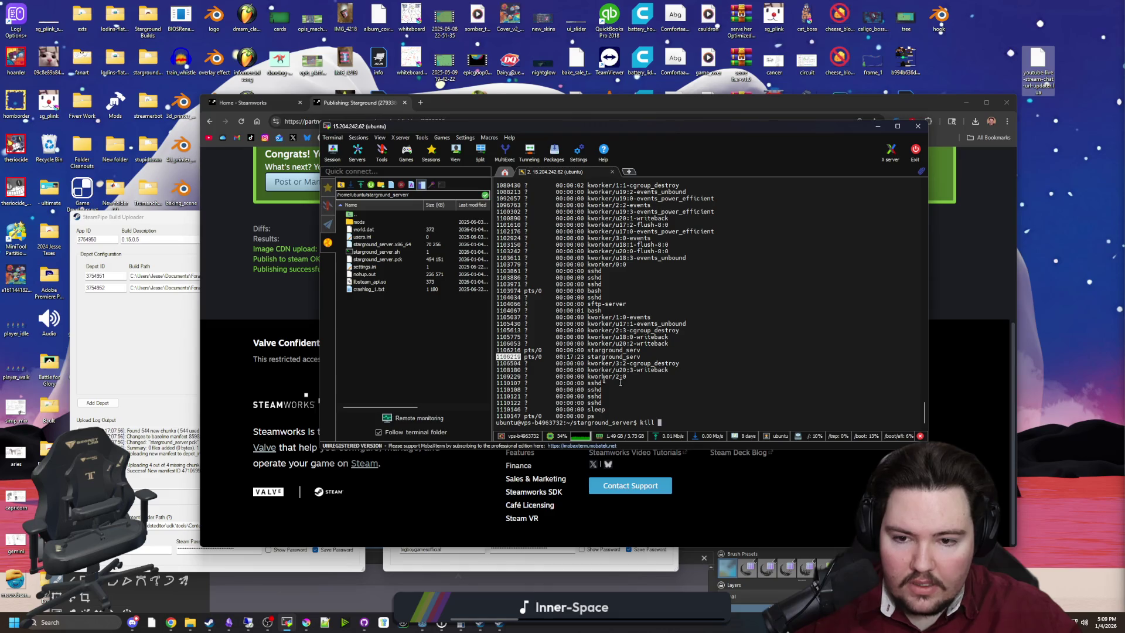
right_click(680, 406)
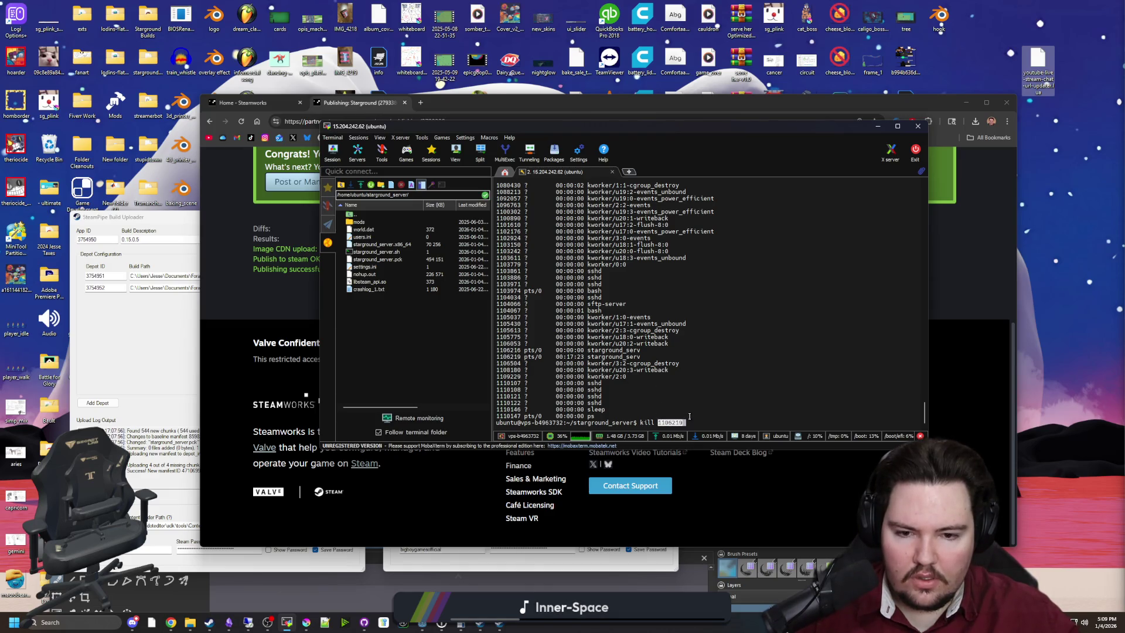
key(Return)
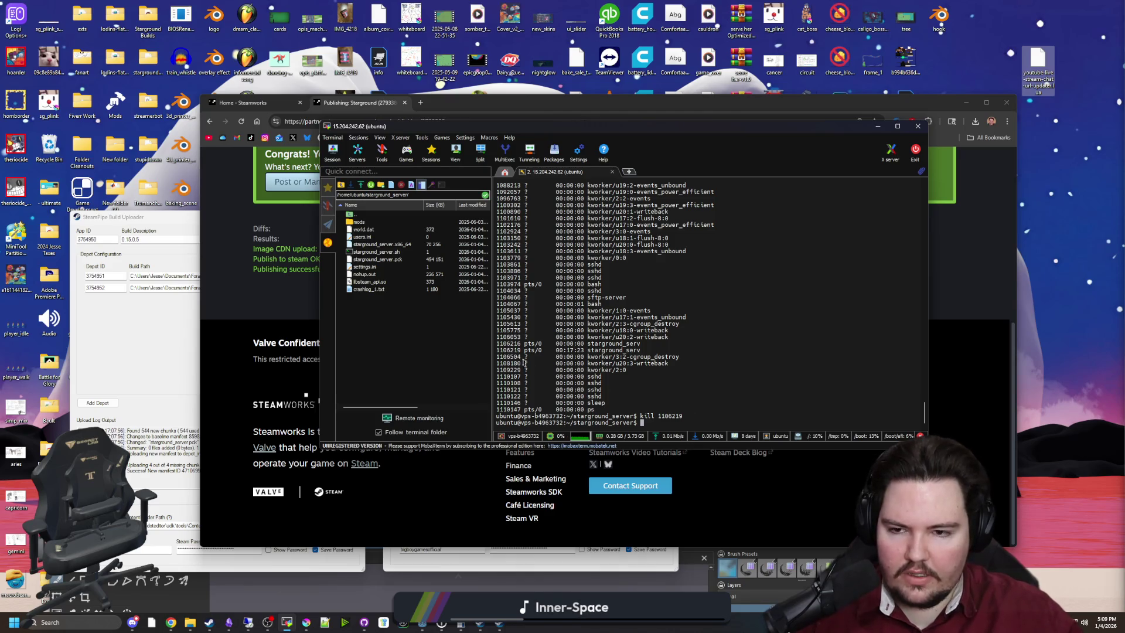
Step: Delete the old server executable, script, pck and libsteam_api.so from the server folder
drag(463, 126, 658, 139)
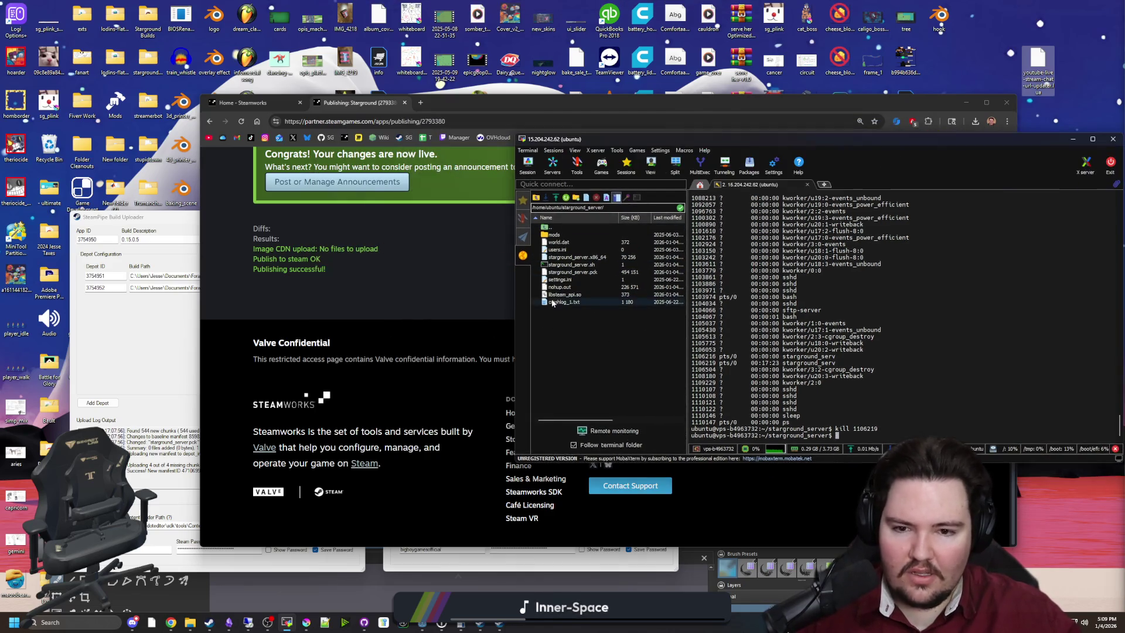
click(594, 257)
shift+click(588, 272)
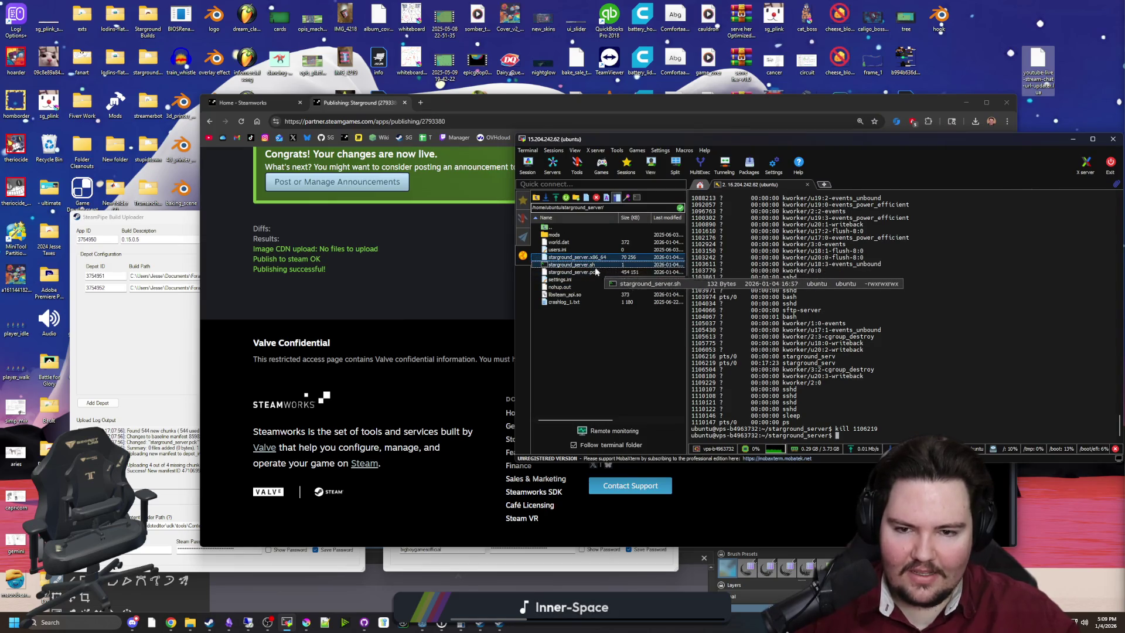
ctrl+click(577, 295)
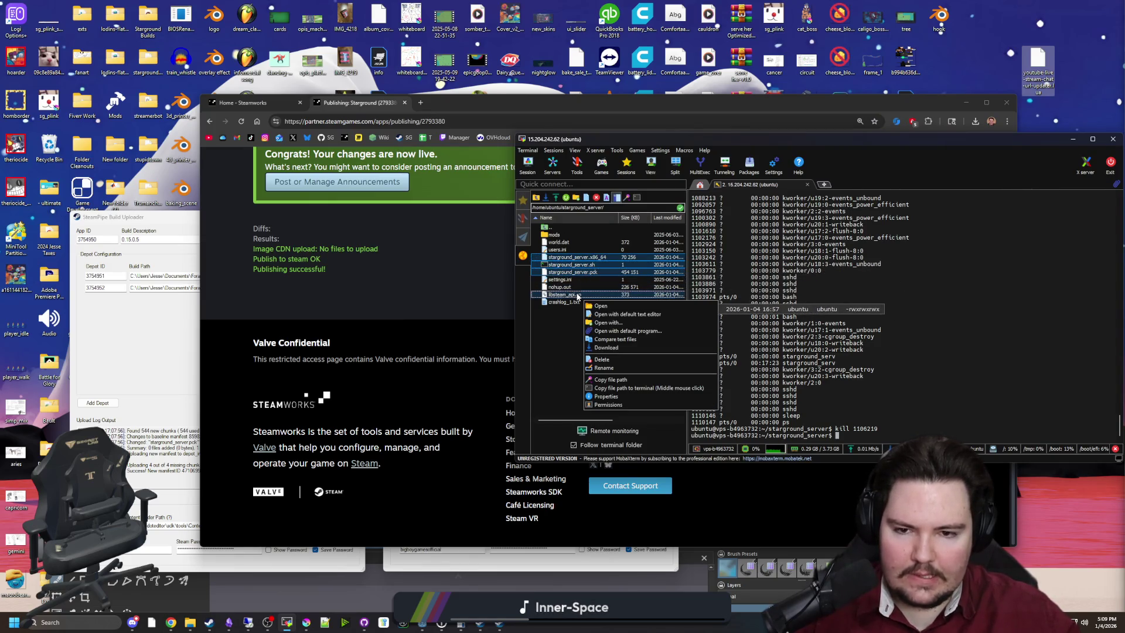
right_click(584, 297)
click(607, 359)
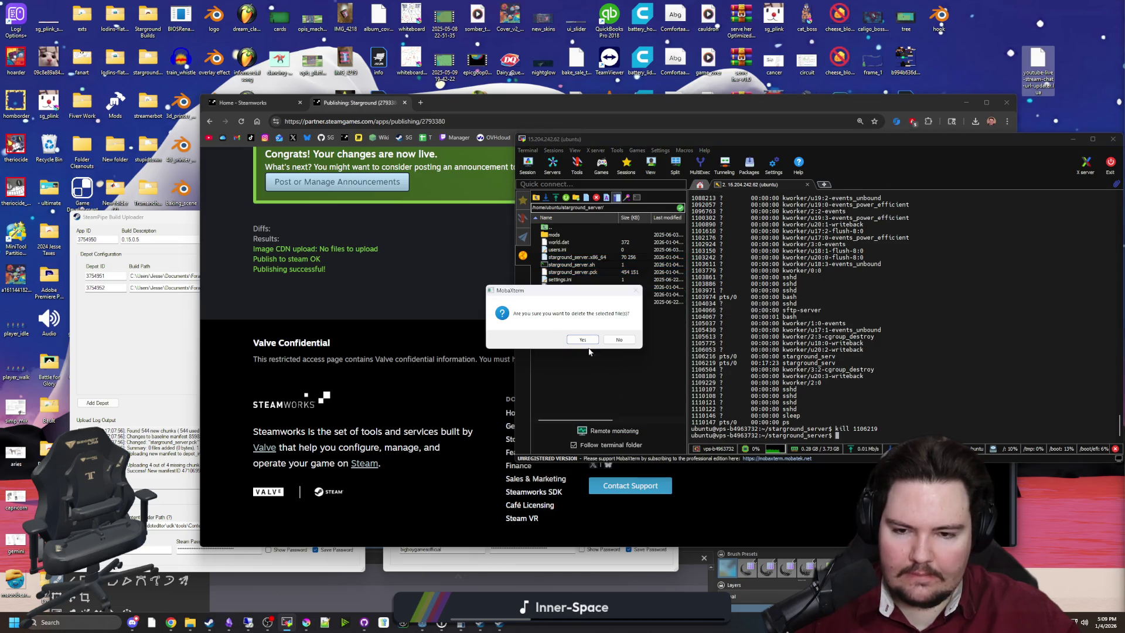
click(584, 342)
click(181, 625)
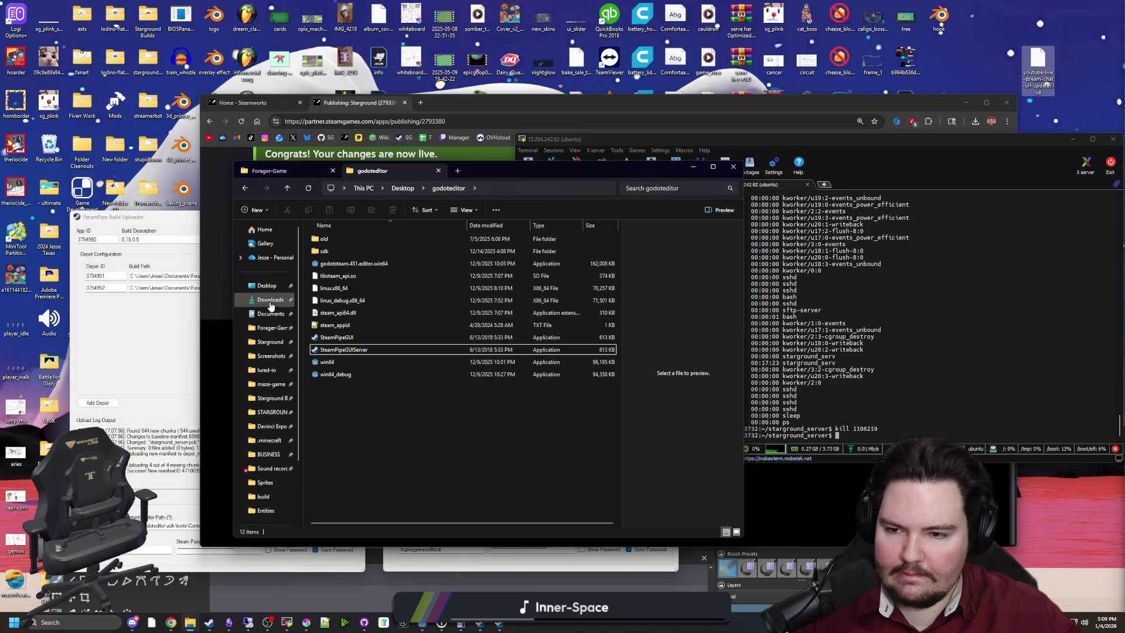
Step: Browse to Forager-Game's build\LinuxServer folder and select the four new server files
click(286, 326)
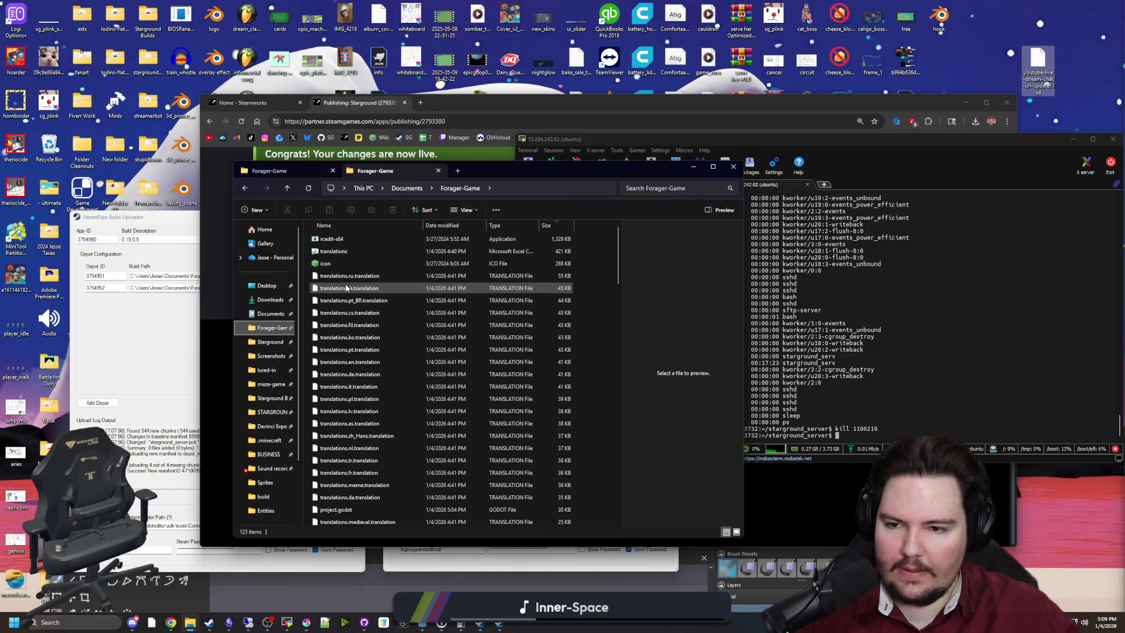
scroll(376, 346, up, 5)
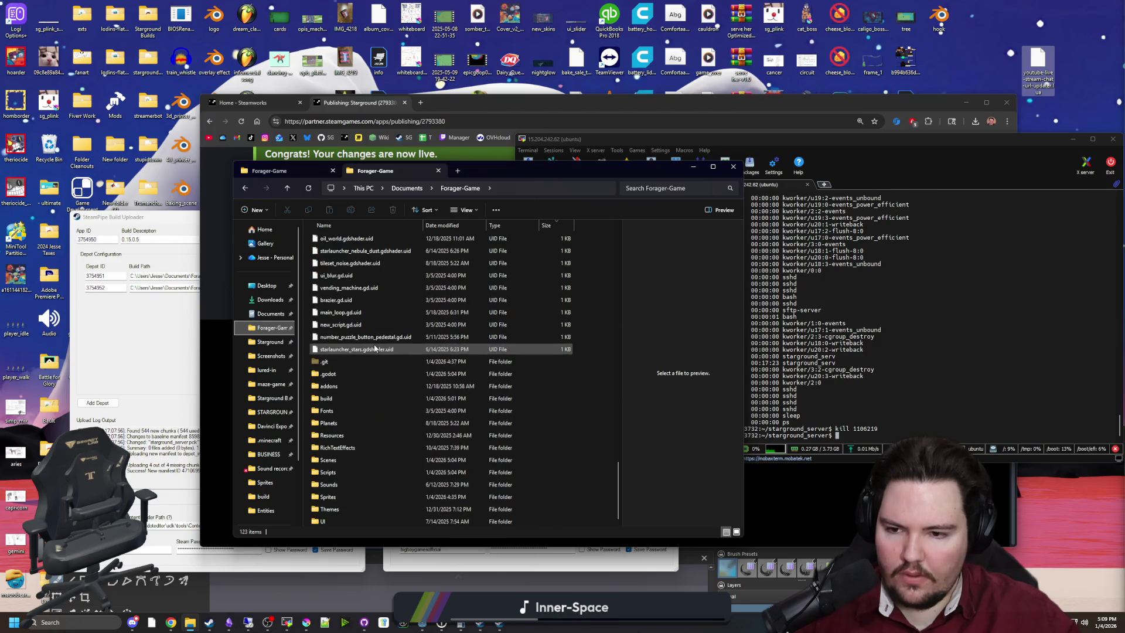
double_click(346, 398)
double_click(343, 252)
drag(348, 294, 358, 256)
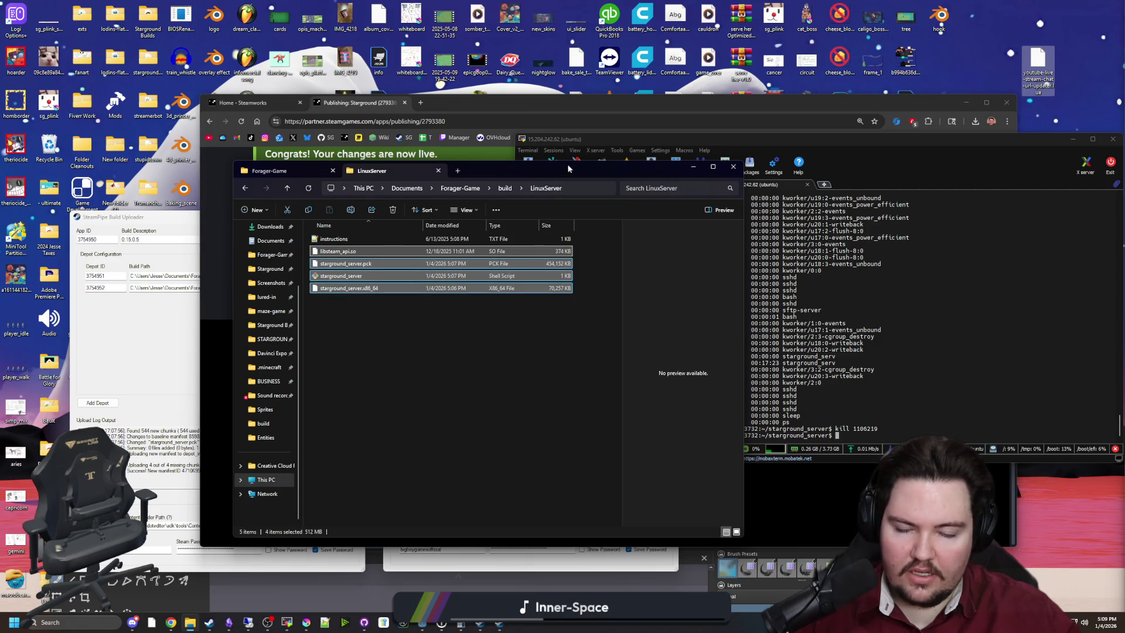
drag(569, 167, 326, 217)
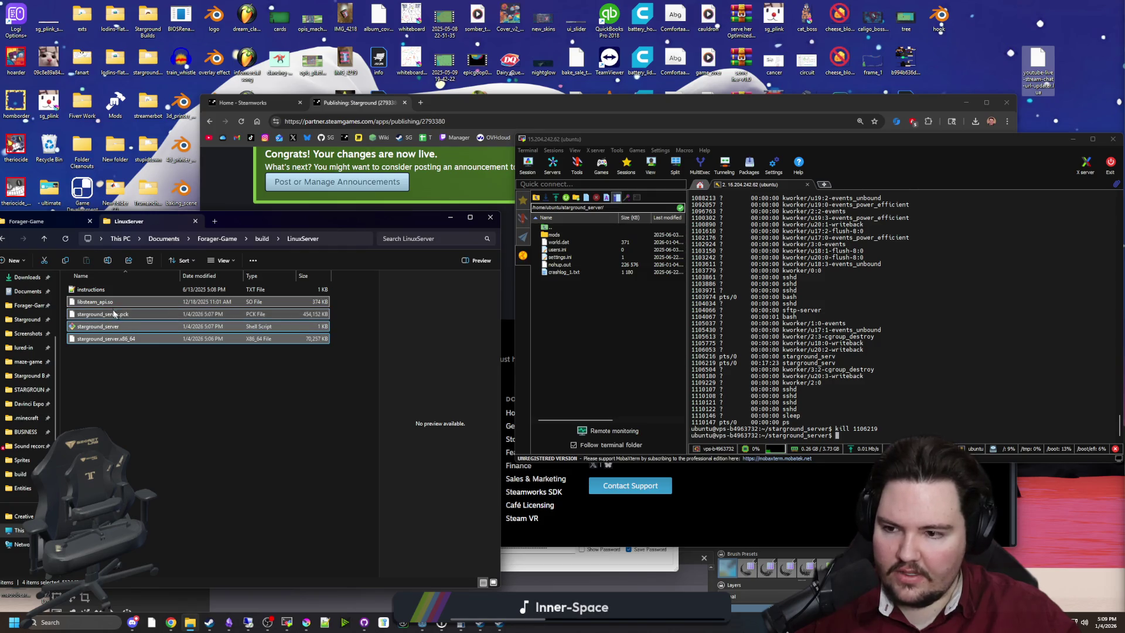
click(458, 106)
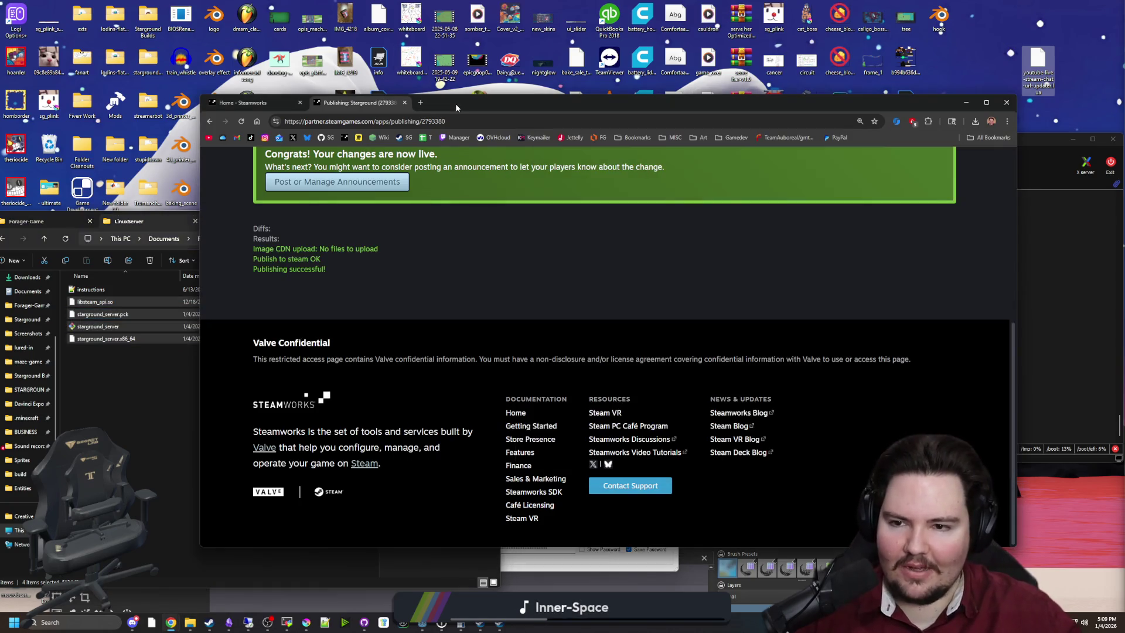
Step: Create a Patch Notes event 'Starground v0.15.0.5 Hotfix', subtitle 'Eyepatch fixed!', linked to build 21380298
scroll(306, 263, up, 5)
scroll(353, 399, down, 1)
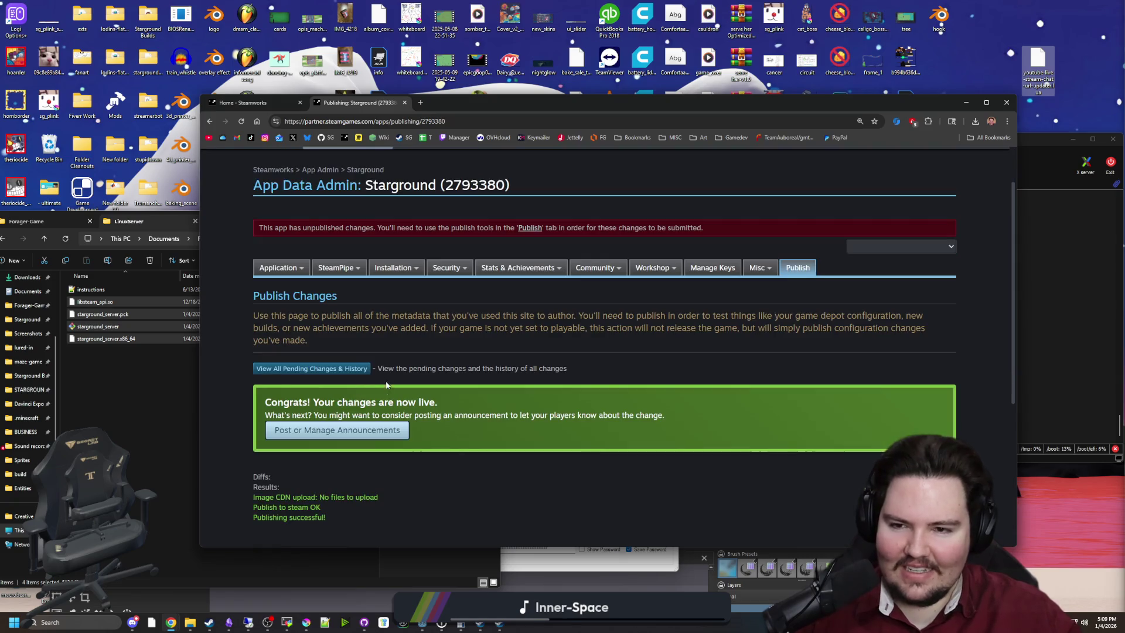
click(363, 430)
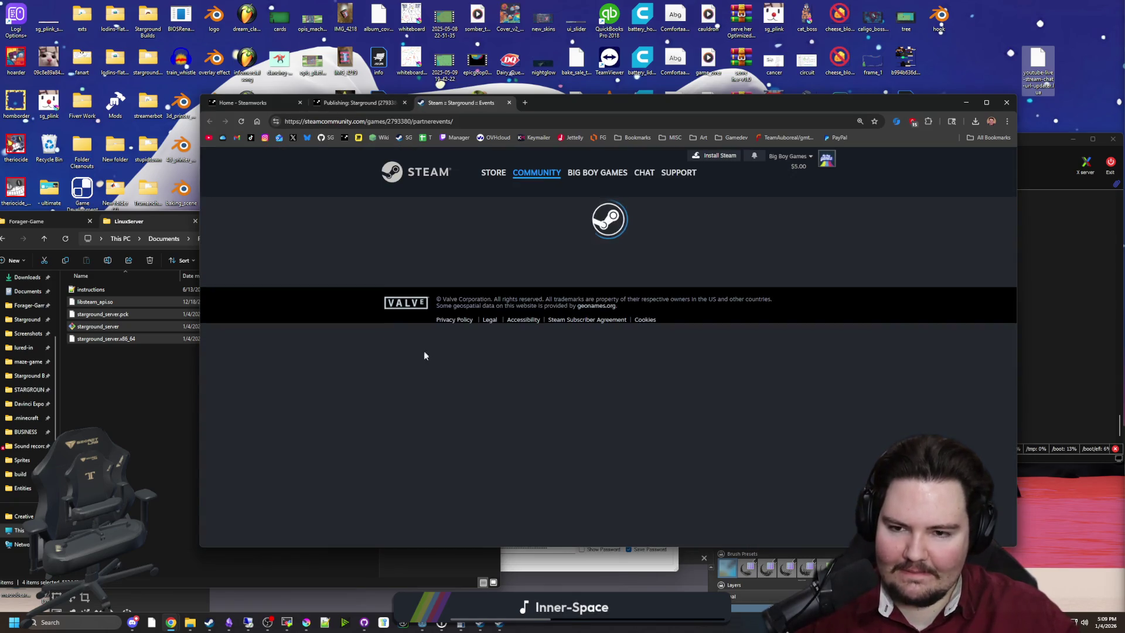
click(725, 268)
click(479, 369)
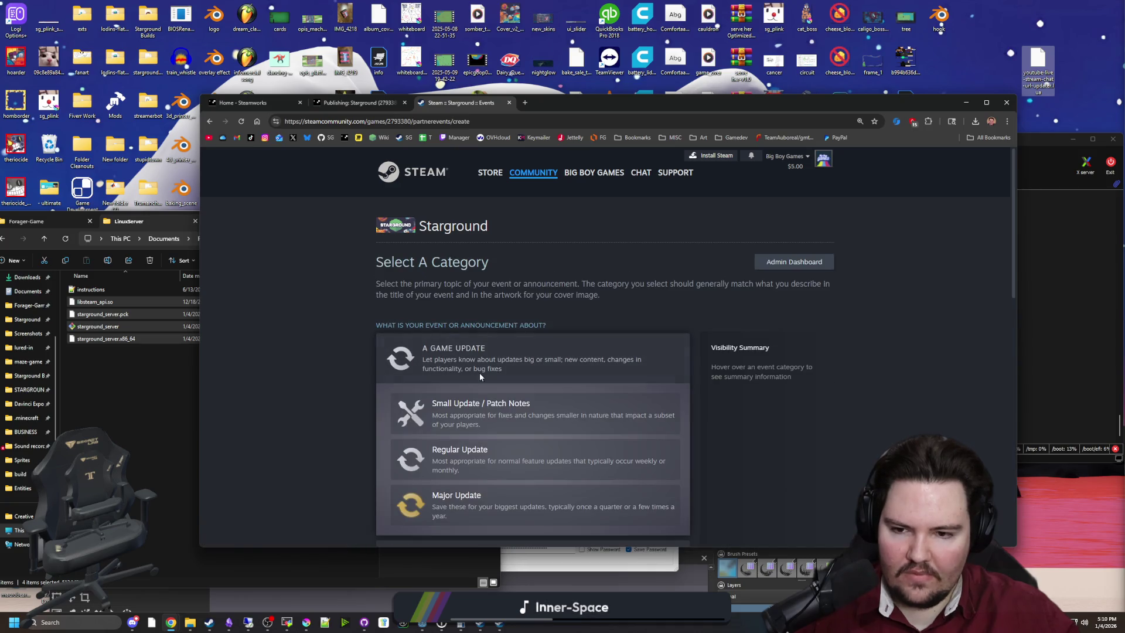
click(460, 410)
click(428, 381)
text(Starg)
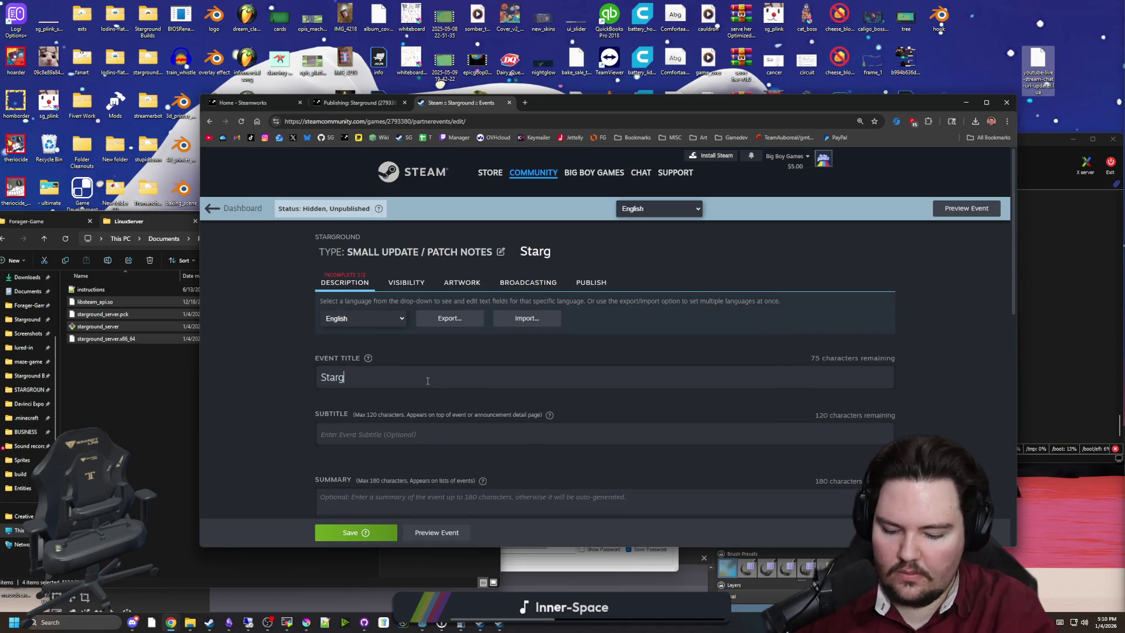
text(round .0)
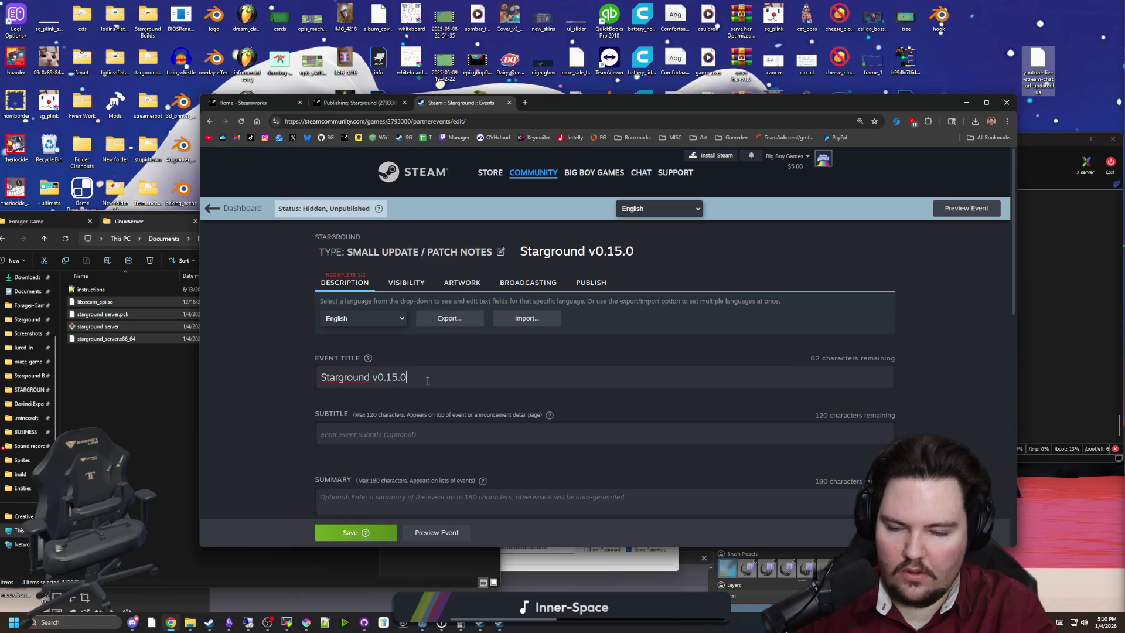
text(fix)
text(E)
text(ed!)
scroll(409, 420, down, 4)
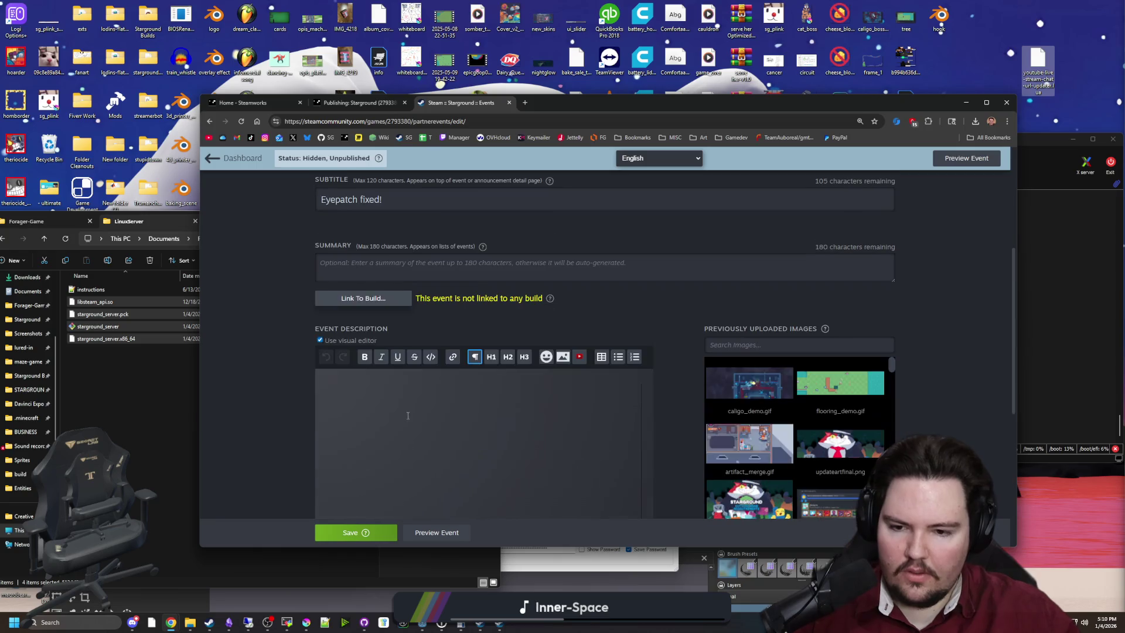
click(363, 298)
click(579, 395)
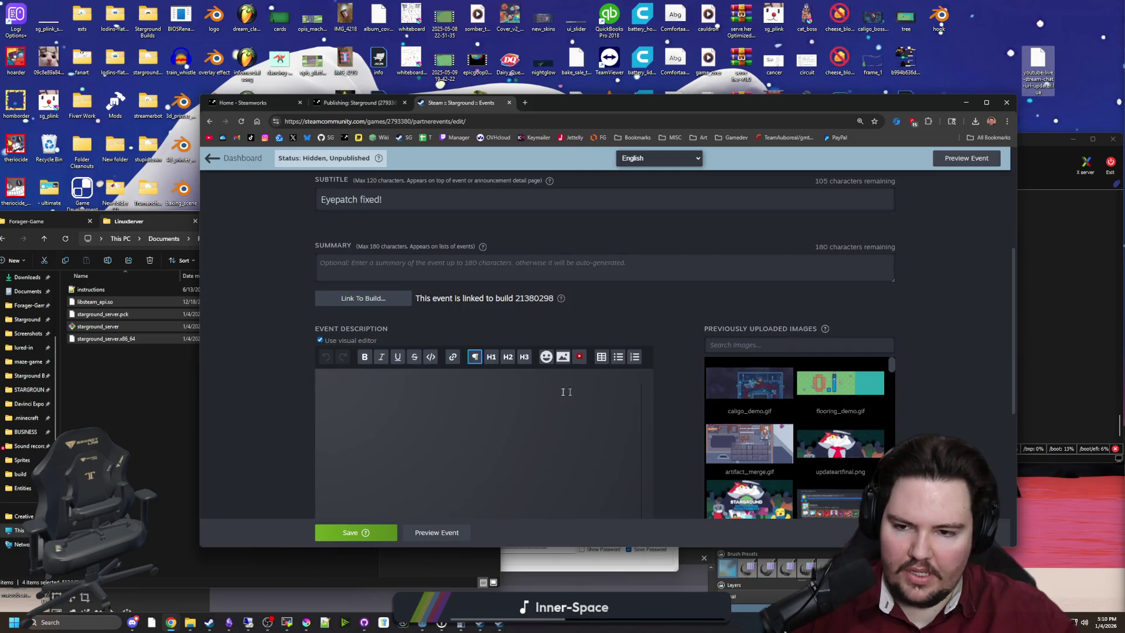
Step: Write the eyepatch fix description, make 'Fixes' an H2 heading, and save the event
click(372, 388)
text(This extremely small patch fixes a)
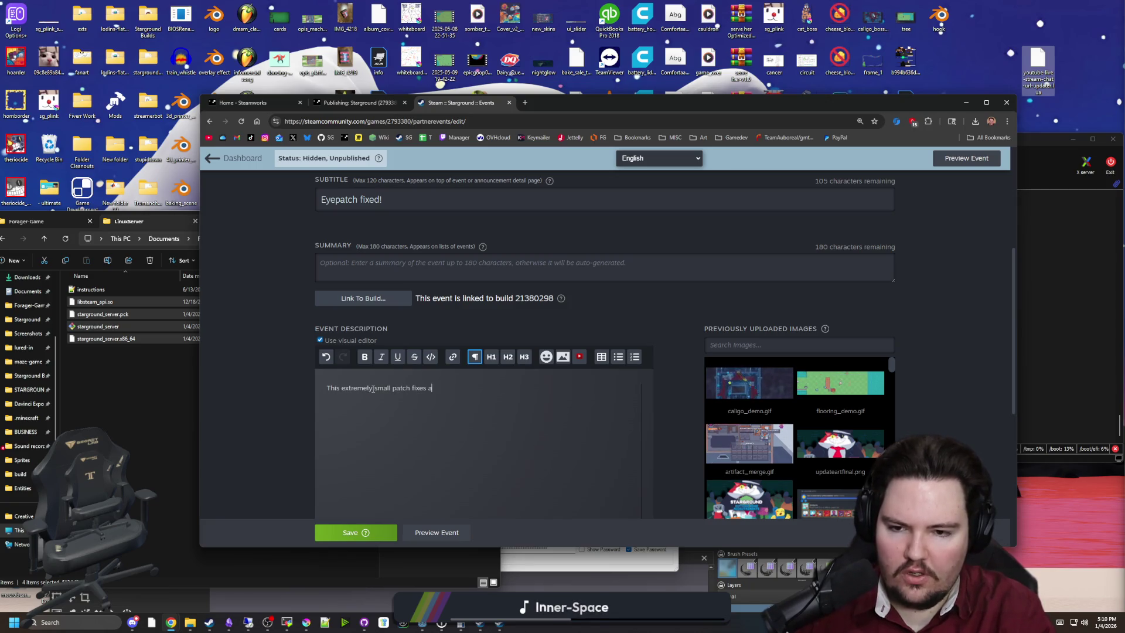
text(eyepatches would be)
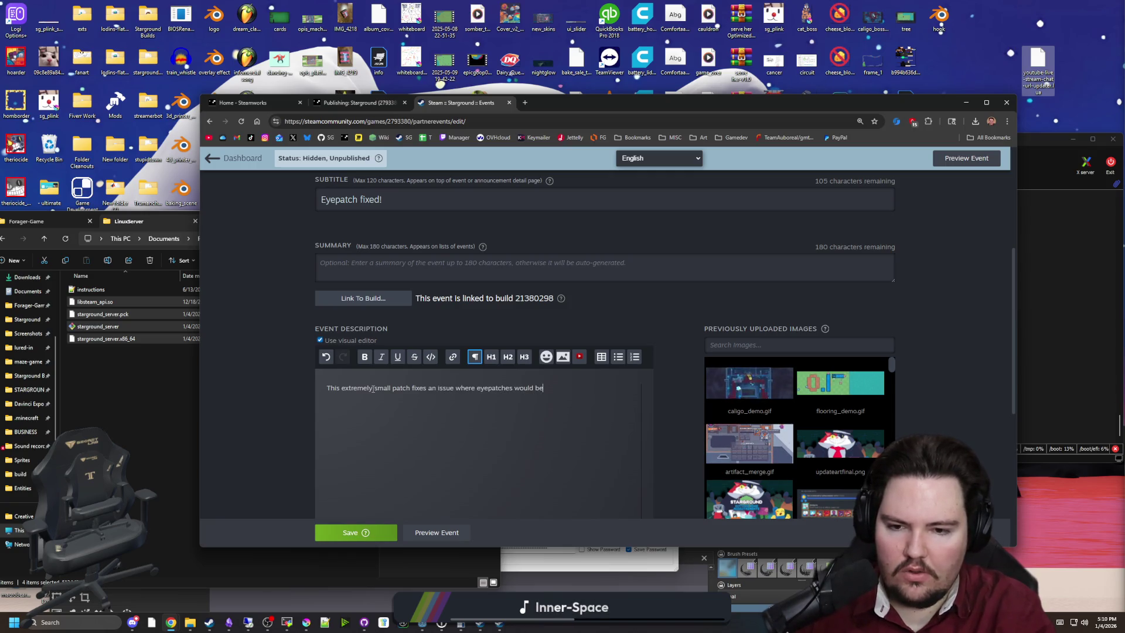
text(wh)
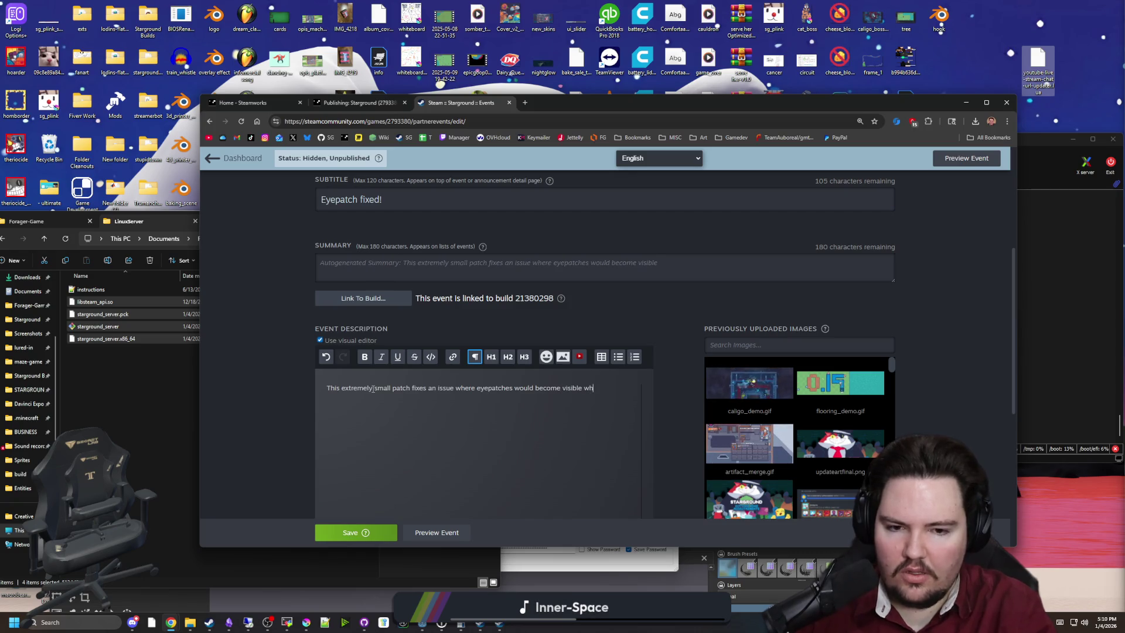
text(en people joined the)
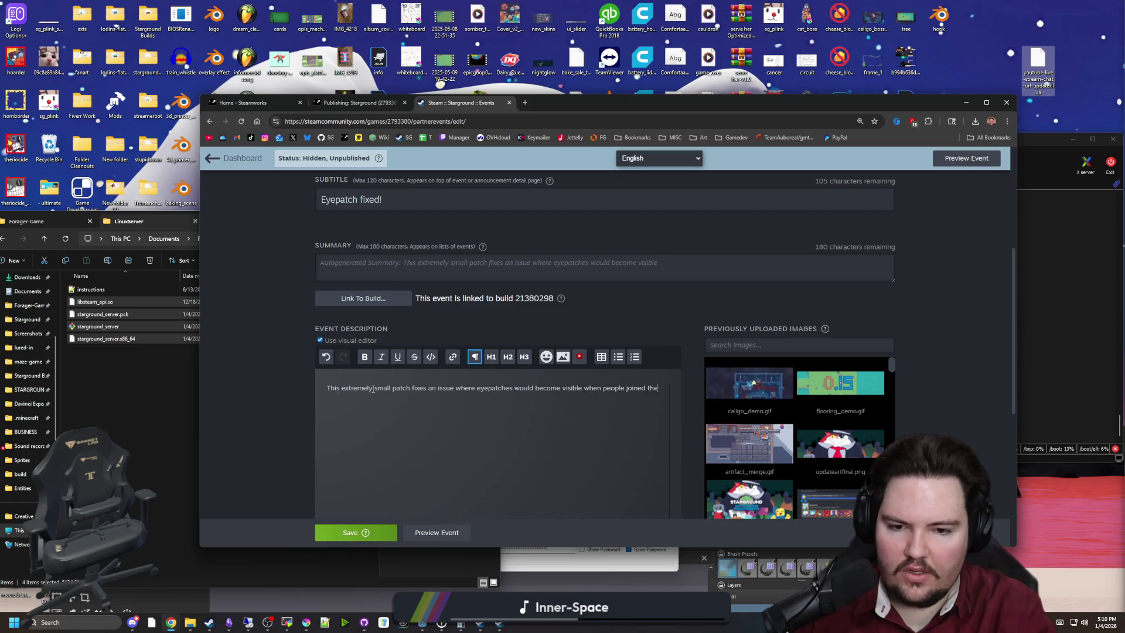
text( gfame)
key(Return)
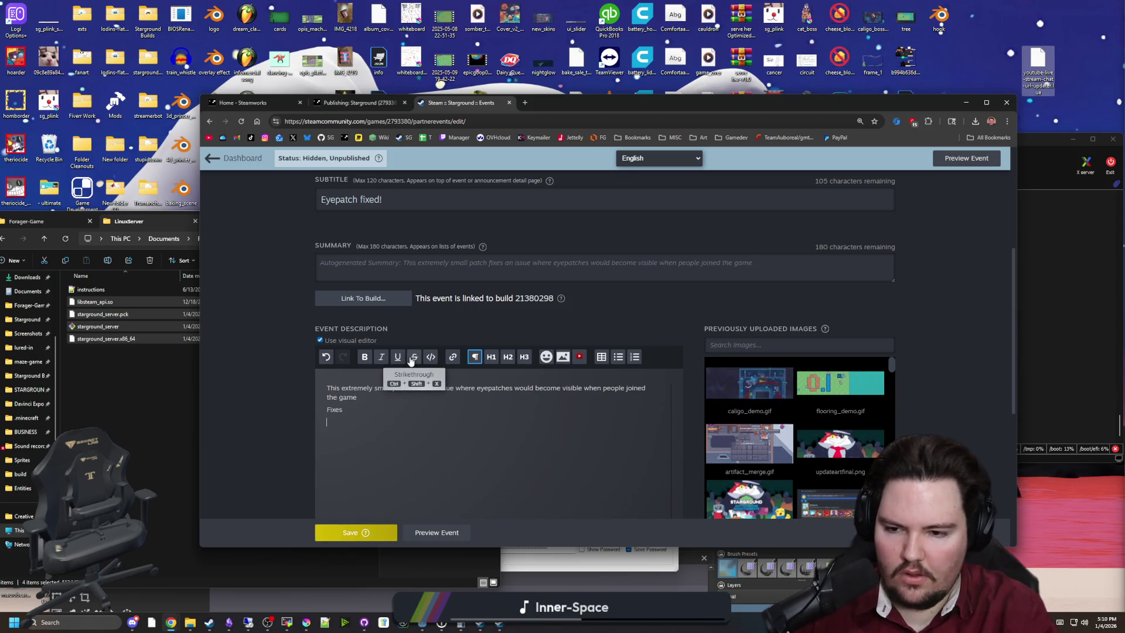
text(Fixed an iss)
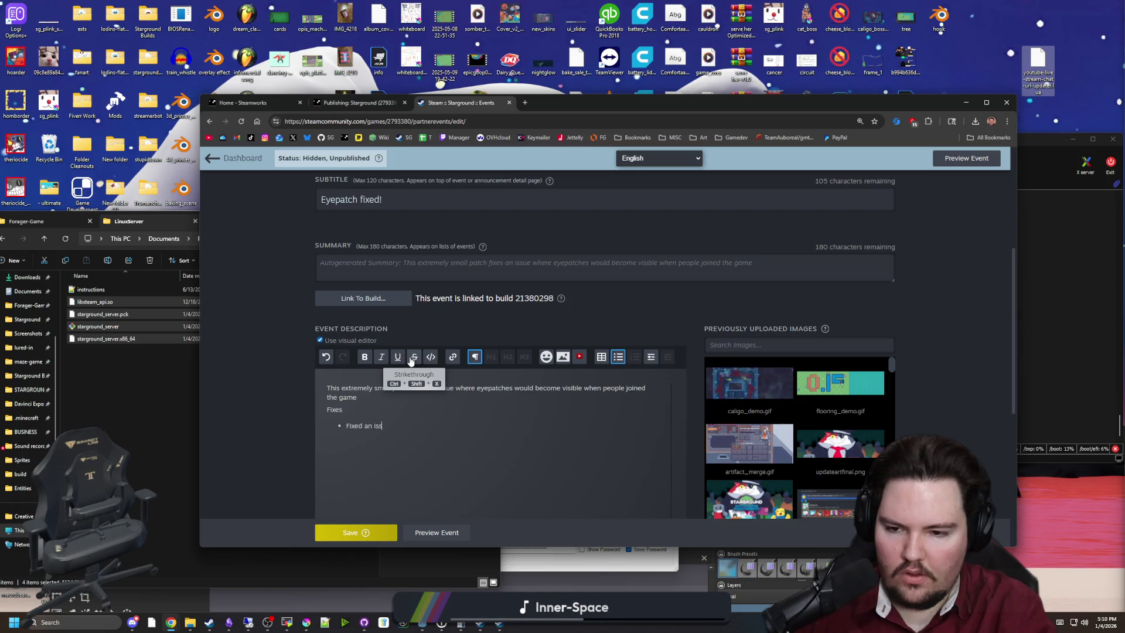
text(atche)
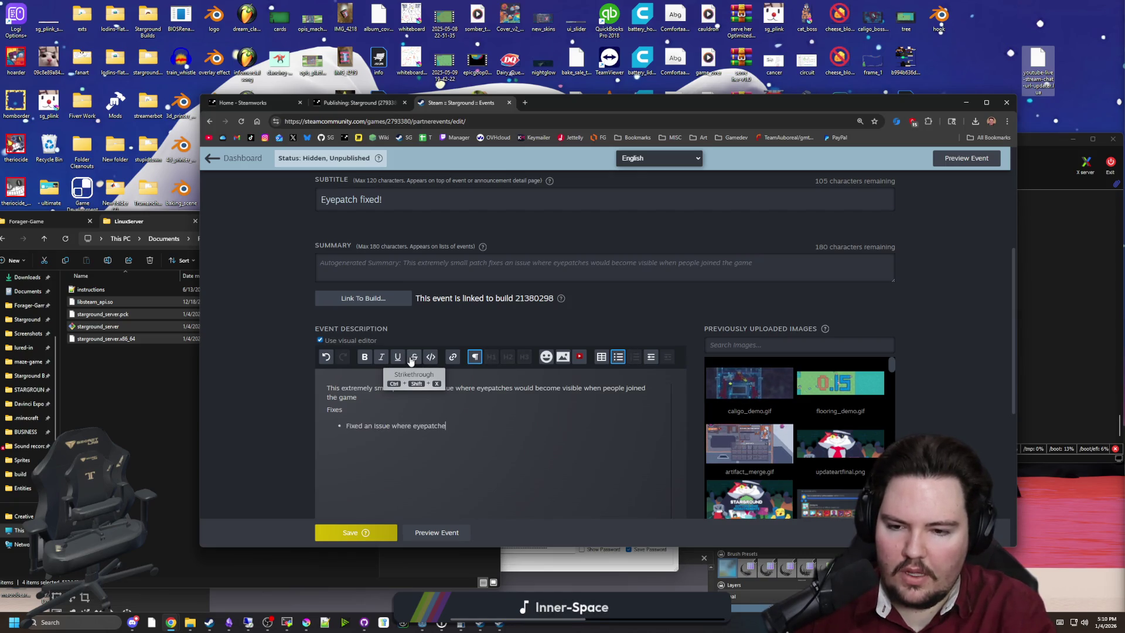
text(s would become visible on everyone)
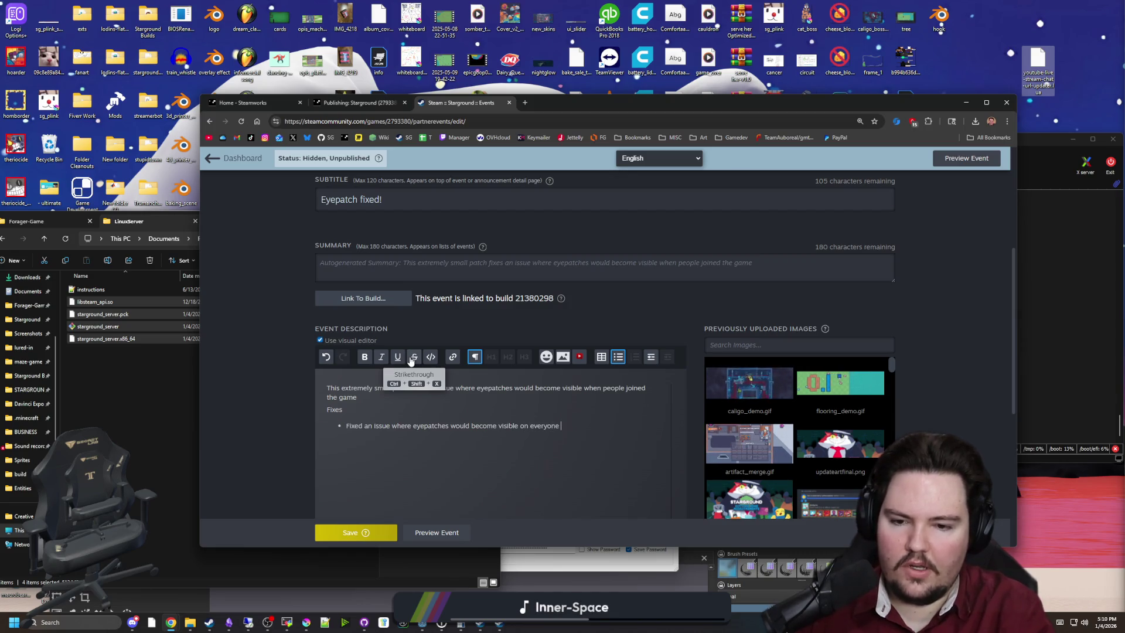
text(when someone joined a m)
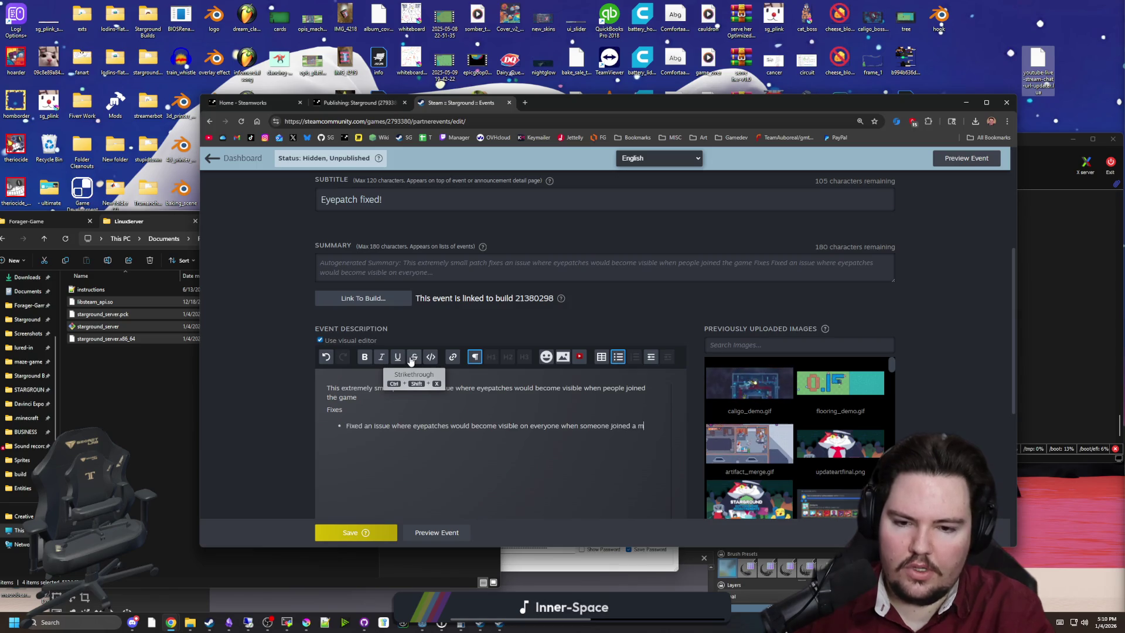
text(ultiplayer session)
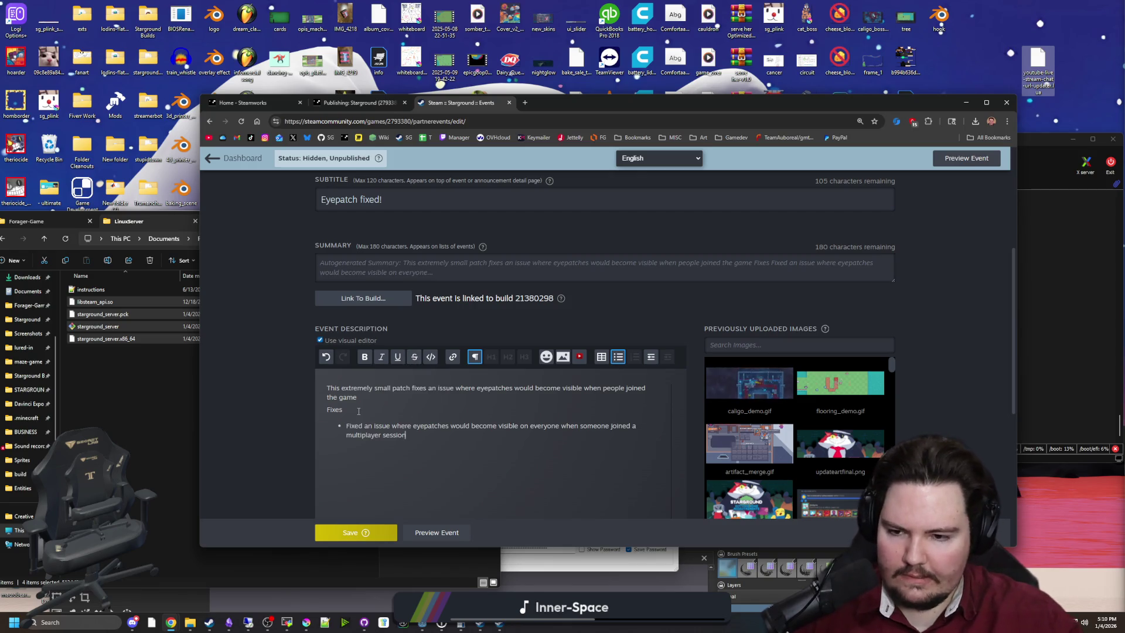
double_click(340, 410)
click(508, 356)
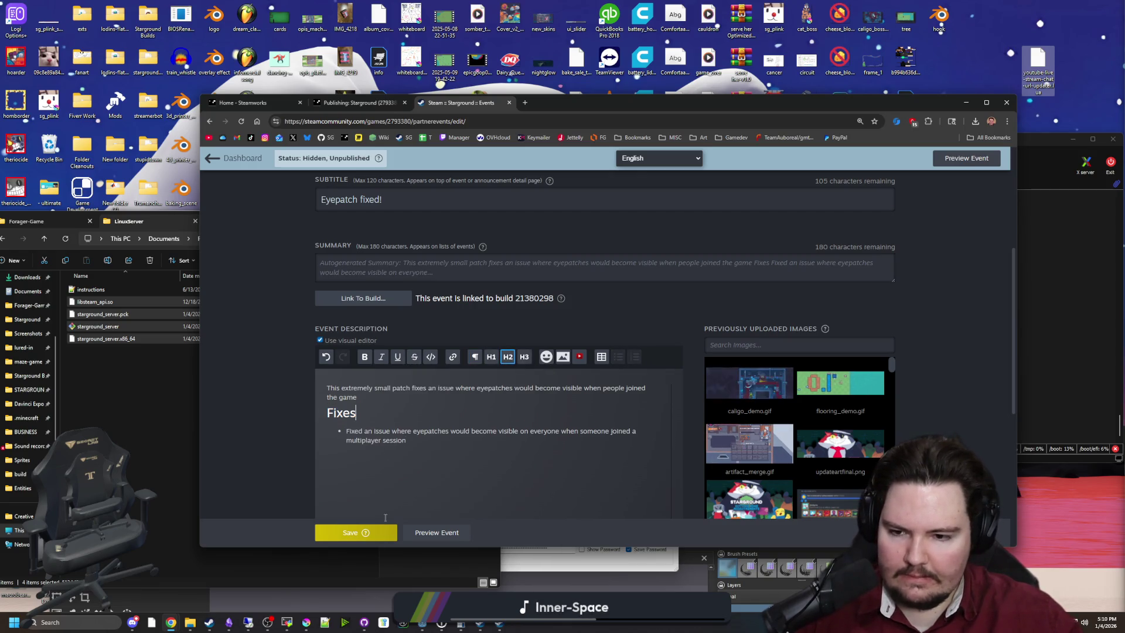
click(349, 533)
click(628, 372)
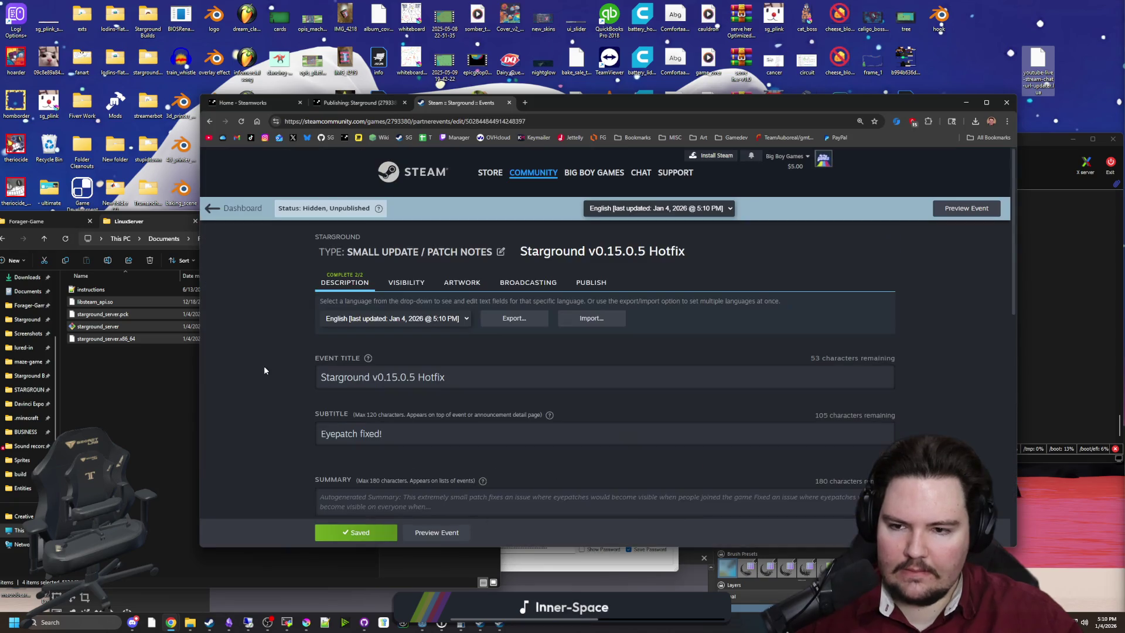
Step: Set the previously uploaded updateartfinal.png as the event's header image and save
click(406, 282)
click(456, 283)
scroll(436, 344, down, 3)
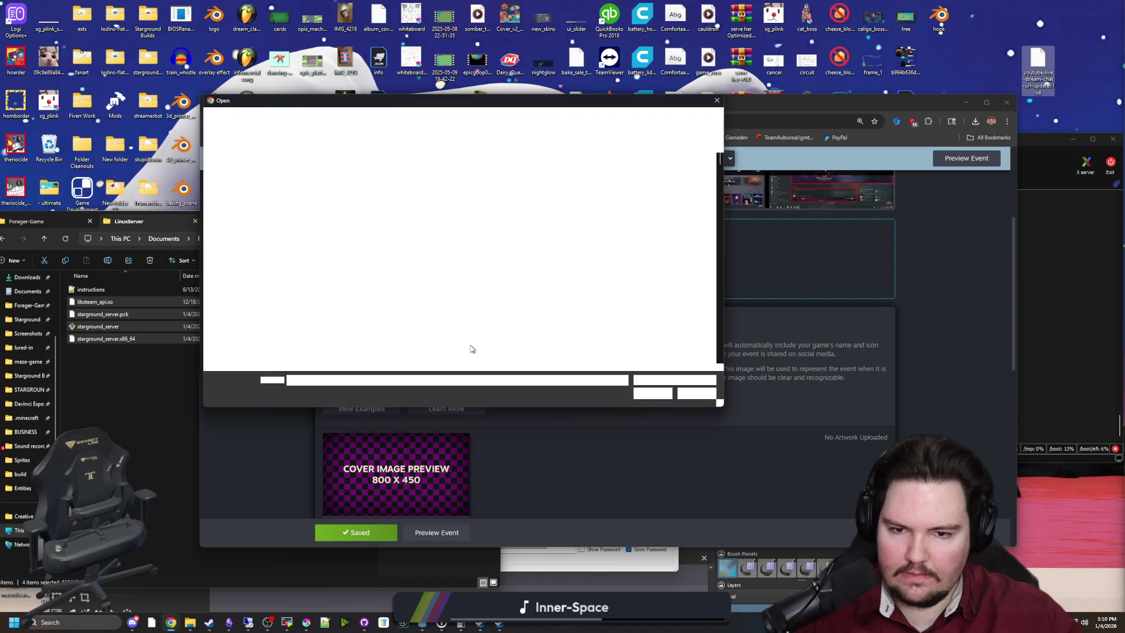
click(695, 392)
click(627, 277)
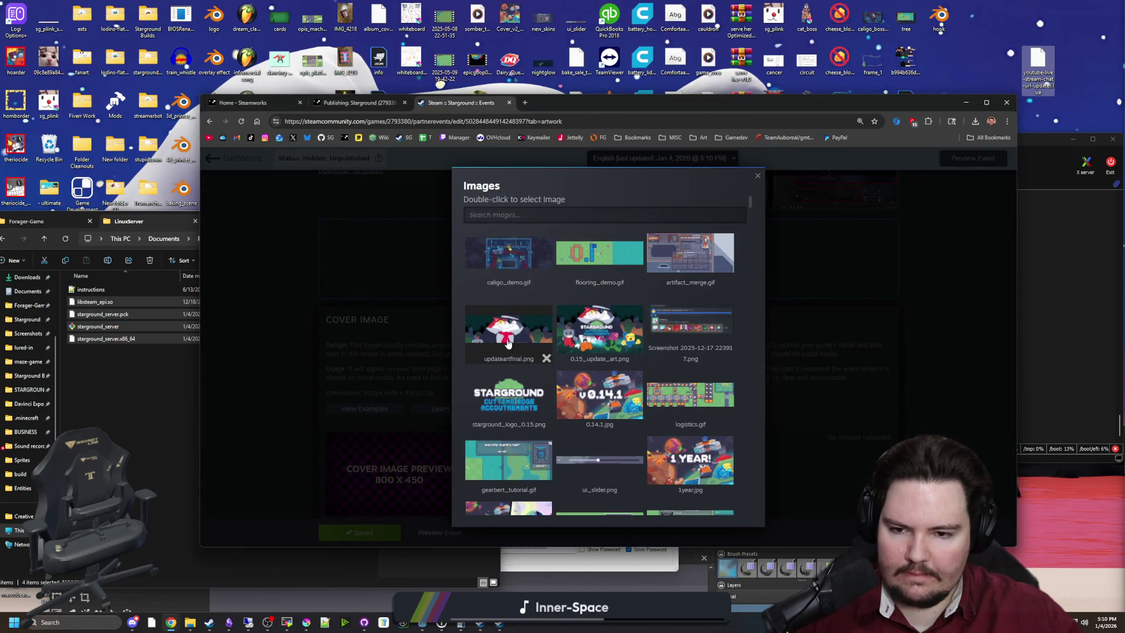
double_click(514, 329)
scroll(548, 445, down, 2)
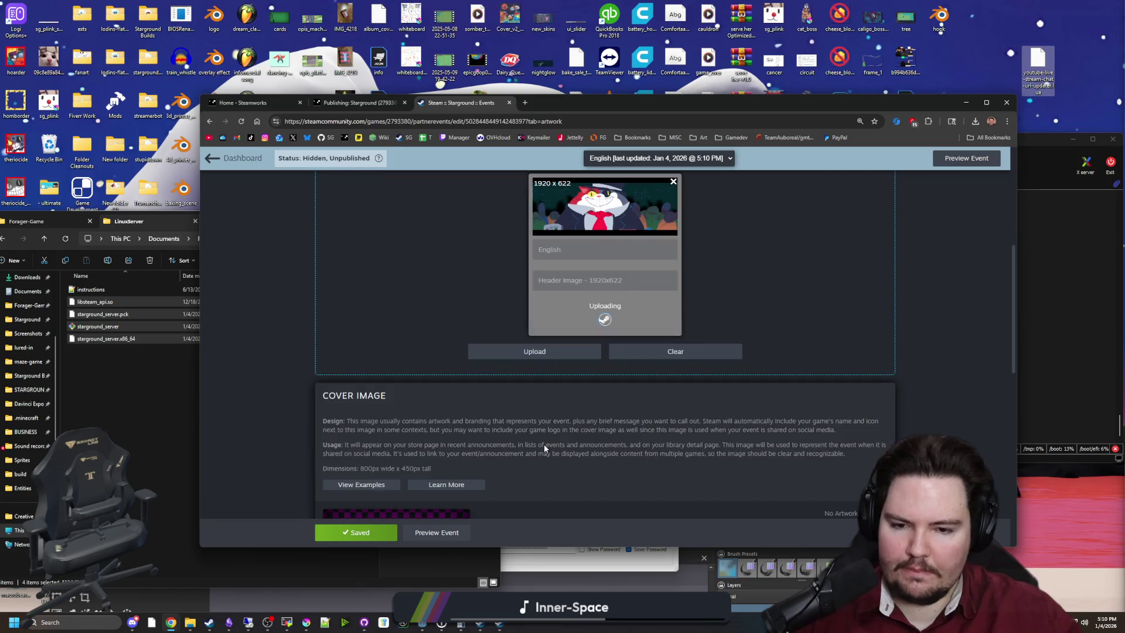
scroll(469, 416, up, 5)
click(347, 532)
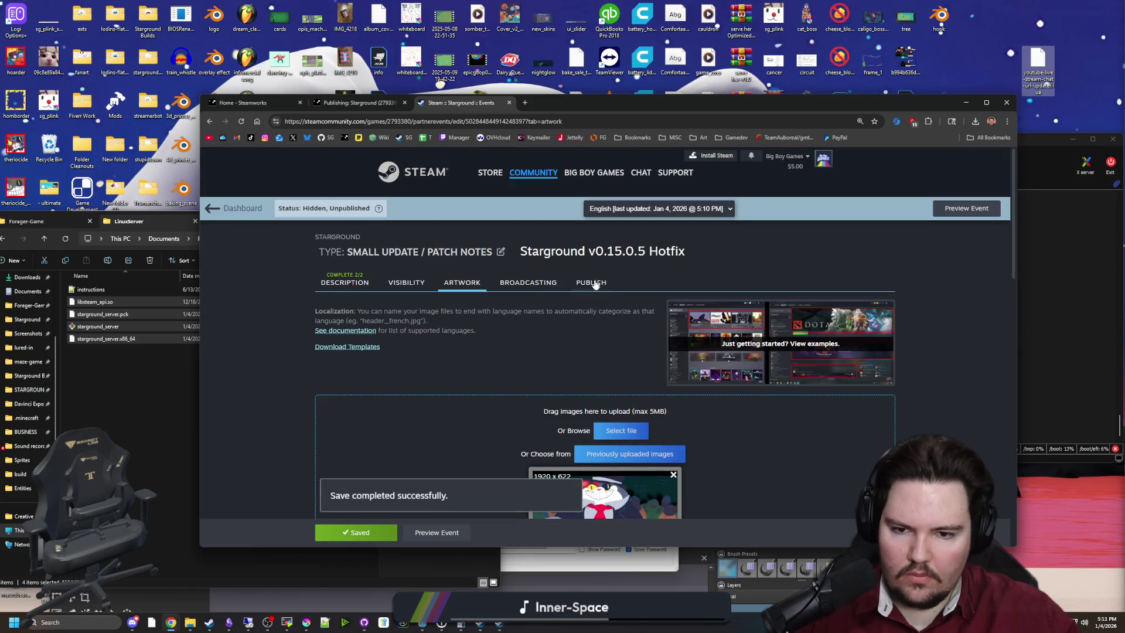
Step: Publish the hotfix event past its warnings and show Starground's publishing page
click(593, 284)
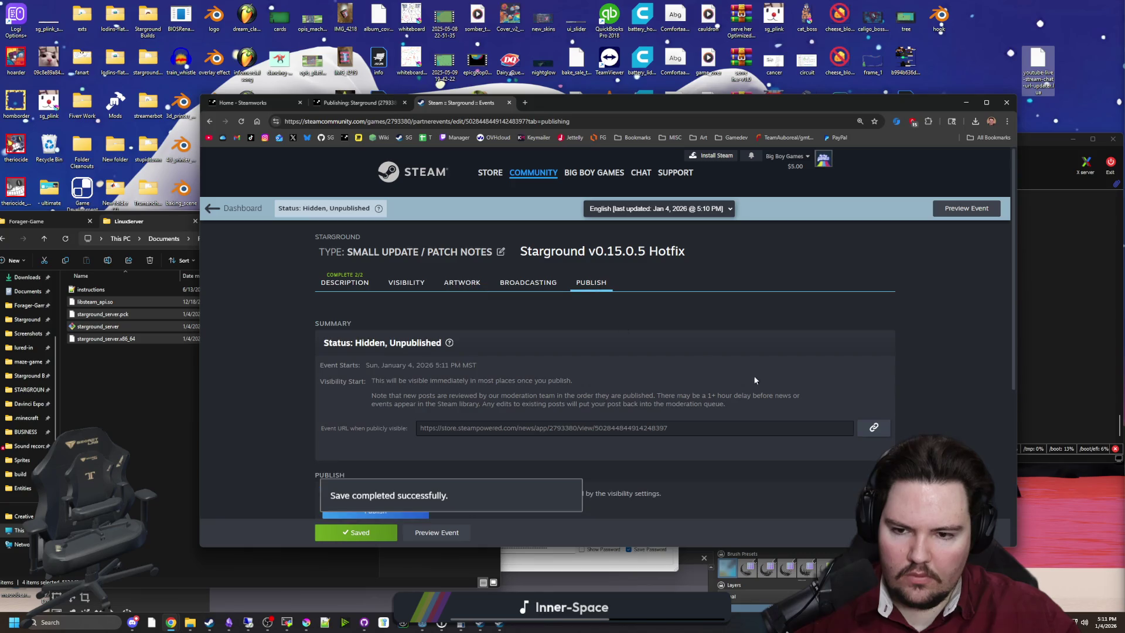
scroll(429, 448, down, 1)
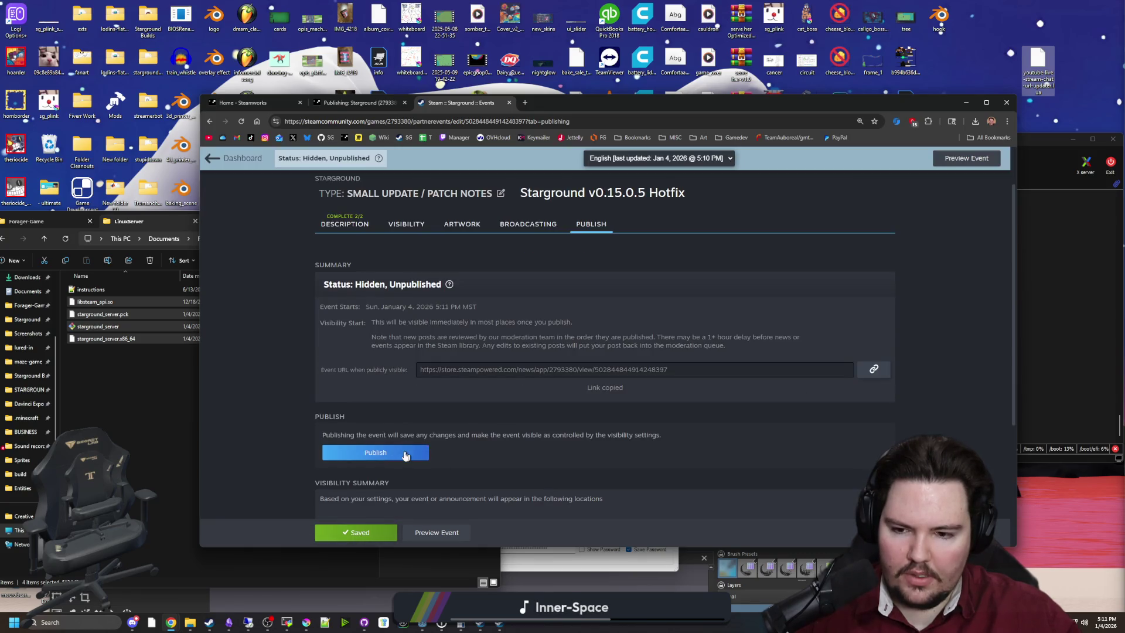
click(424, 451)
click(585, 400)
click(642, 406)
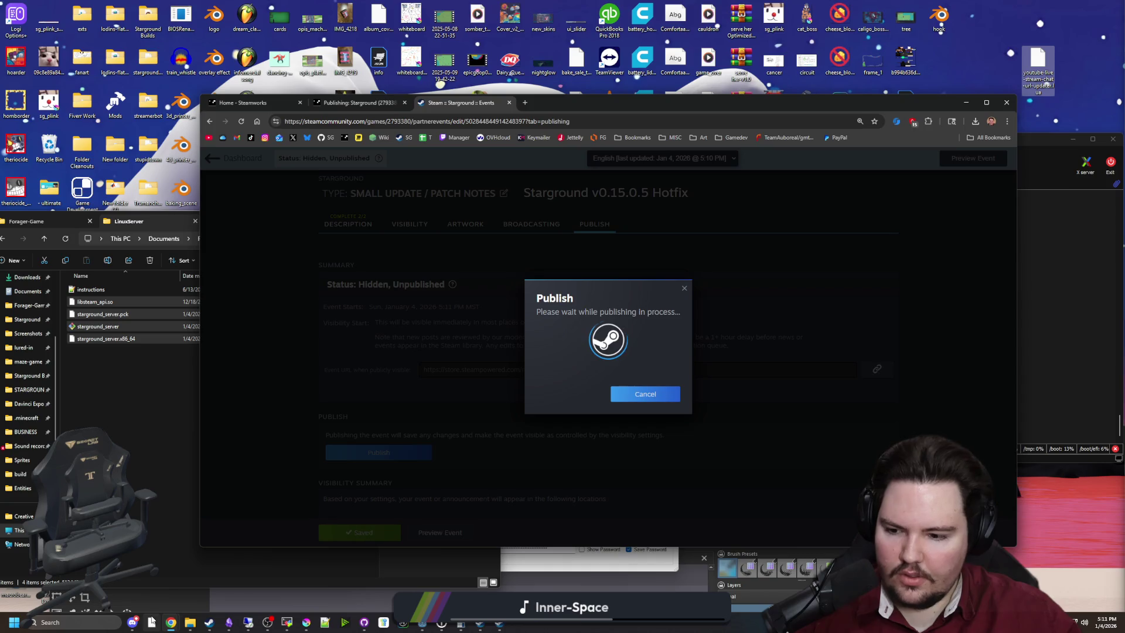
click(362, 106)
mouse_move(571, 97)
mouse_down()
mouse_move(760, 406)
mouse_move(443, 517)
mouse_up()
Step: Run chmod -R 777 . in the server folder and relaunch it with nohup ./starground_server.sh &
click(605, 362)
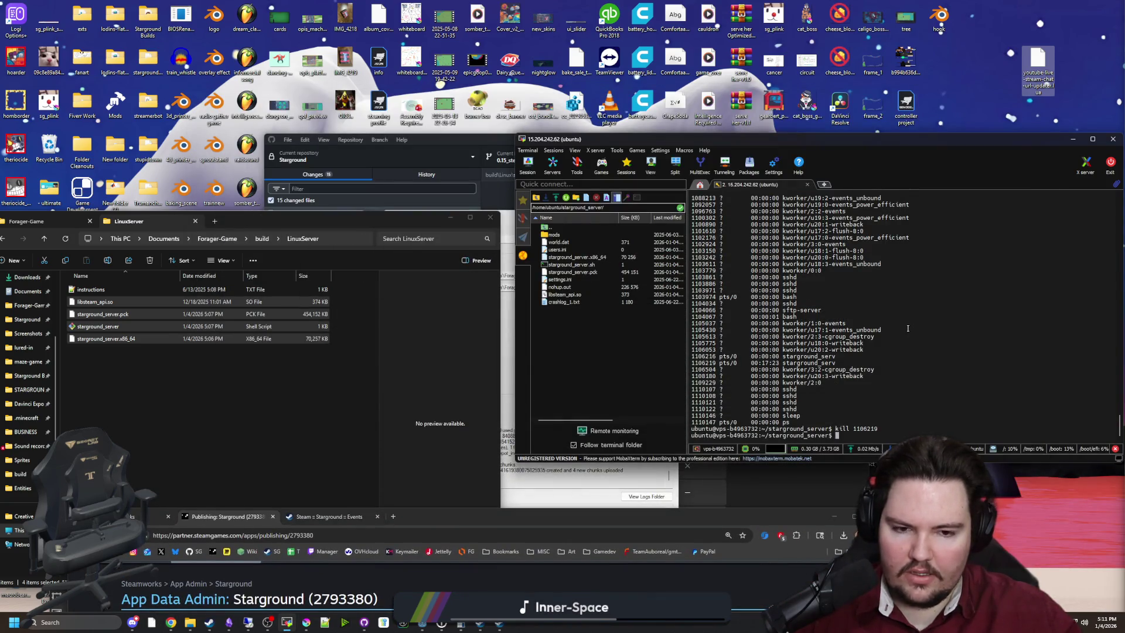
text(ls)
key(Return)
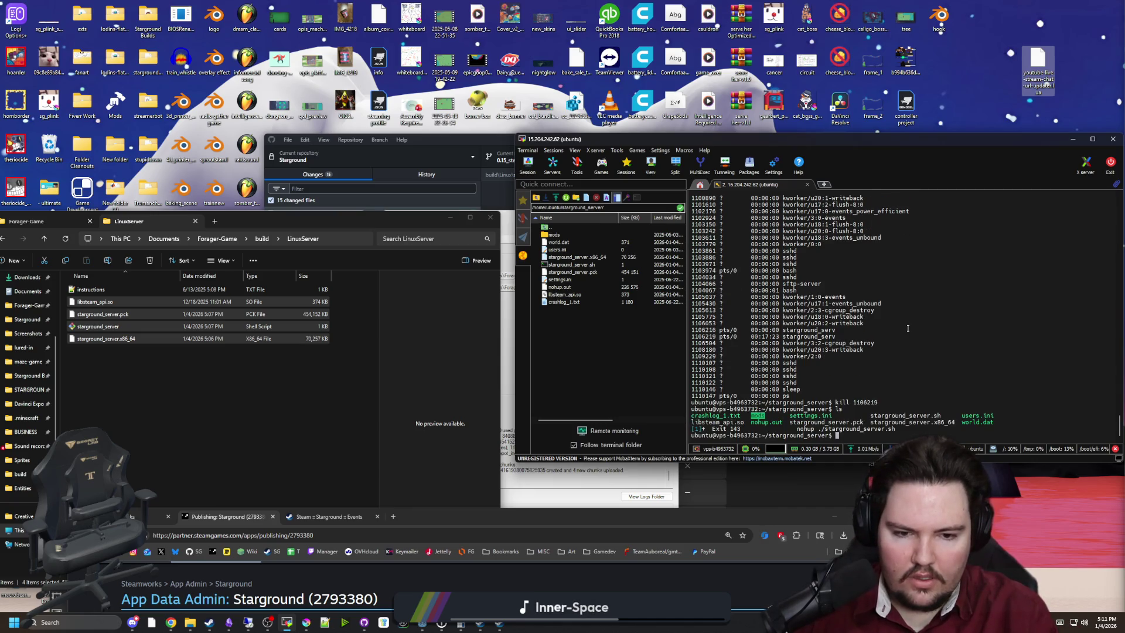
text(chmod -R)
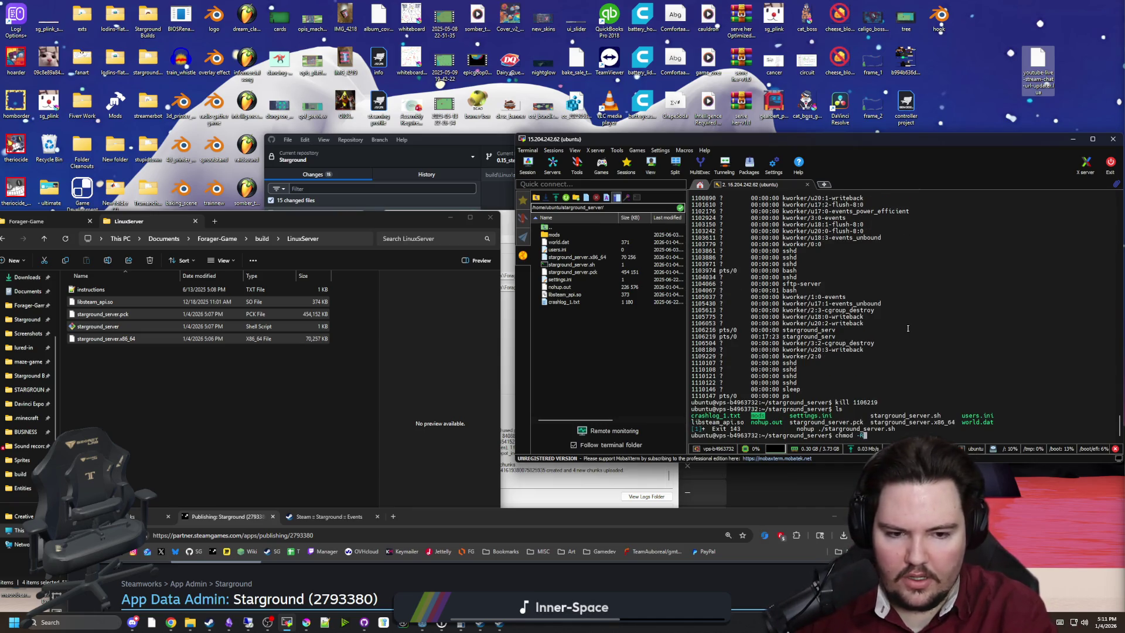
text( 777 .)
key(Return)
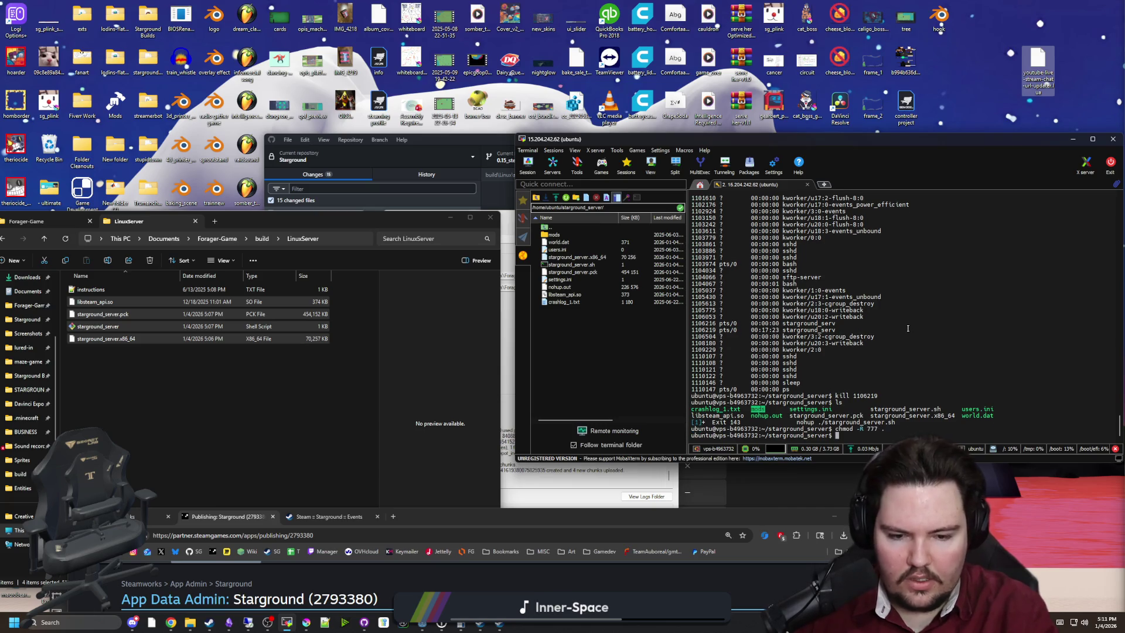
text(LS)
key(Return)
text(LS)
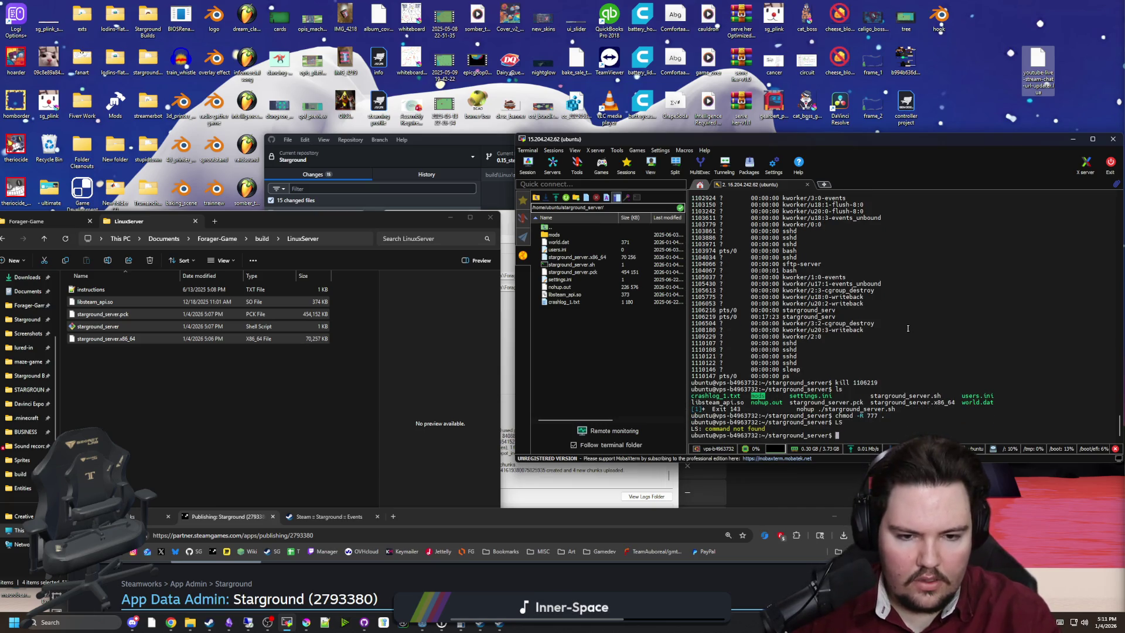
key(Return)
text(nohup ./starground_server.sh)
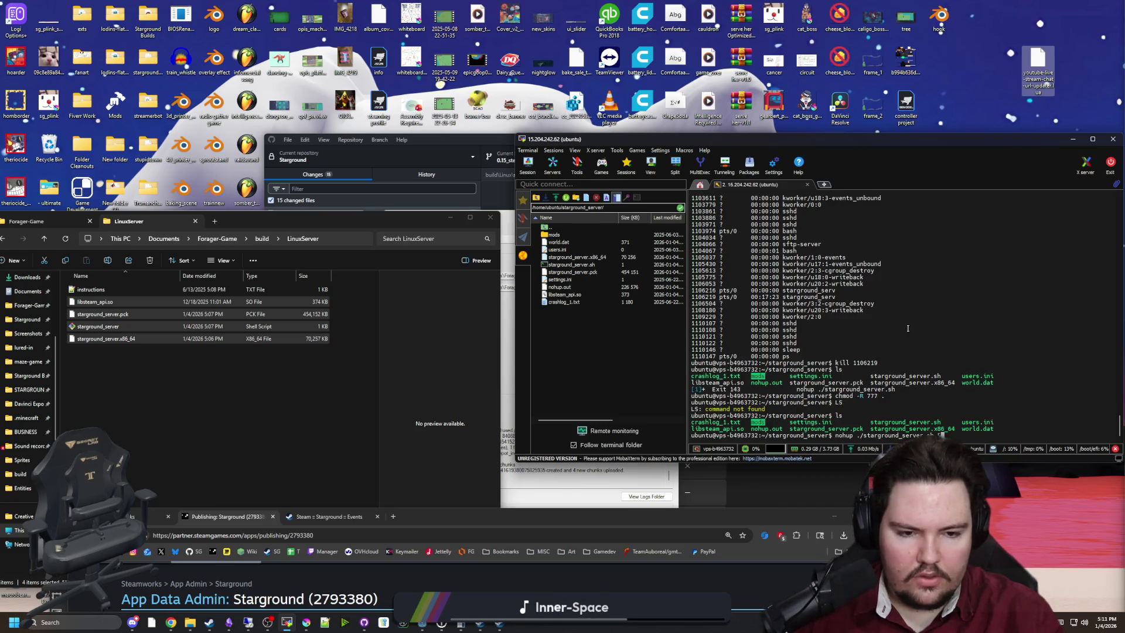
key(Return)
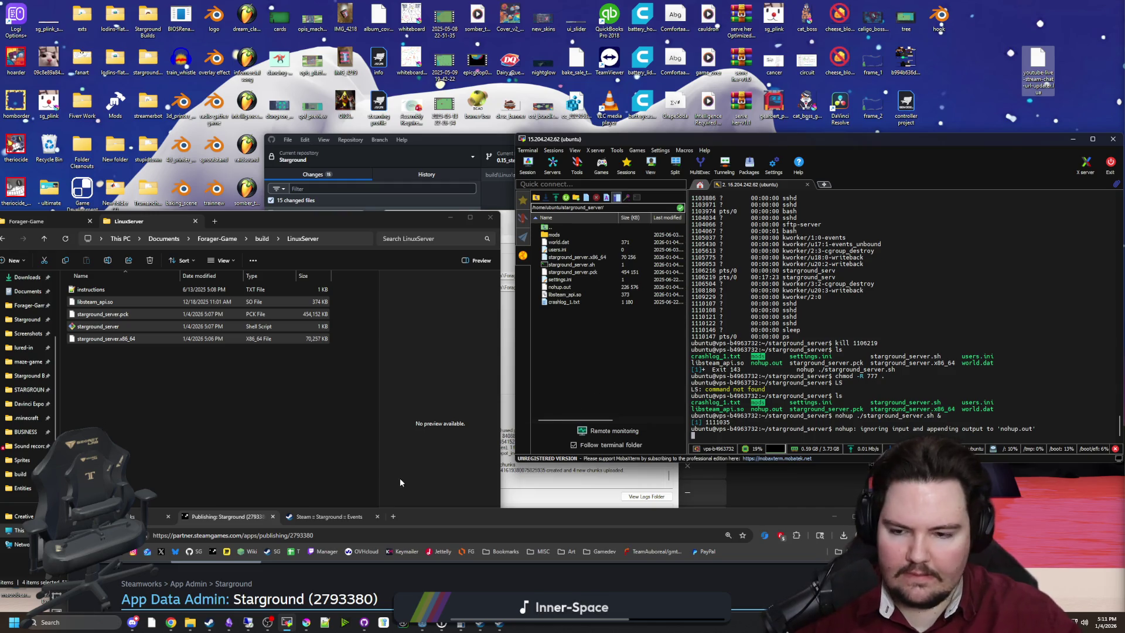
click(134, 622)
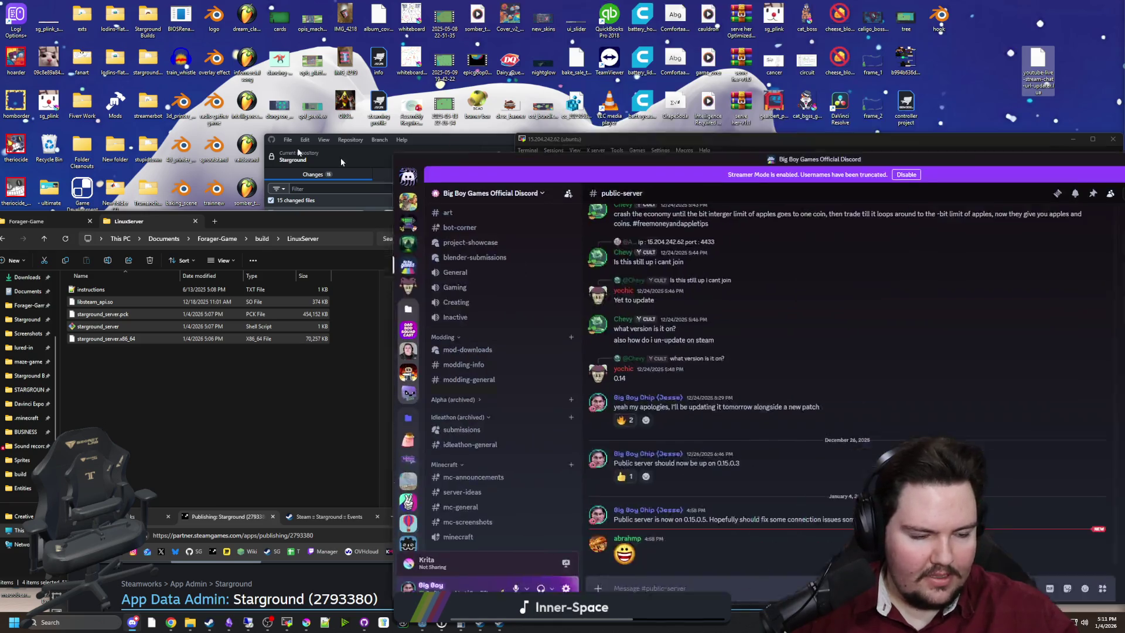
Step: Post 'New hotfix for eyepatch problem:' with the Steam news link in #update-pings and publish it to followers
scroll(287, 399, up, 10)
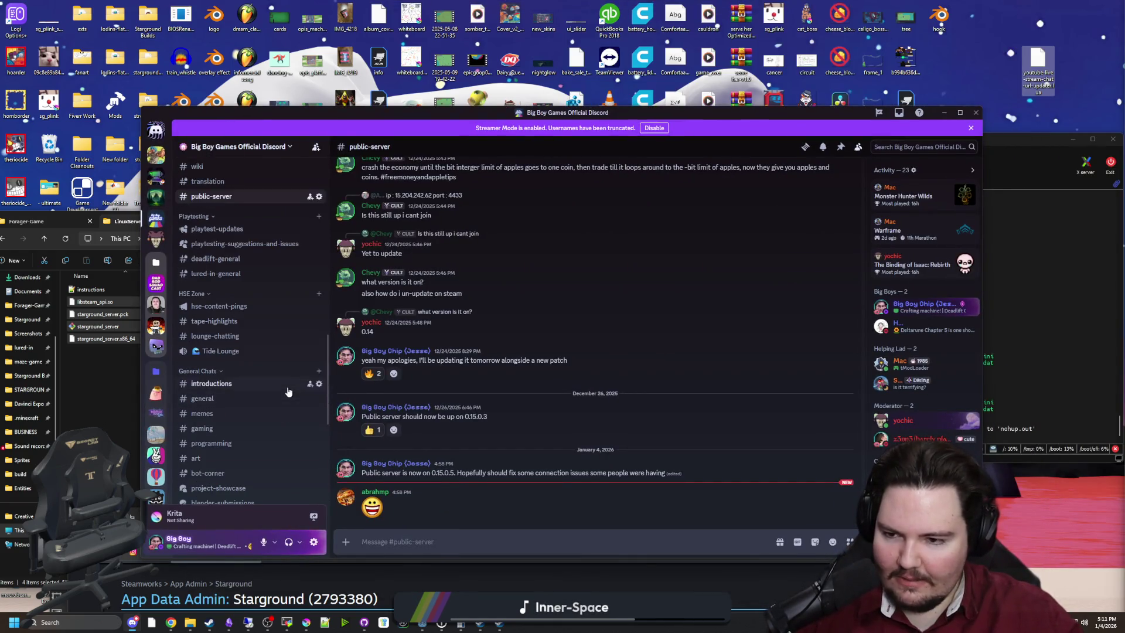
scroll(241, 370, up, 5)
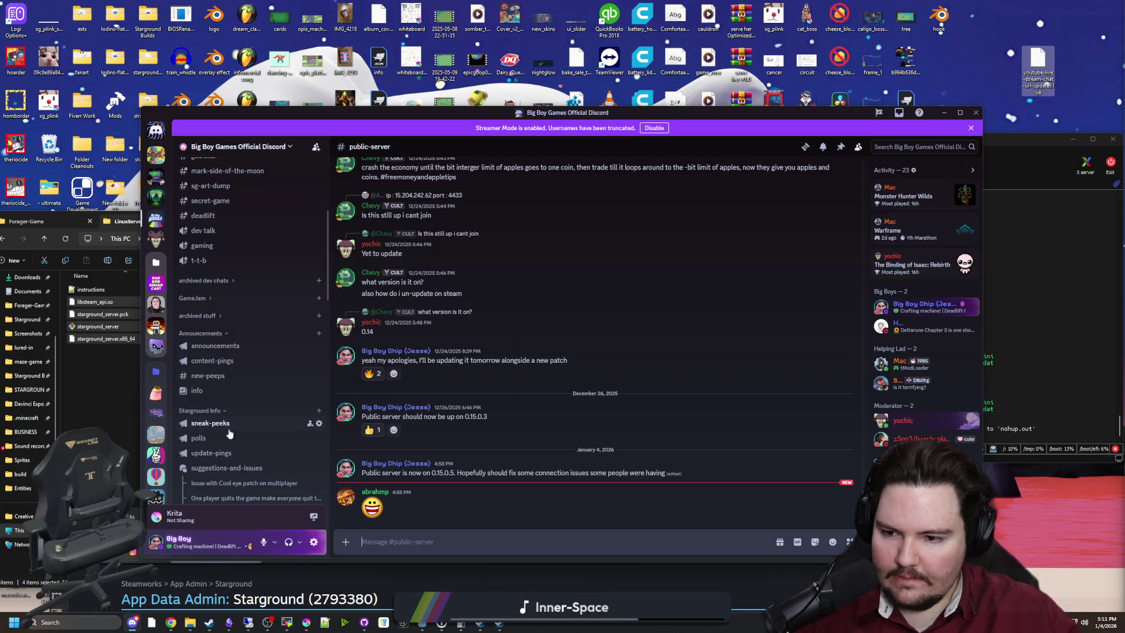
click(220, 456)
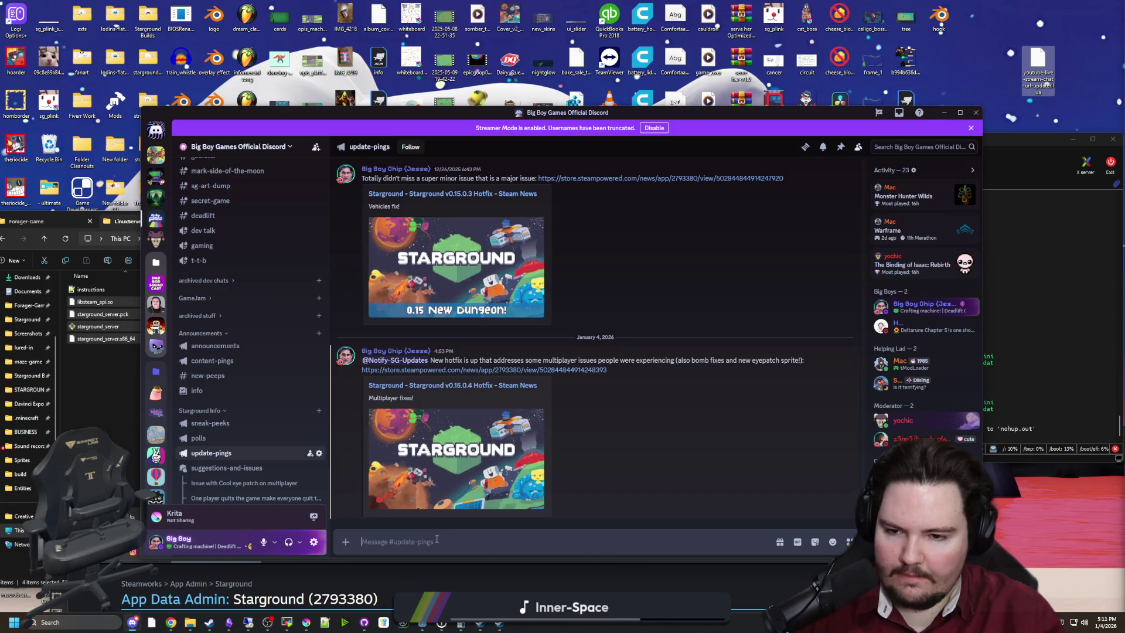
text(New hotfix for eyepatch)
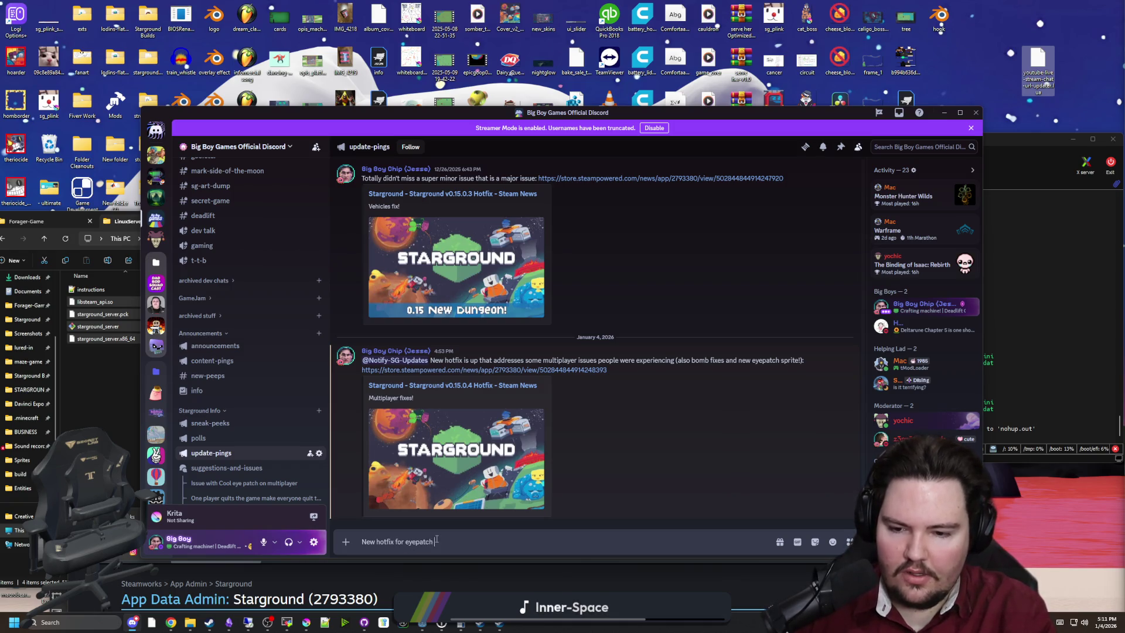
key(ctrl+v)
key(Return)
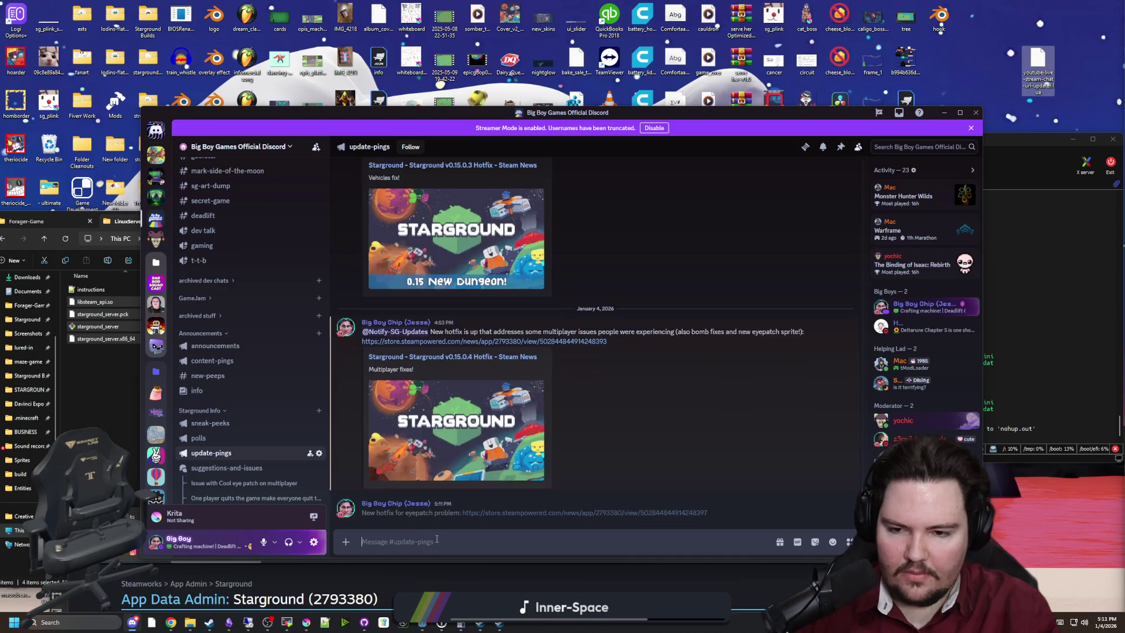
click(455, 509)
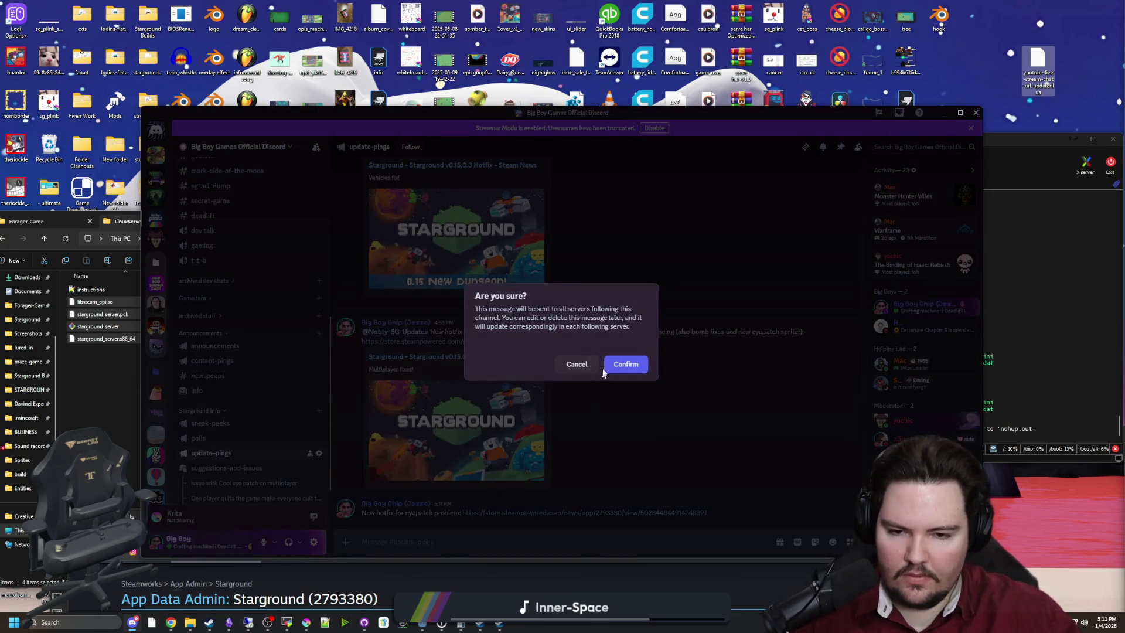
click(622, 364)
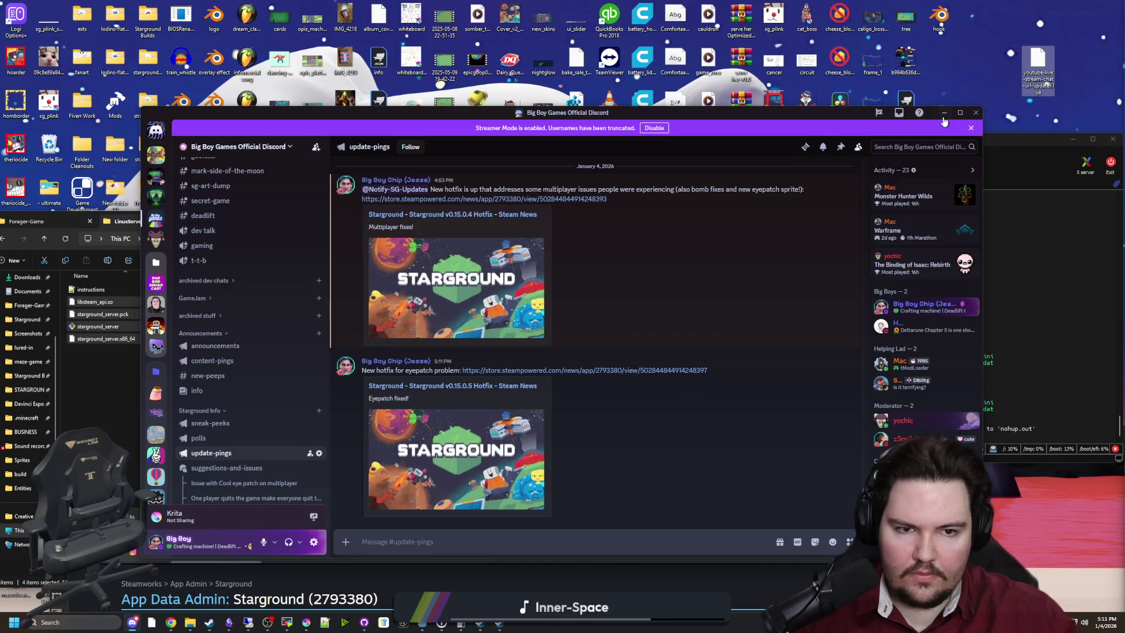
click(944, 114)
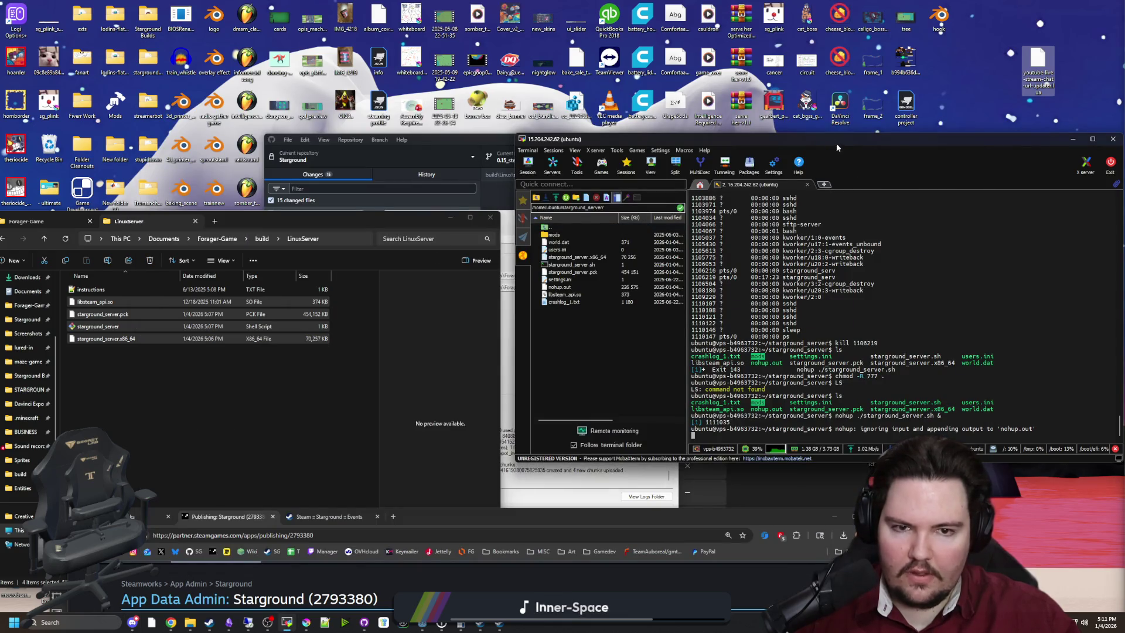
Step: Update Starground in the Steam library and launch it to the Big Boy Games splash screen
click(286, 622)
click(210, 623)
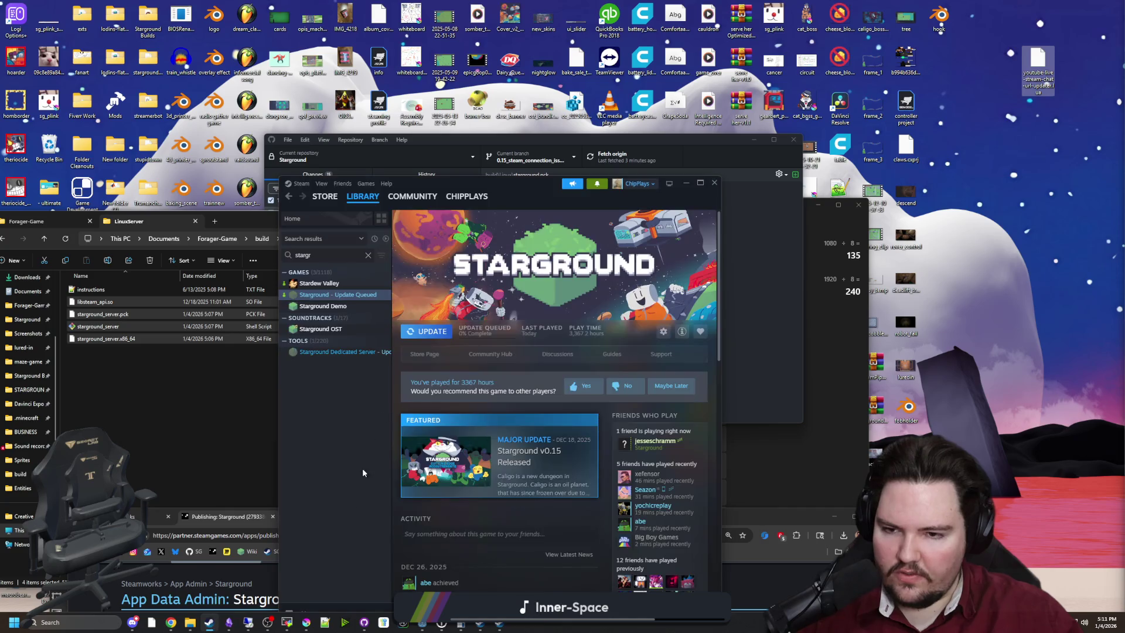
click(413, 333)
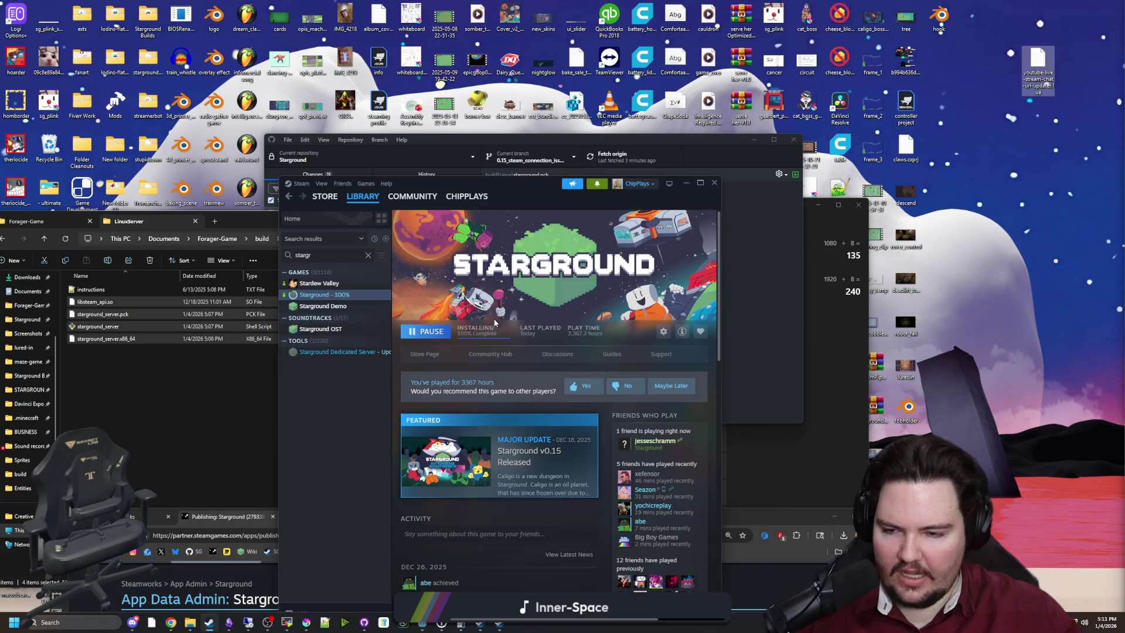
click(426, 330)
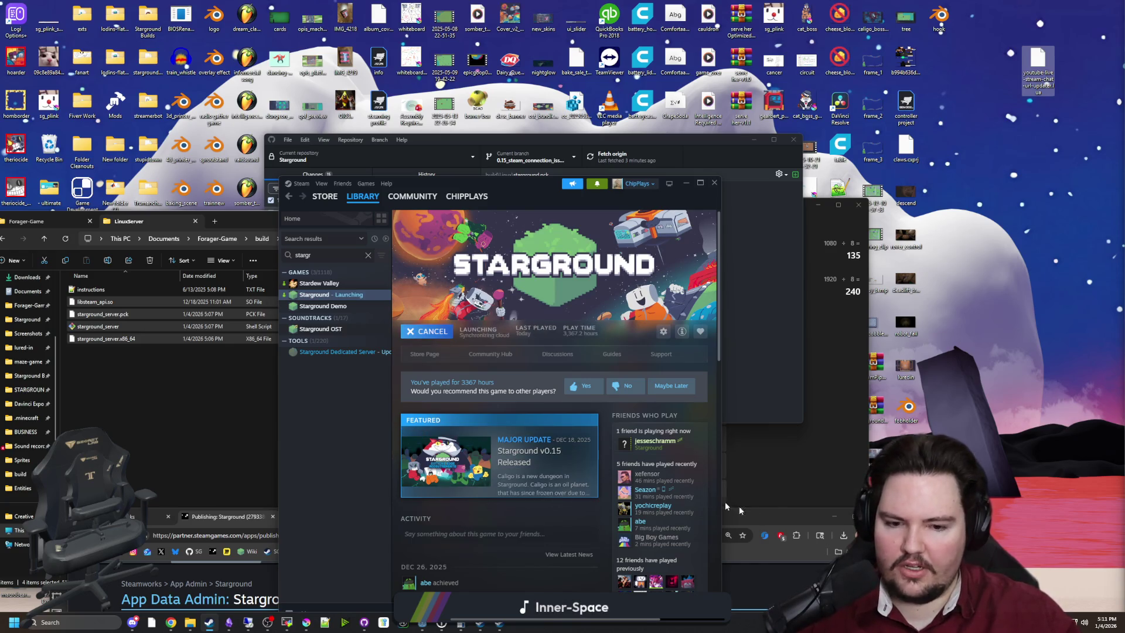
click(759, 512)
drag(758, 512, 706, 264)
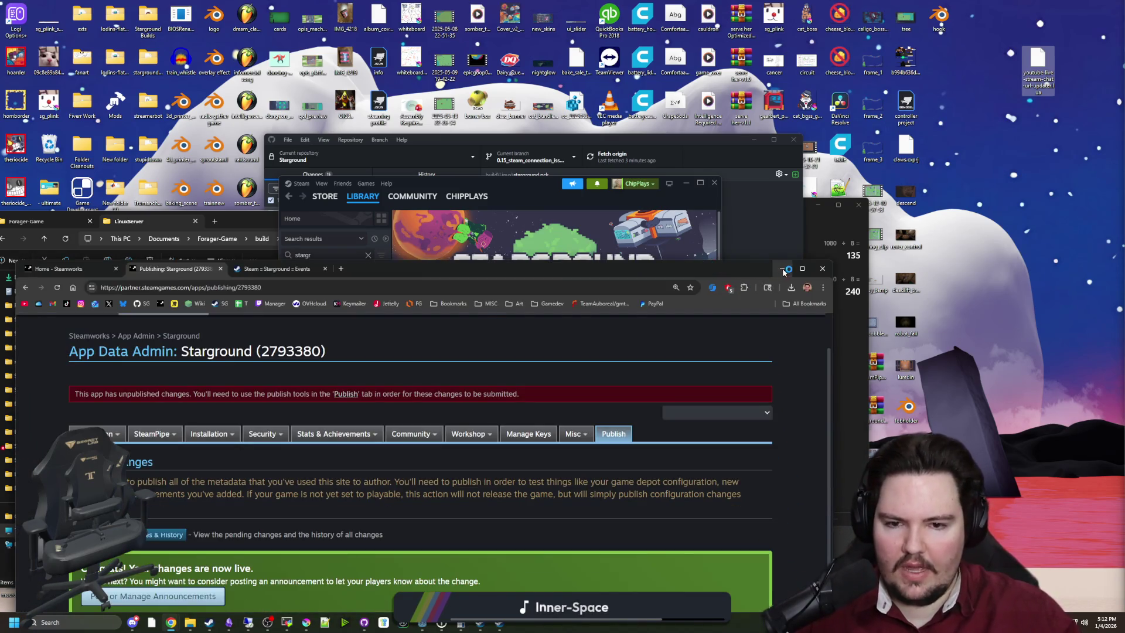
click(783, 270)
click(251, 387)
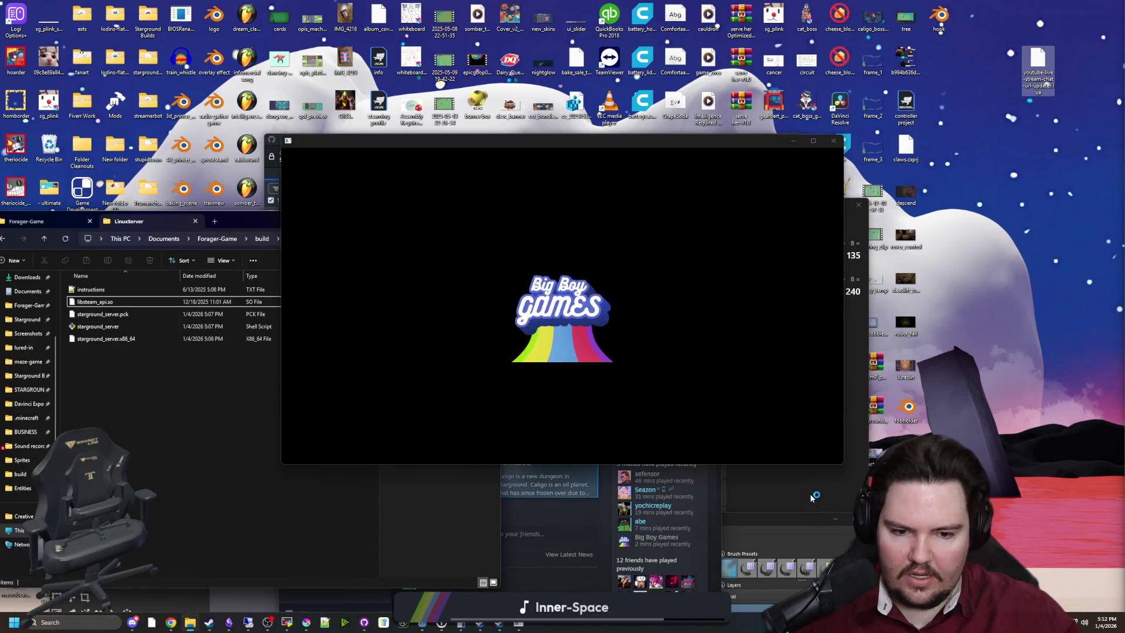
Step: Close the calculator, find the pinned server IP in Discord #public-server, and start connecting in Starground
click(812, 497)
click(861, 207)
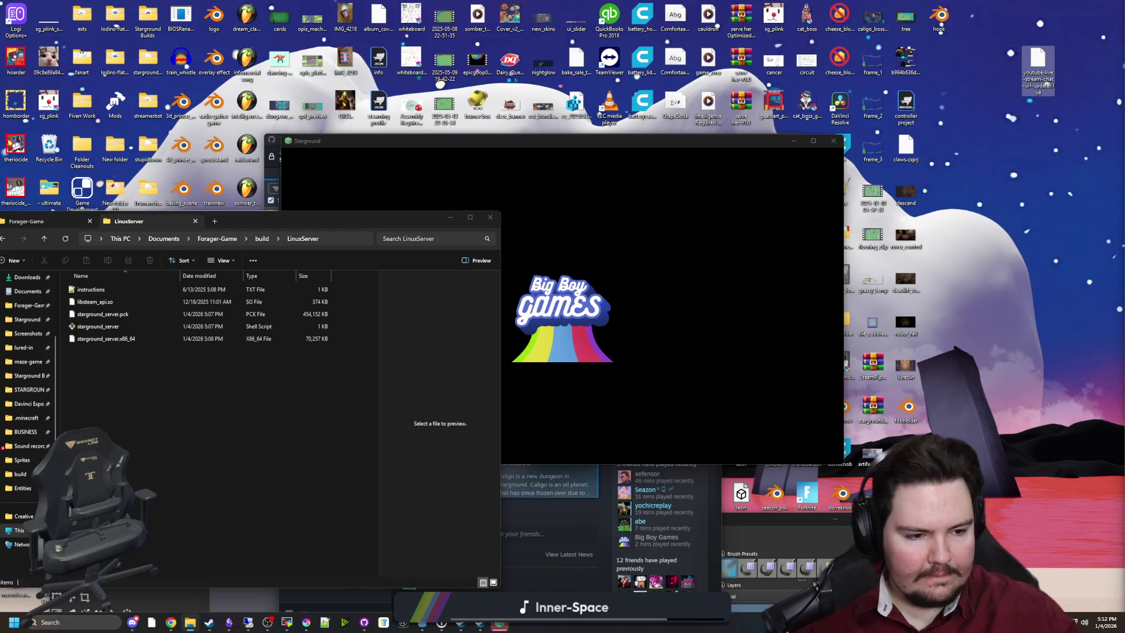
click(133, 622)
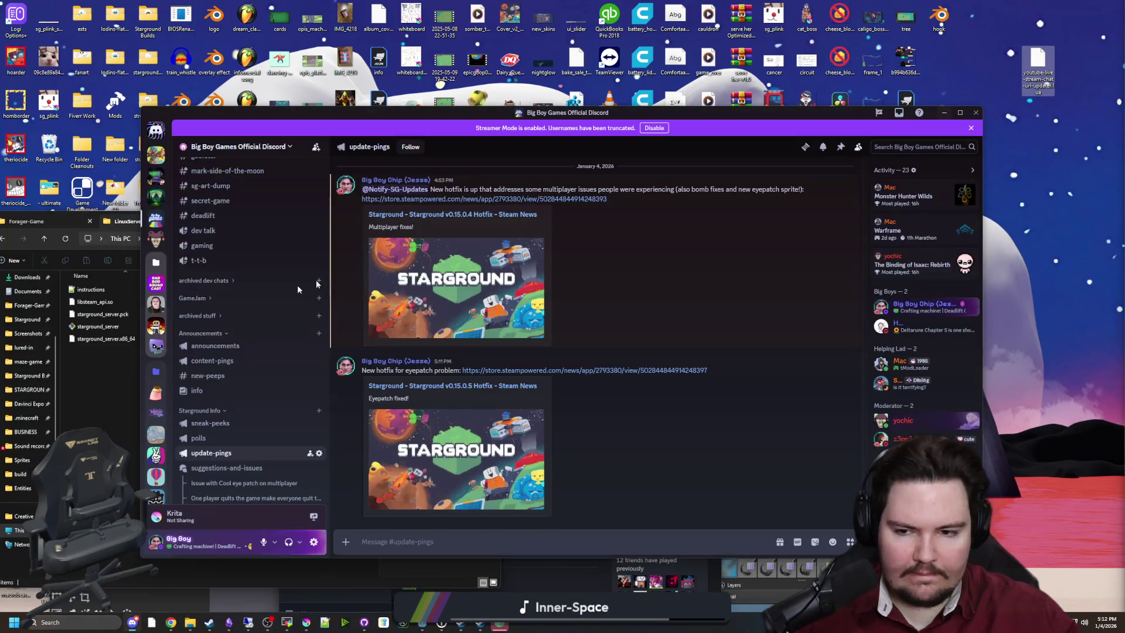
scroll(214, 378, down, 2)
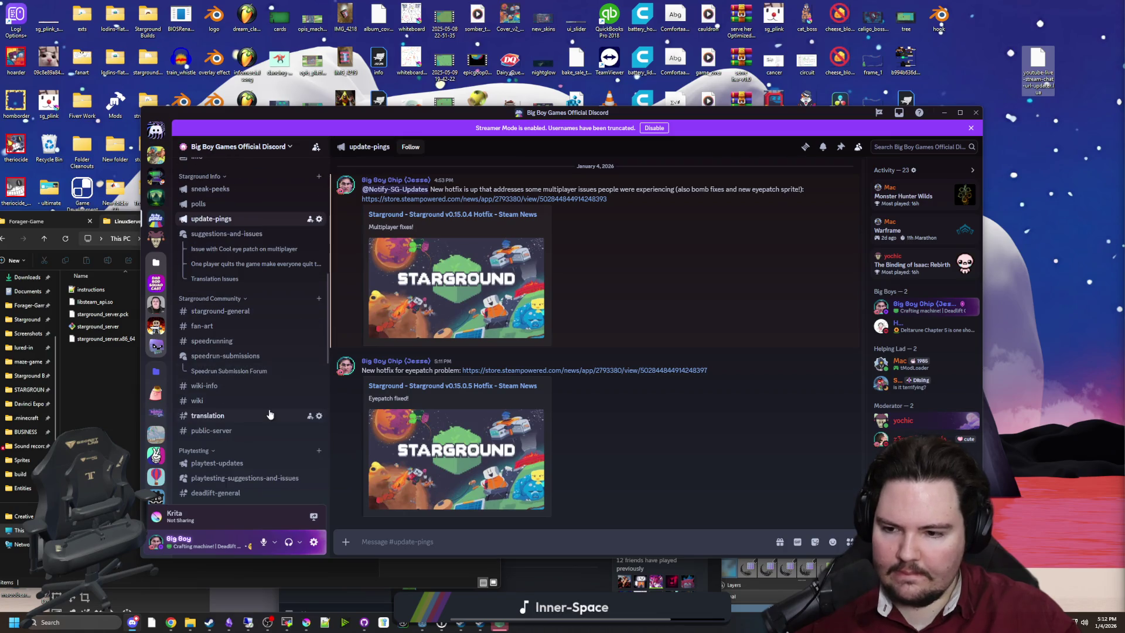
click(234, 431)
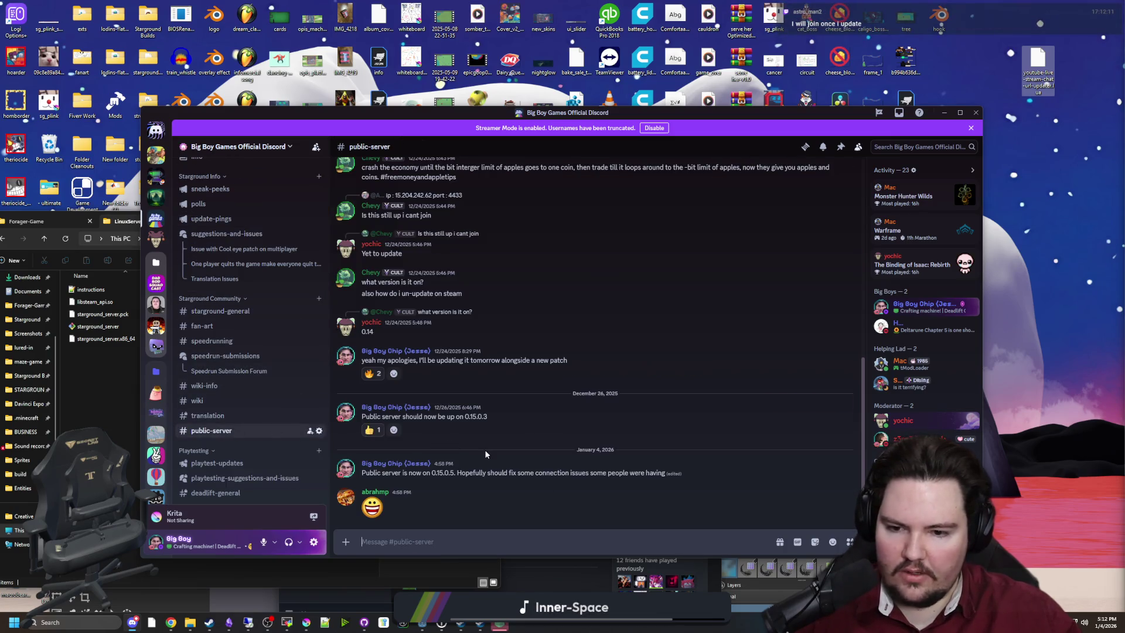
click(840, 146)
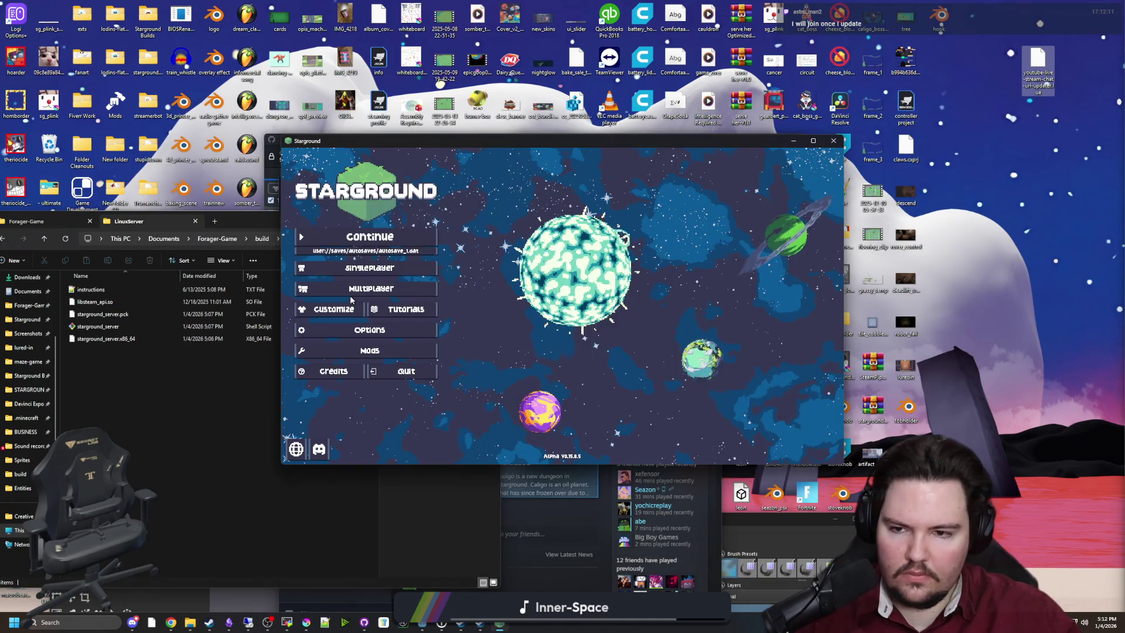
click(362, 289)
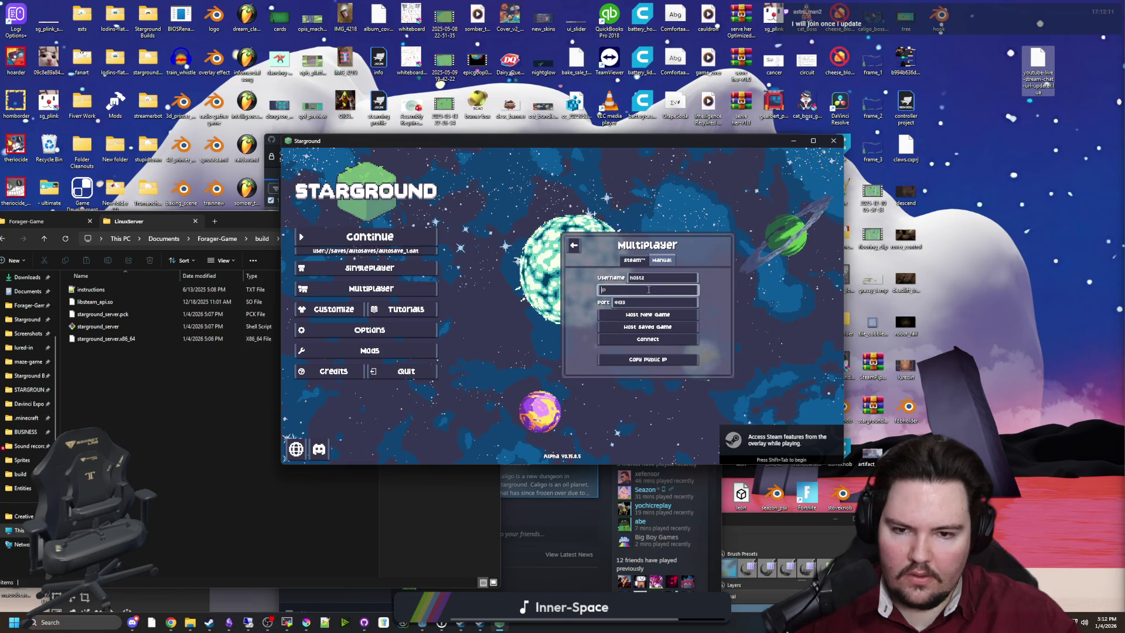
click(645, 339)
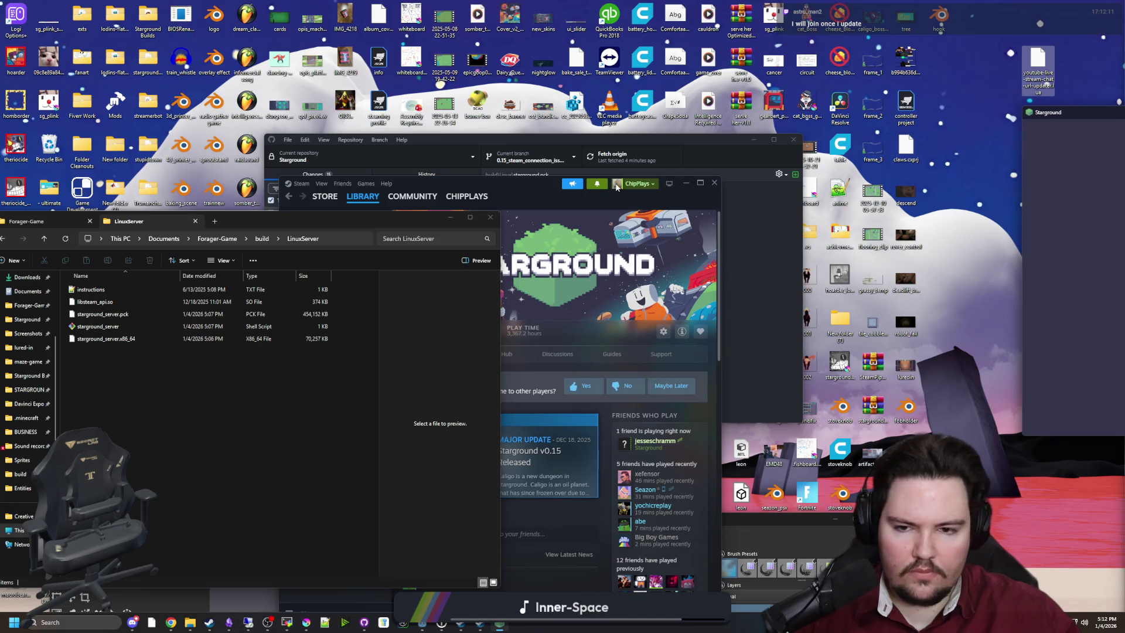
Step: Move File Explorer up and return it to the Forager-Game project folder
click(266, 214)
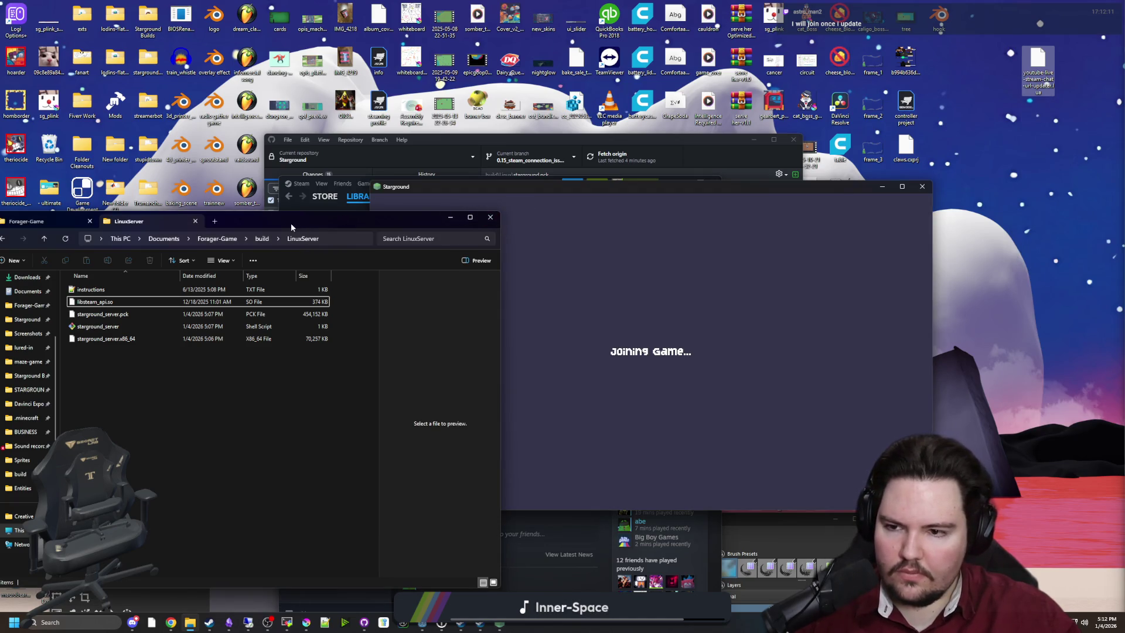
drag(292, 224, 516, 204)
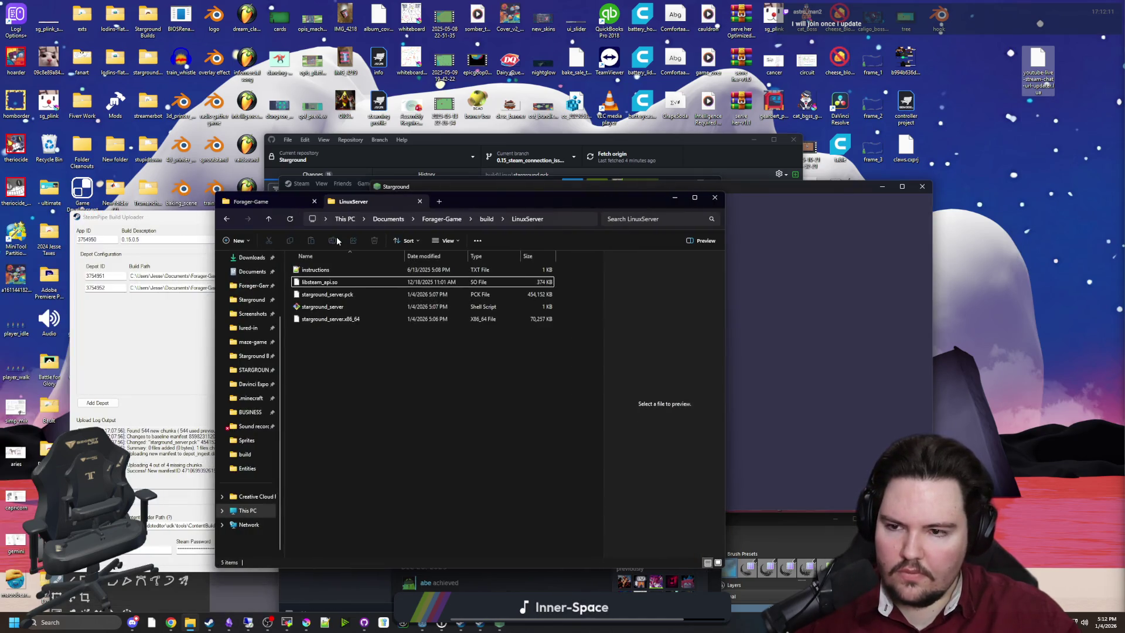
click(442, 219)
scroll(343, 410, down, 4)
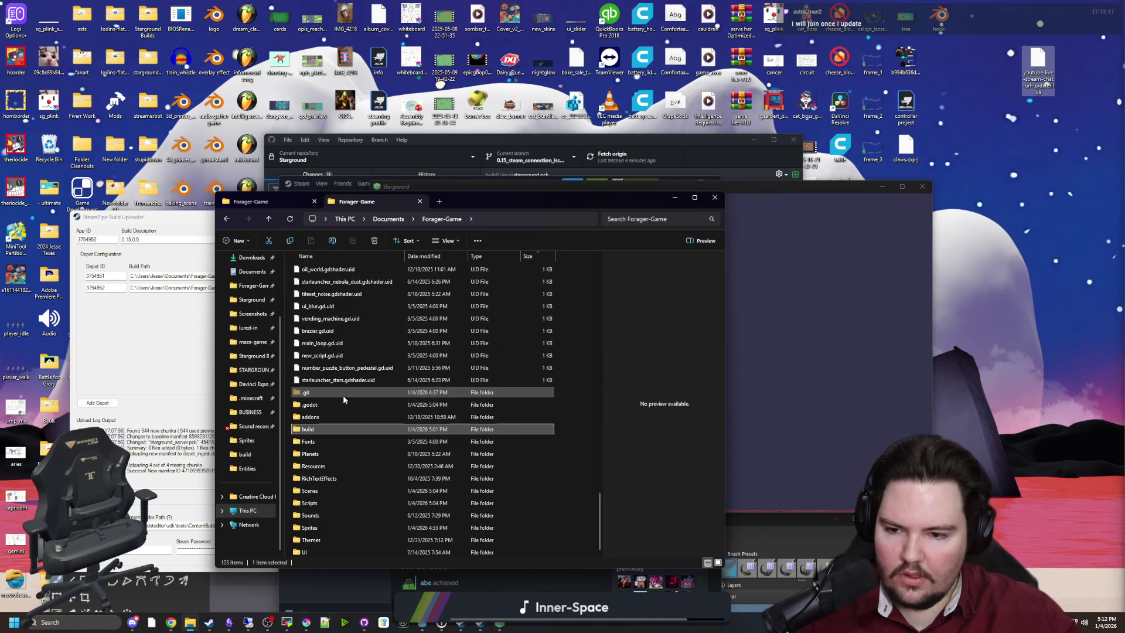
Step: In the build folder, run zip_create.py for version 0.15.0.5
double_click(322, 433)
click(326, 343)
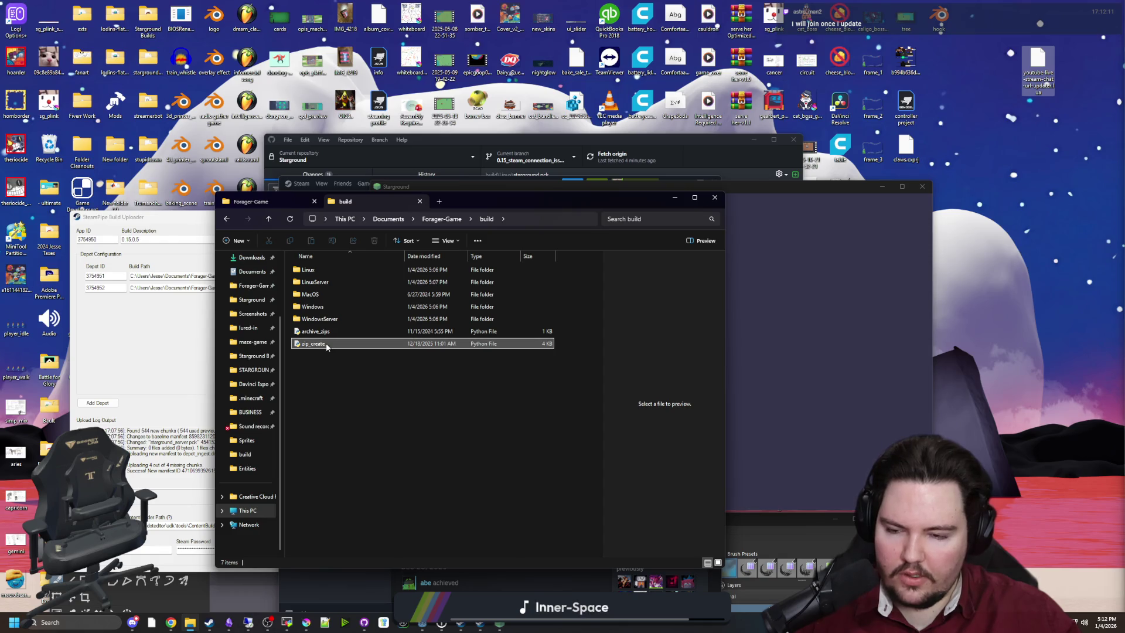
key(Return)
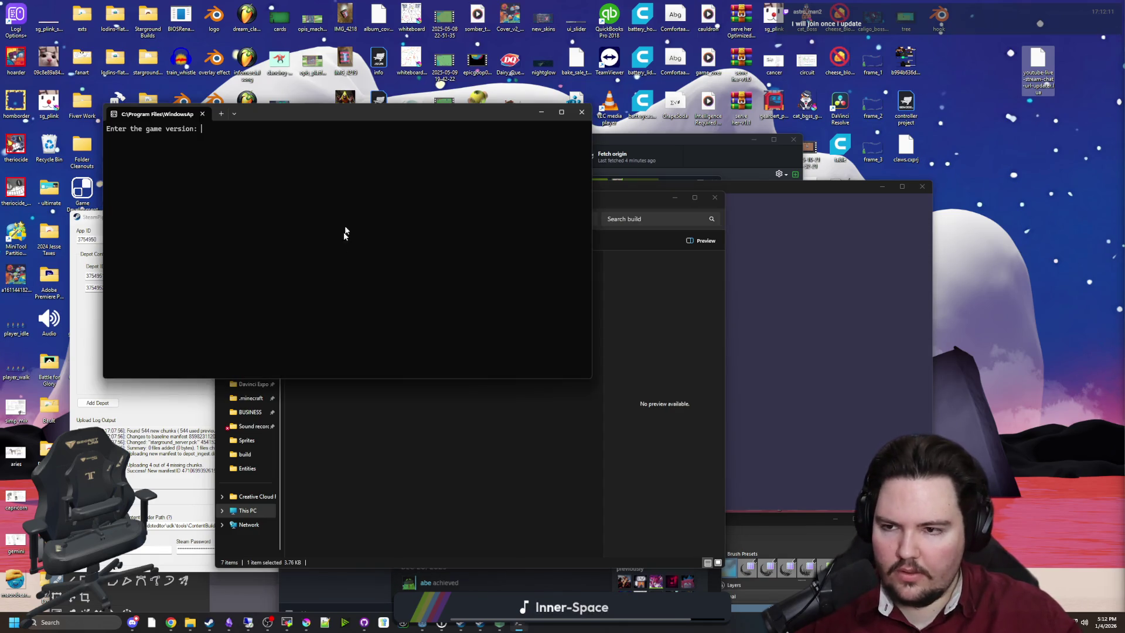
text(0.15.0.5)
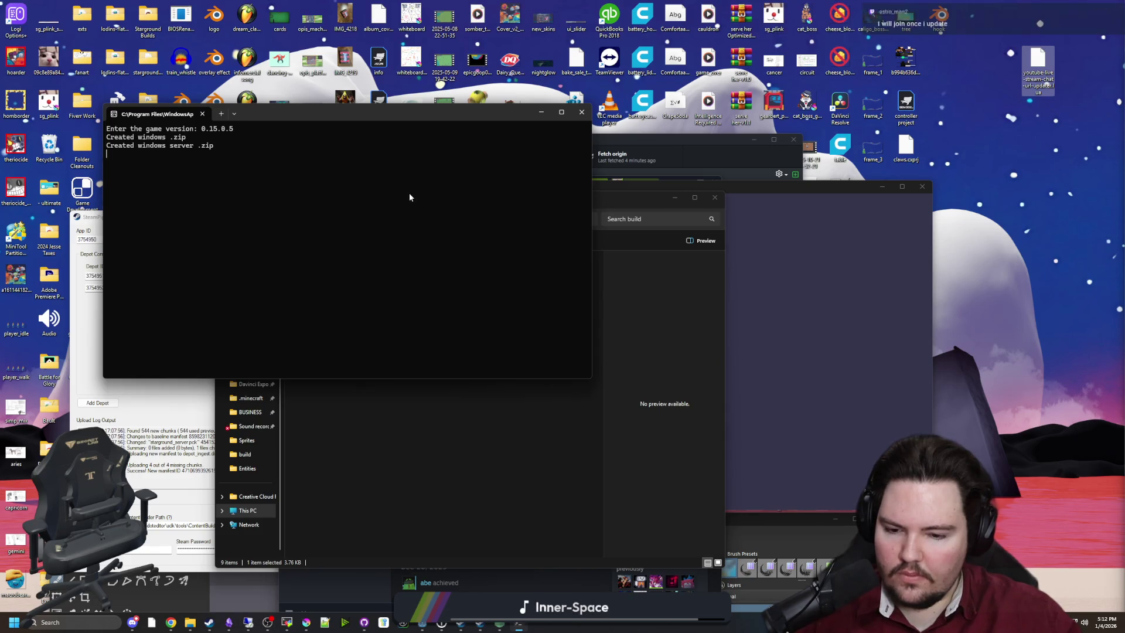
Step: Retry the Starground public-server connection, then close the finished zipping console
click(779, 276)
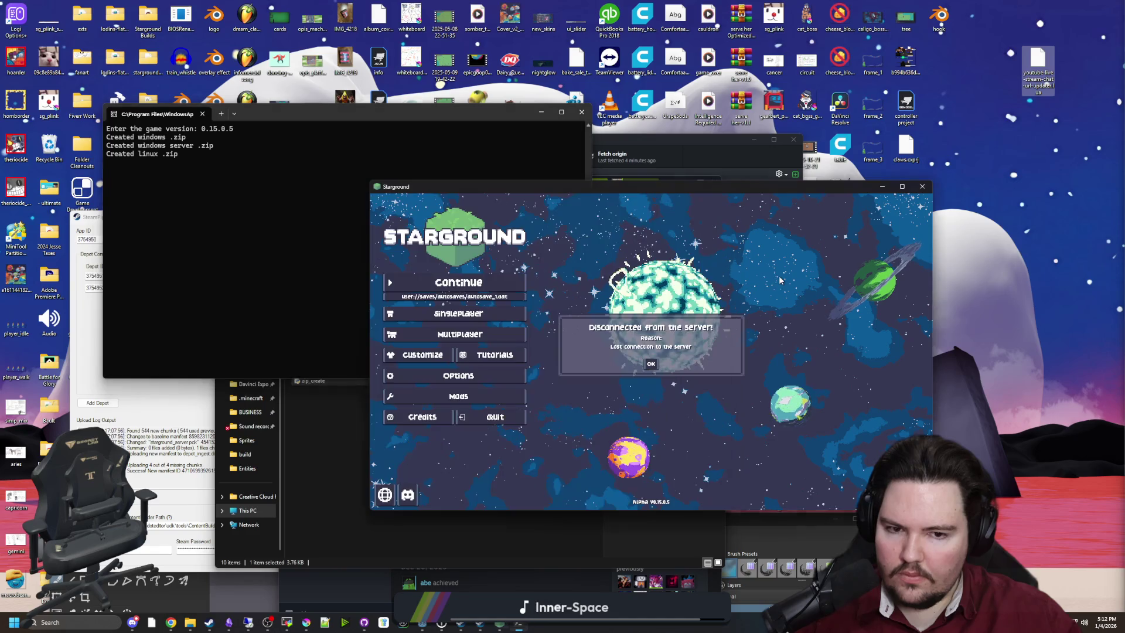
click(496, 340)
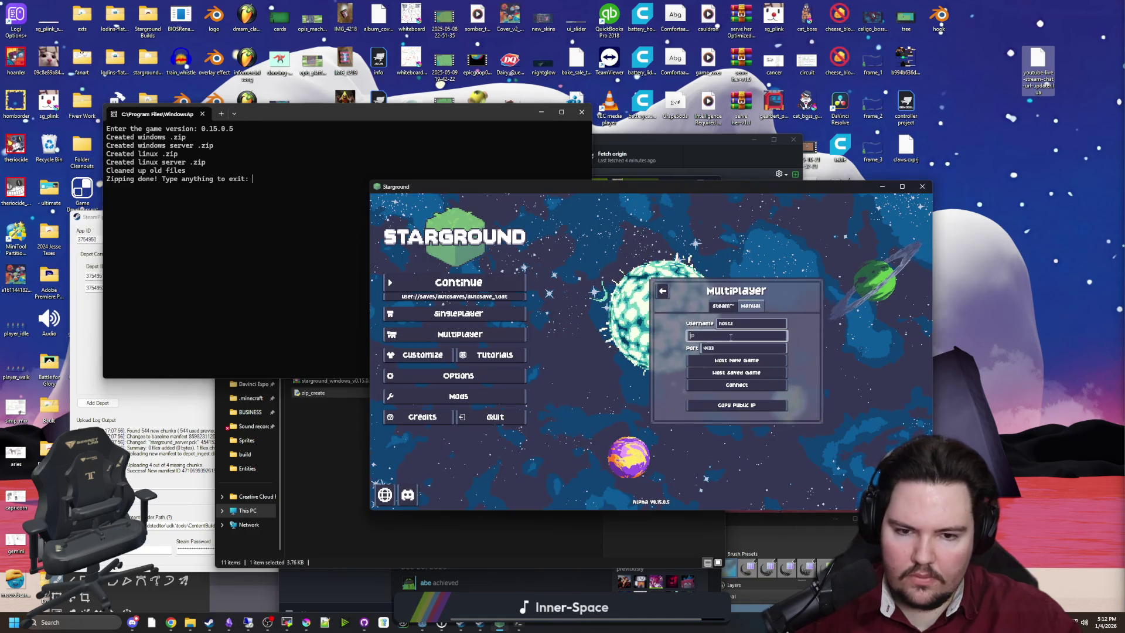
click(736, 384)
click(208, 252)
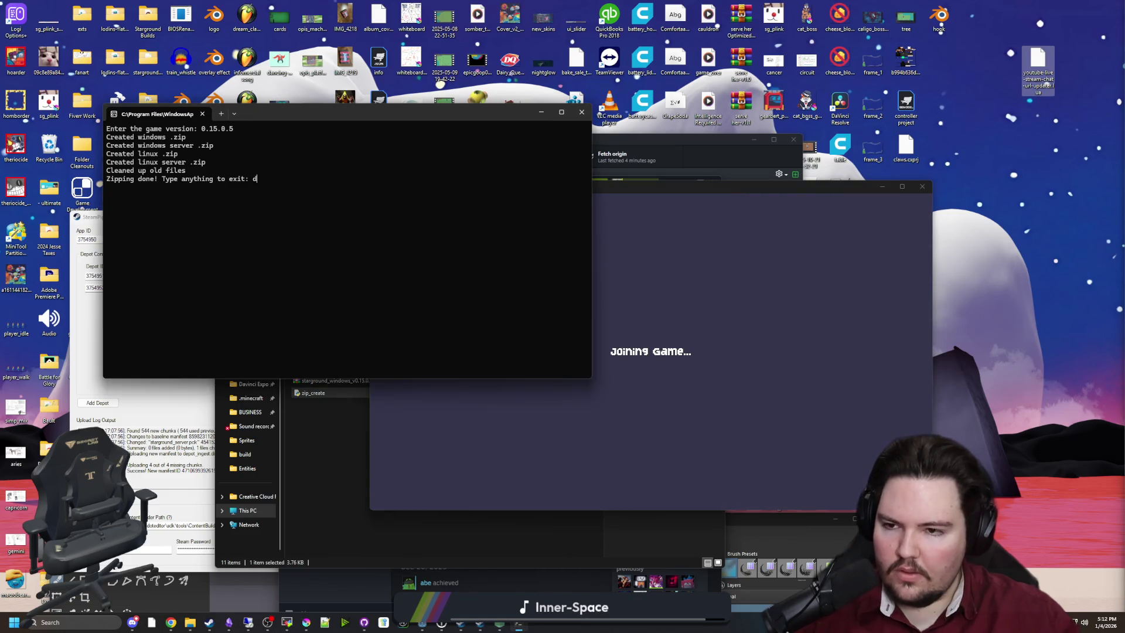
key(Return)
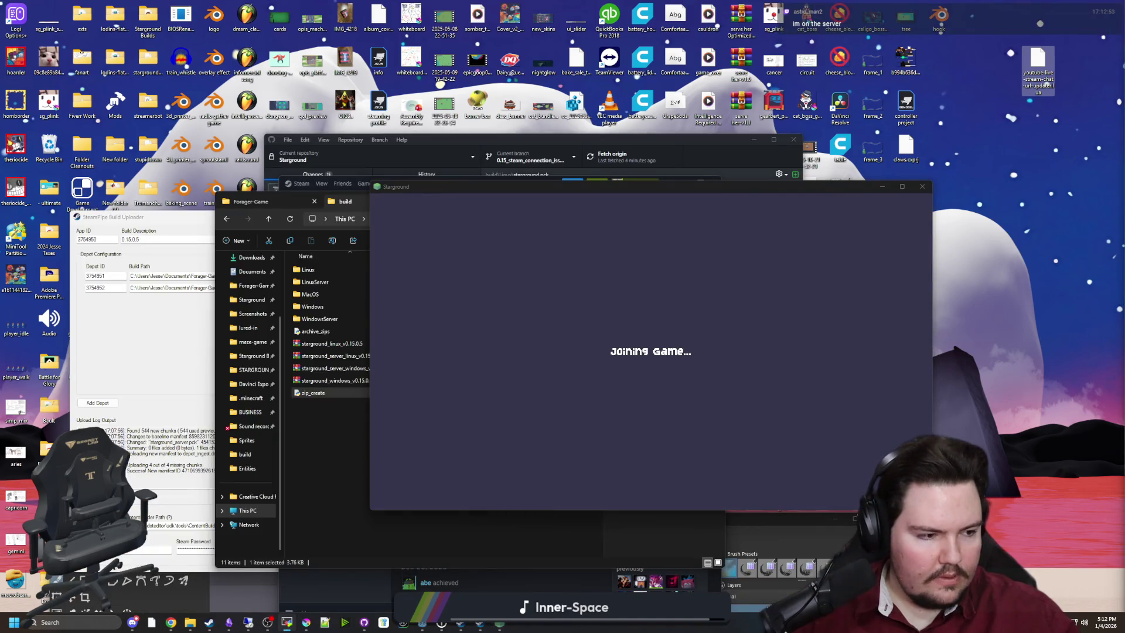
Step: Move the four new 0.15.0.5 zips from build into the Starground Builds folder
click(588, 275)
drag(577, 188, 862, 132)
click(337, 380)
shift+click(361, 346)
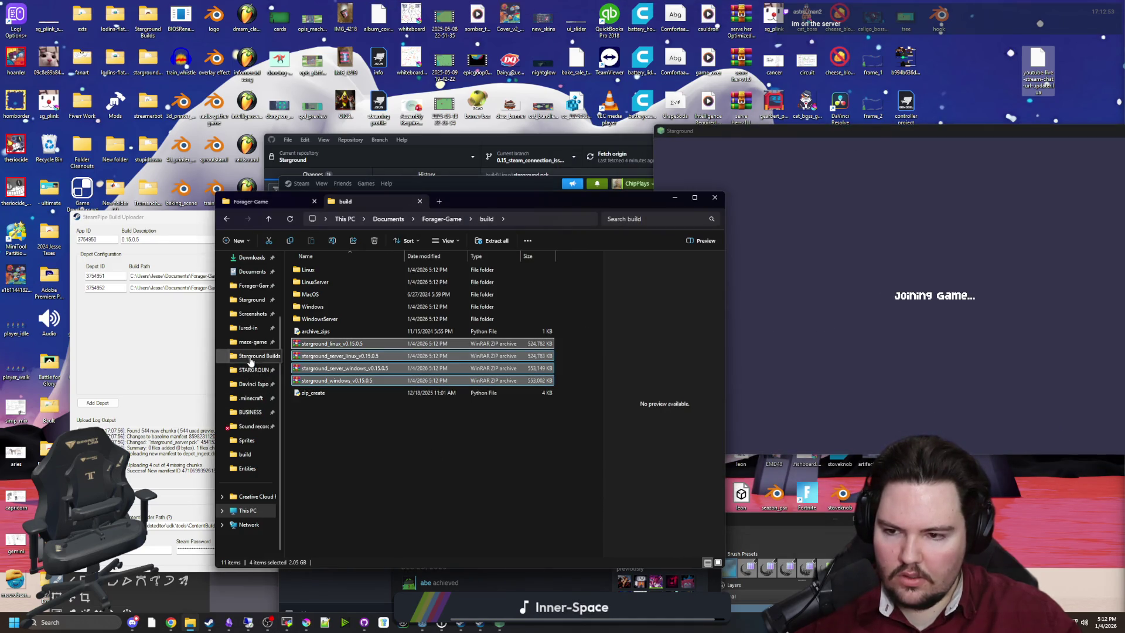
mouse_move(369, 383)
mouse_down()
mouse_move(280, 375)
mouse_move(245, 359)
mouse_up()
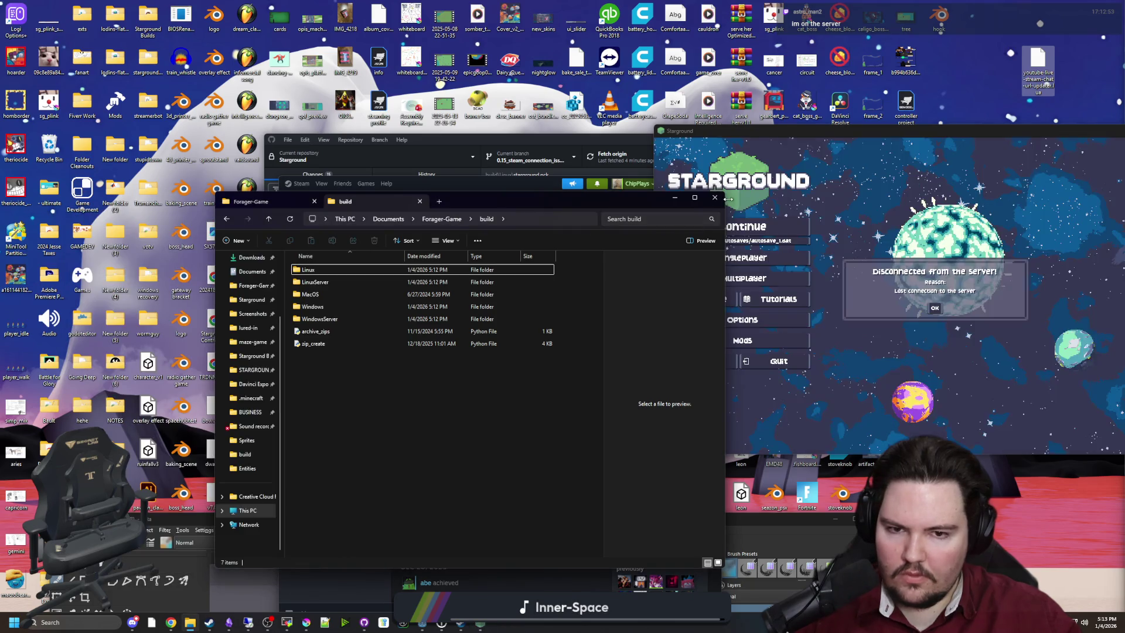
Step: Dismiss the disconnect message and paste the server IP into Starground's manual multiplayer entry
click(479, 339)
click(289, 309)
click(583, 304)
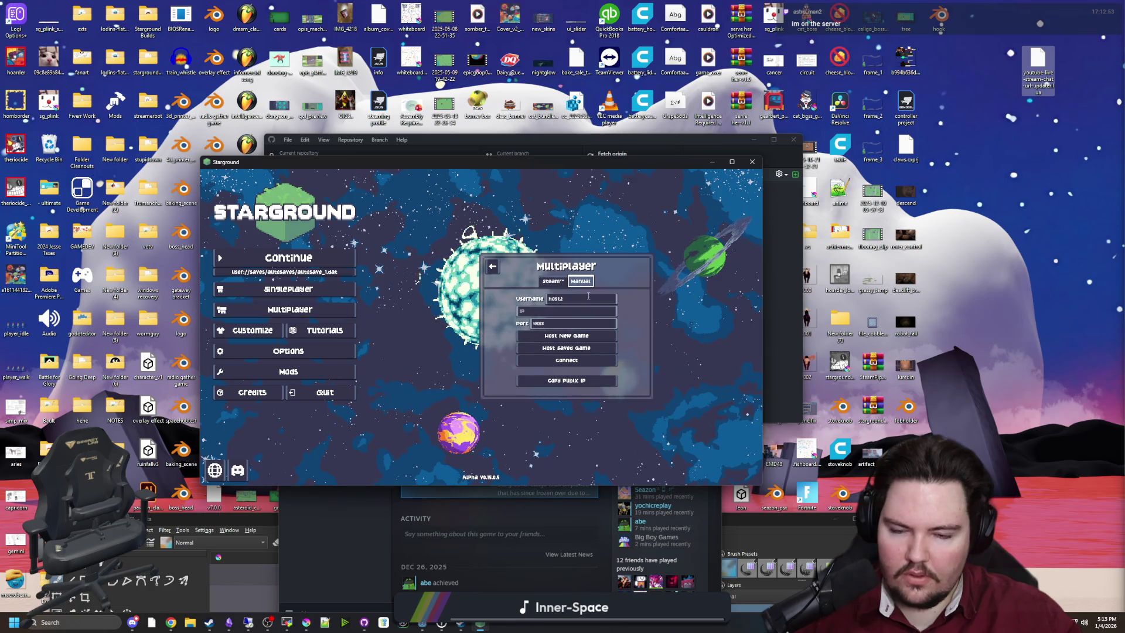
click(571, 309)
text(15.204.242.62)
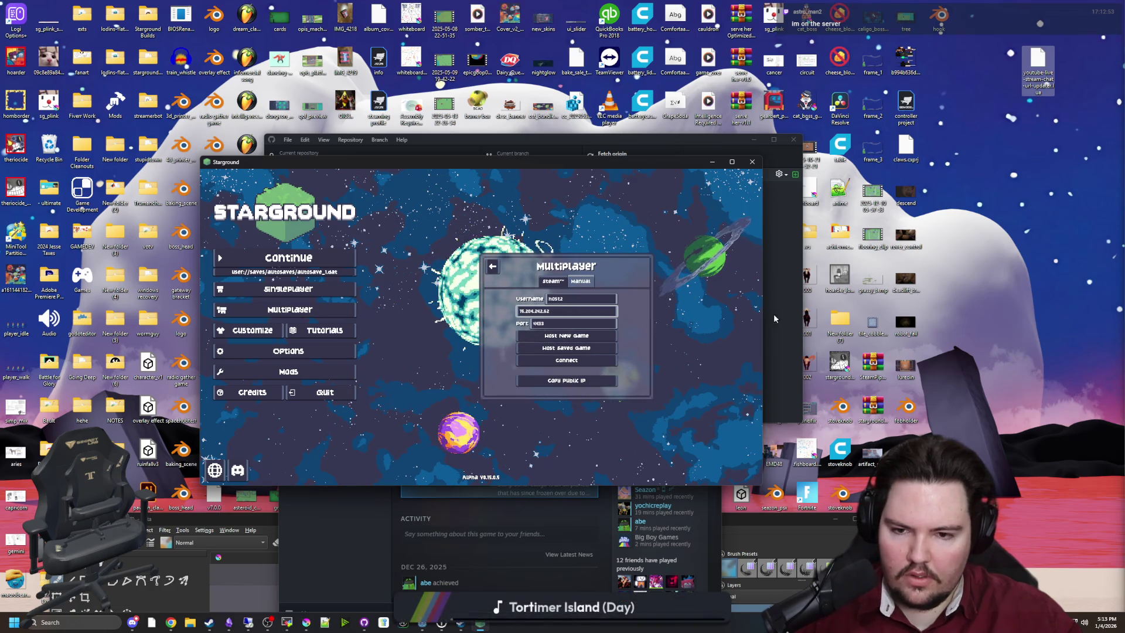
Step: Minimize Discord, change the username to 'guy', and connect to the public server
key(alt+Tab)
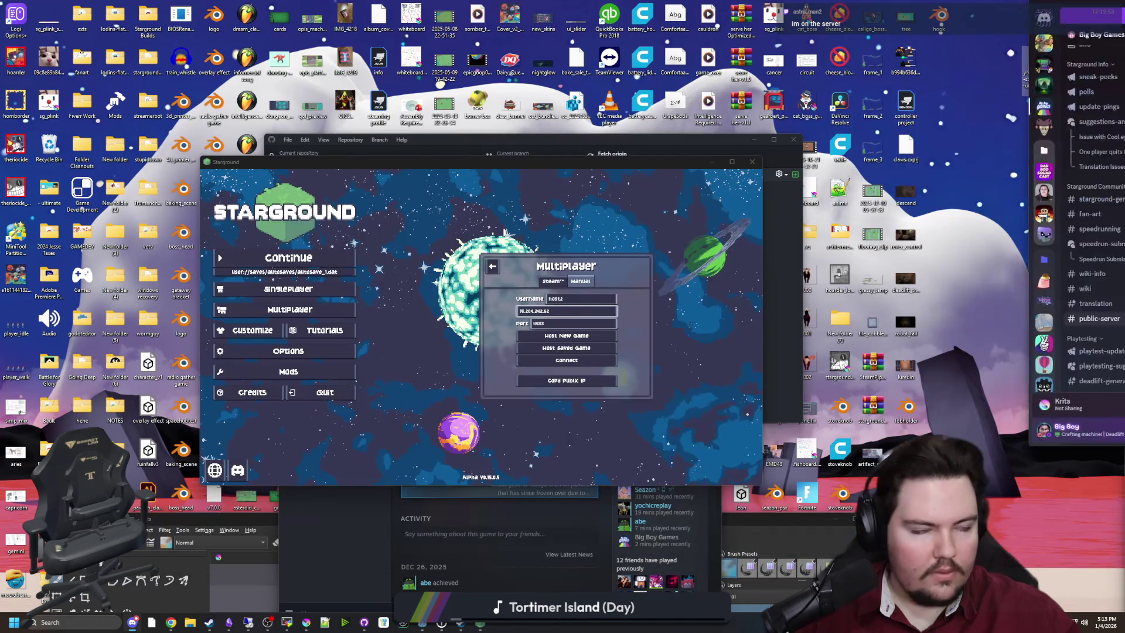
click(944, 113)
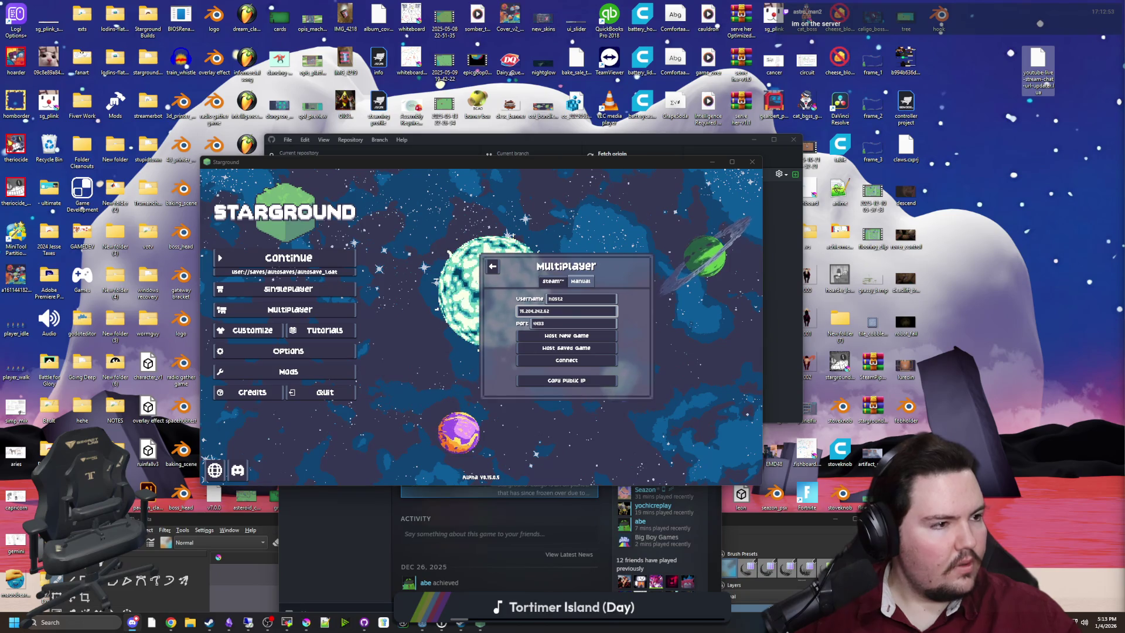
click(539, 311)
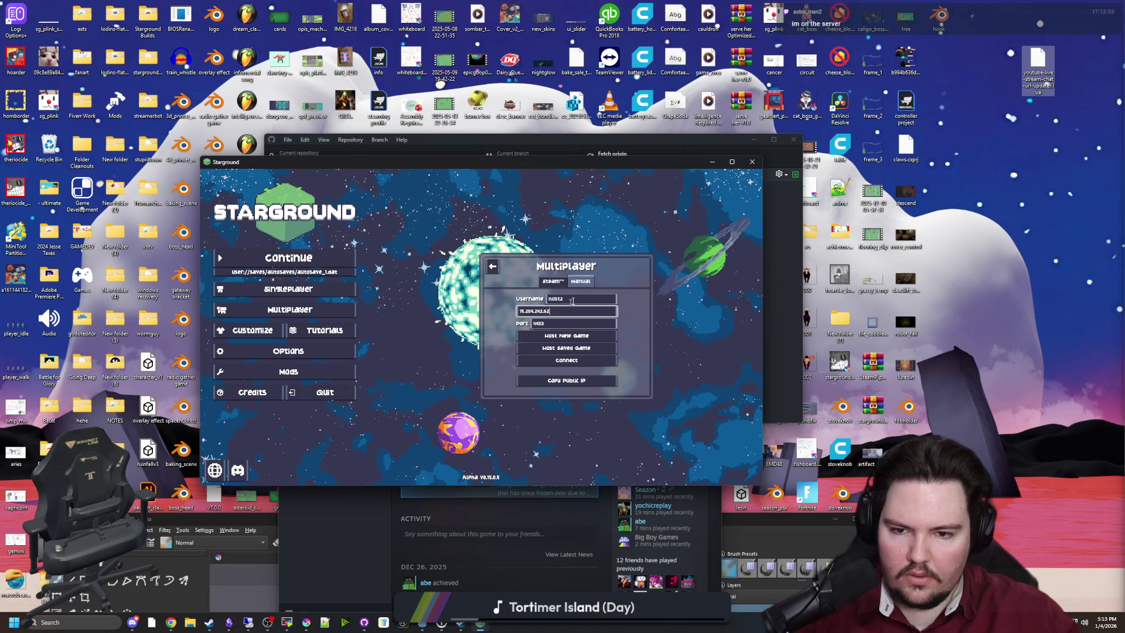
text(guy)
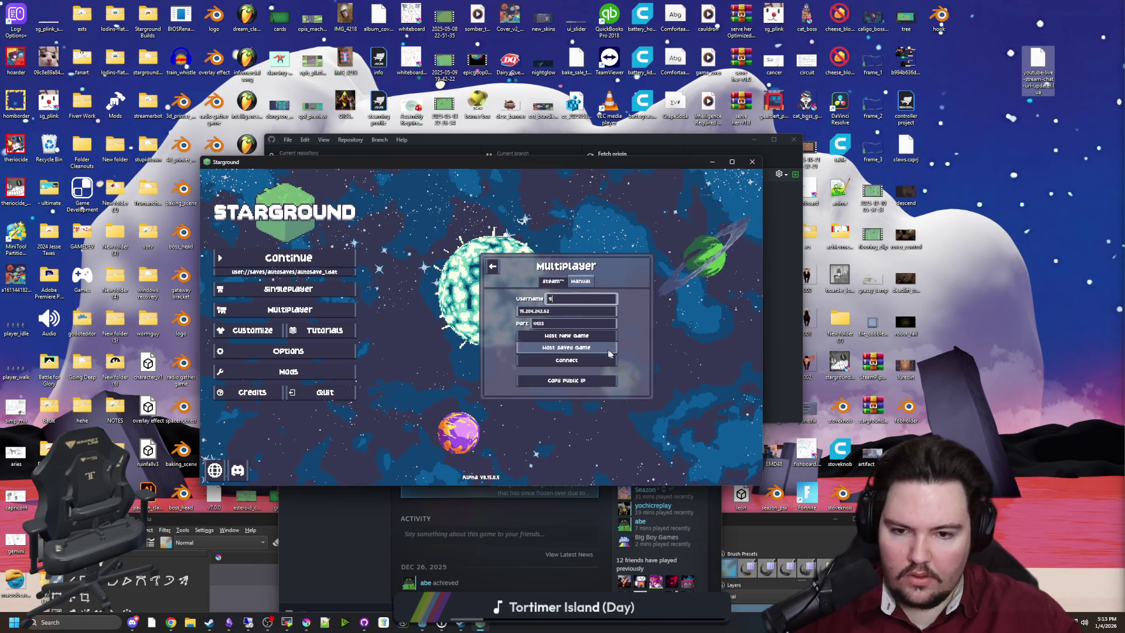
click(577, 360)
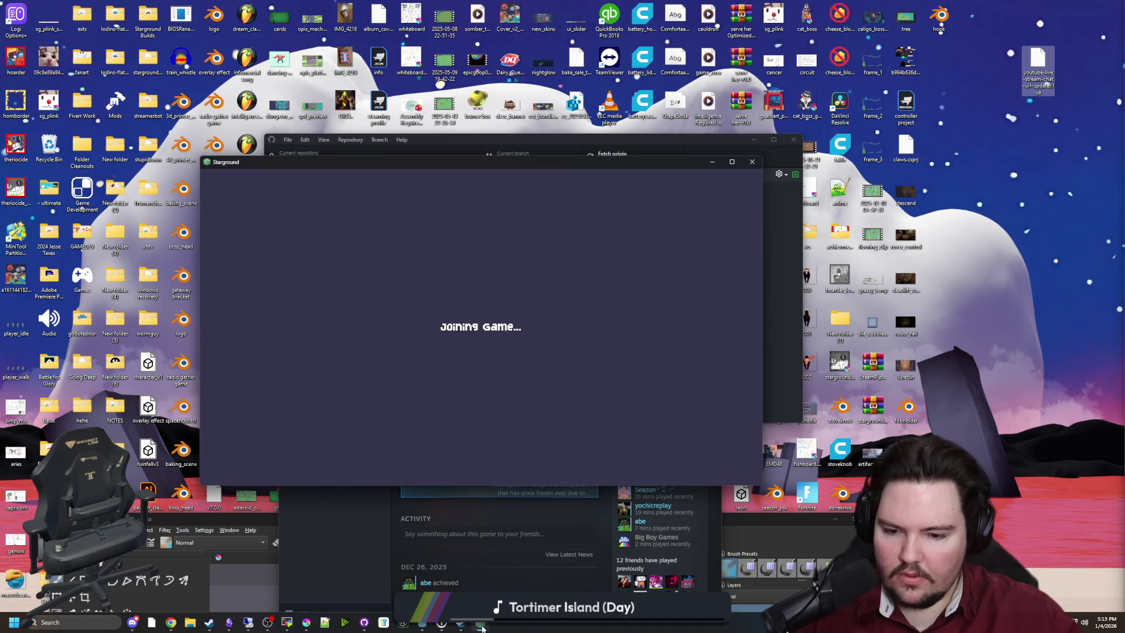
Step: Reposition the Steam library and Starground windows on screen
click(211, 623)
click(339, 515)
mouse_move(510, 189)
mouse_down()
mouse_move(829, 79)
mouse_move(873, 82)
mouse_up()
drag(528, 180, 490, 193)
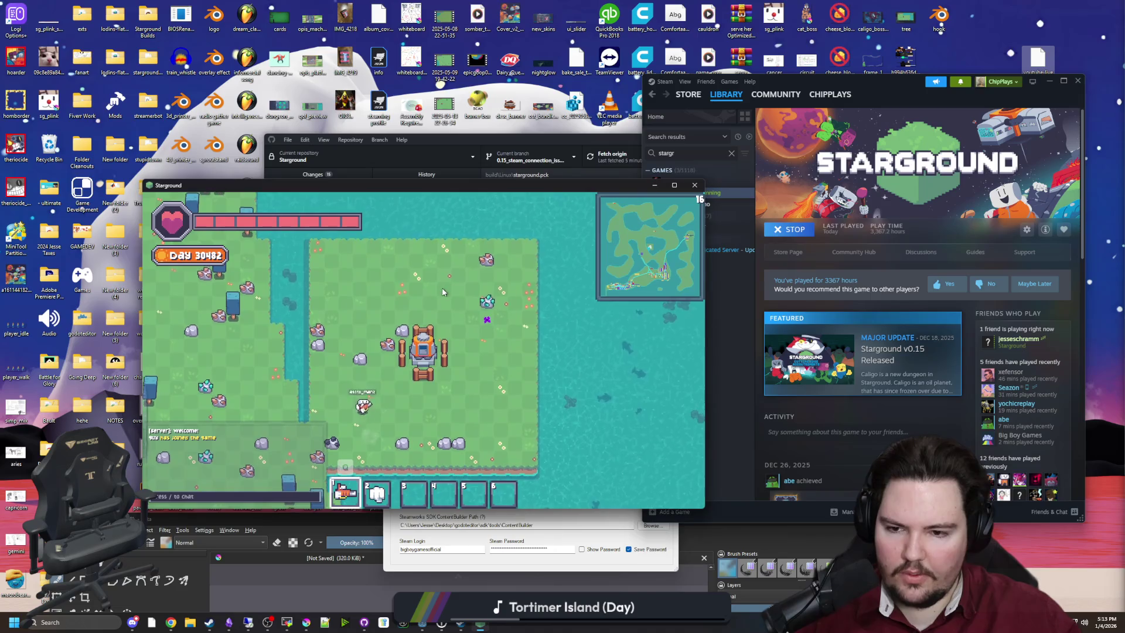
Step: Switch hotbar slots, view the connected players list, and fire the laser to test combat
key(3)
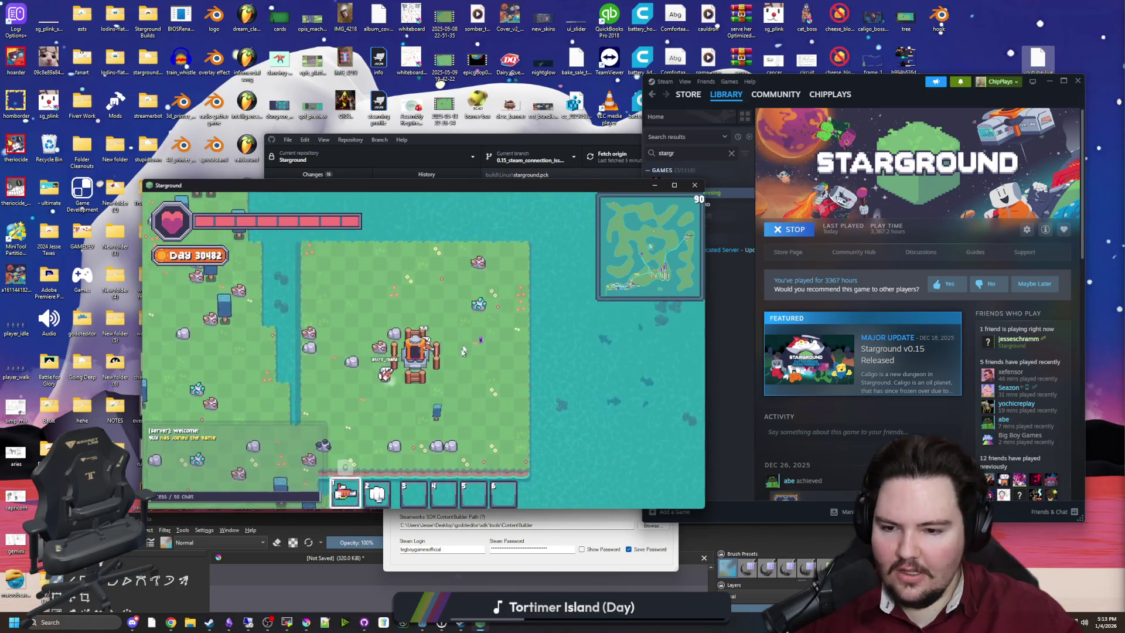
scroll(457, 340, up, 2)
key(1)
scroll(469, 302, down, 3)
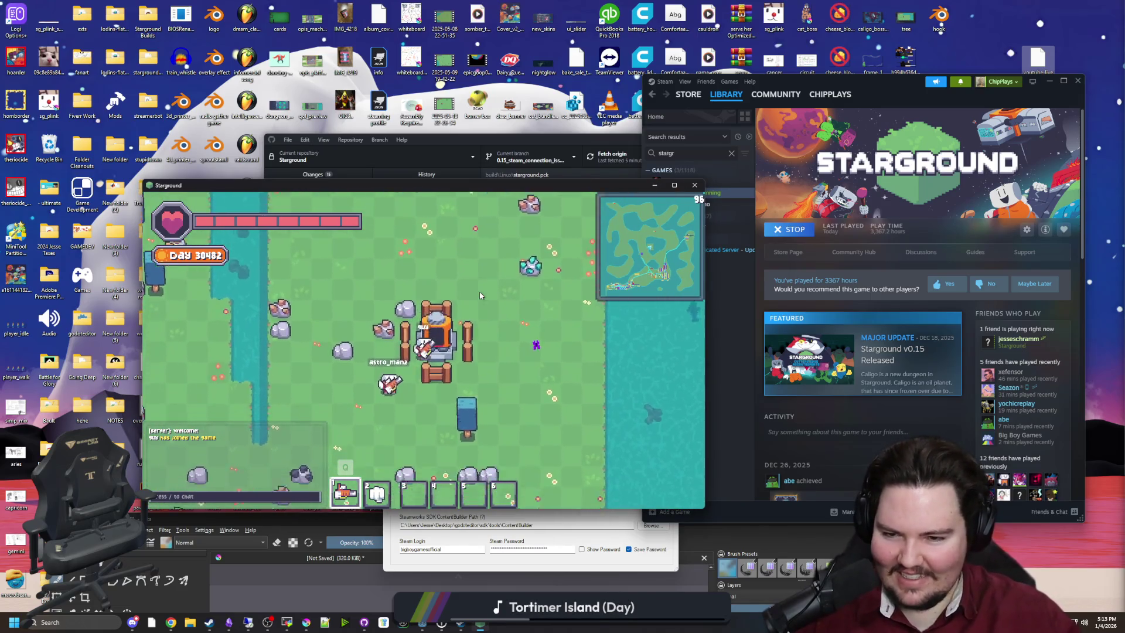
key(Tab)
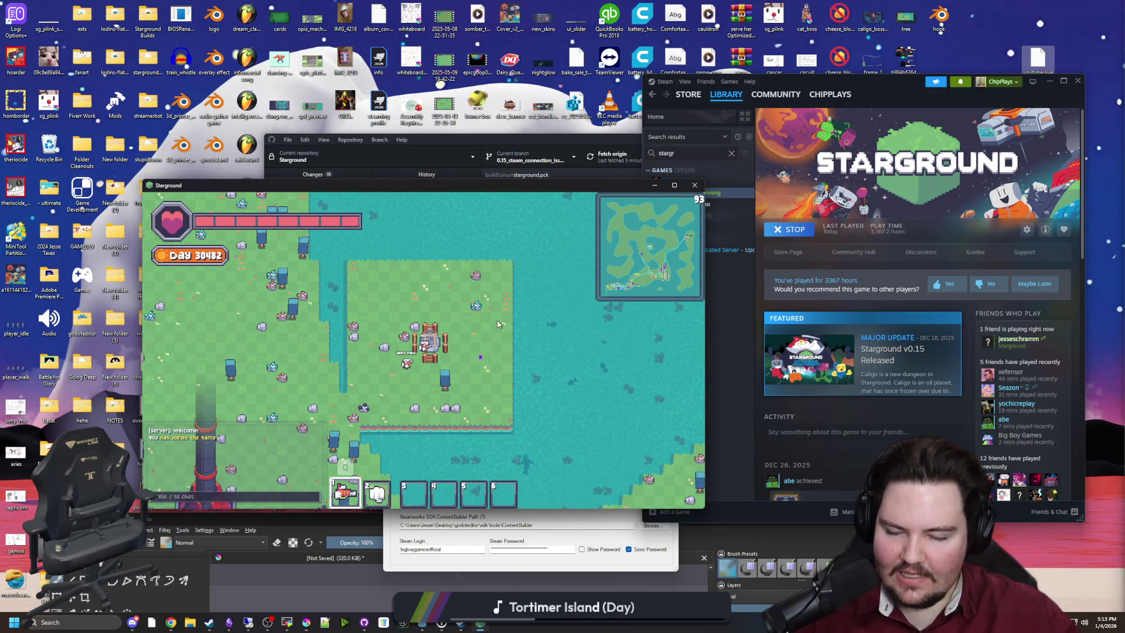
scroll(495, 313, up, 3)
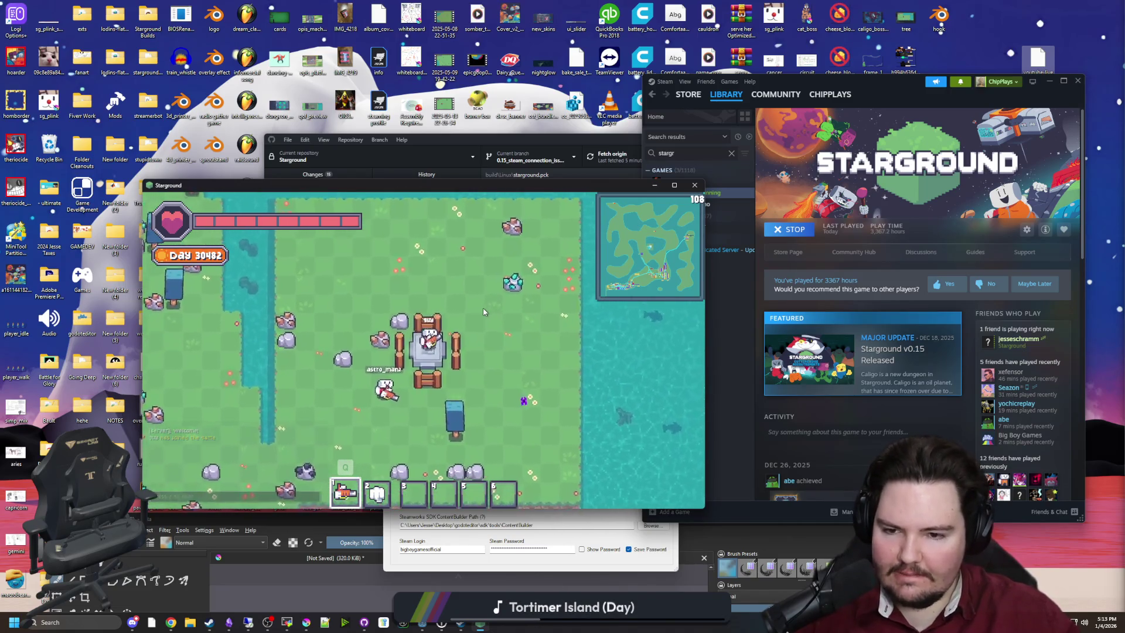
click(313, 451)
click(404, 271)
mouse_move(404, 272)
mouse_down()
mouse_move(296, 405)
mouse_move(269, 351)
mouse_move(319, 352)
mouse_move(271, 308)
mouse_move(307, 269)
mouse_up()
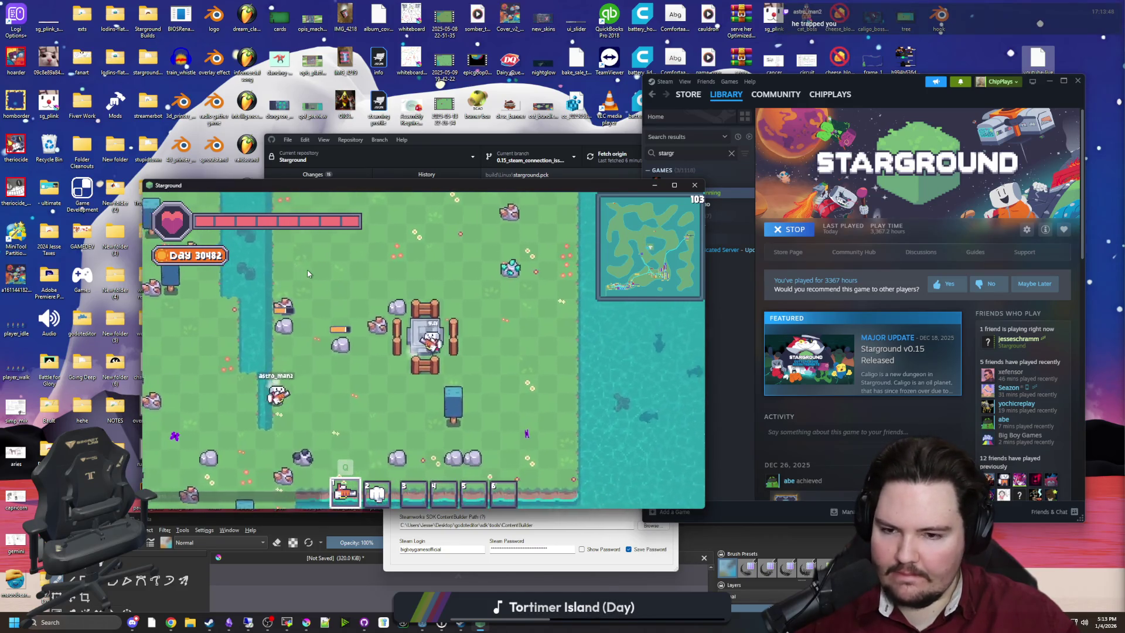
Step: Walk around the island, check the inventory, and mine nearby resources with the beam
key(w)
key(a)
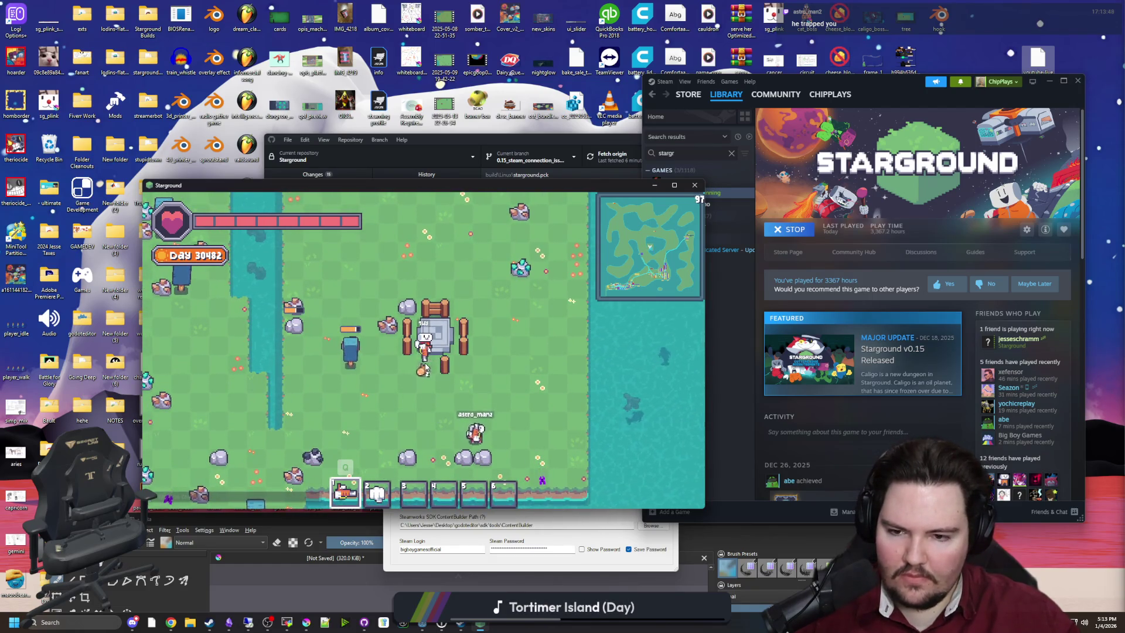
key(s)
key(a)
key(e)
key(e)
key(w)
key(d)
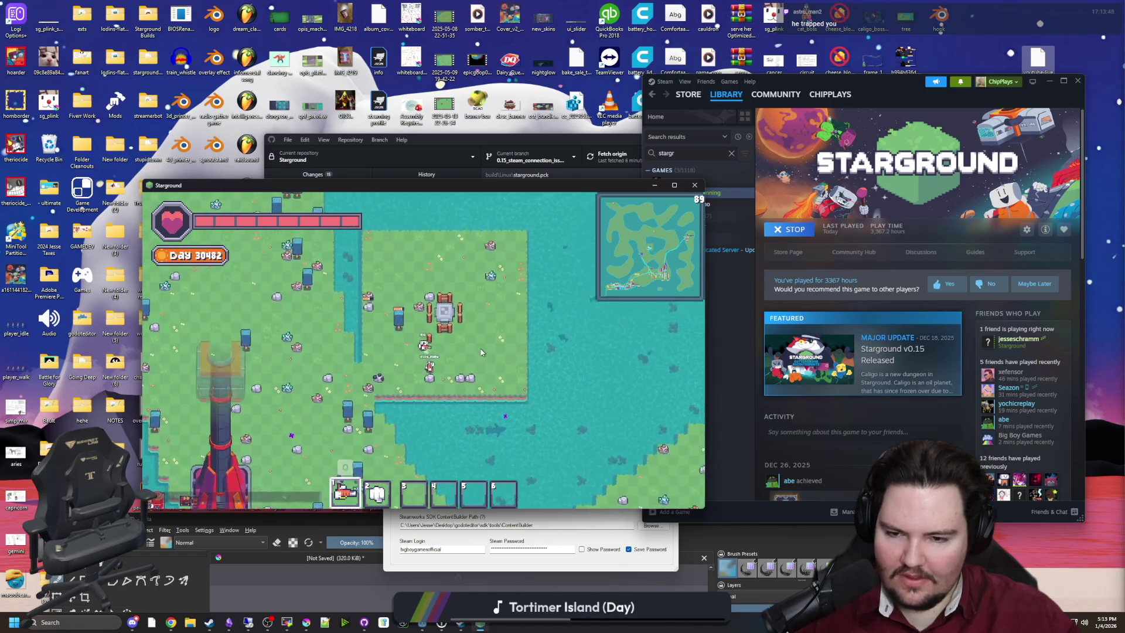
key(s)
key(a)
key(s)
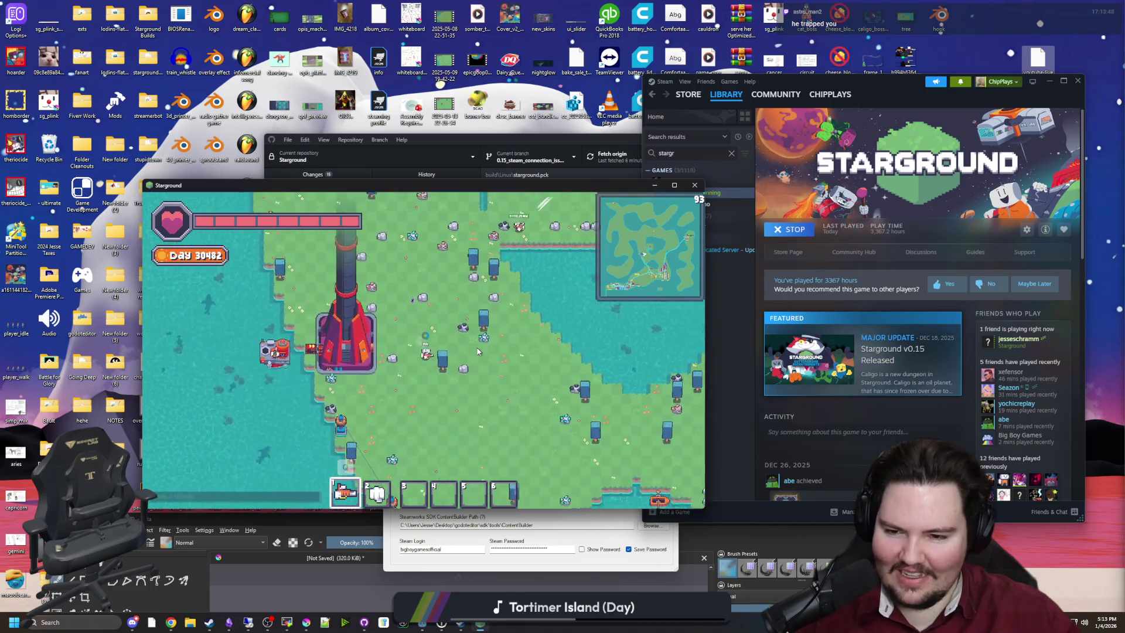
key(w)
scroll(474, 343, up, 2)
mouse_move(486, 395)
mouse_down()
mouse_move(467, 403)
mouse_move(515, 376)
mouse_move(394, 427)
mouse_move(381, 404)
mouse_up()
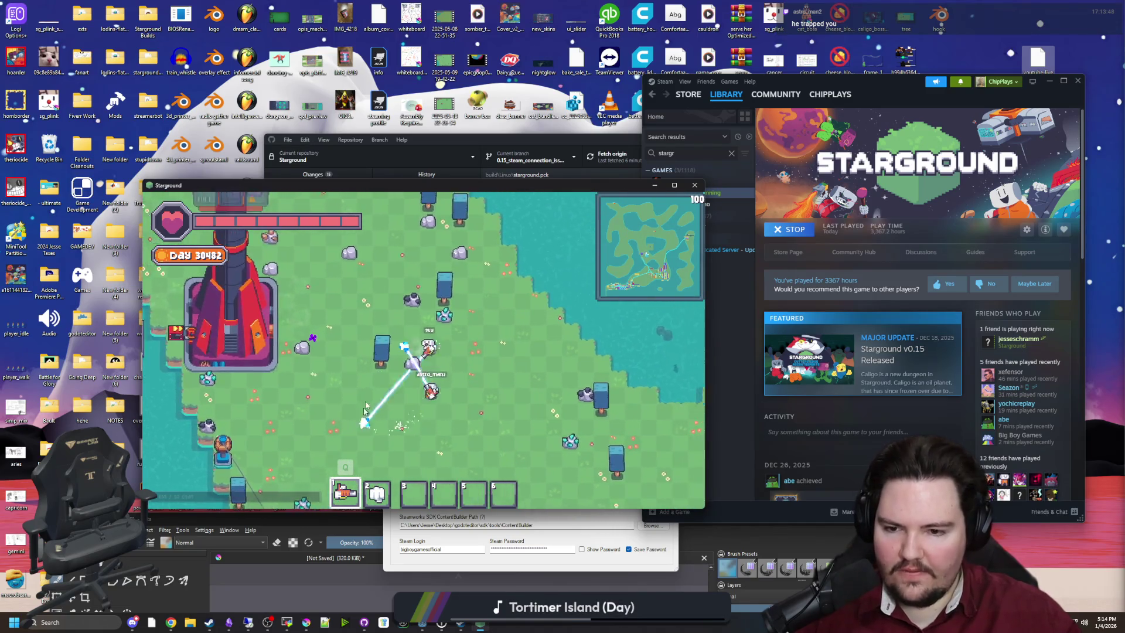
Step: Check the research panel, then quit to the title screen and exit the game
key(t)
key(Escape)
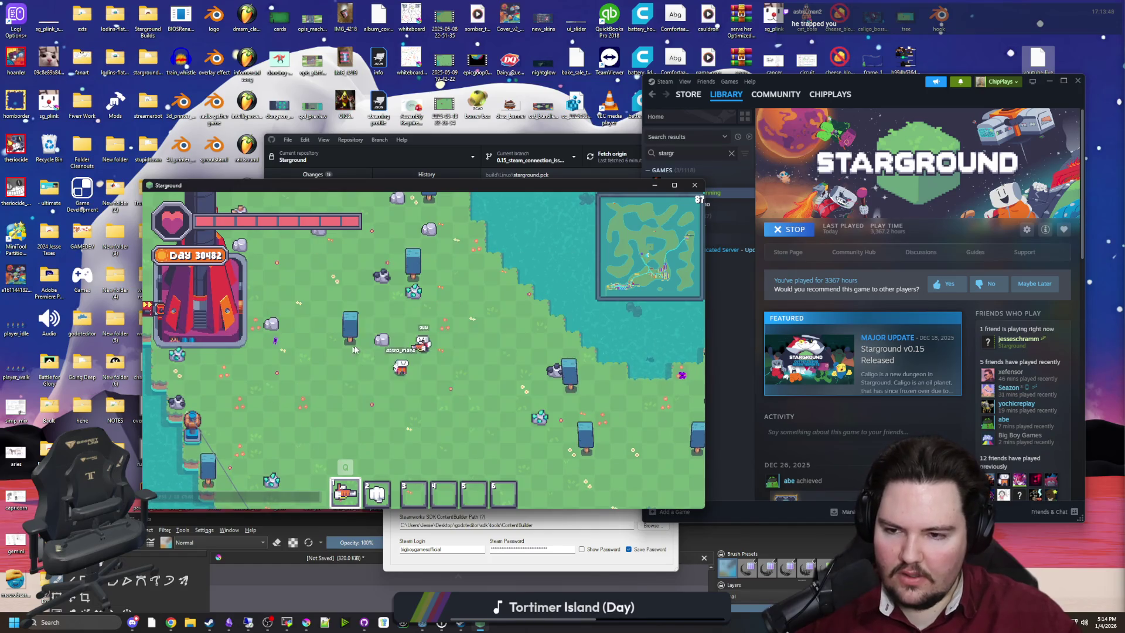
key(Escape)
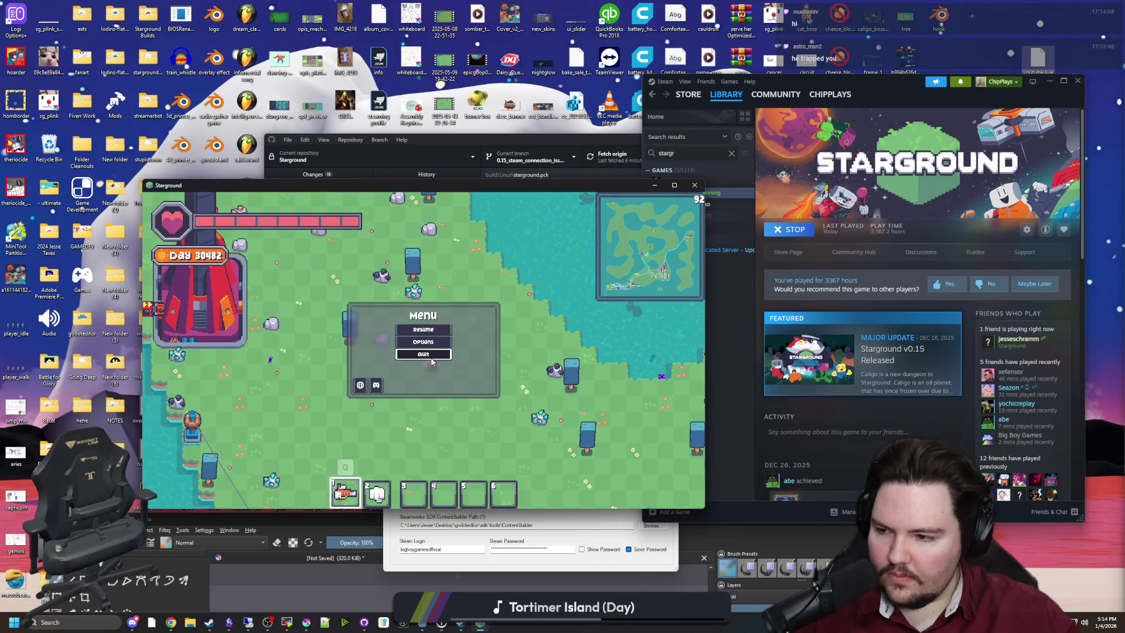
click(448, 351)
click(263, 413)
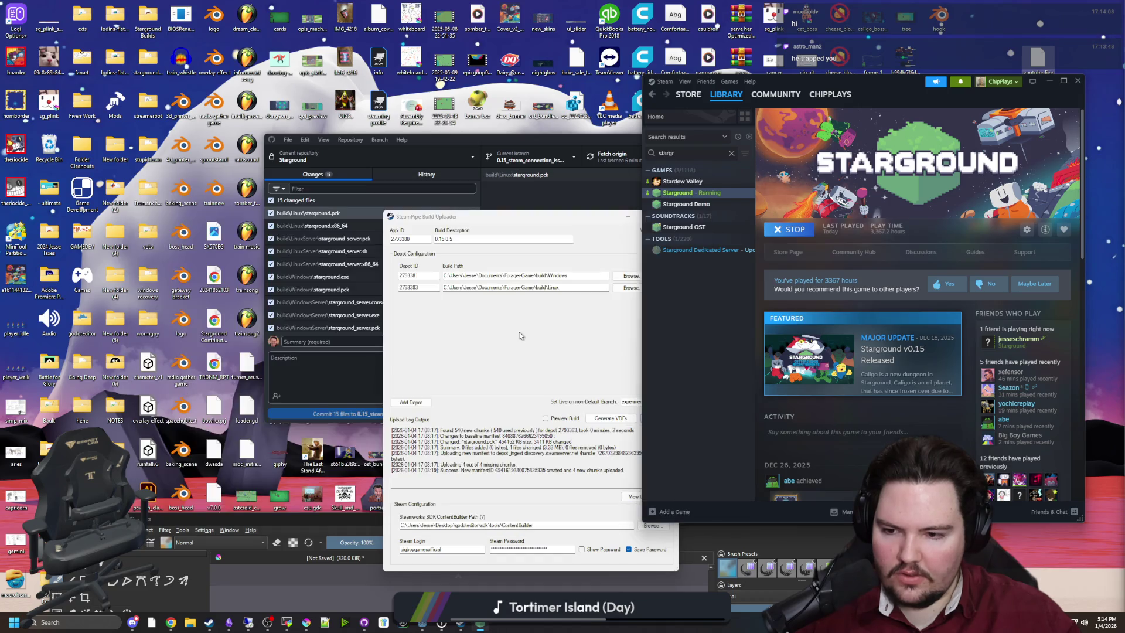
Step: Close the build uploader and review the project.godot version change in GitHub Desktop
click(544, 333)
click(668, 217)
scroll(363, 266, down, 3)
click(512, 252)
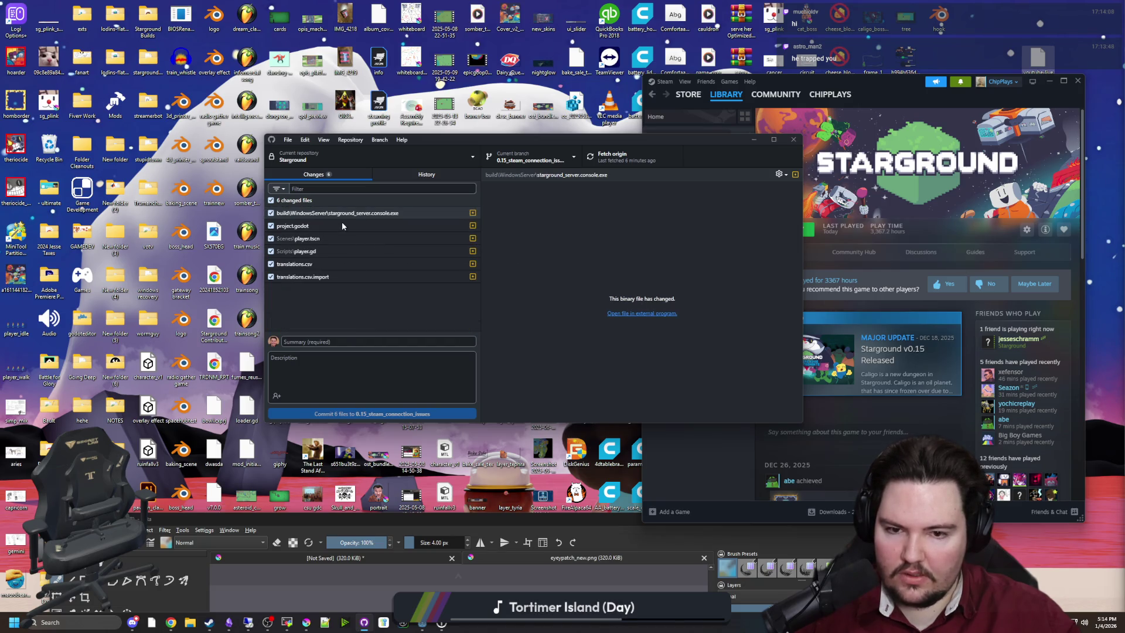
click(342, 226)
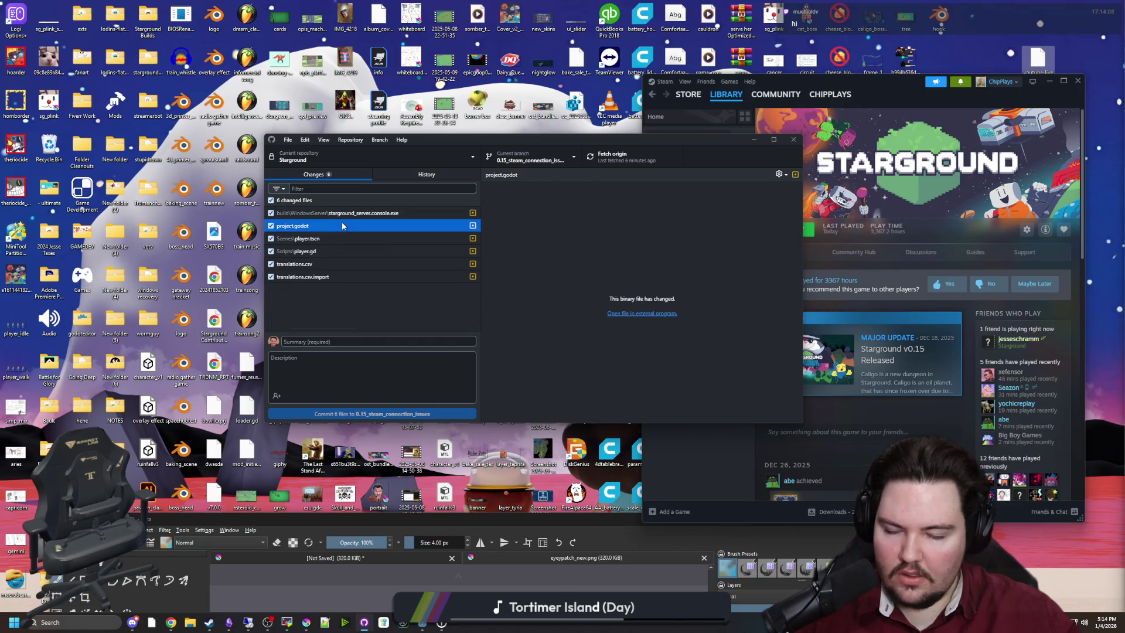
Step: Commit the six files to 0.15_steam_connection_issues as 'Update build and translations'
click(332, 341)
text(Update build and translations)
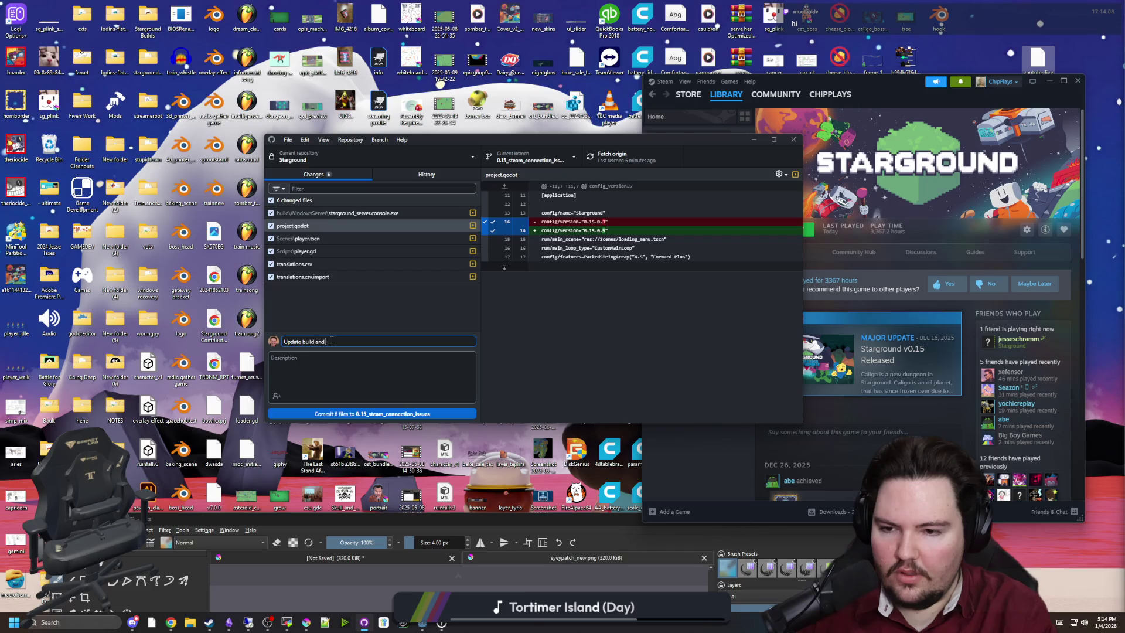
click(399, 414)
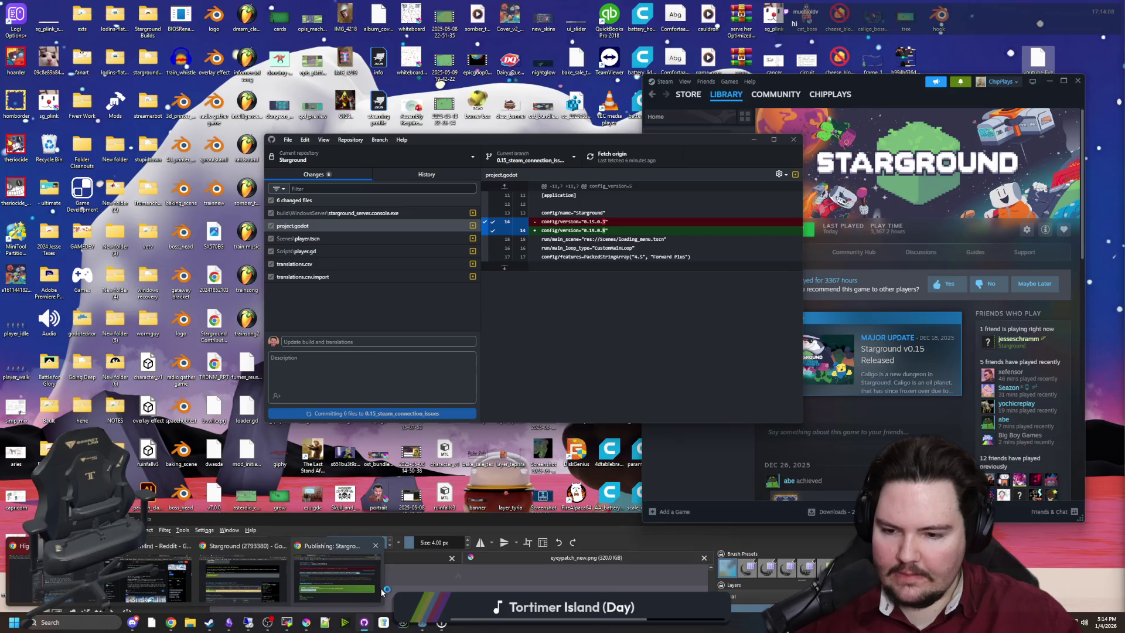
click(171, 622)
key(ctrl+t)
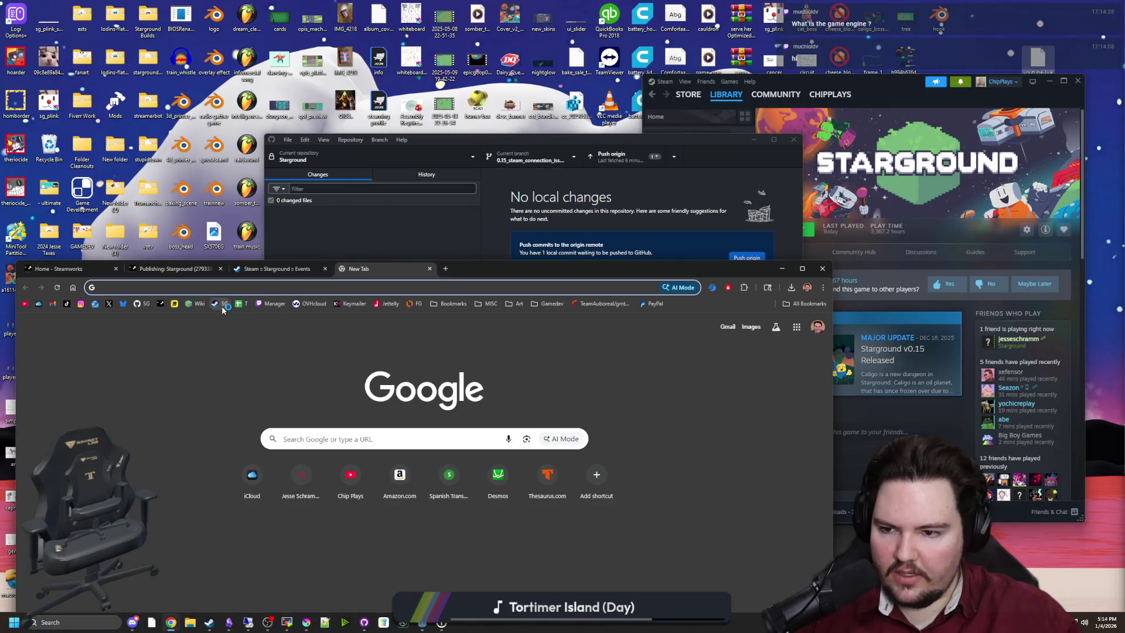
Step: Push the new commit to origin and start a pull request for the pushed branch on GitHub
click(146, 303)
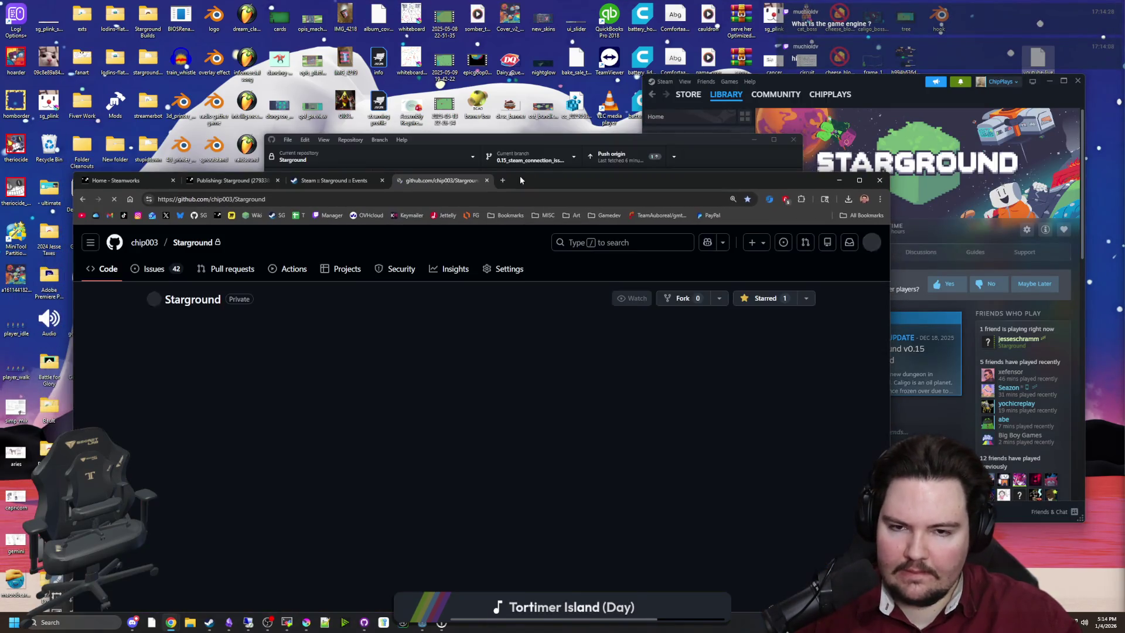
click(624, 157)
click(624, 157)
click(113, 350)
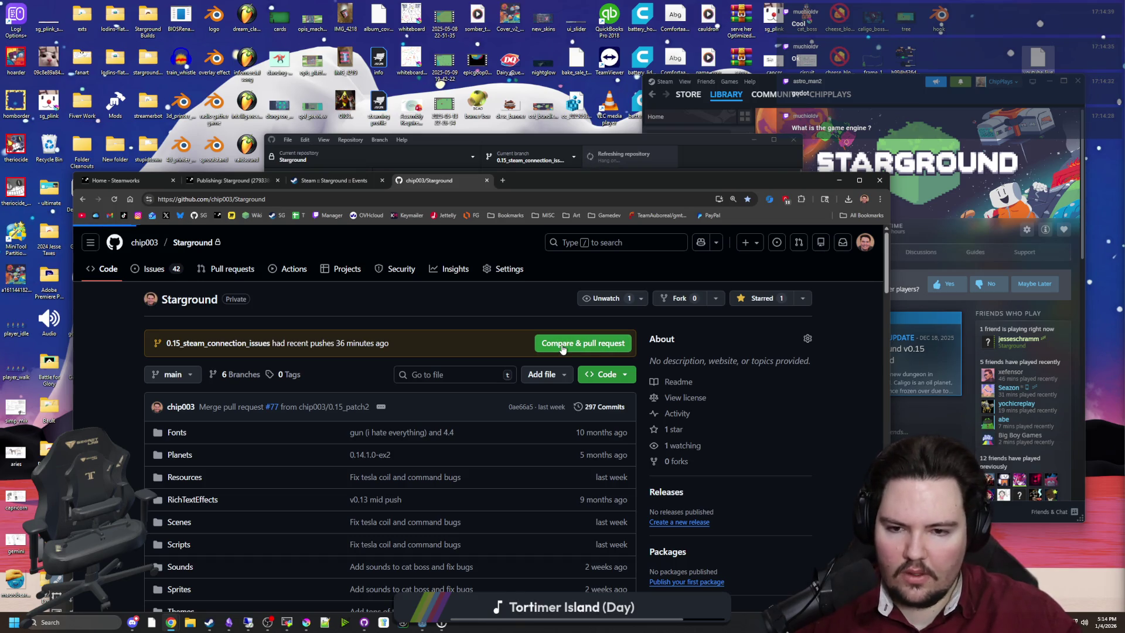
click(583, 343)
mouse_move(540, 177)
mouse_down()
mouse_move(620, 207)
mouse_move(576, 126)
mouse_up()
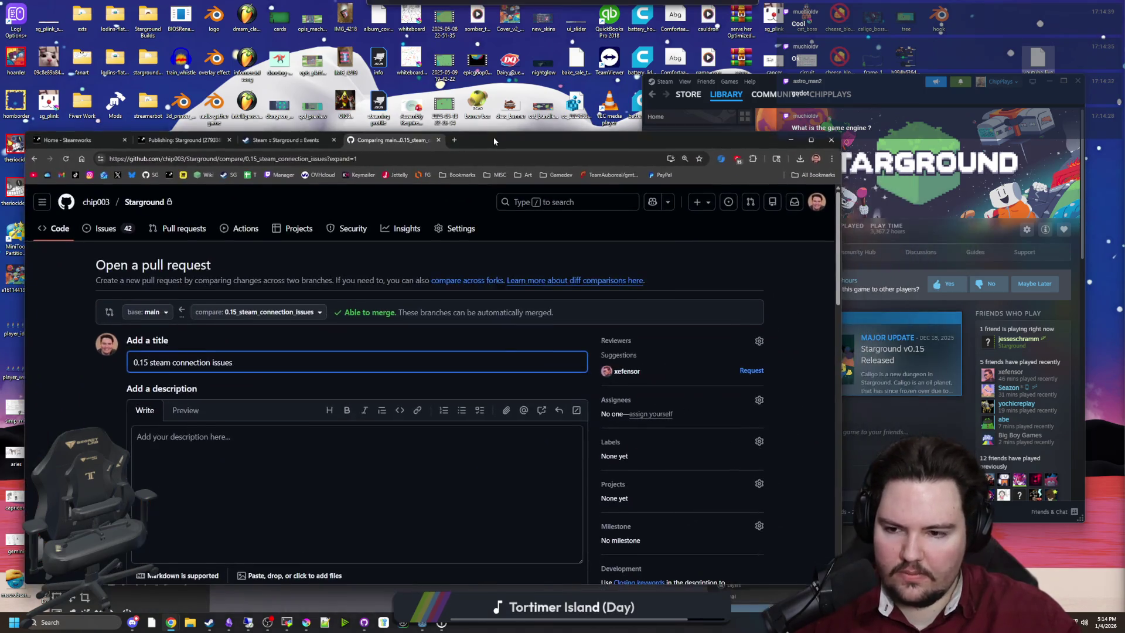
scroll(364, 363, down, 2)
scroll(351, 366, up, 2)
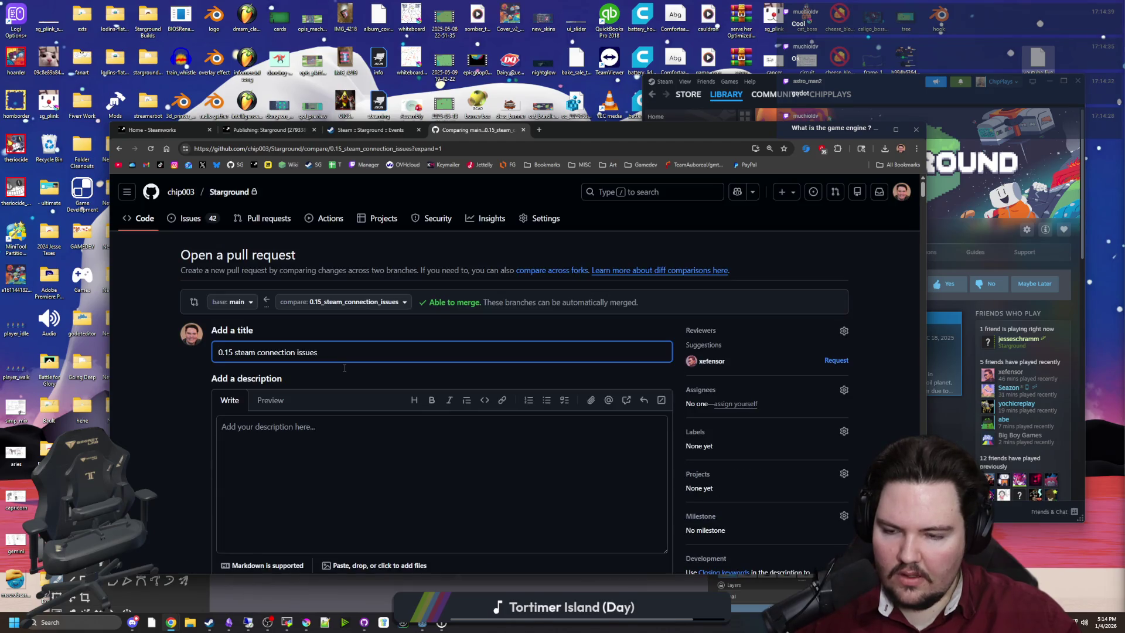
mouse_move(625, 140)
mouse_down()
mouse_move(626, 280)
mouse_move(623, 171)
mouse_up()
Step: Title the pull request 'fix connection issues and various other bugs' and create it
click(335, 381)
text(fix connection issues and various other bugs)
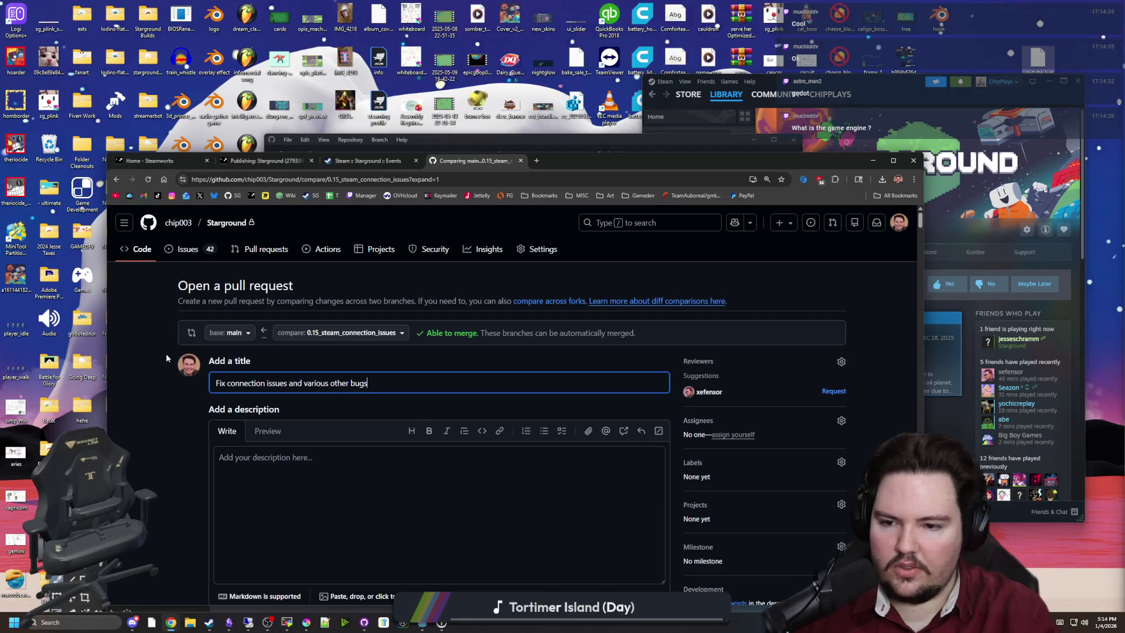
scroll(178, 444, down, 4)
scroll(177, 444, down, 1)
scroll(412, 397, up, 5)
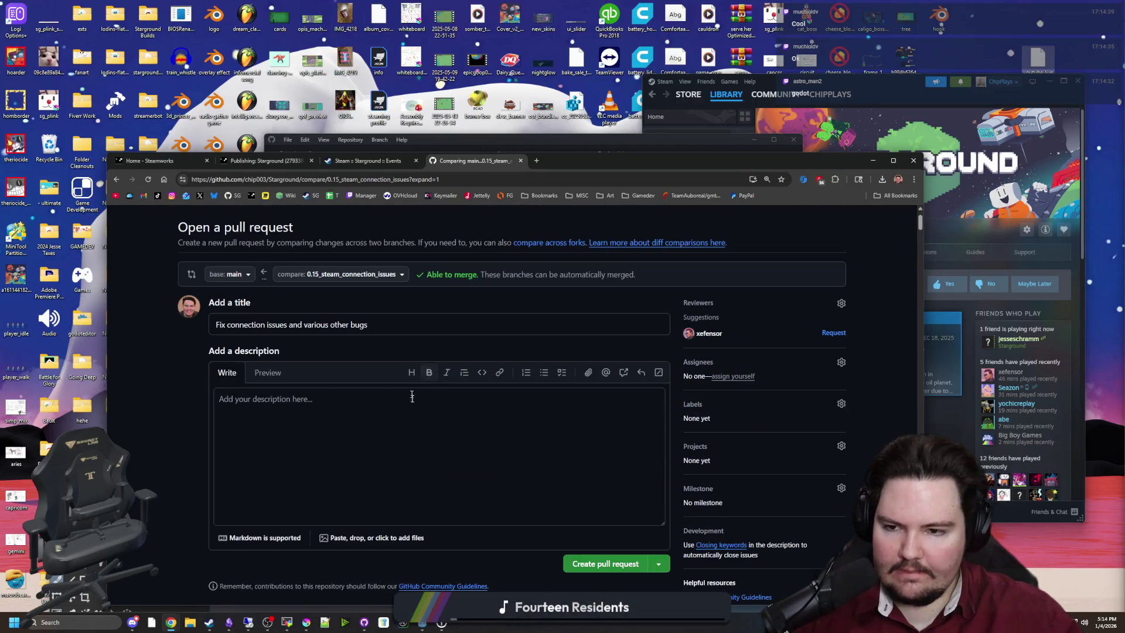
click(598, 564)
double_click(592, 168)
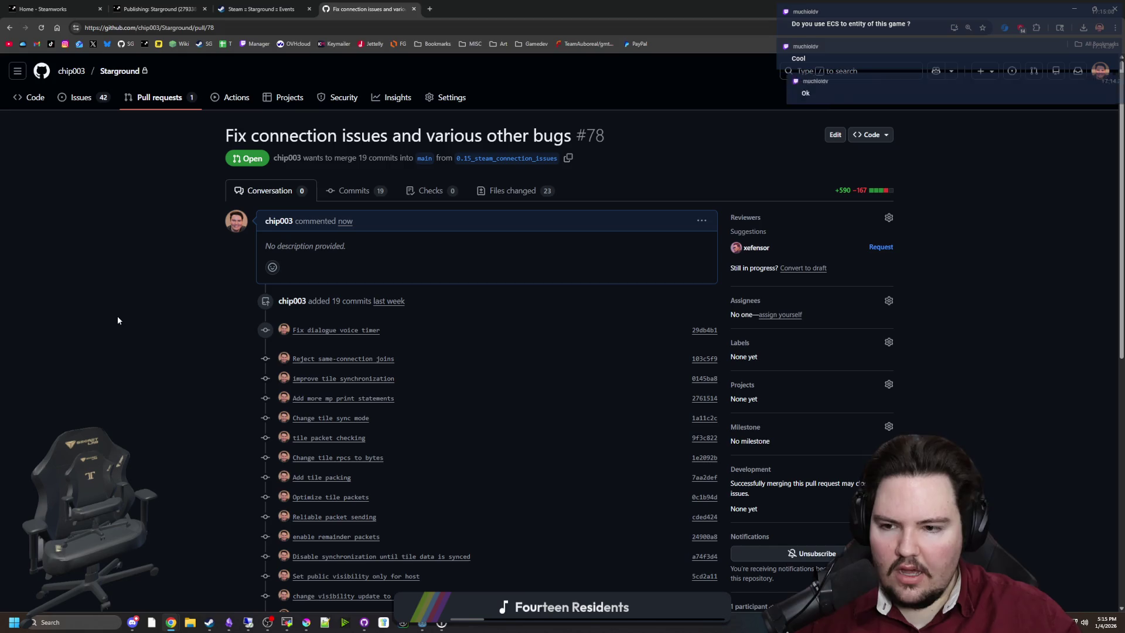
Step: Scroll through PR #78's 19 commits and its no-conflicts merge status
scroll(118, 319, down, 6)
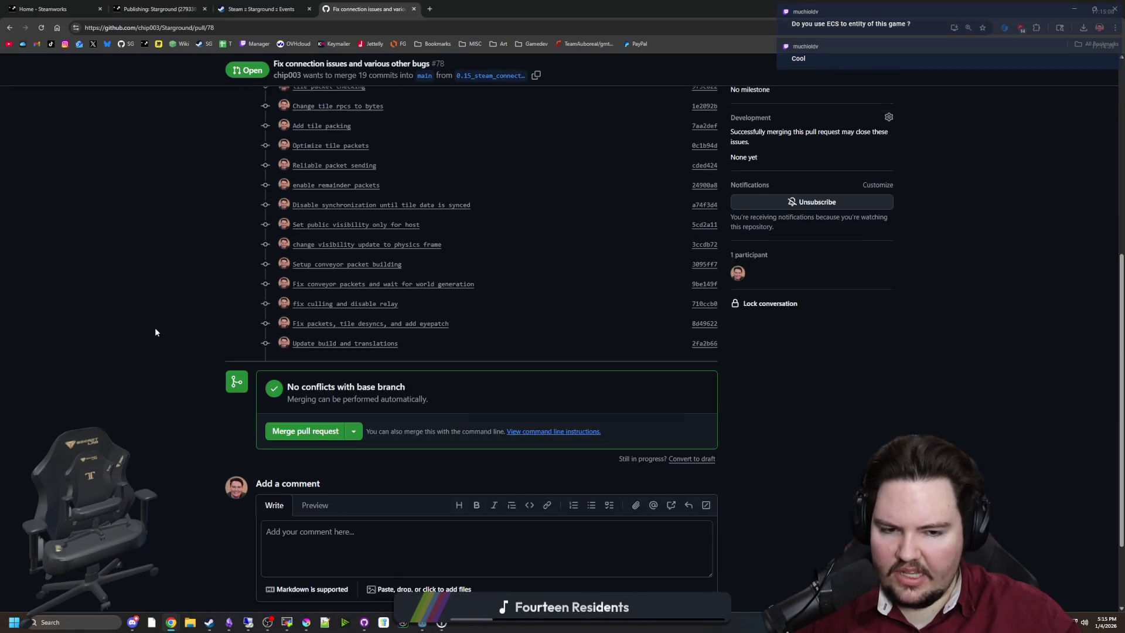
scroll(155, 331, down, 2)
scroll(173, 359, up, 8)
scroll(186, 386, down, 5)
scroll(219, 369, up, 2)
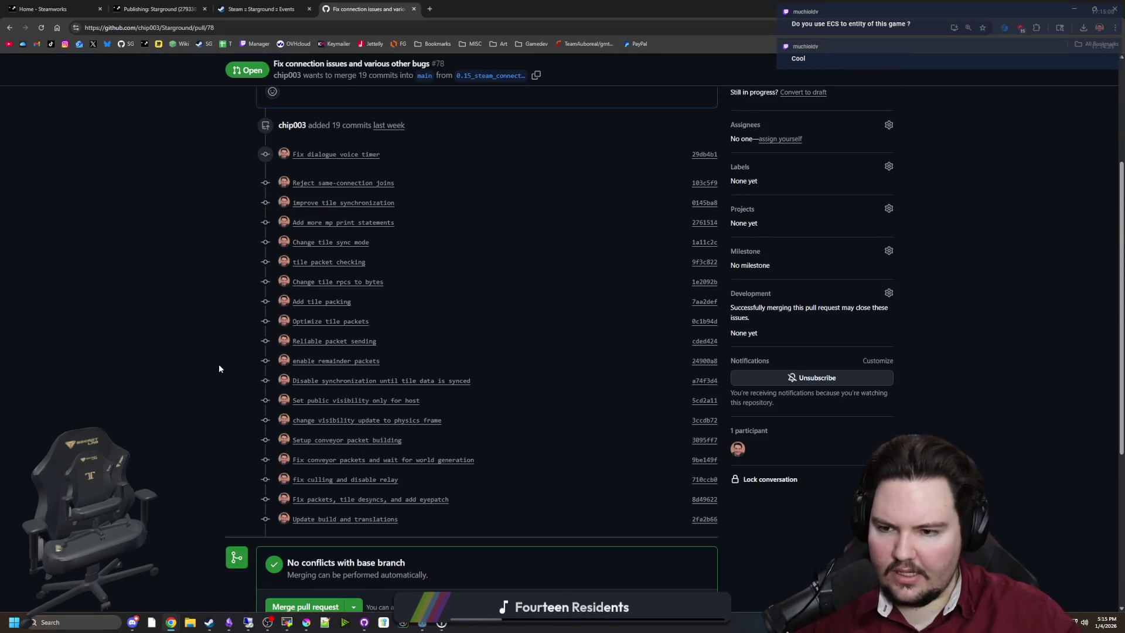
scroll(219, 369, up, 1)
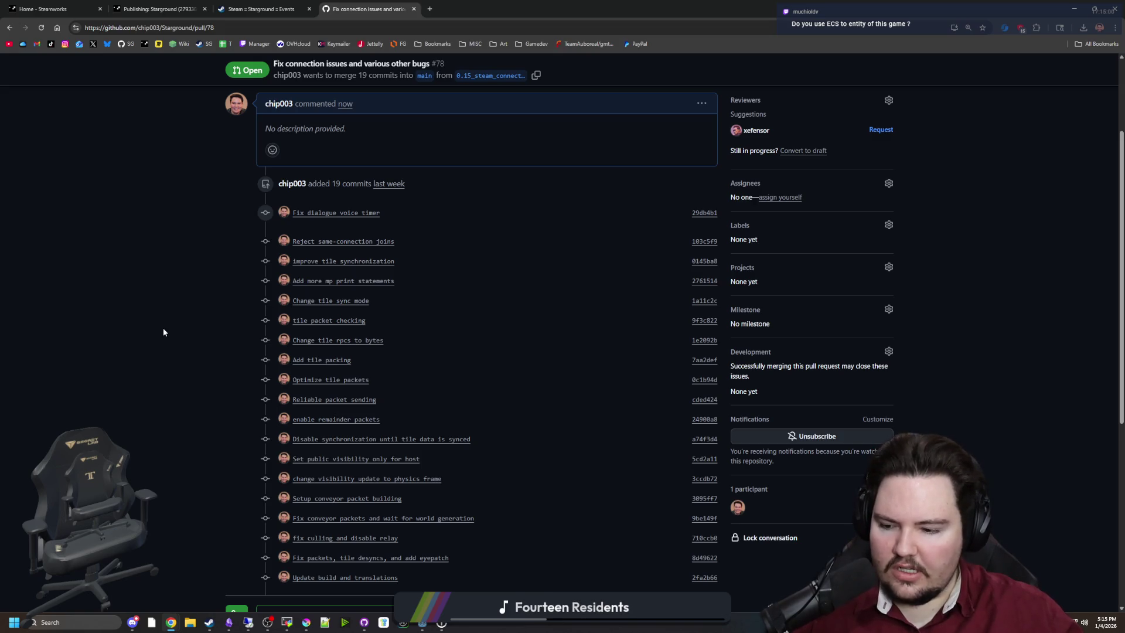
scroll(163, 332, down, 1)
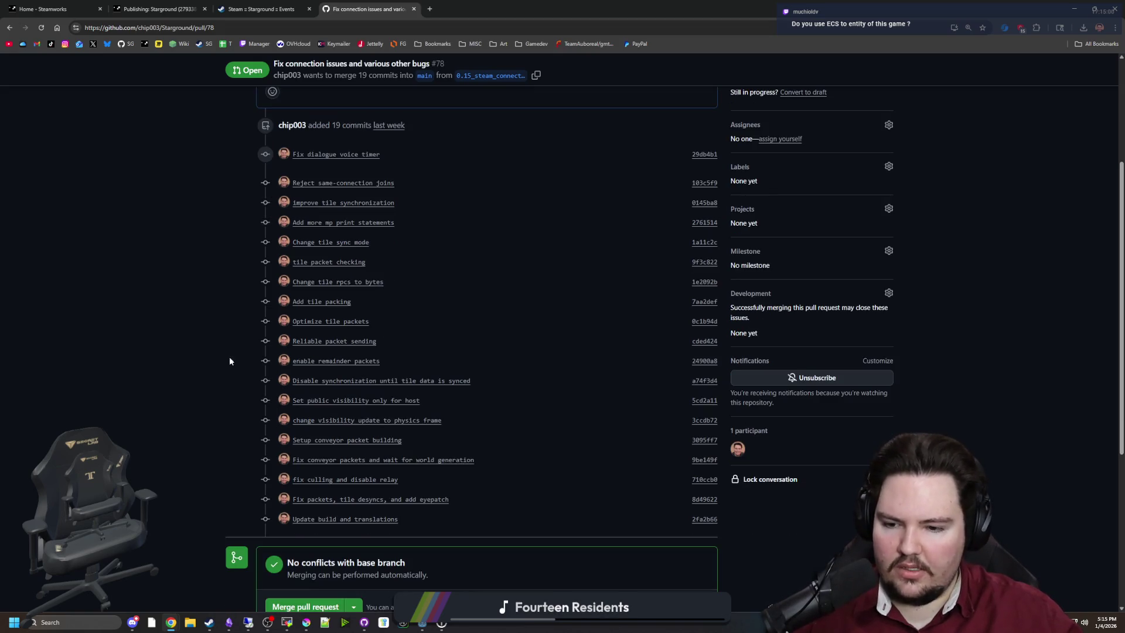
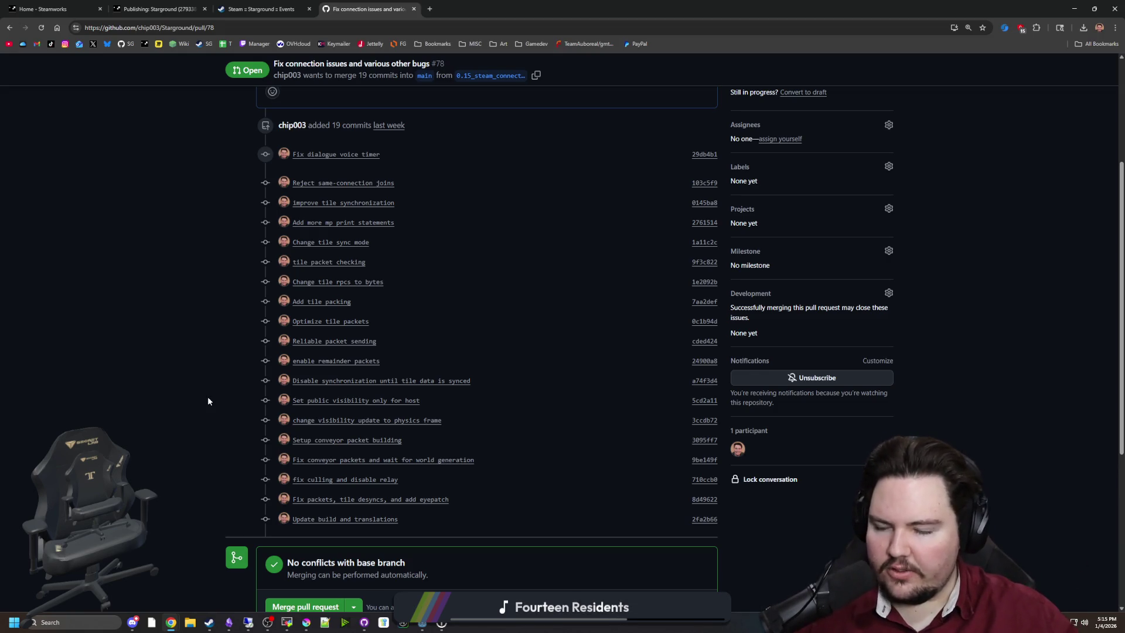
Step: Merge pull request #78 into main and confirm the merge
scroll(197, 373, up, 4)
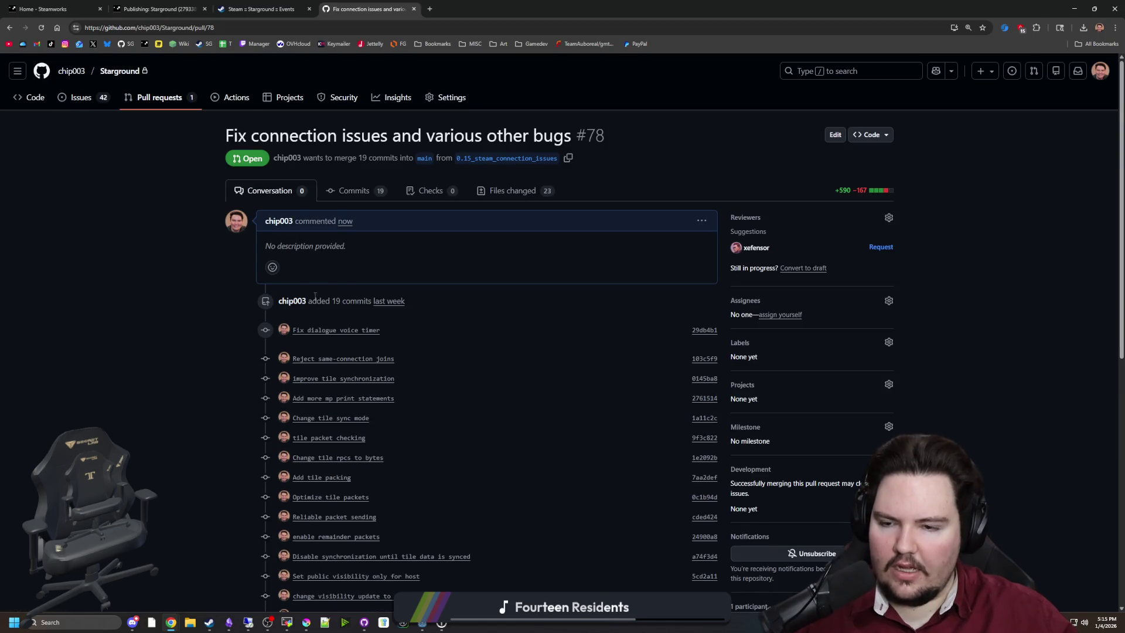
scroll(303, 273, down, 4)
scroll(302, 269, down, 1)
scroll(302, 270, up, 1)
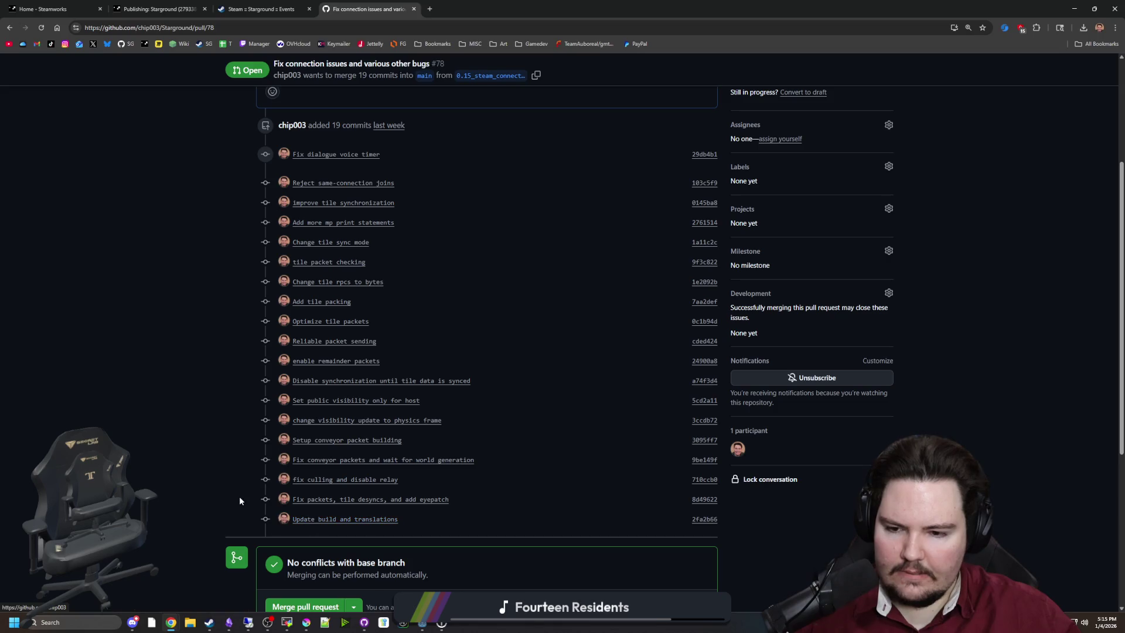
scroll(240, 501, down, 4)
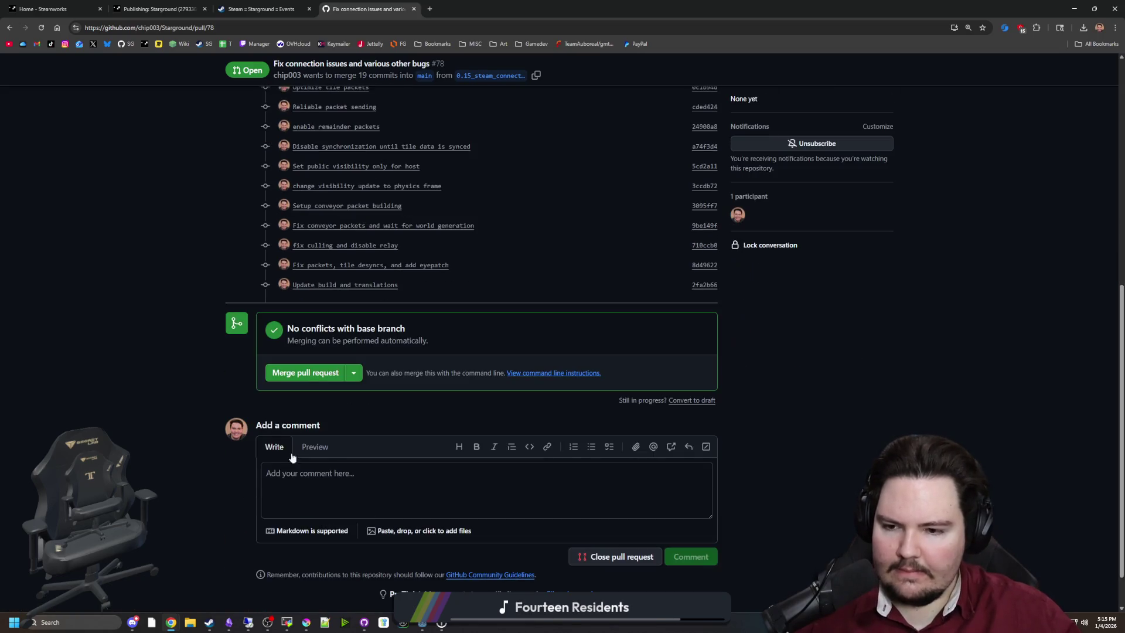
click(317, 375)
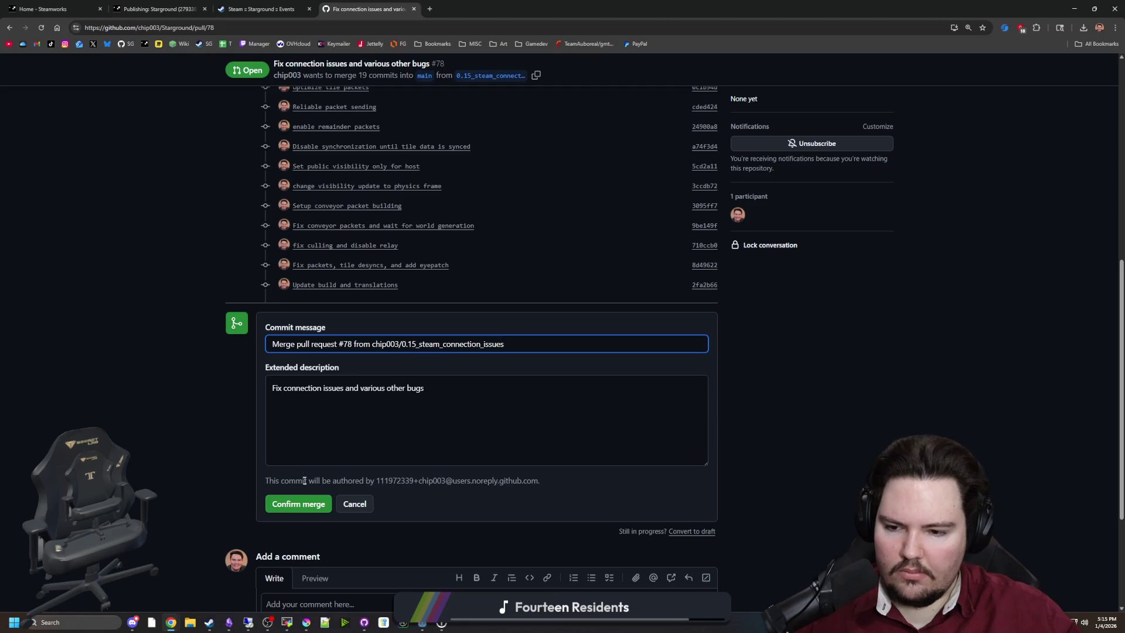
click(298, 503)
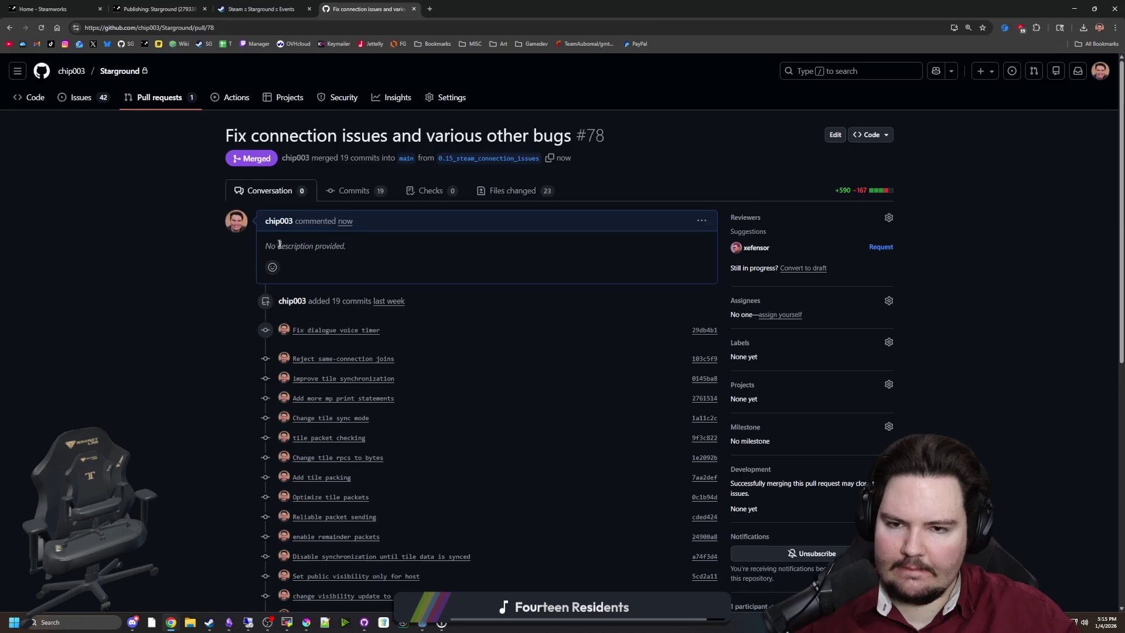
Step: Delete the merged pull request branch
scroll(365, 329, down, 10)
click(677, 334)
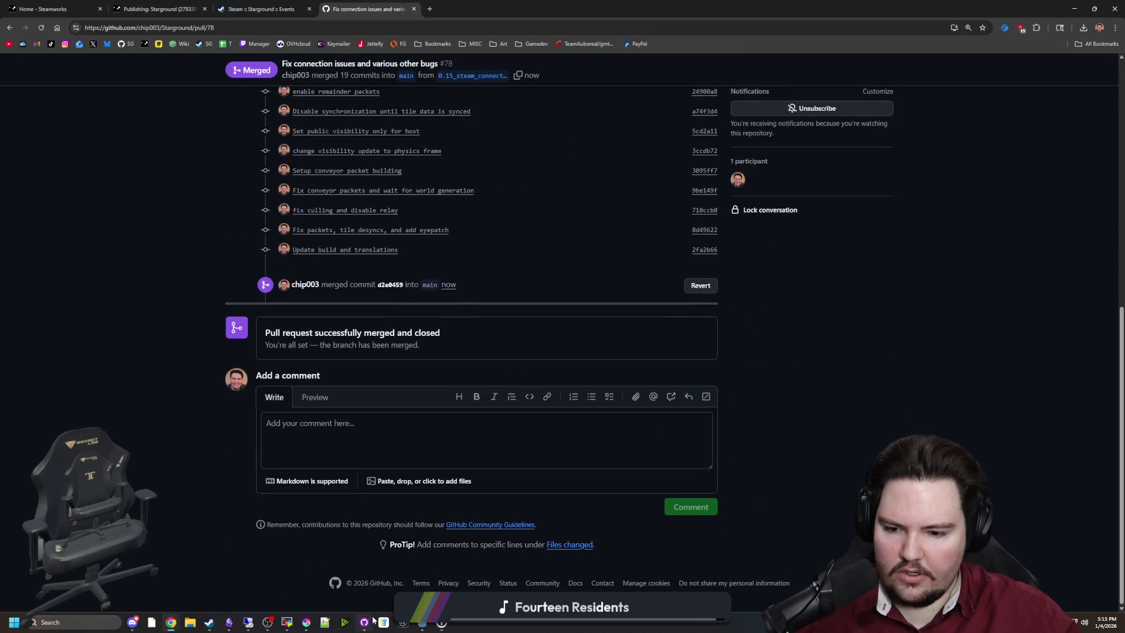
click(364, 622)
Step: Check out the main branch of Starground in GitHub Desktop and minimize the window
click(536, 160)
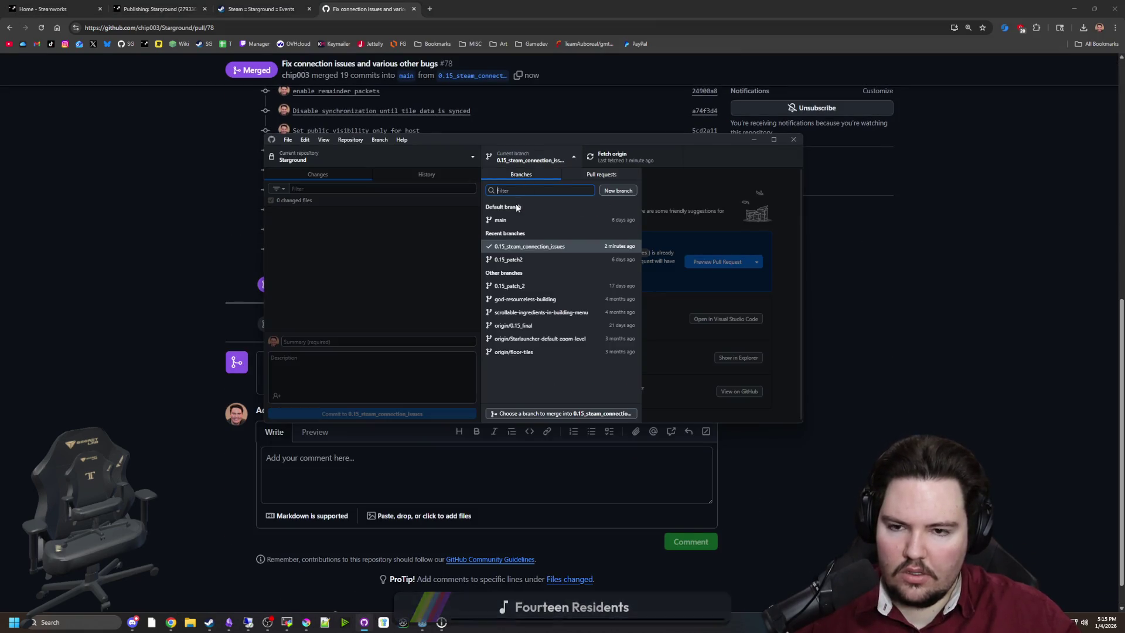
click(514, 220)
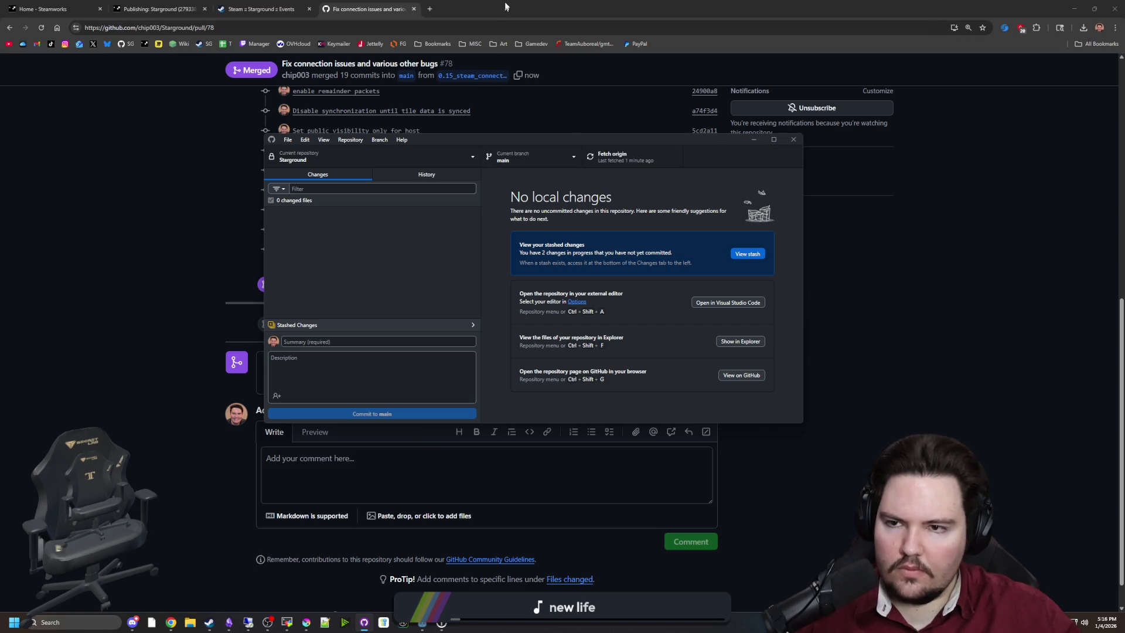
key(super+Down)
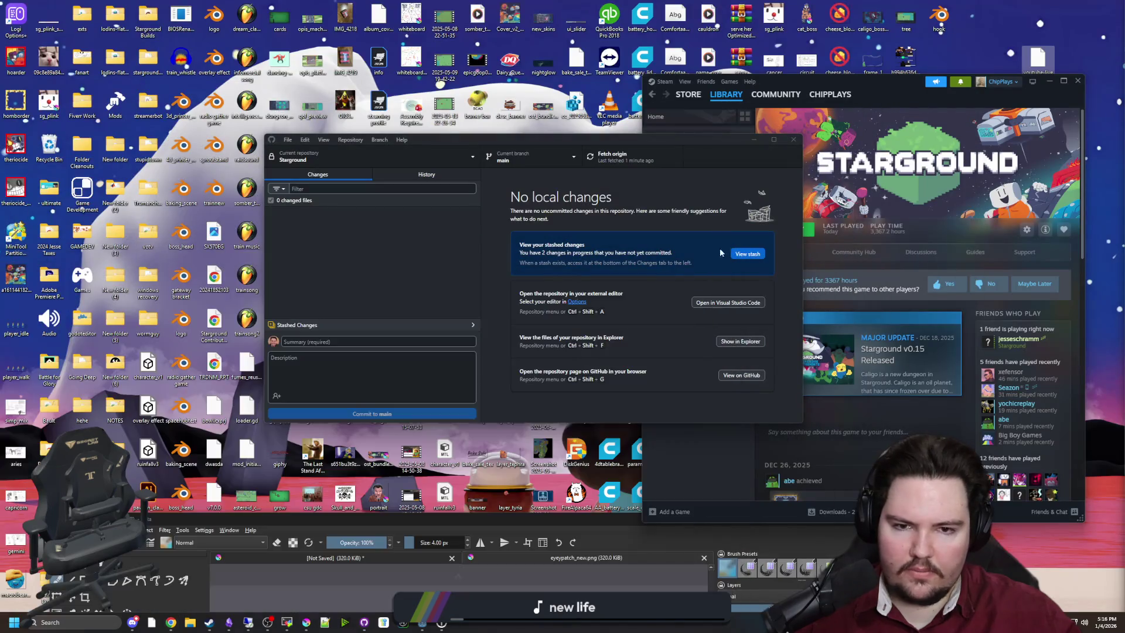
Step: Open a new File Explorer window on the Downloads folder
click(364, 622)
mouse_move(176, 626)
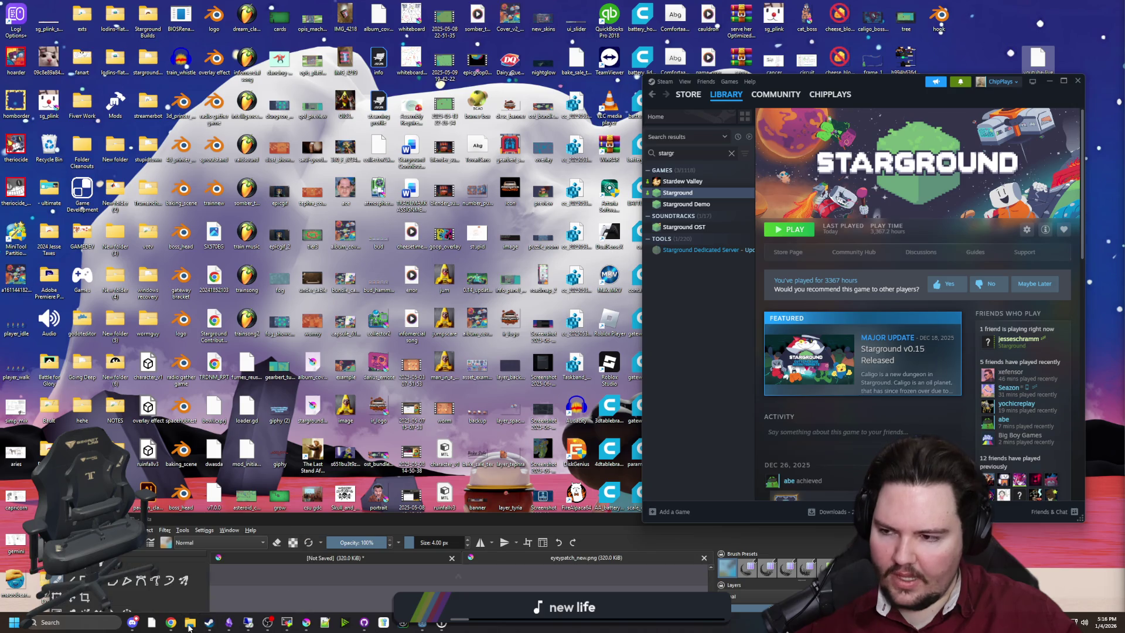
click(189, 622)
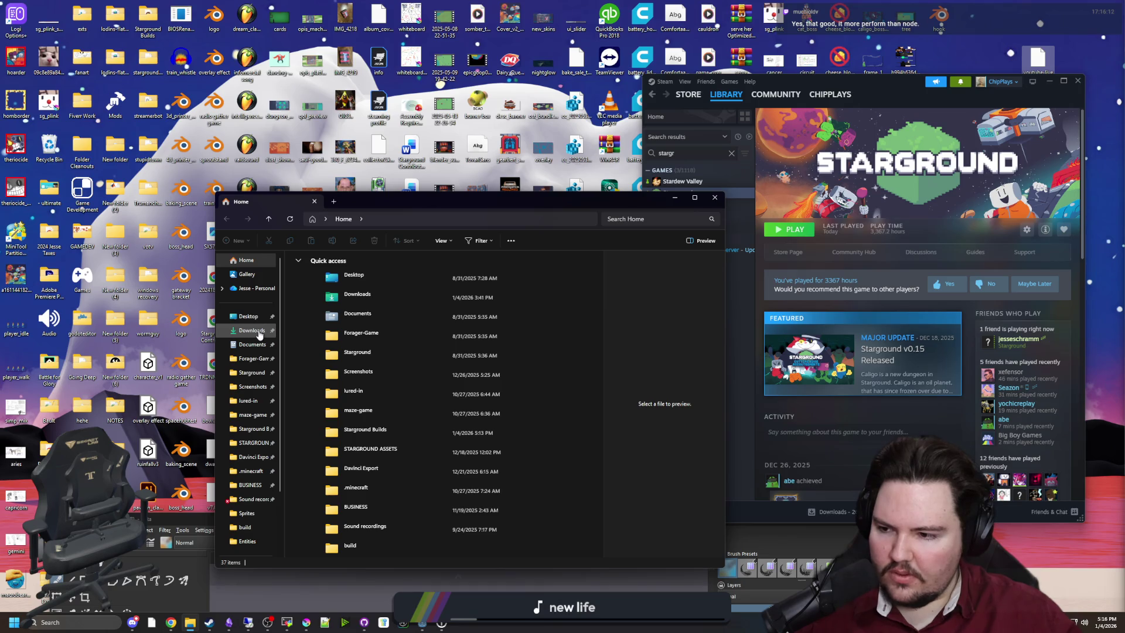
click(258, 332)
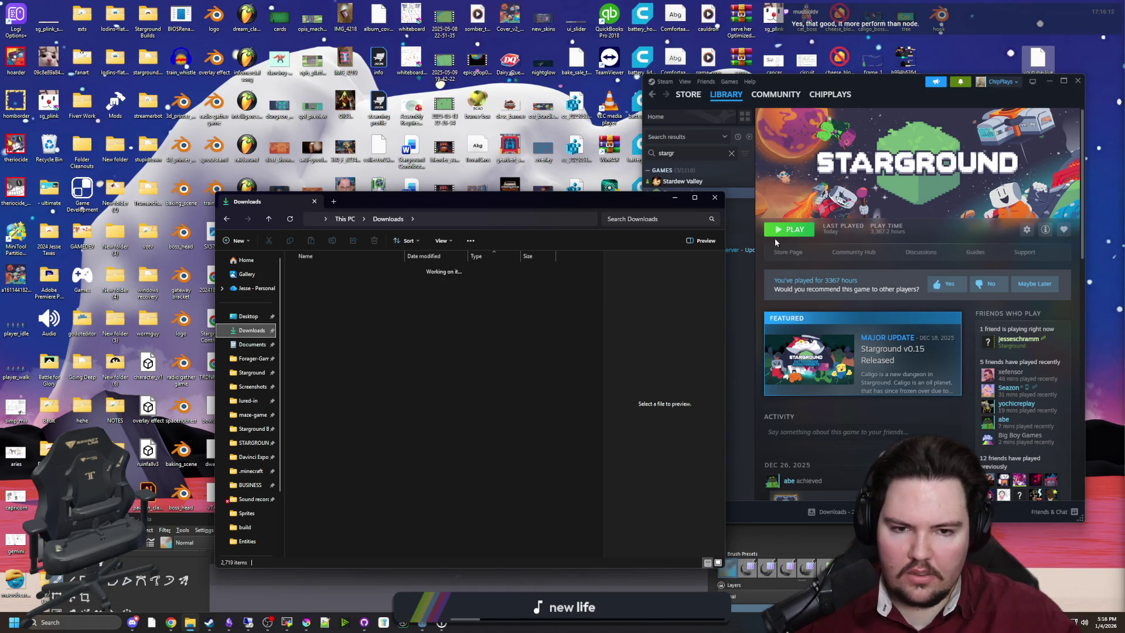
drag(603, 206, 527, 42)
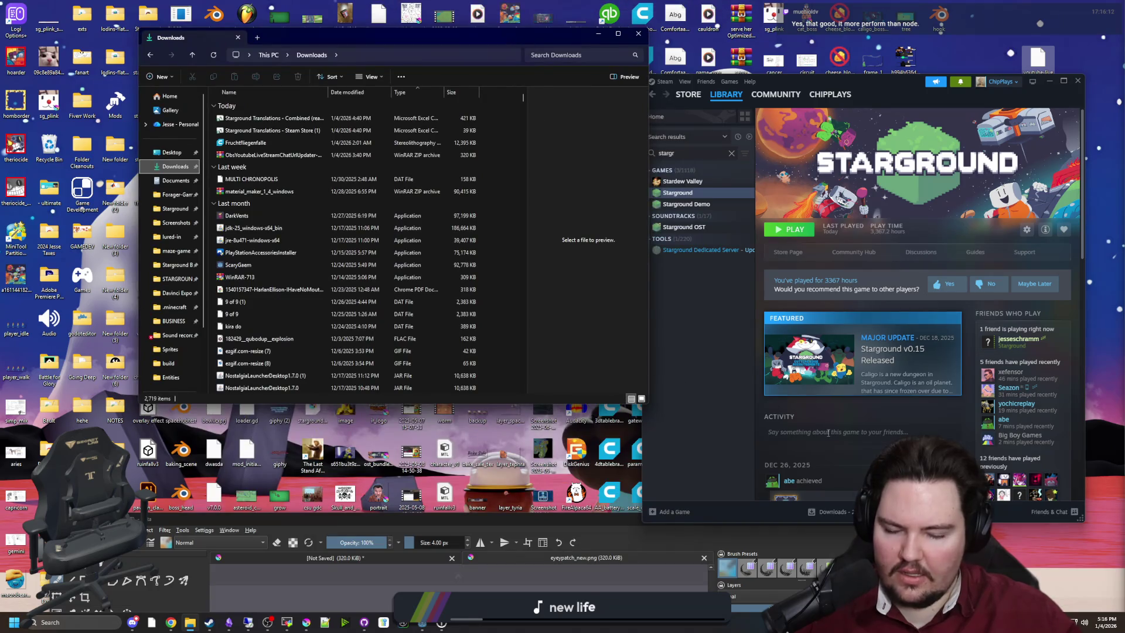
Step: Minimize Krita and place the Downloads window beside the Steam library
click(662, 513)
click(830, 520)
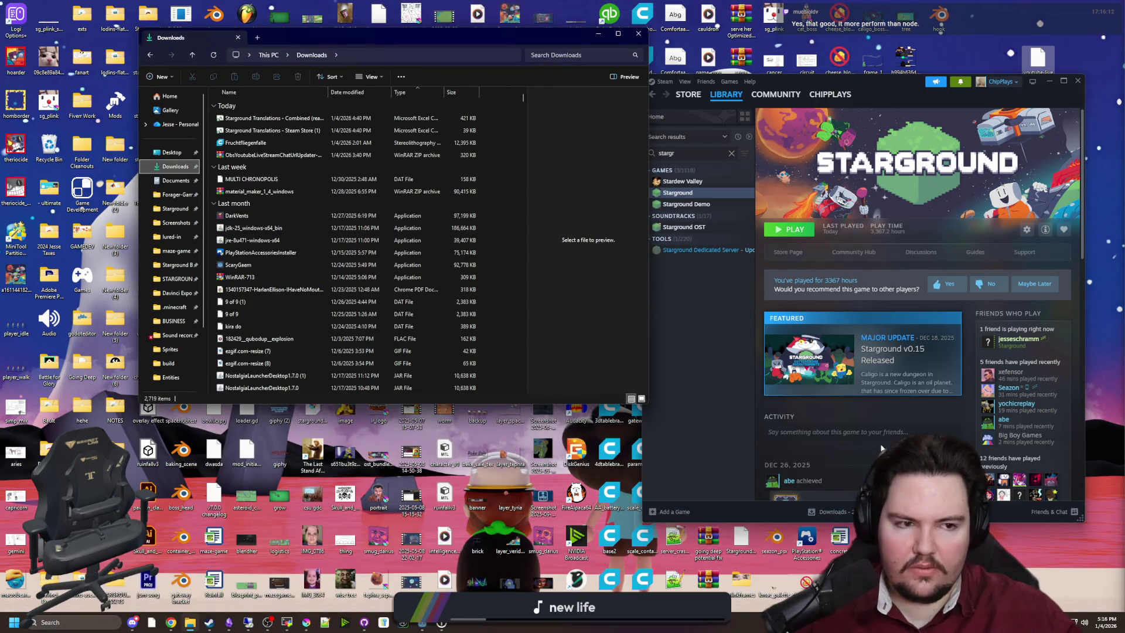
mouse_move(475, 42)
mouse_down()
mouse_move(358, 105)
mouse_move(371, 111)
mouse_move(371, 93)
mouse_up()
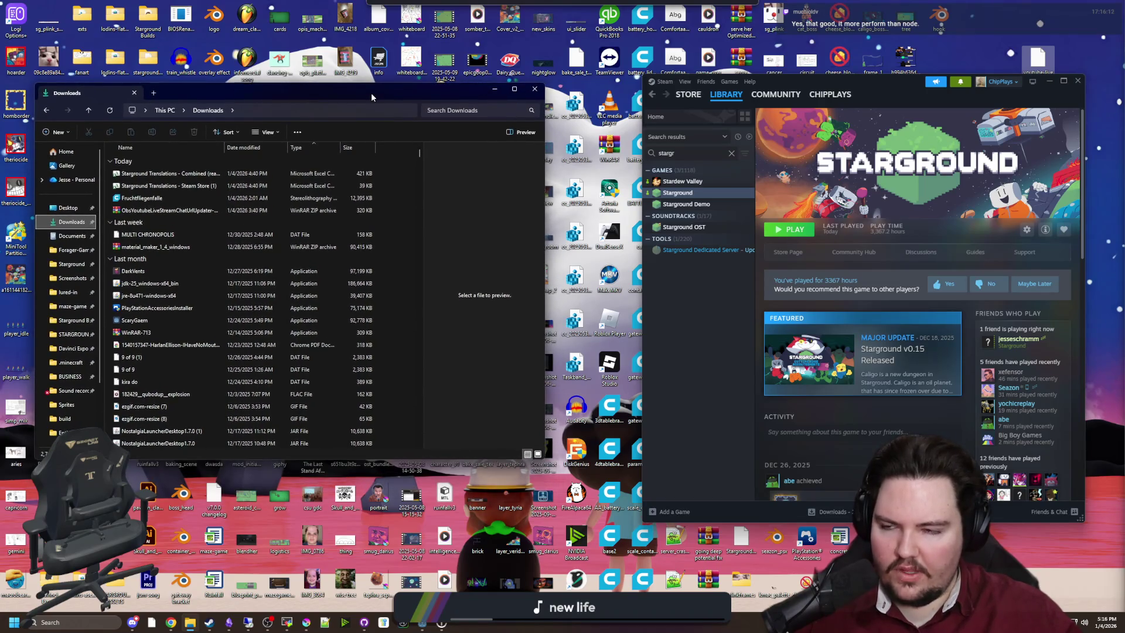
click(708, 304)
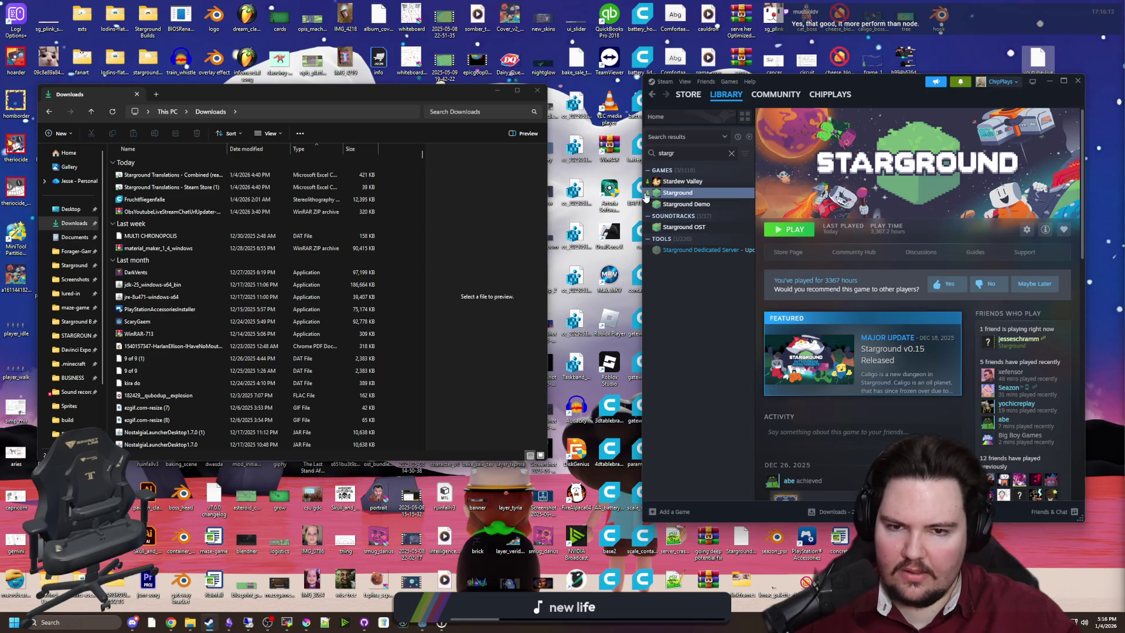
mouse_move(649, 198)
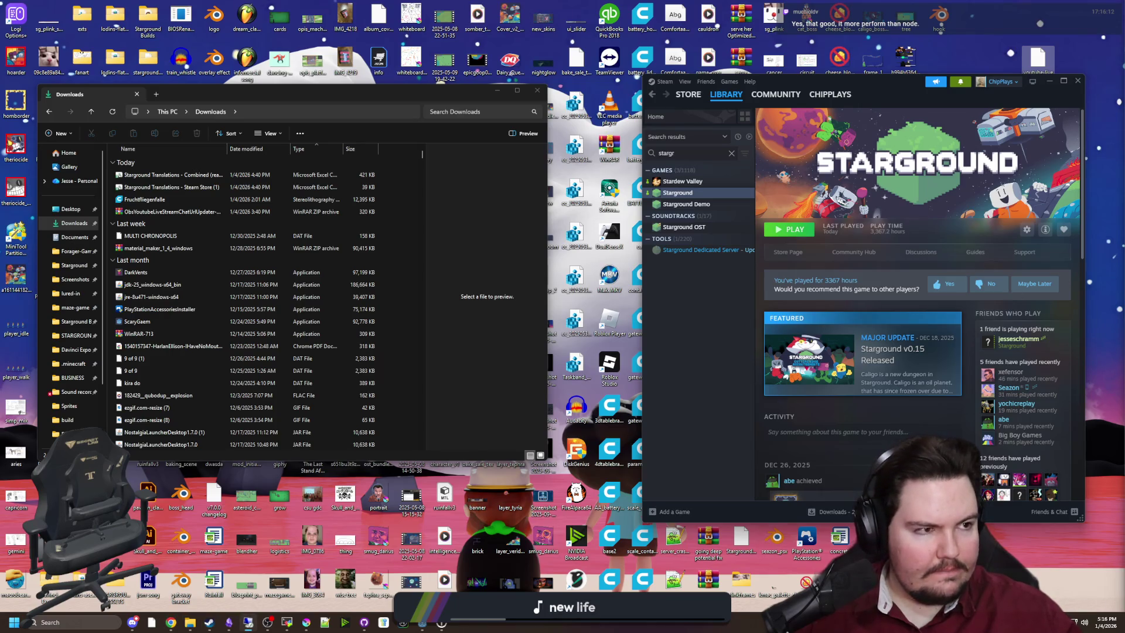
click(248, 622)
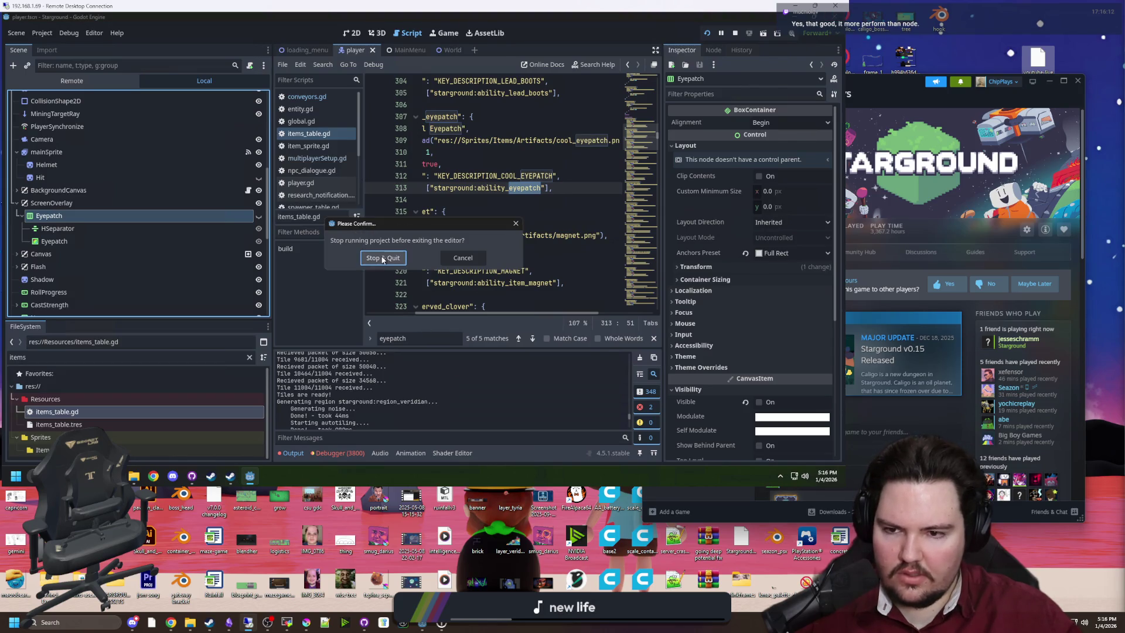
Step: Stop the running project, quit the remote Godot editor, and close Steam chat and Friends
click(382, 259)
click(219, 481)
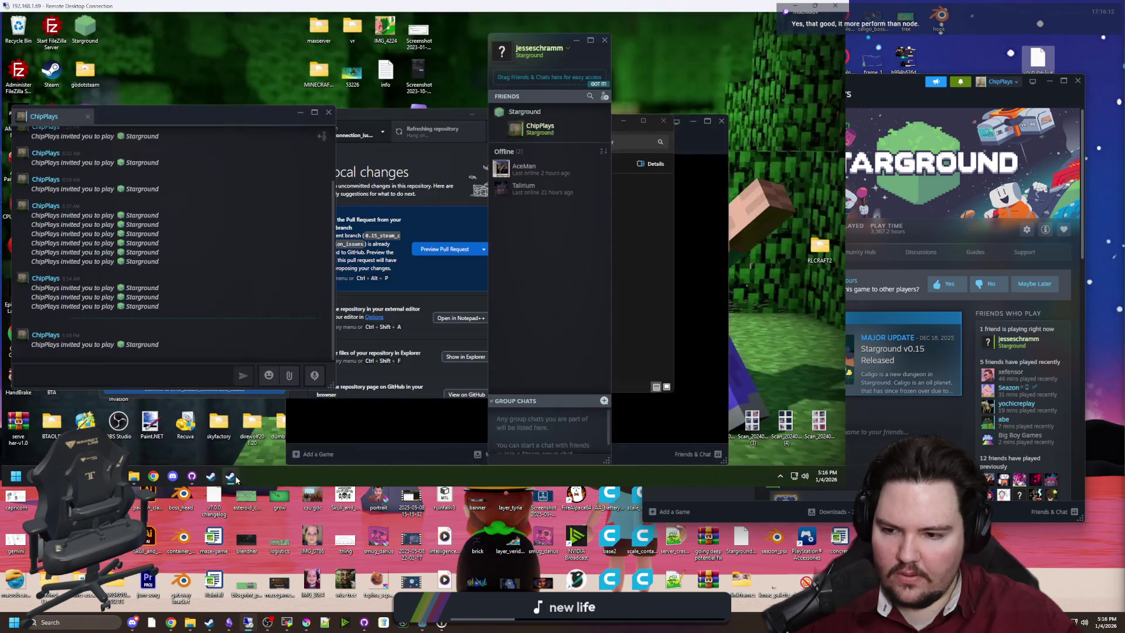
click(328, 115)
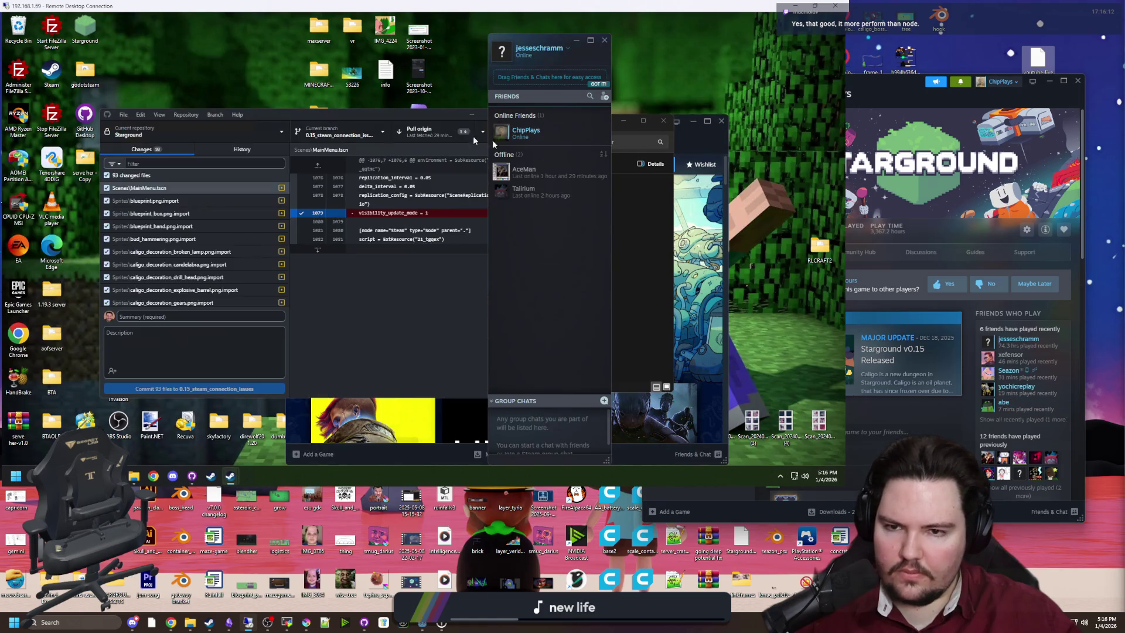
click(599, 47)
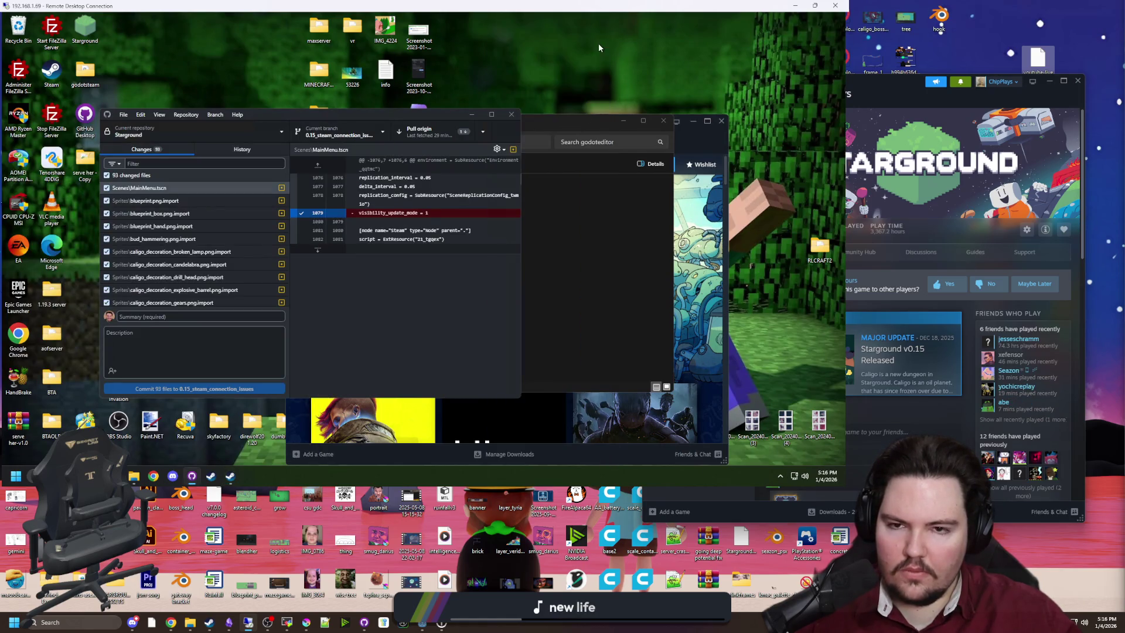
Step: Switch the remote GitHub Desktop to main, leaving changes on the old branch
click(340, 132)
click(322, 192)
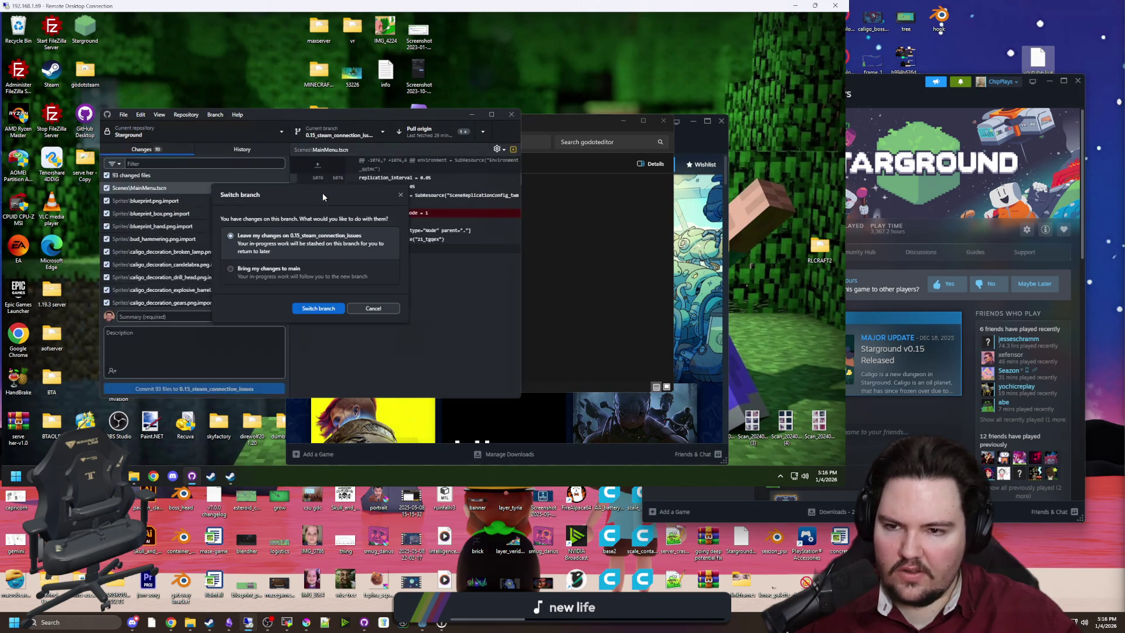
click(313, 310)
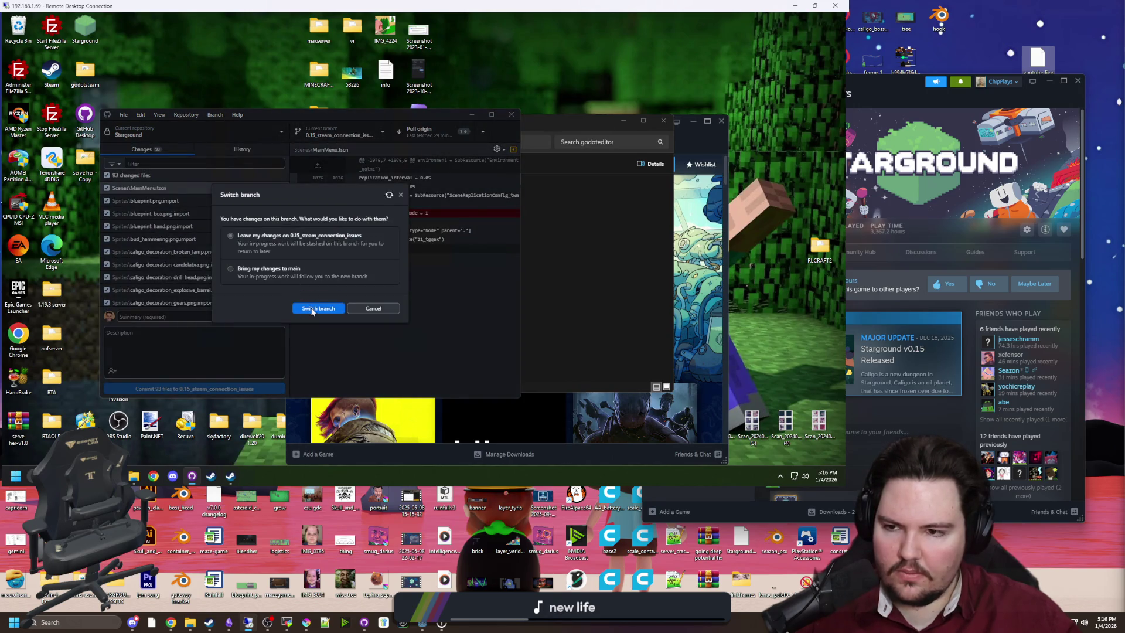
Step: Close remote Steam and GitHub Desktop, then disconnect the Remote Desktop session
click(721, 122)
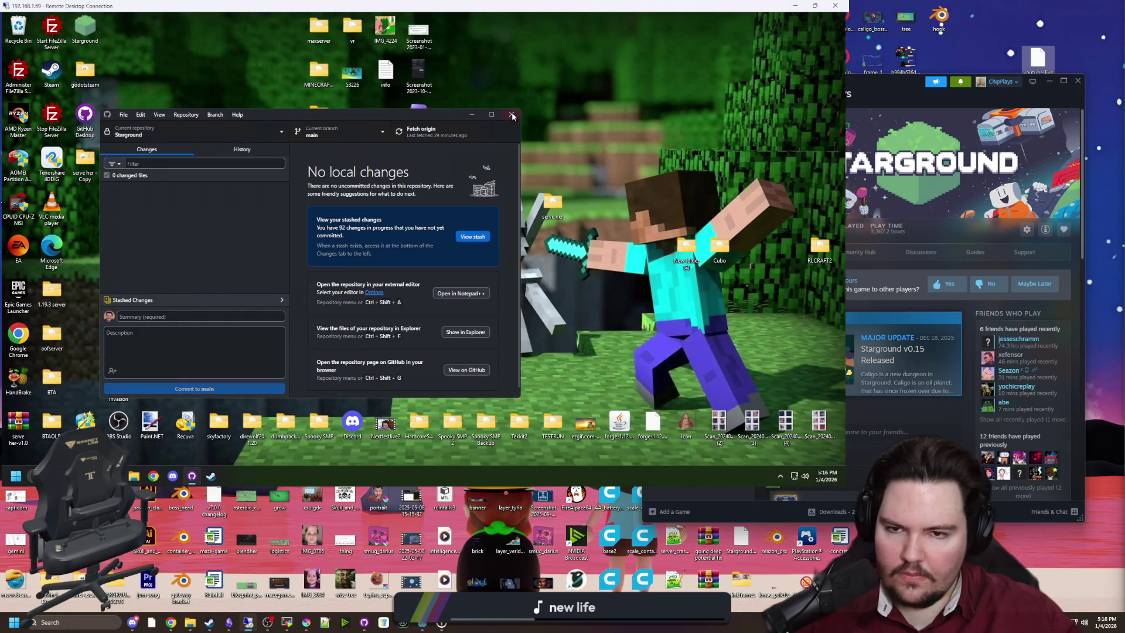
click(512, 115)
click(834, 5)
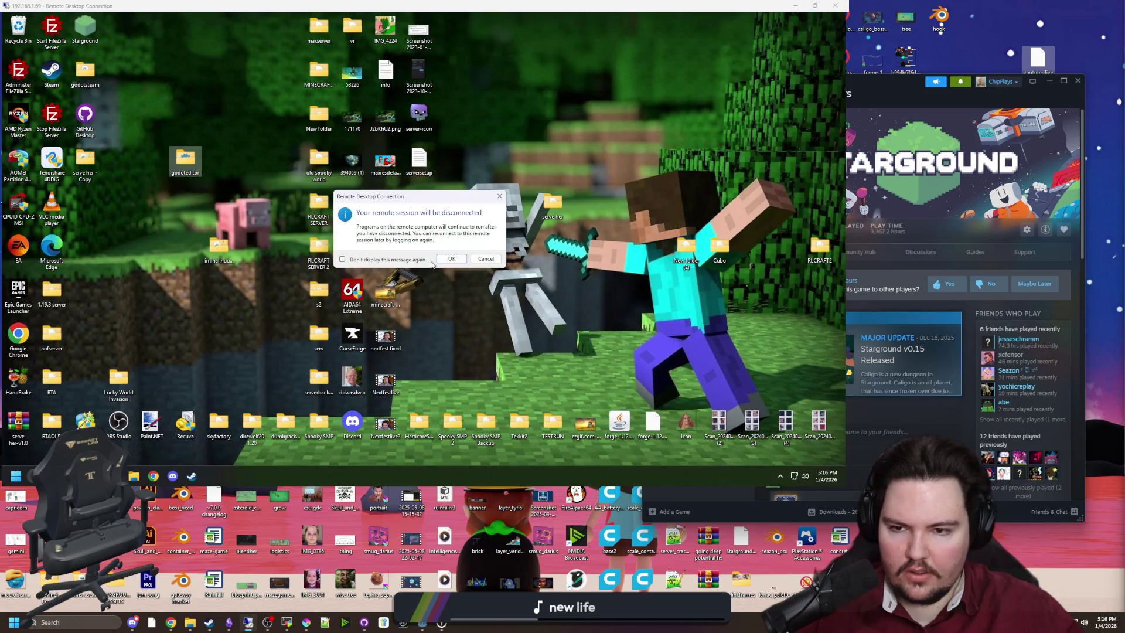
click(456, 264)
click(462, 227)
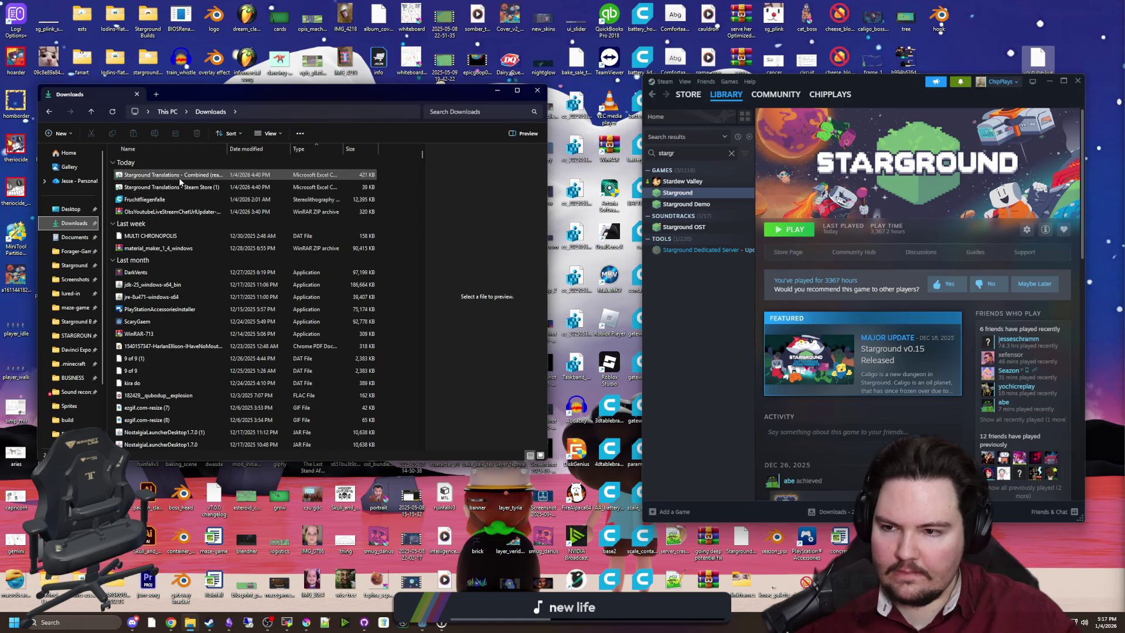
Step: Download DarkVents_0.2.exe from the Dark Vents itch.io page and check Chrome's downloads list
mouse_move(171, 621)
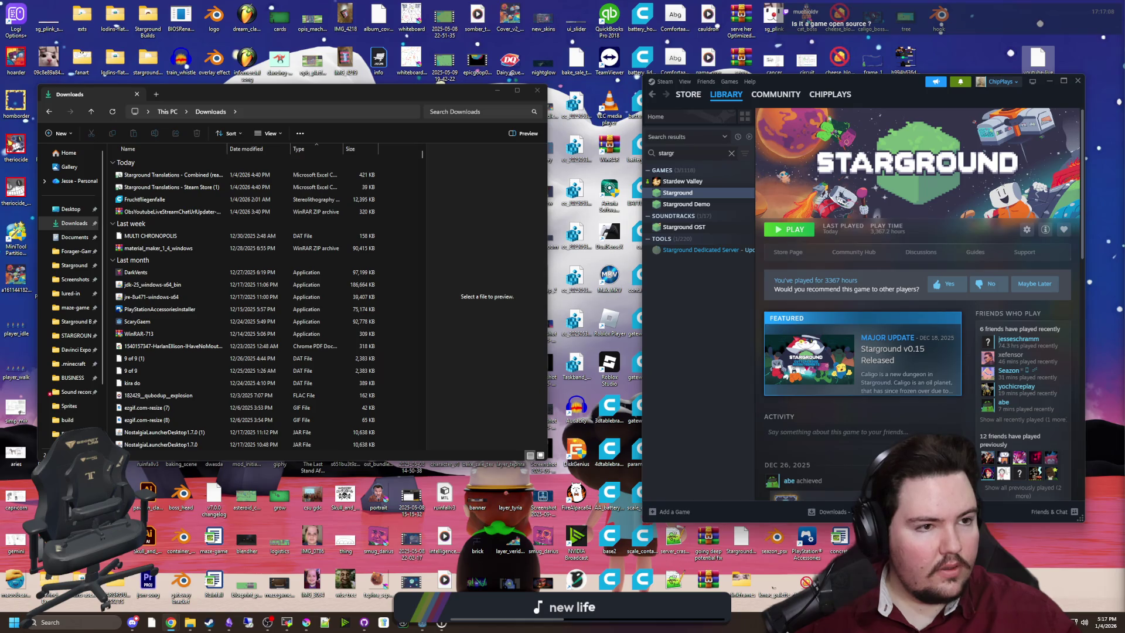
click(170, 622)
click(375, 405)
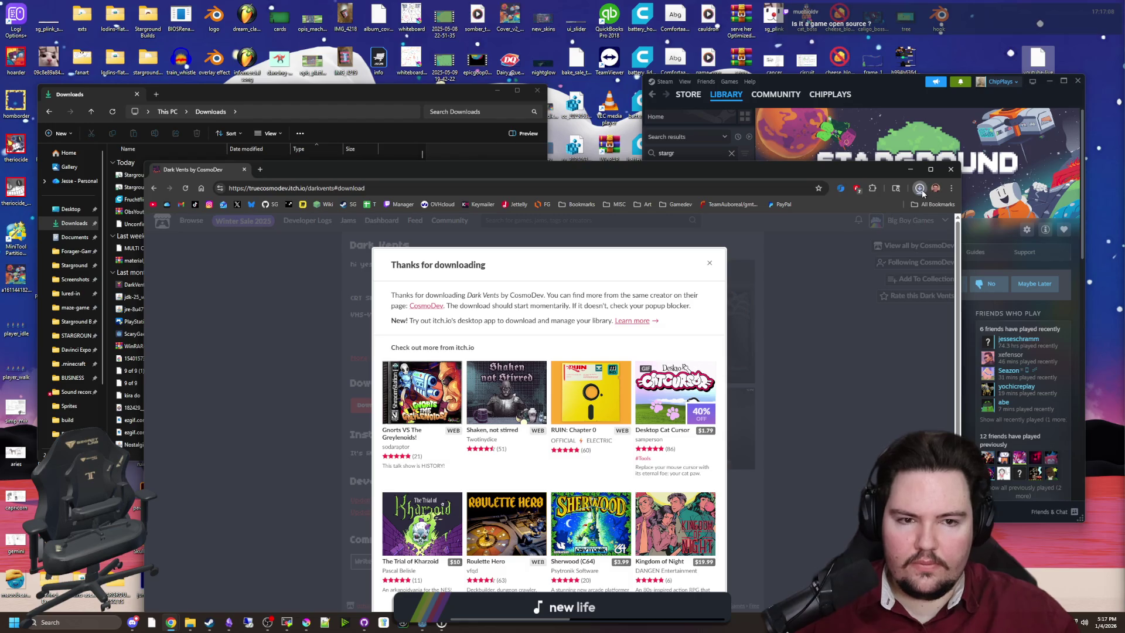
click(921, 191)
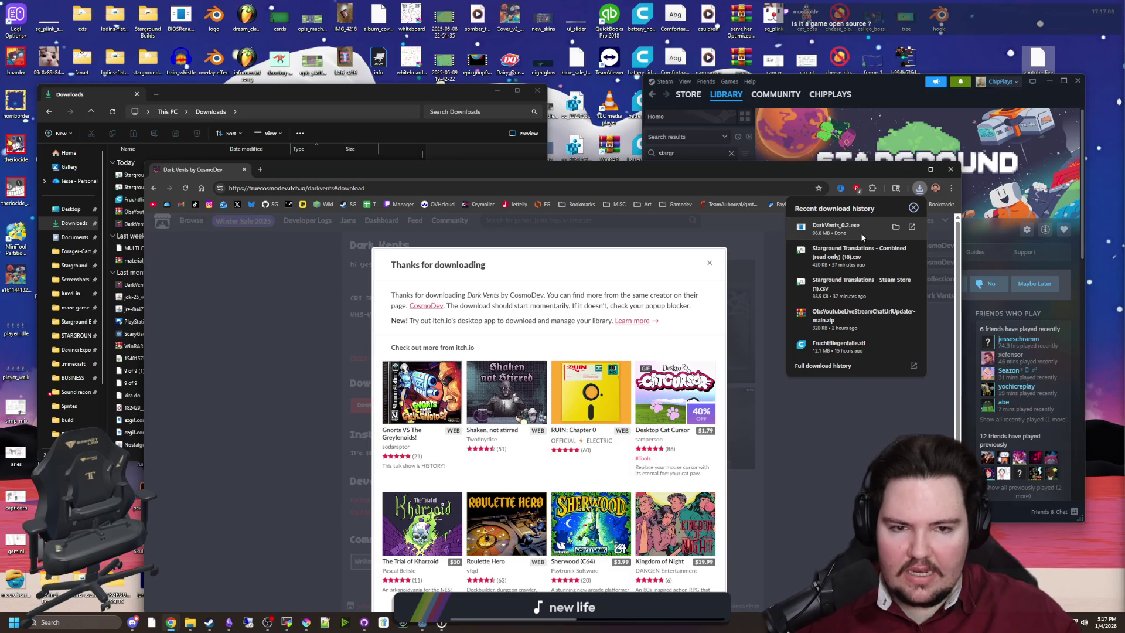
drag(444, 174, 438, 111)
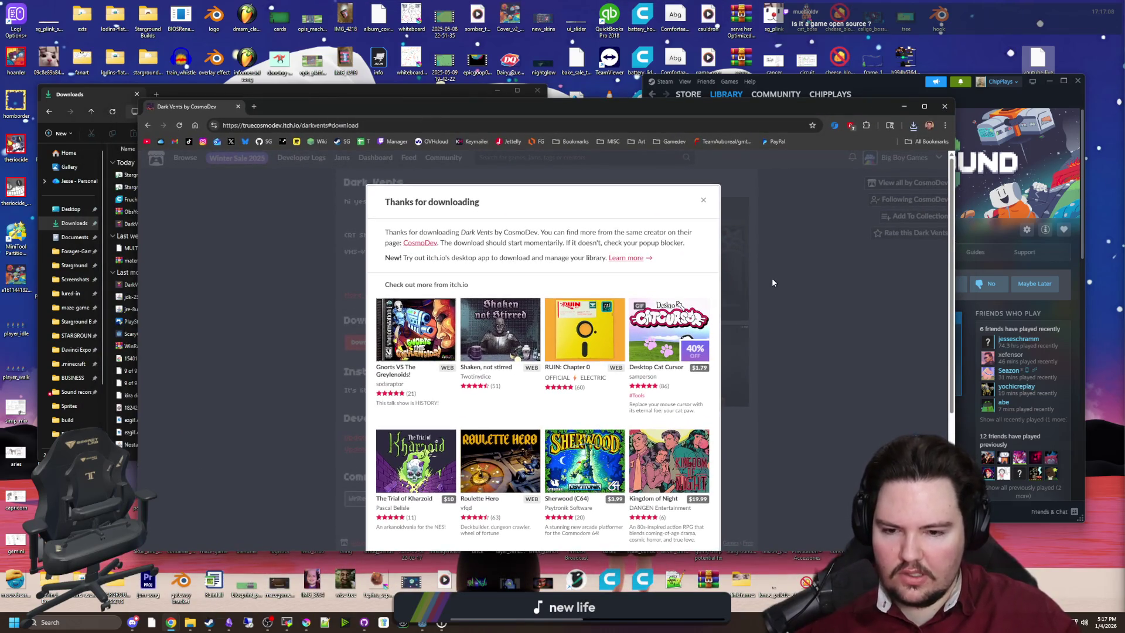
click(910, 128)
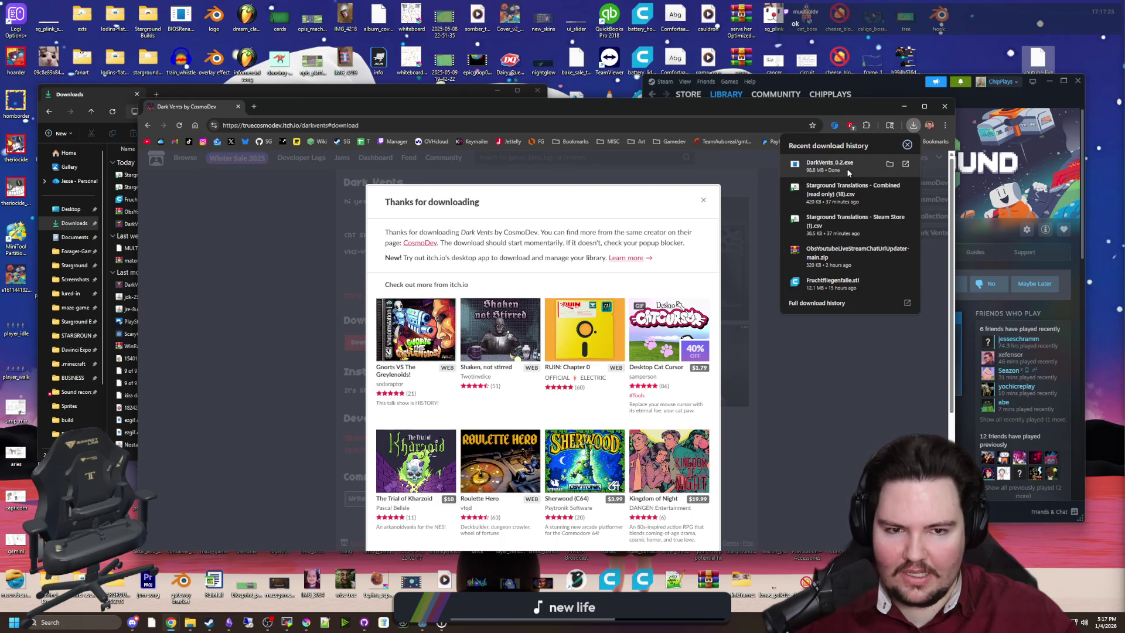
Step: Launch DarkVents_0.2 from Downloads and expand the SmartScreen warning's More info details
click(357, 167)
drag(296, 104, 356, 75)
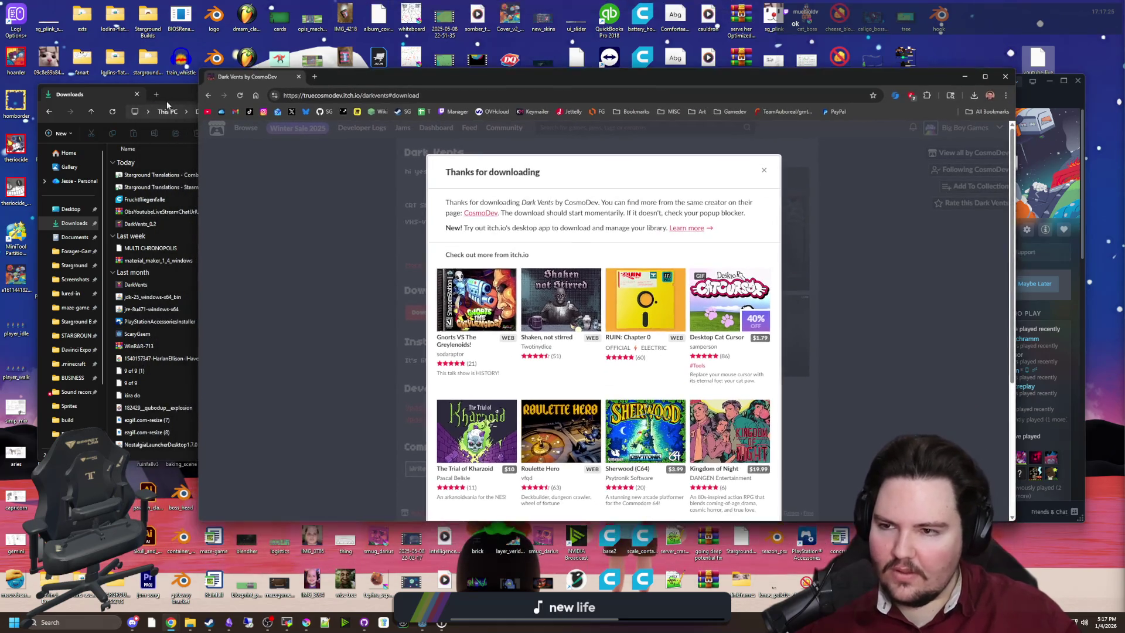
click(167, 100)
click(138, 94)
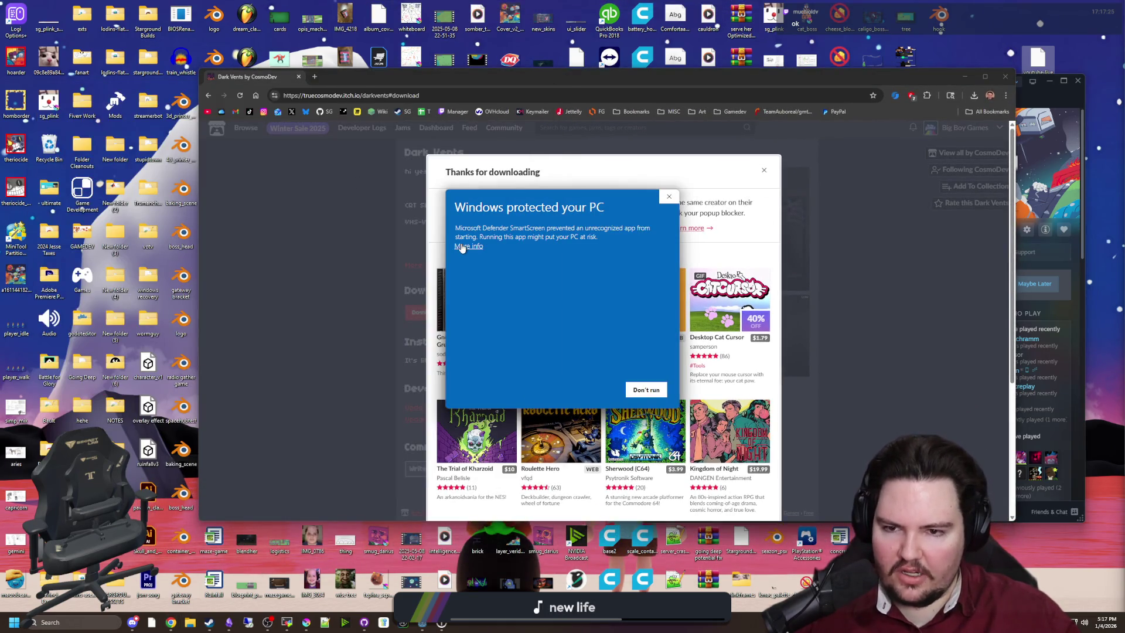
click(462, 246)
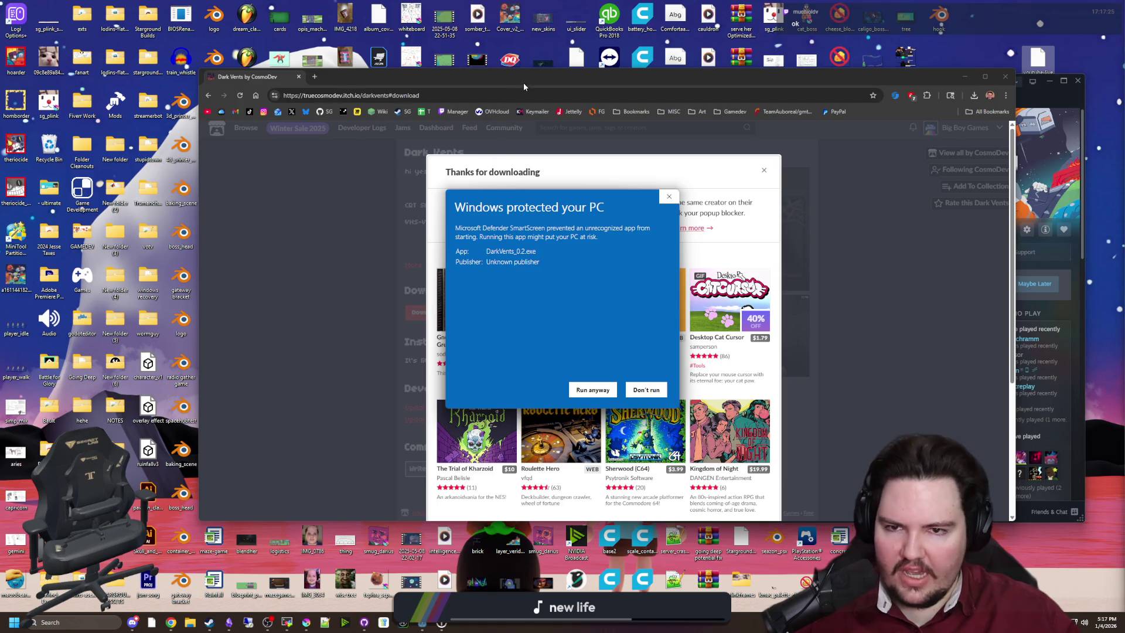
Step: Rearrange the browser and warning windows, then let DarkVents_0.2 run anyway
mouse_move(524, 86)
mouse_down()
mouse_move(495, 338)
mouse_move(476, 104)
mouse_move(456, 91)
mouse_move(522, 95)
mouse_move(649, 398)
mouse_up()
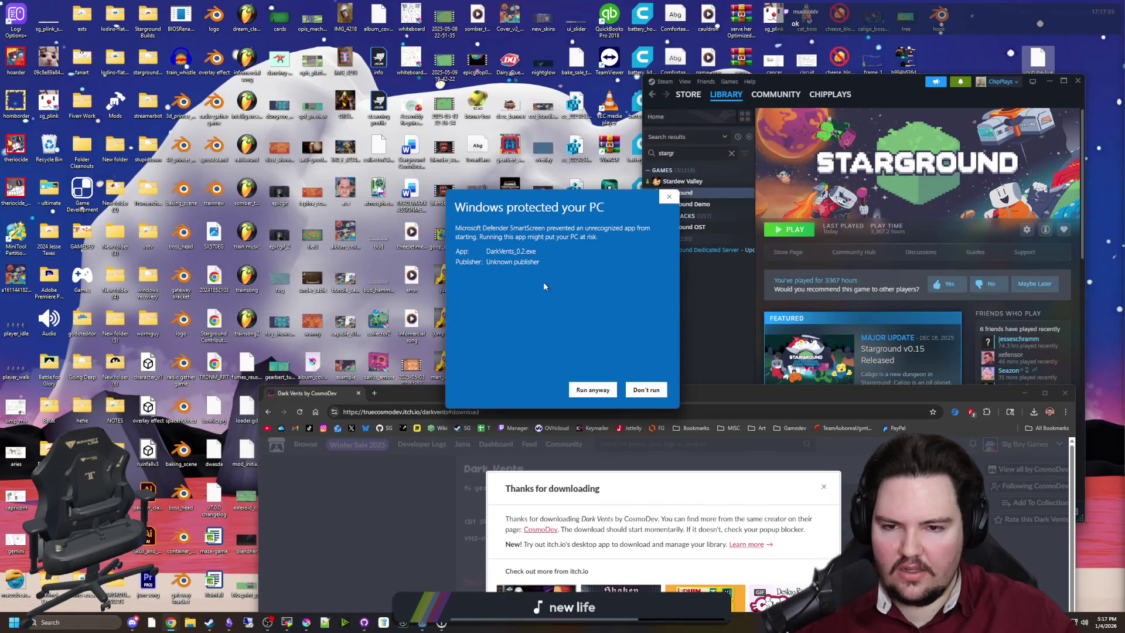
drag(543, 287, 182, 297)
mouse_move(570, 403)
mouse_down()
mouse_move(592, 377)
mouse_move(599, 153)
mouse_move(613, 104)
mouse_up()
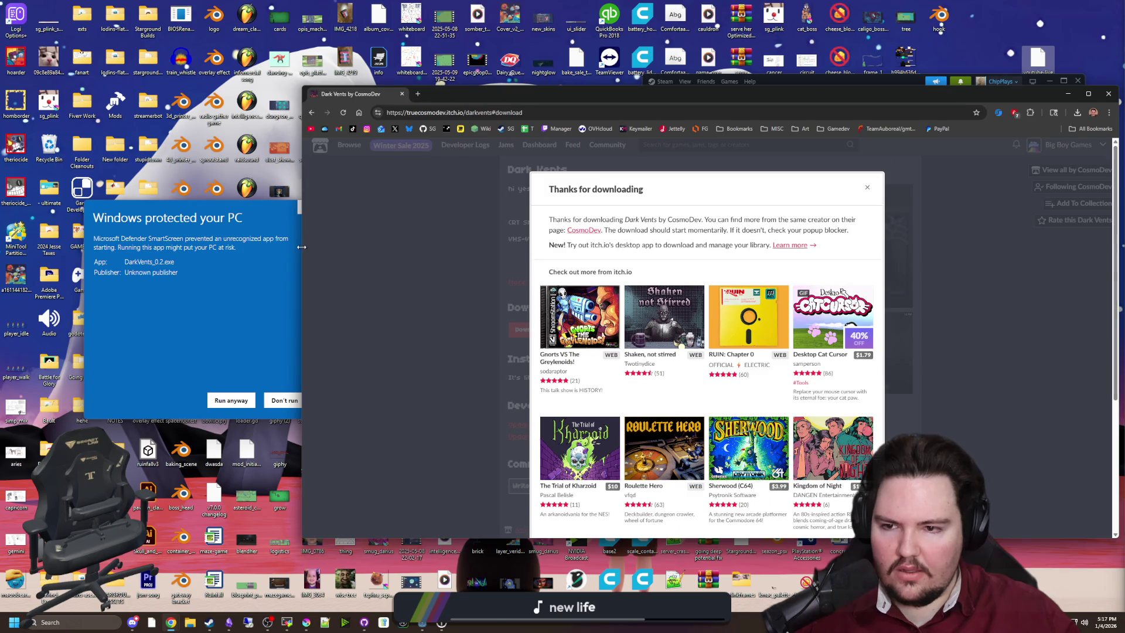
drag(301, 247, 341, 247)
drag(242, 207, 576, 220)
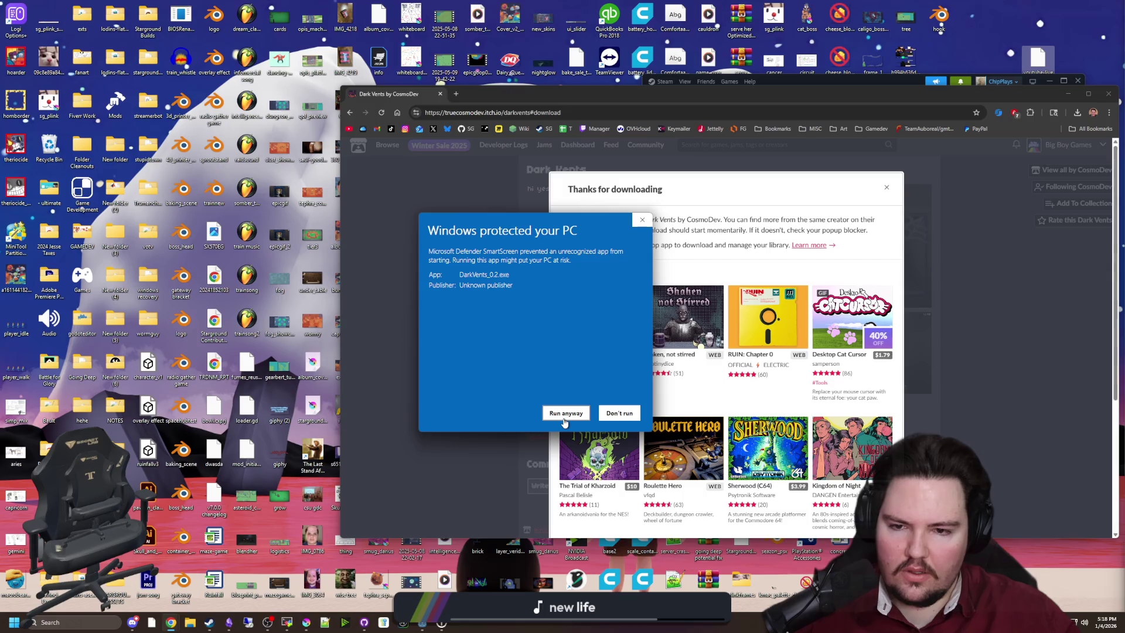
click(564, 419)
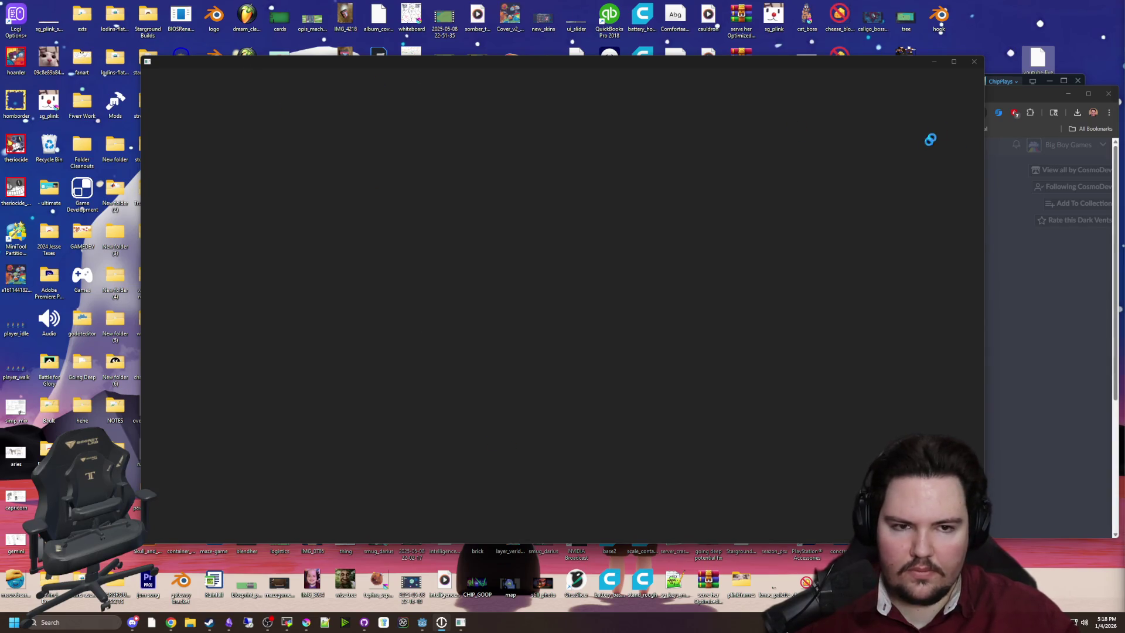
Step: Focus the Dark Vents game window and turn into the dim room with the cat poster
click(1013, 91)
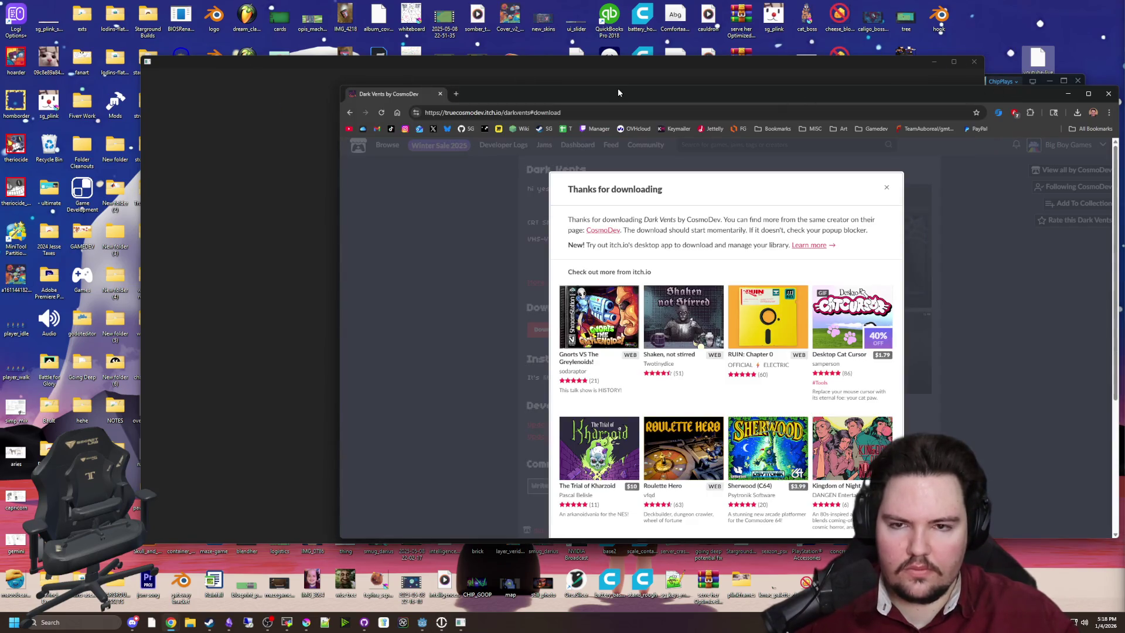
click(628, 63)
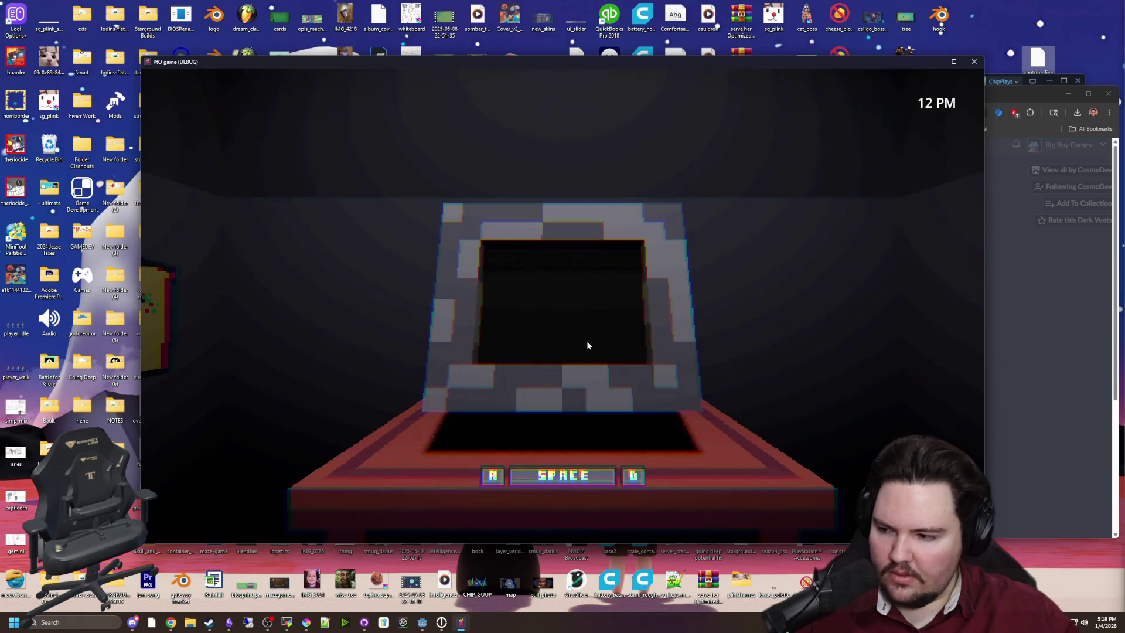
key(space)
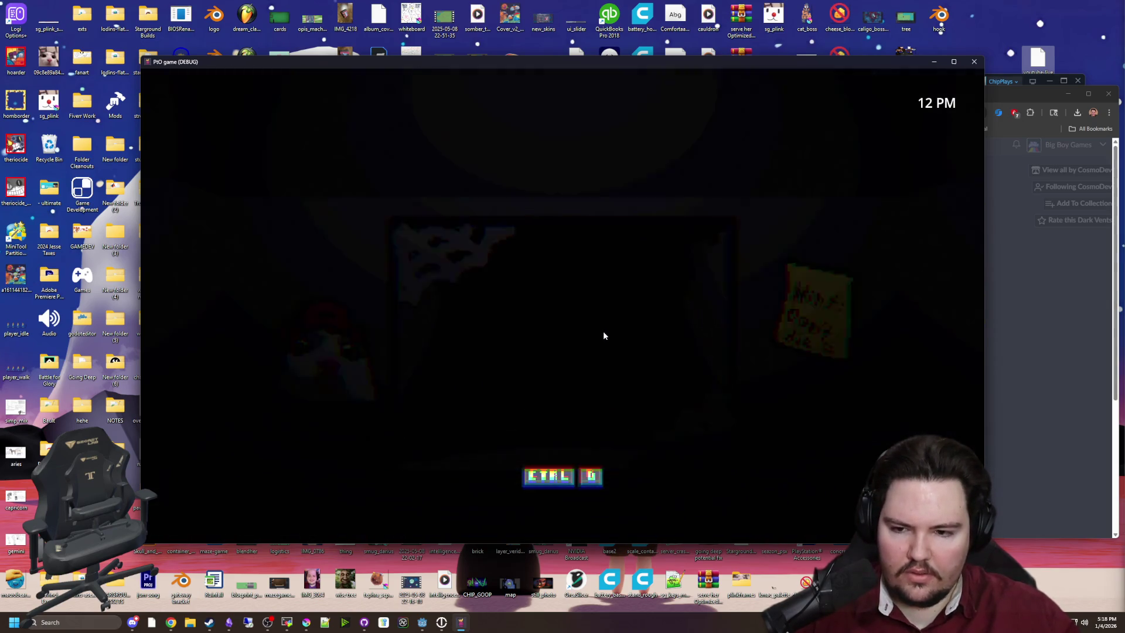
Step: Retry after dying, replay the monitor A/D minigame and vent tunnel, and retry again
key(d)
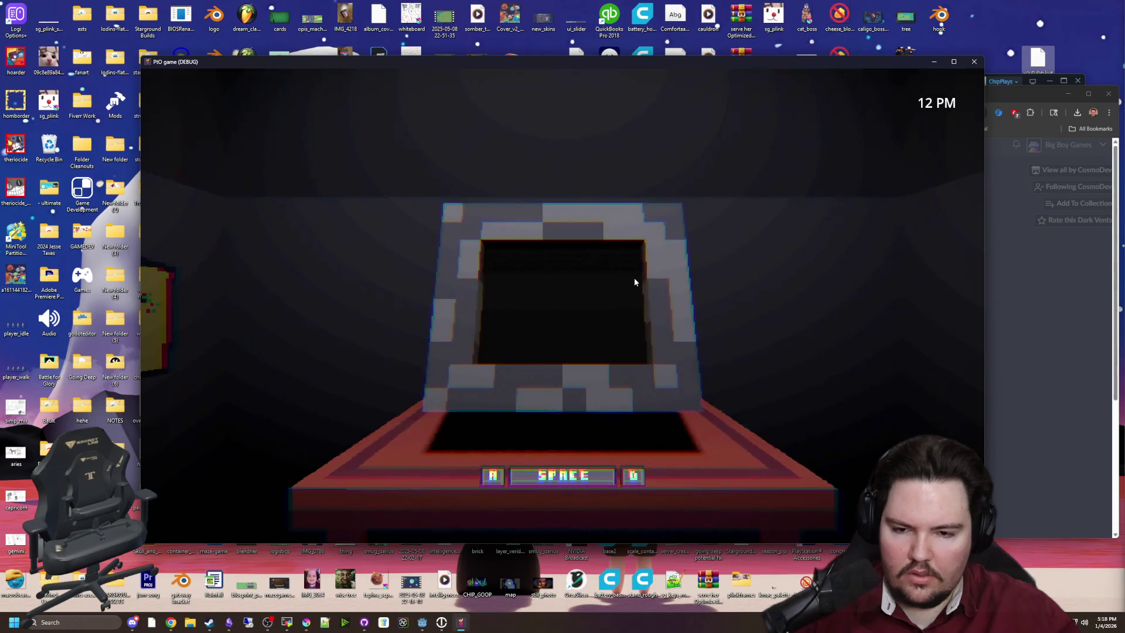
key(space)
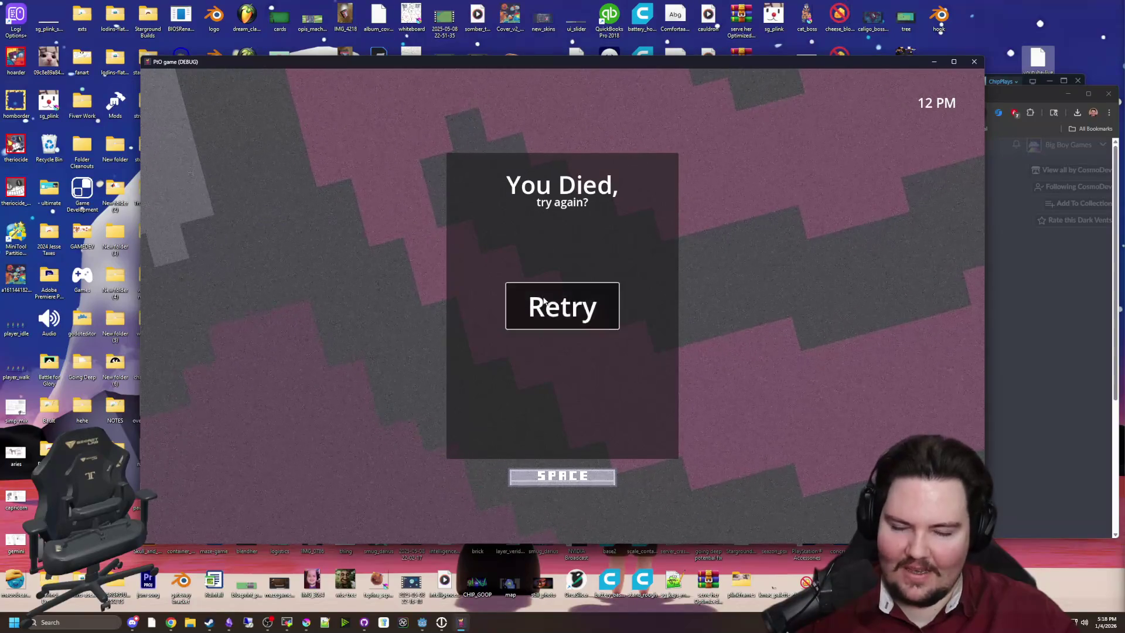
click(608, 325)
key(ctrl)
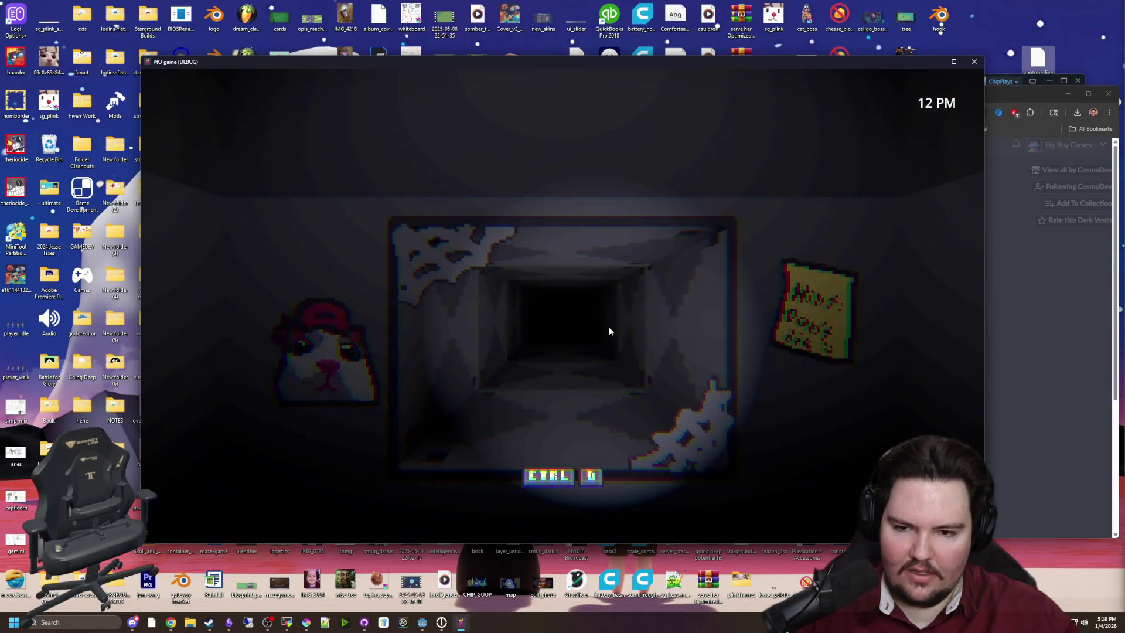
key(space)
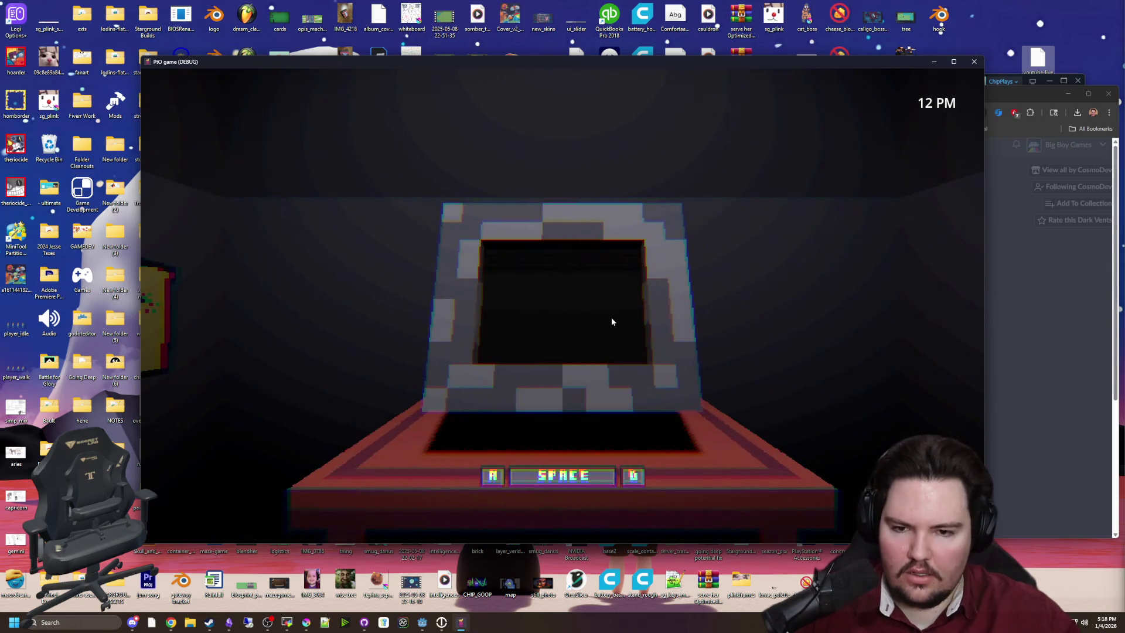
key(space)
key(space)
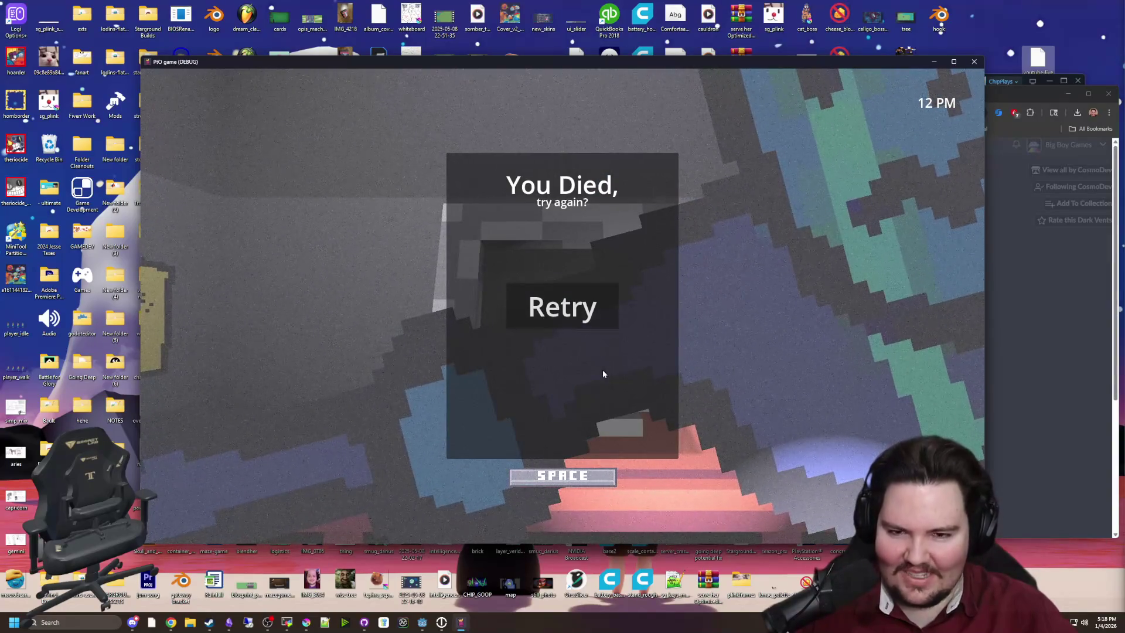
click(584, 304)
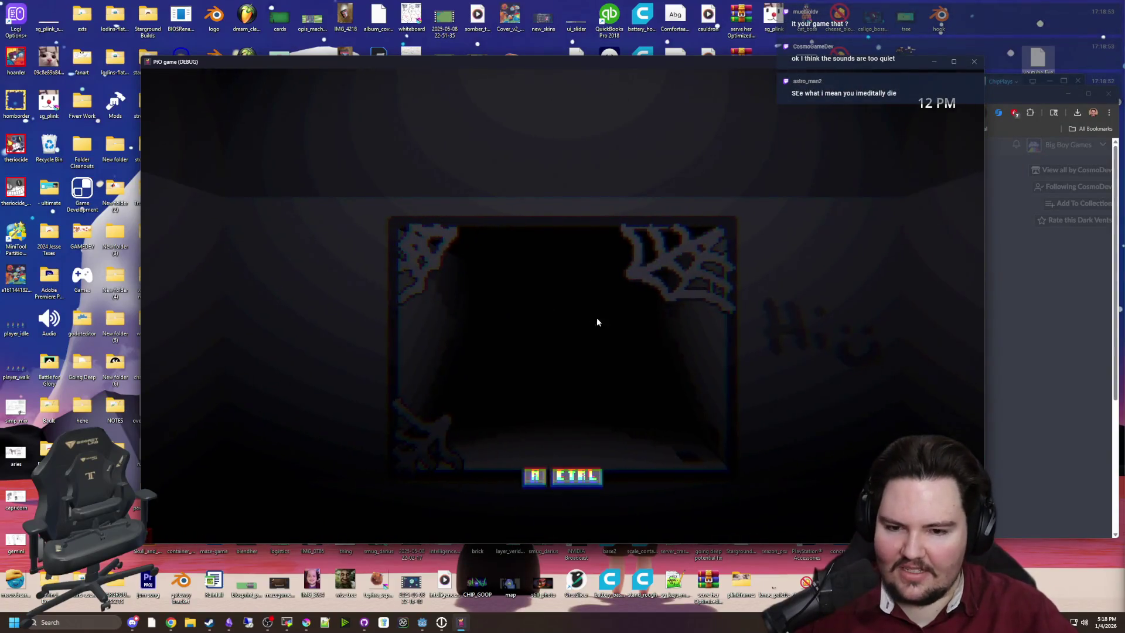
Step: Play the monitor A/D minigame, glancing at the left doorway between rounds
key(space)
key(d)
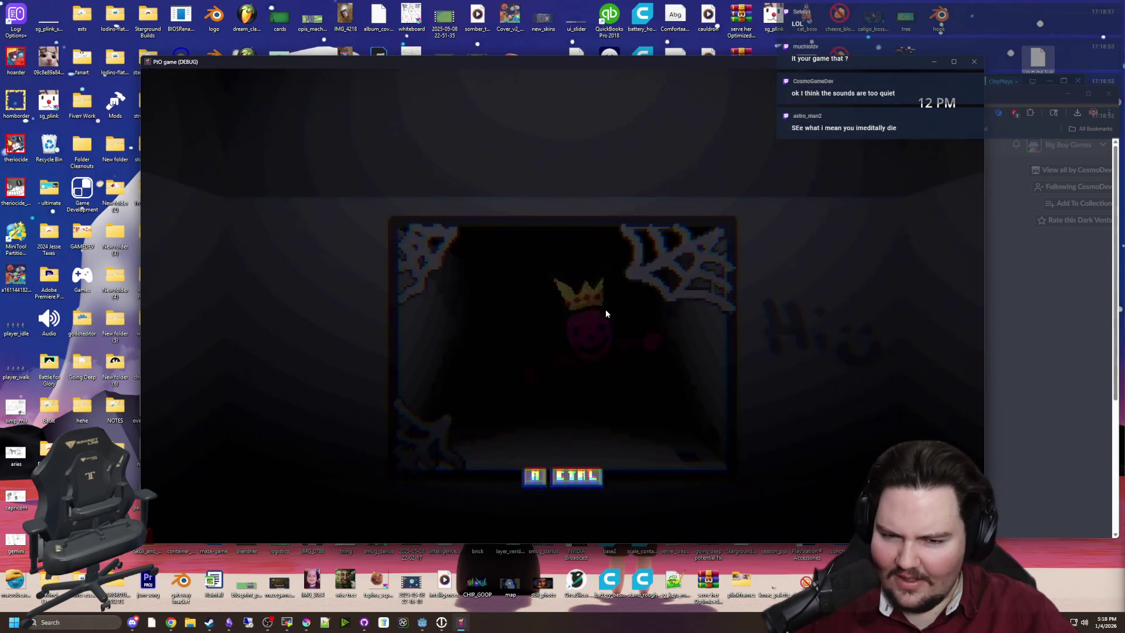
key(a)
key(d)
key(ctrl)
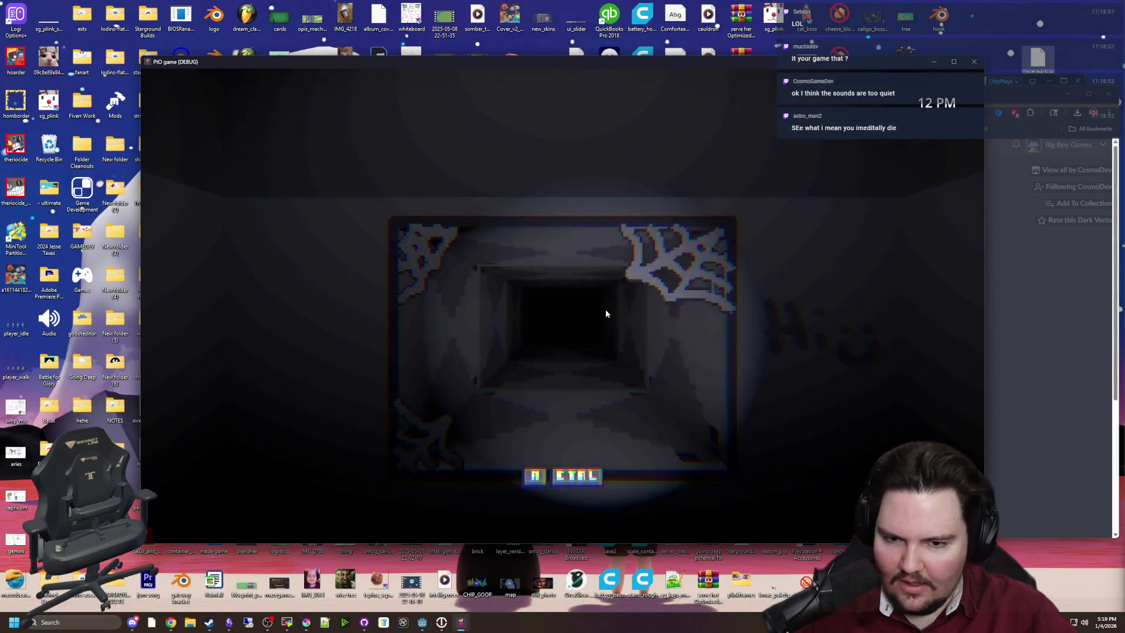
key(d)
key(space)
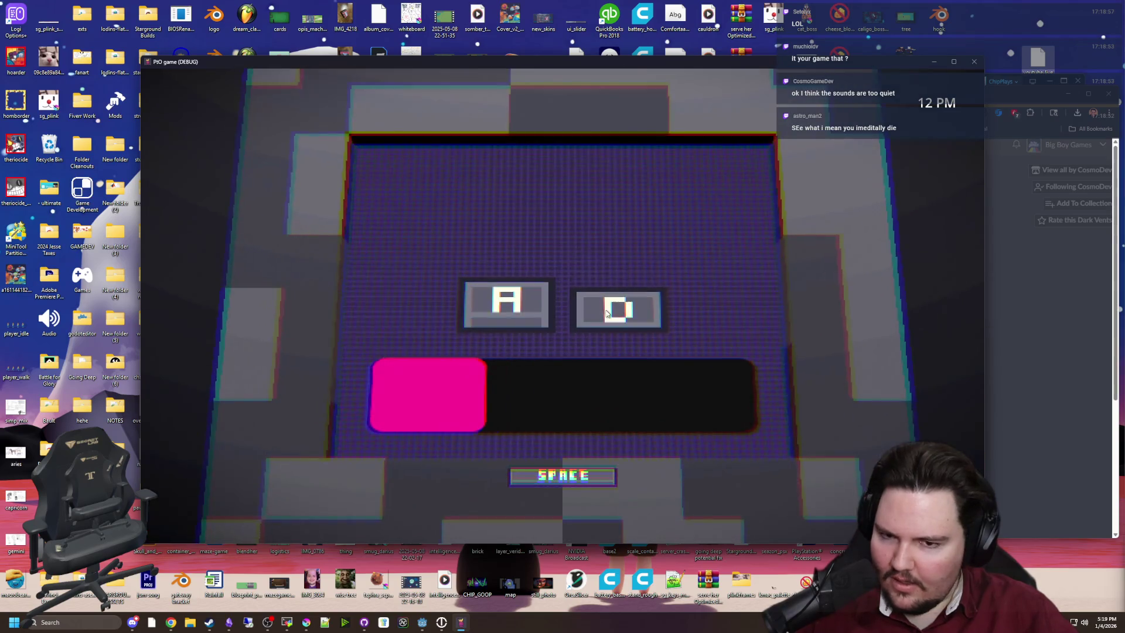
key(d)
key(d)
key(space)
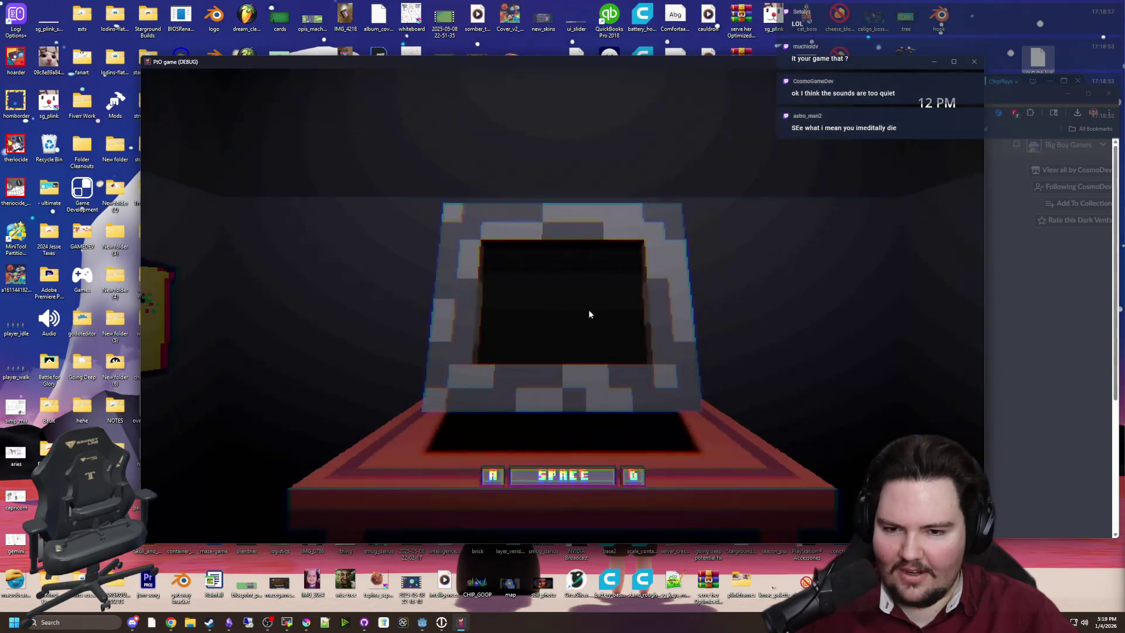
Step: Check the right and left doorways repeatedly, then drain the pink bar in the minigame
key(d)
key(a)
key(d)
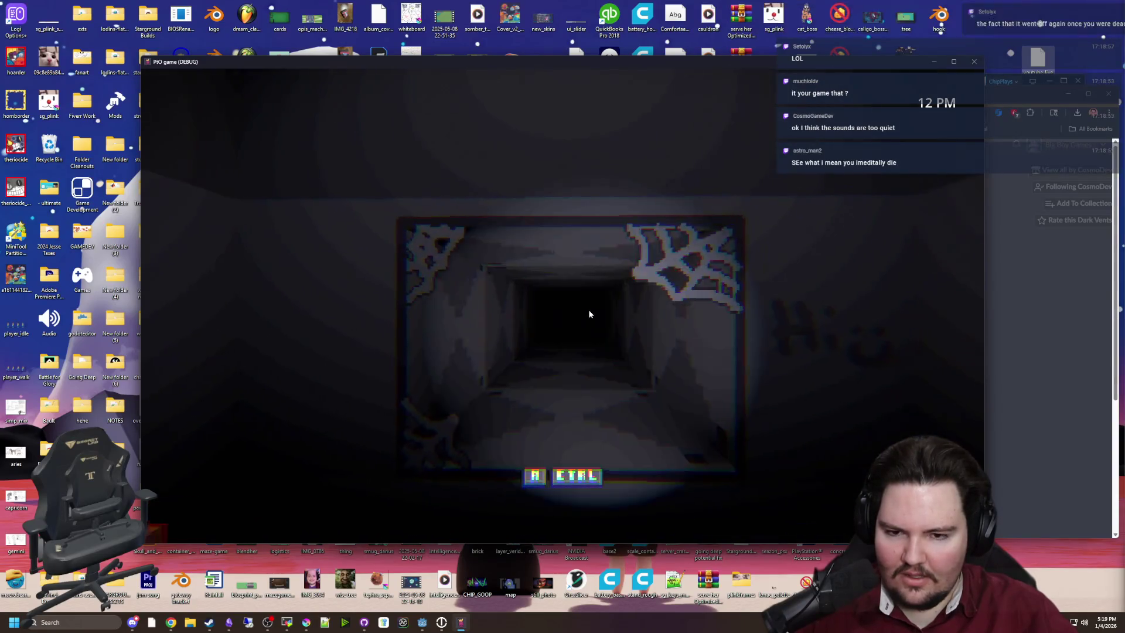
key(a)
key(a)
key(d)
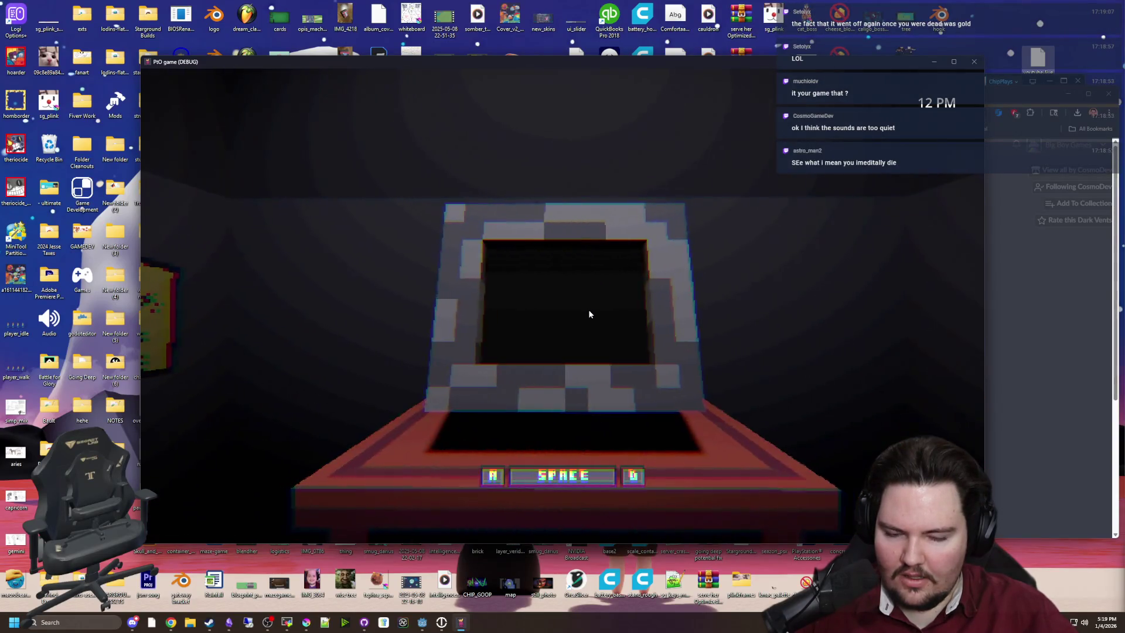
key(a)
key(d)
key(space)
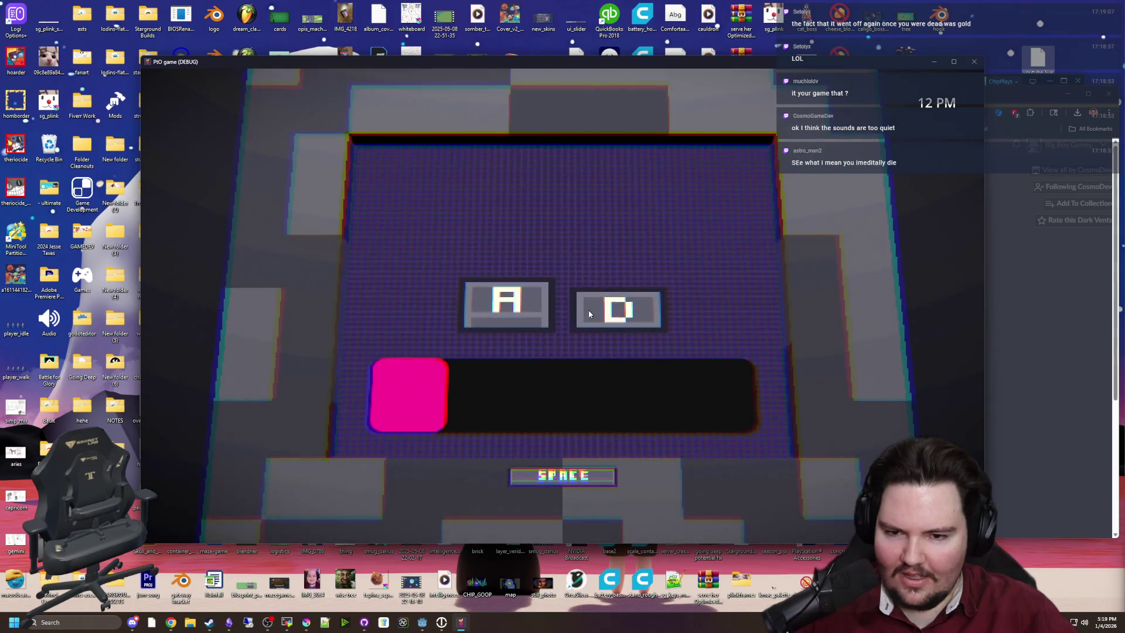
key(space)
Step: Keep lighting the right corridor and emptying the pink bar until the clock reads 1 AM
key(d)
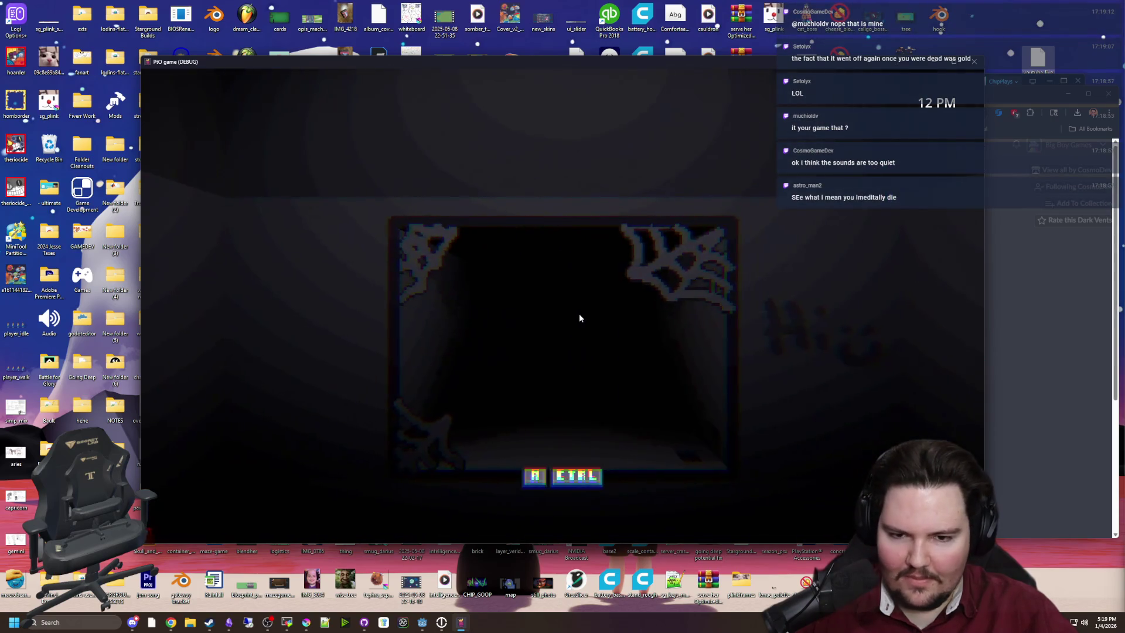
key(ctrl)
key(a)
key(a)
key(d)
key(space)
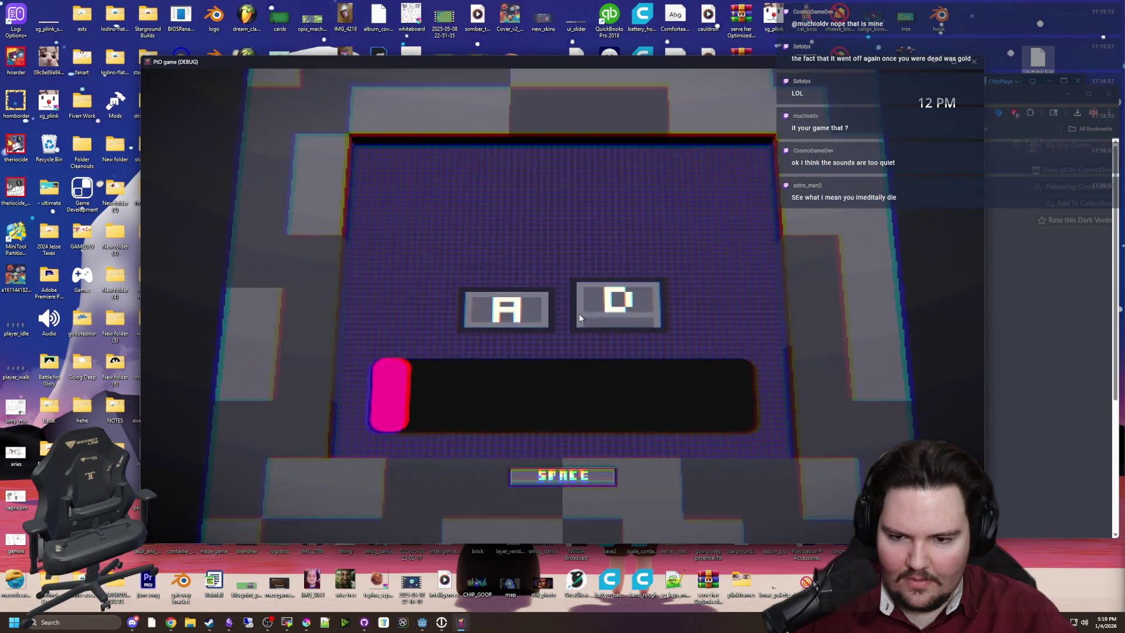
key(space)
key(d)
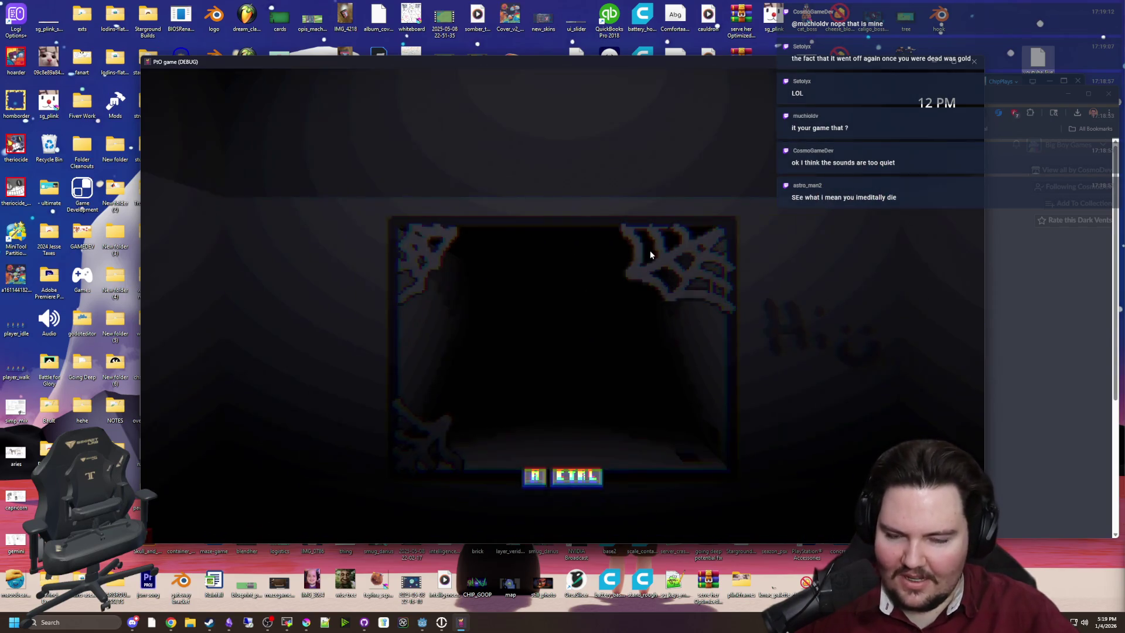
key(a)
key(space)
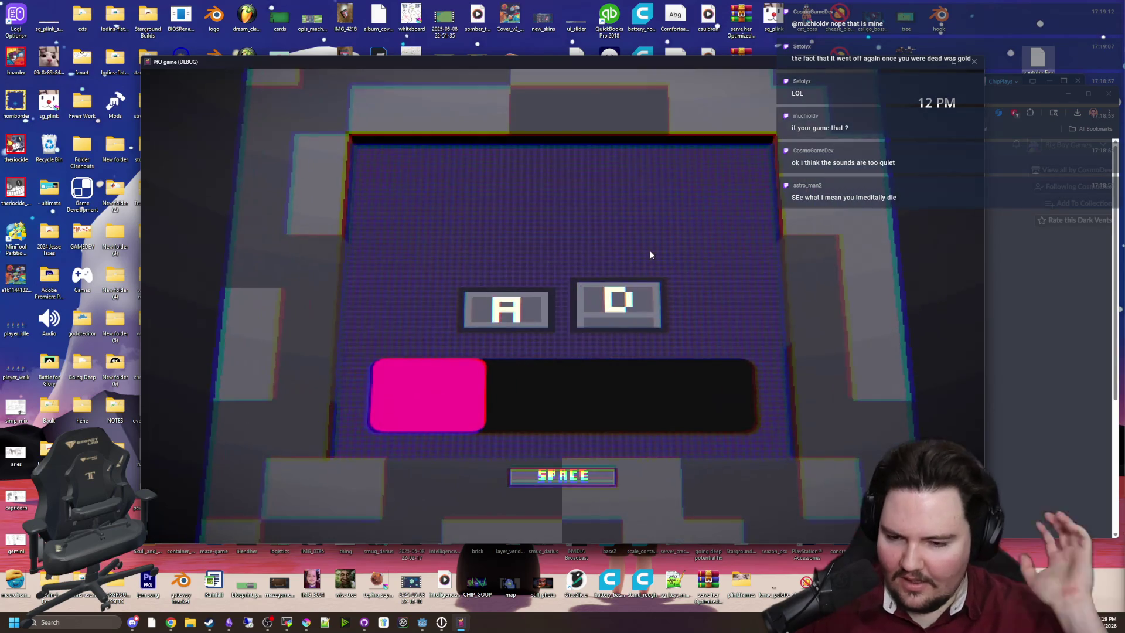
key(d)
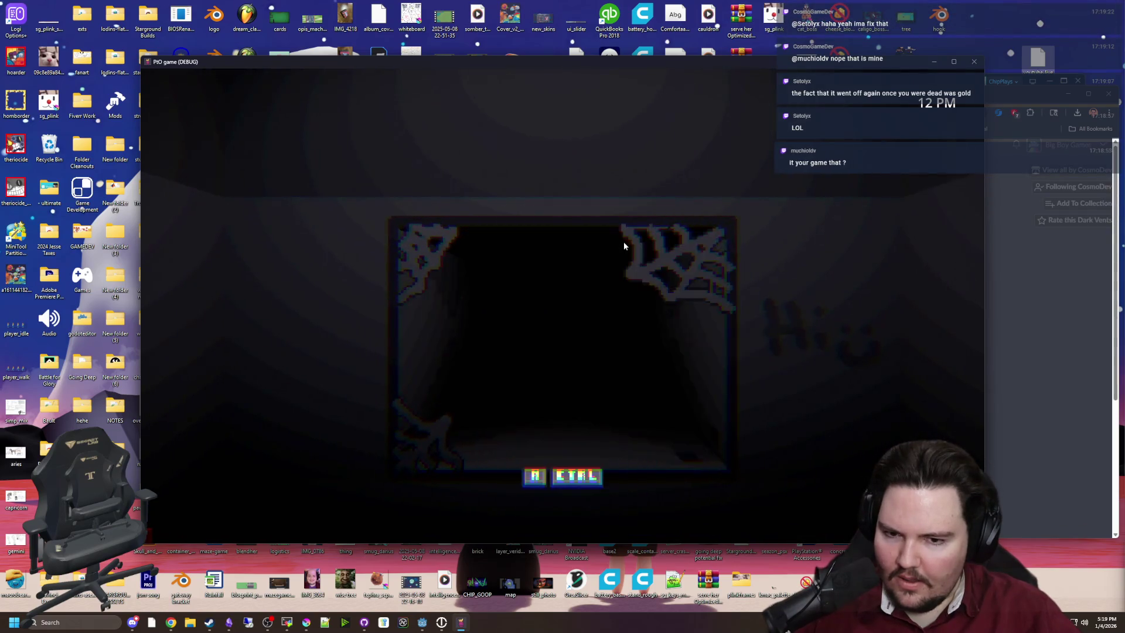
key(a)
key(space)
Step: Zoom into the A/D minigame and alternate A/D to empty the pink bar between doorway glances
key(d)
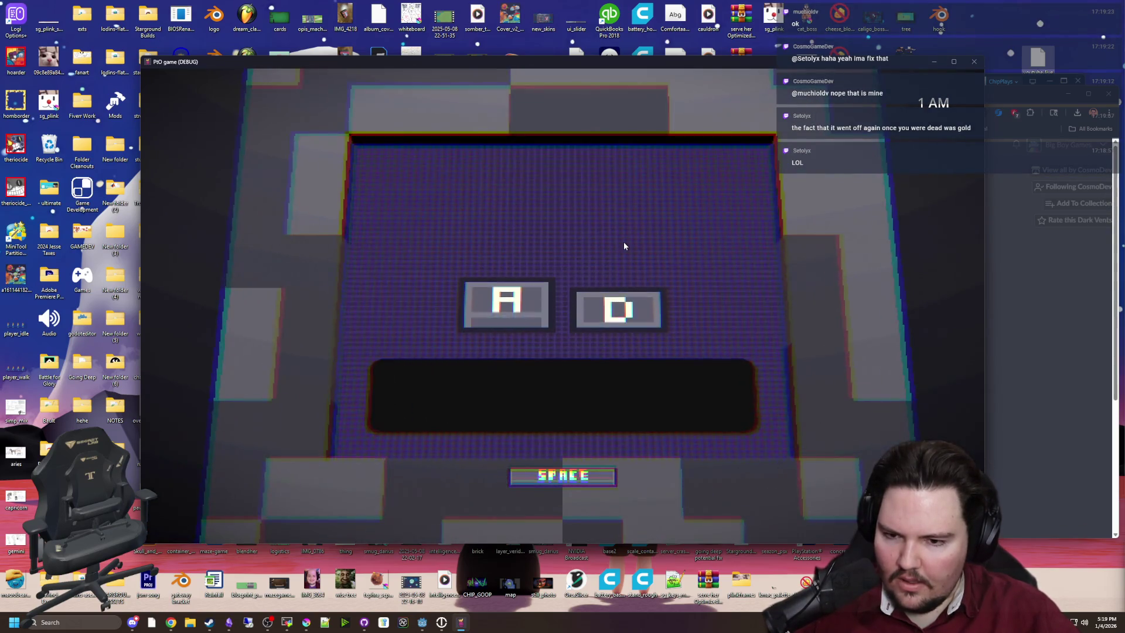
key(a)
key(d)
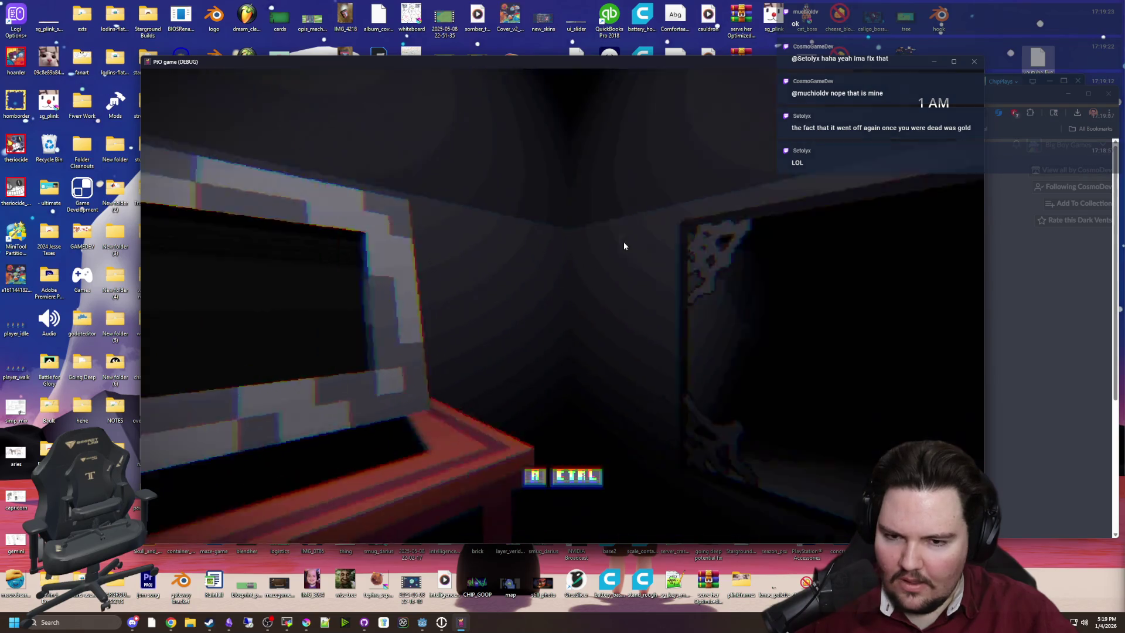
key(a)
key(space)
key(d)
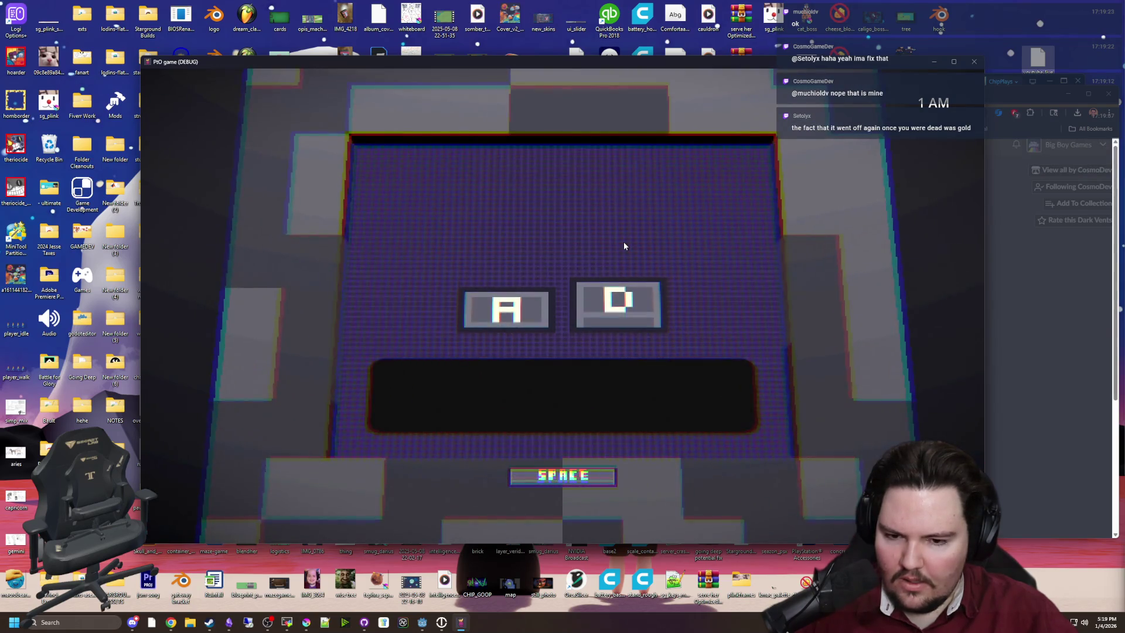
key(d)
key(a)
key(space)
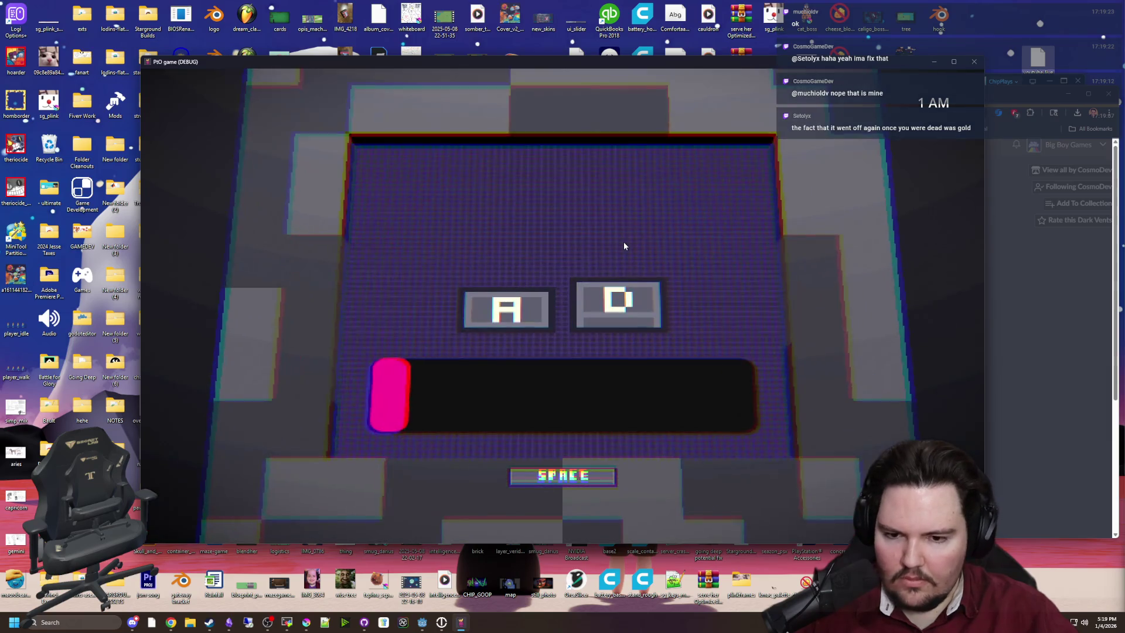
key(d)
key(d)
key(a)
key(space)
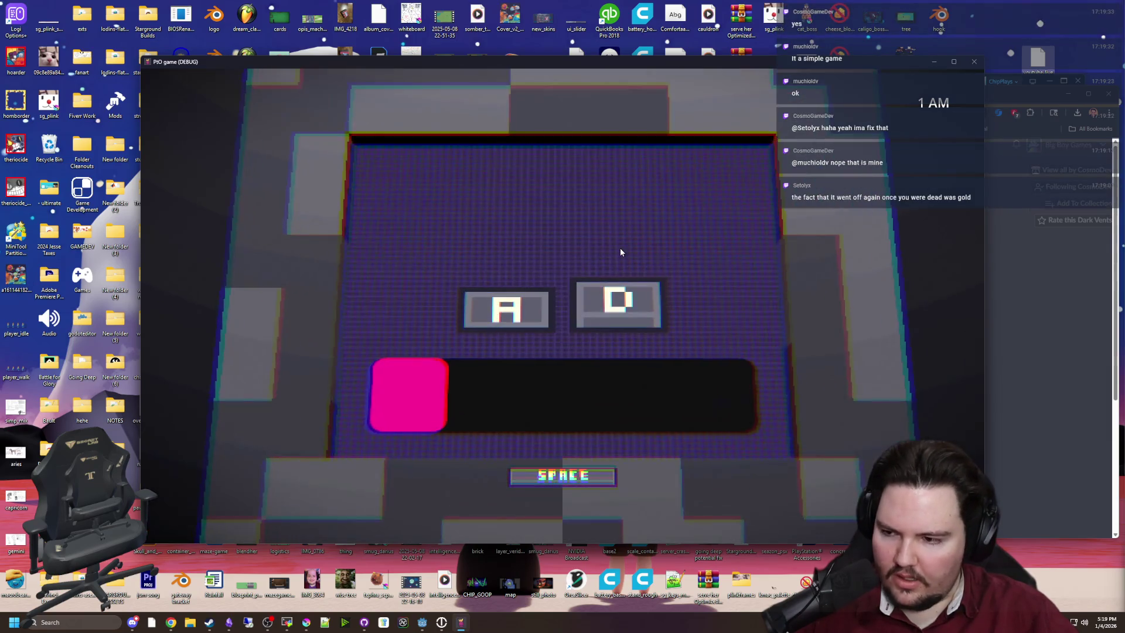
key(d)
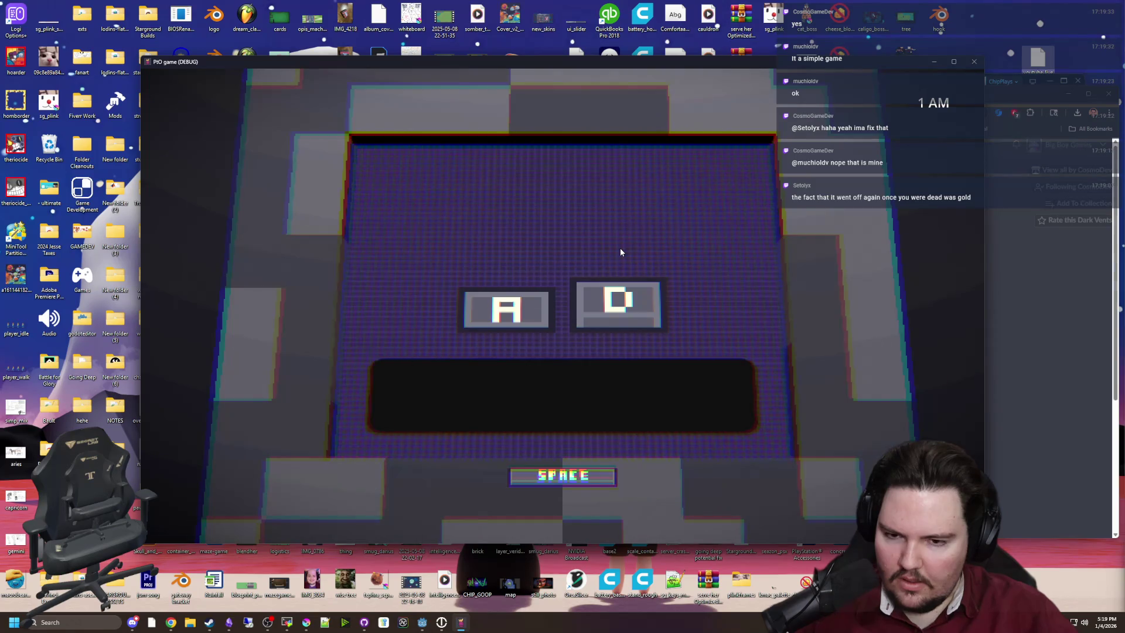
Step: Check the cobwebbed doorway, then return to the monitor and drain the pink bar completely
key(d)
key(a)
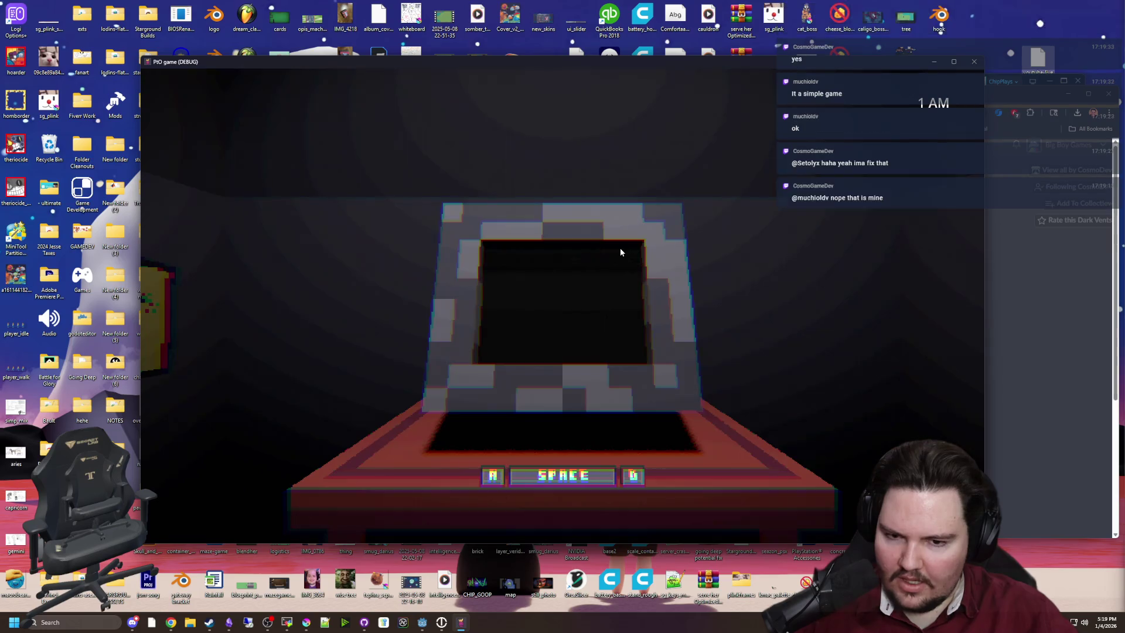
key(a)
key(d)
key(space)
key(d)
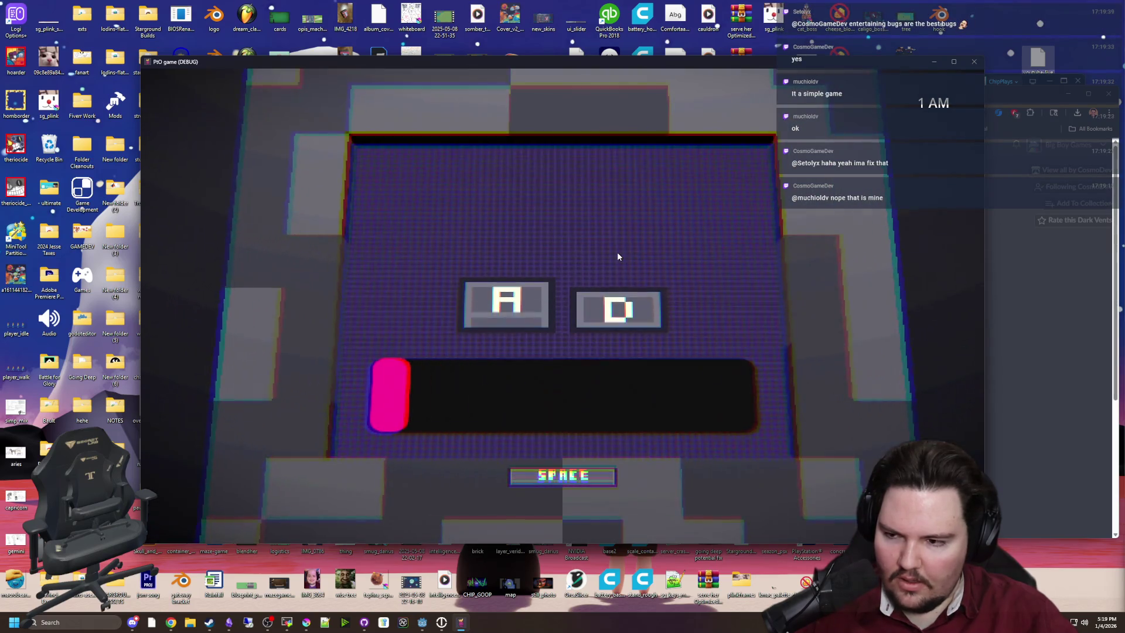
key(d)
key(a)
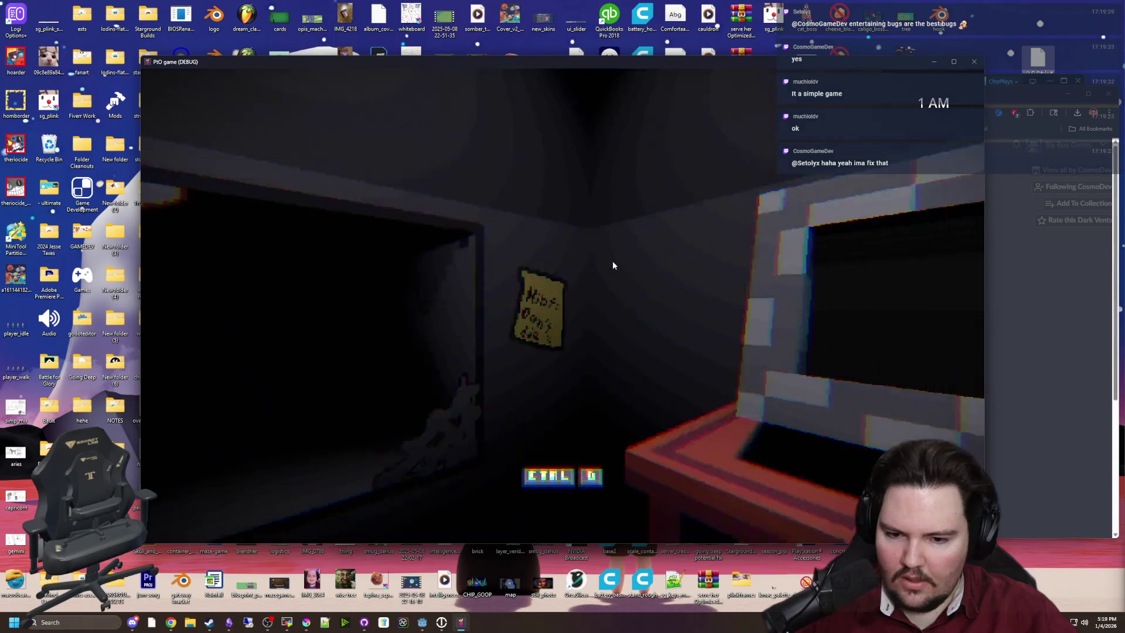
key(d)
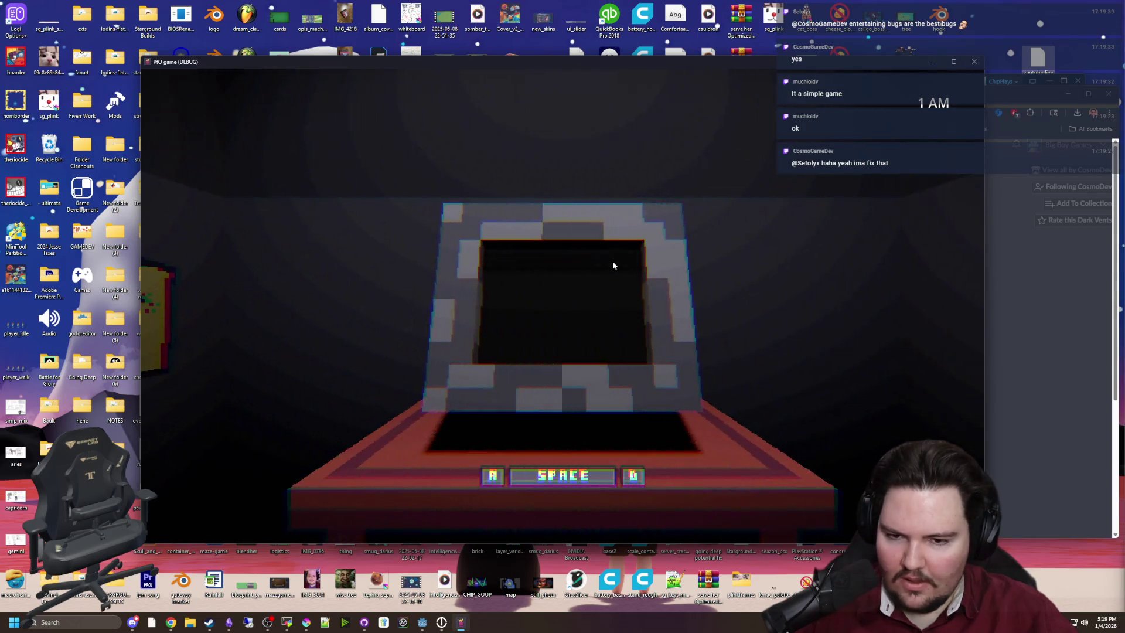
key(space)
key(a)
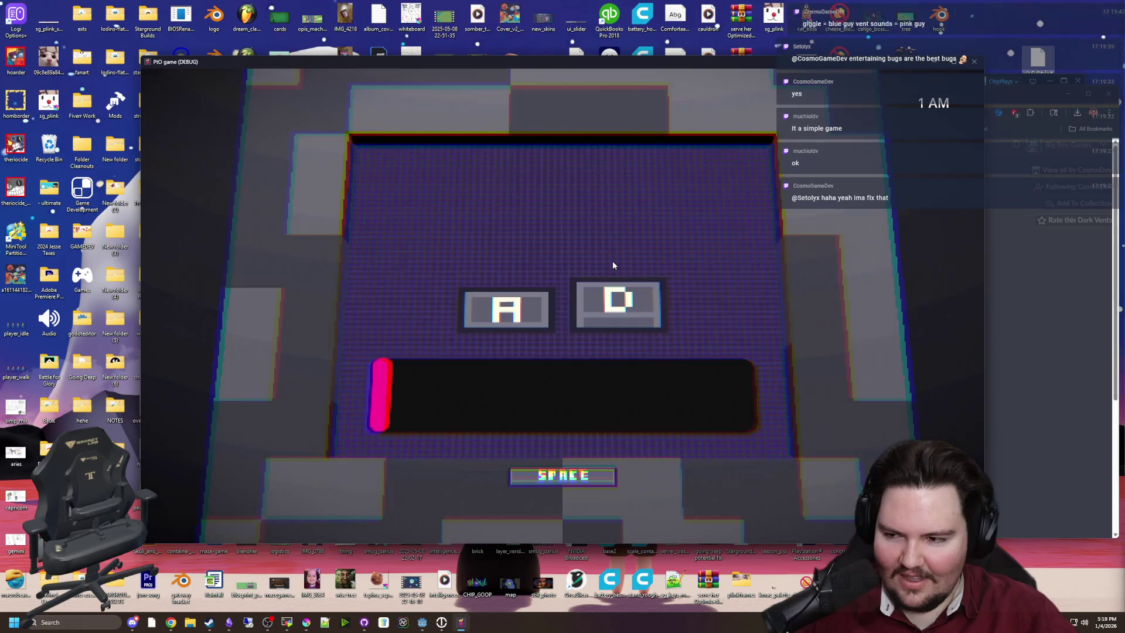
Step: Check both doorways, returning to the monitor between checks to keep pumping the minigame
key(space)
key(d)
key(d)
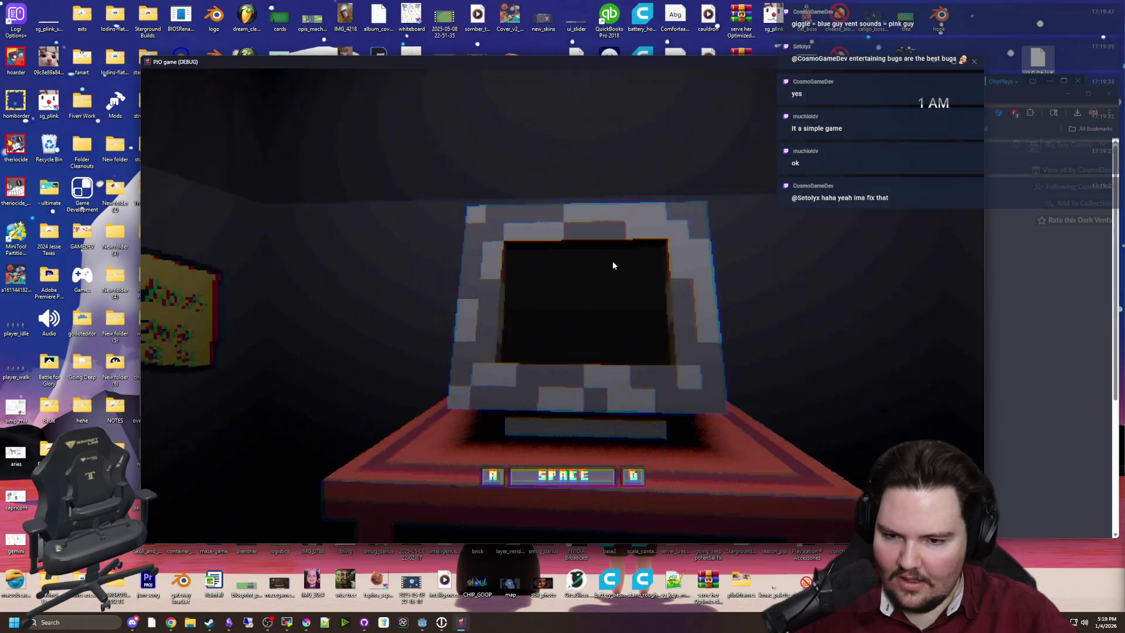
key(space)
key(d)
key(a)
key(space)
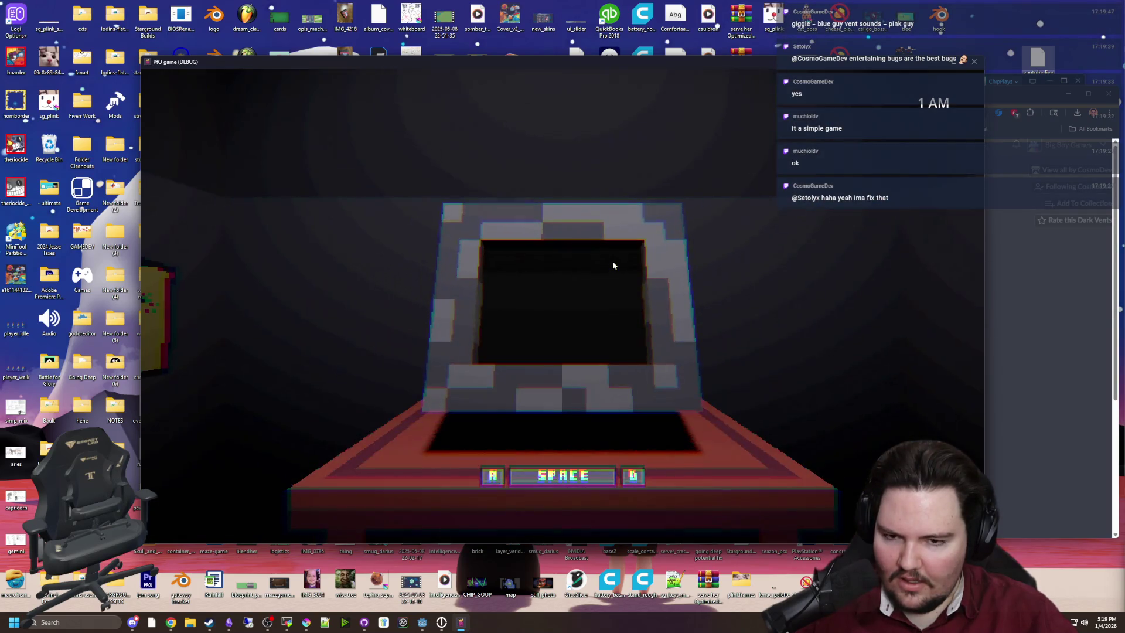
key(d)
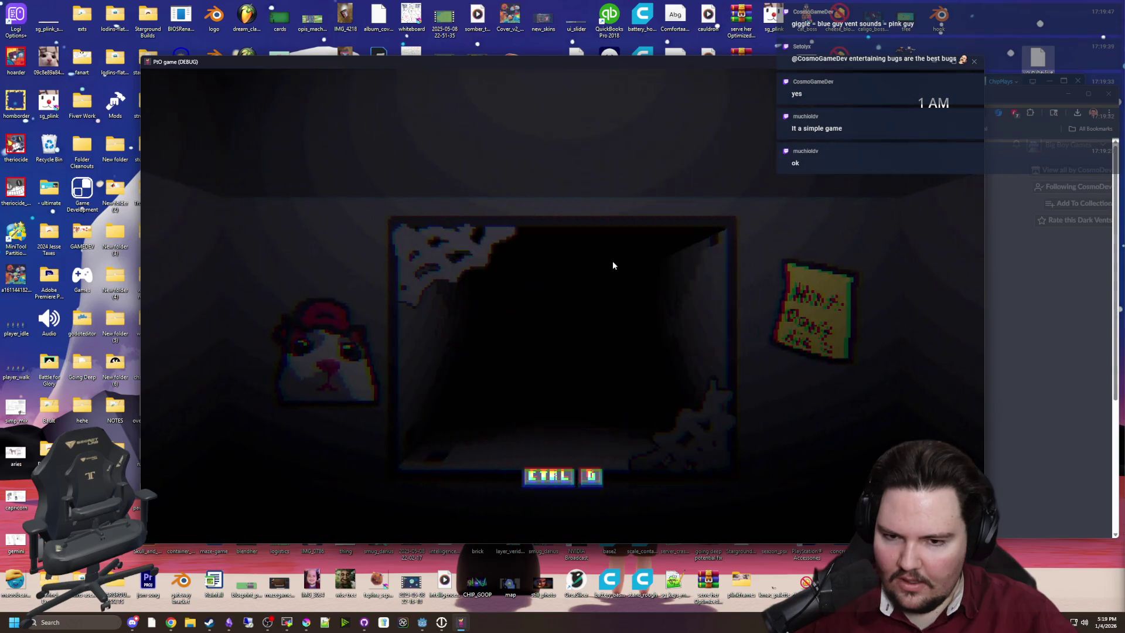
key(d)
key(space)
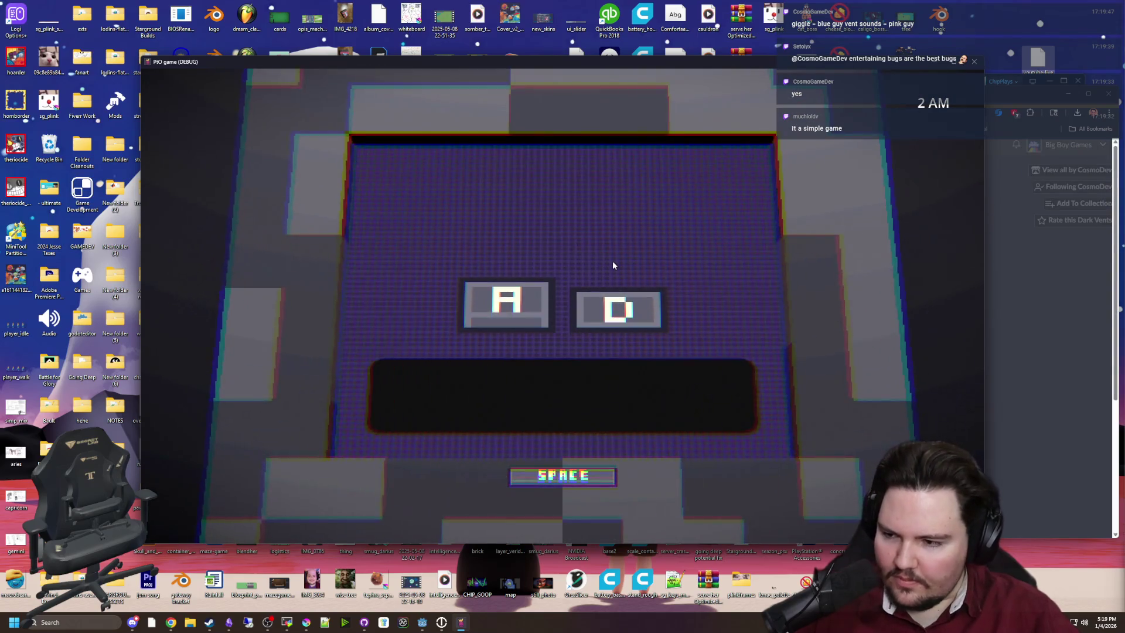
key(space)
key(d)
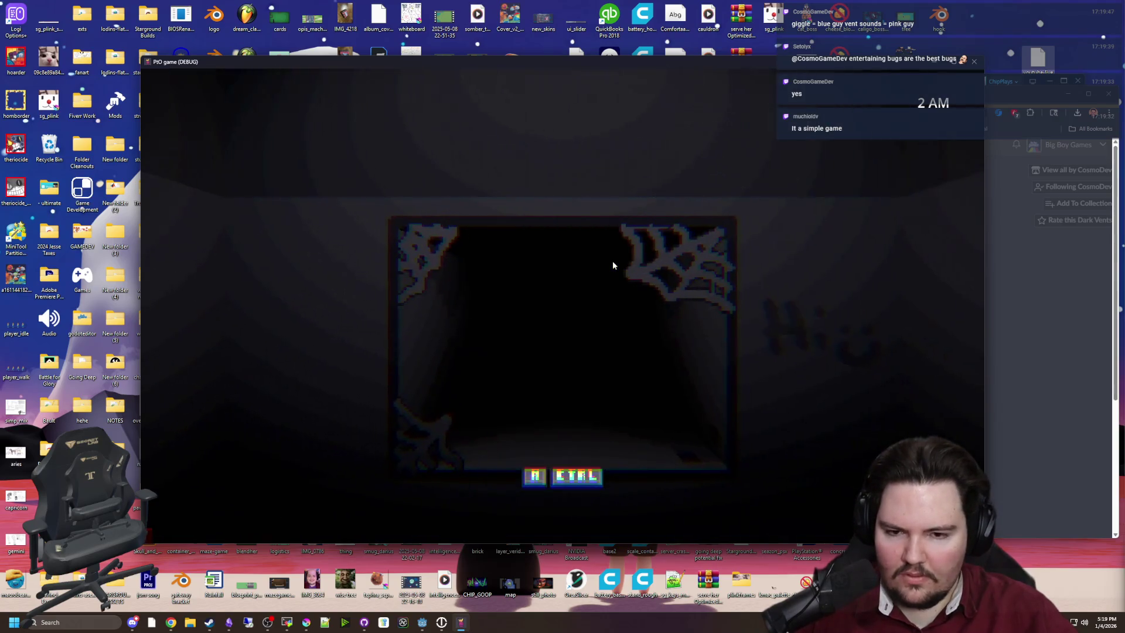
key(a)
key(a)
key(d)
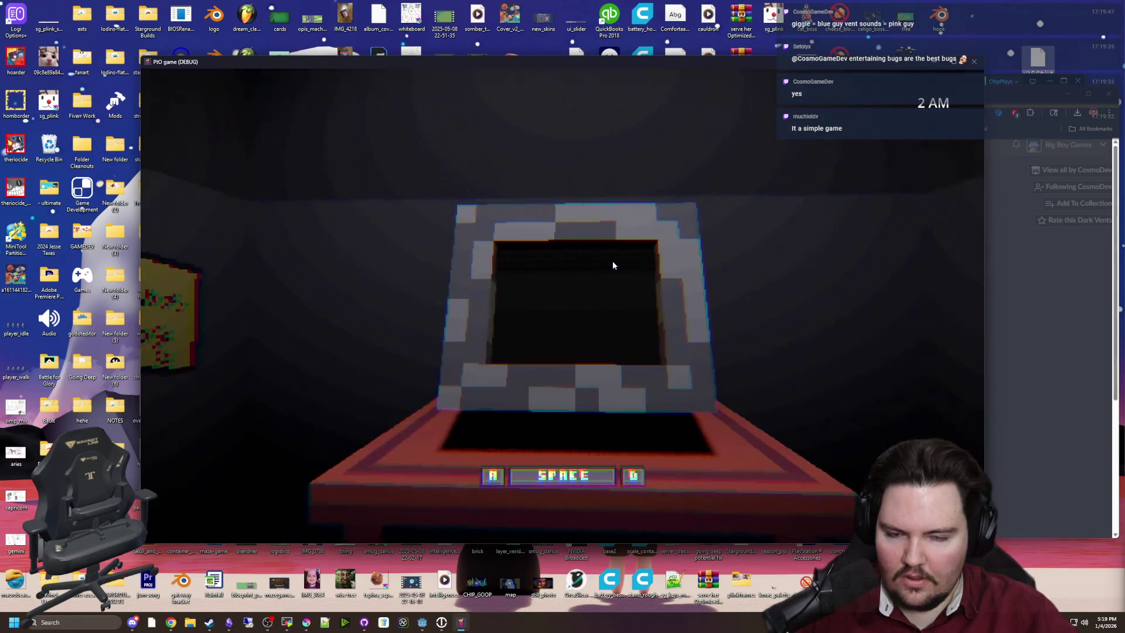
key(space)
key(space)
key(d)
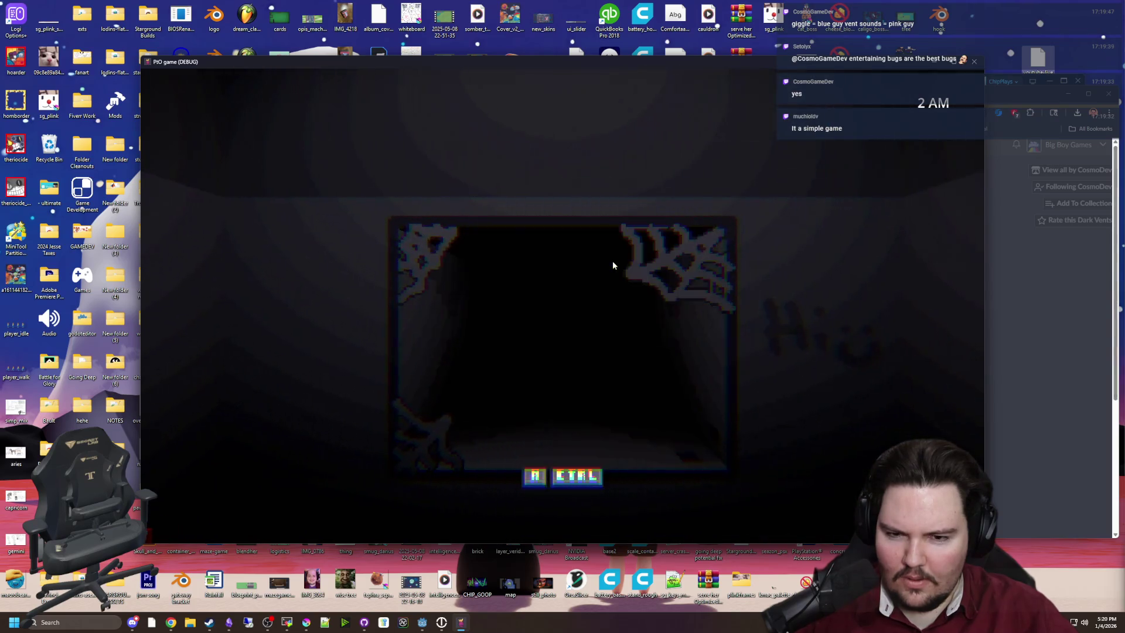
key(a)
key(space)
Step: Drain the growing pink bar and check the vent tunnel with S/W until dying at 3 AM
key(a)
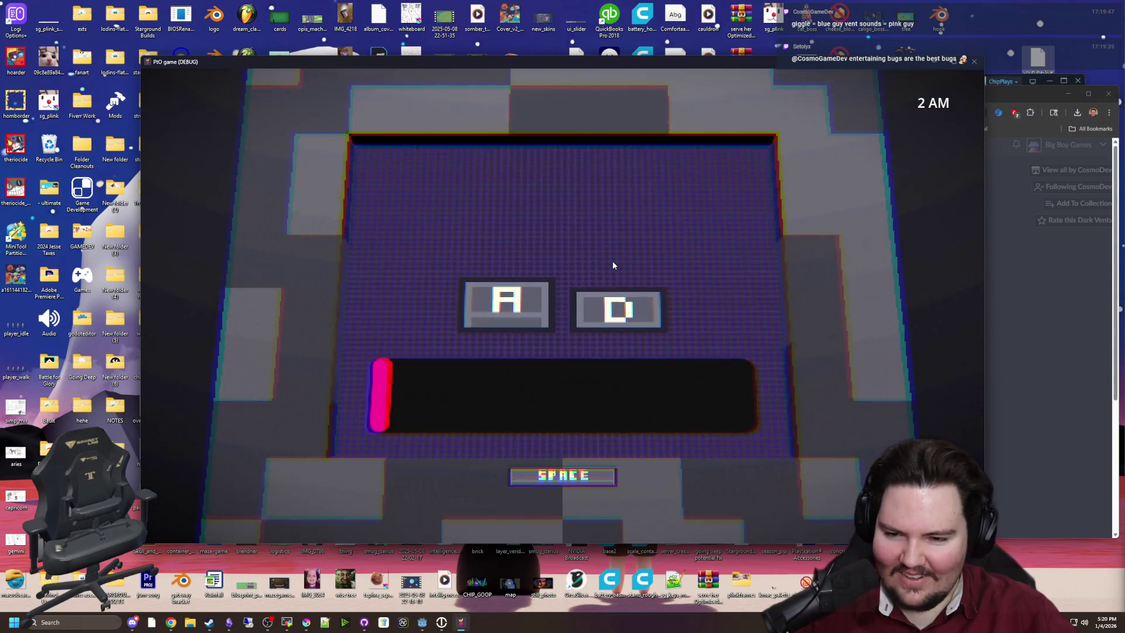
key(space)
key(s)
key(w)
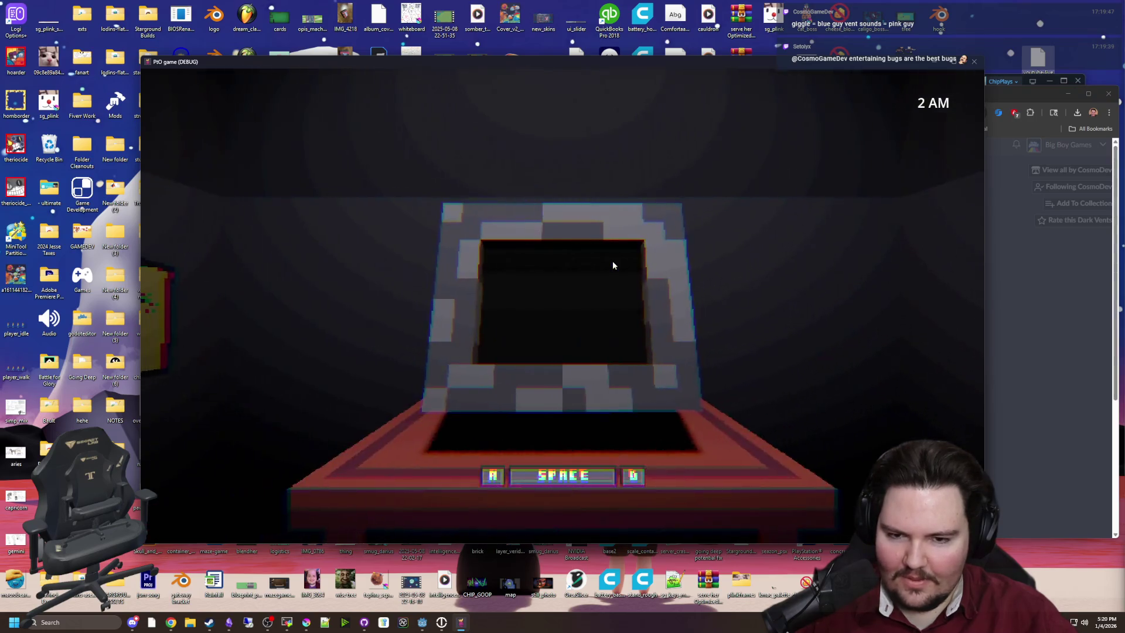
key(space)
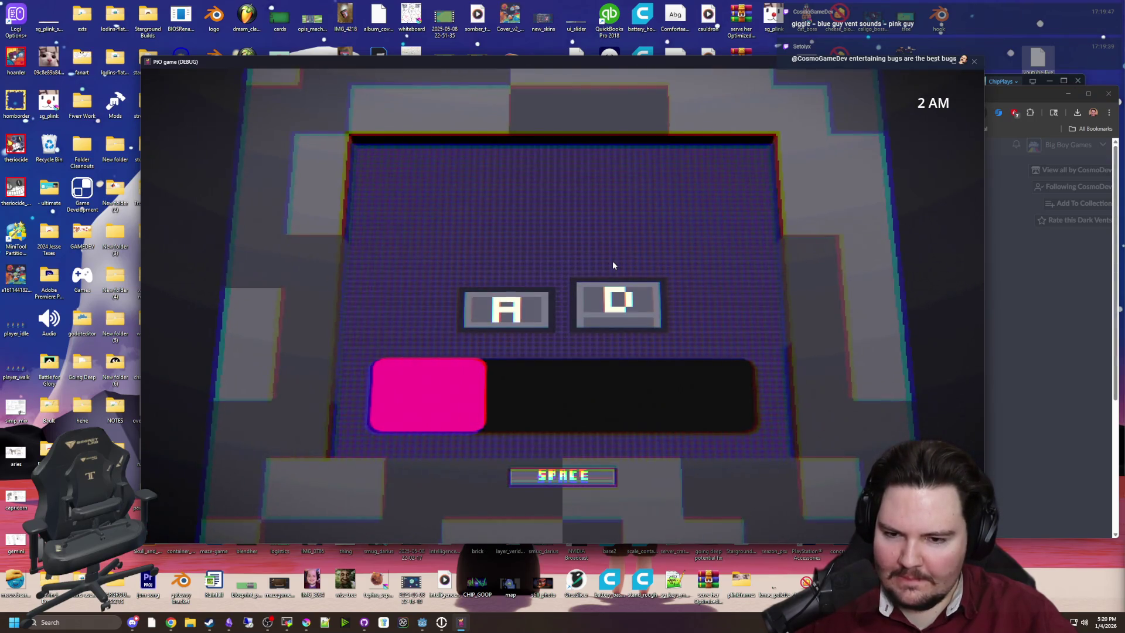
key(a)
key(space)
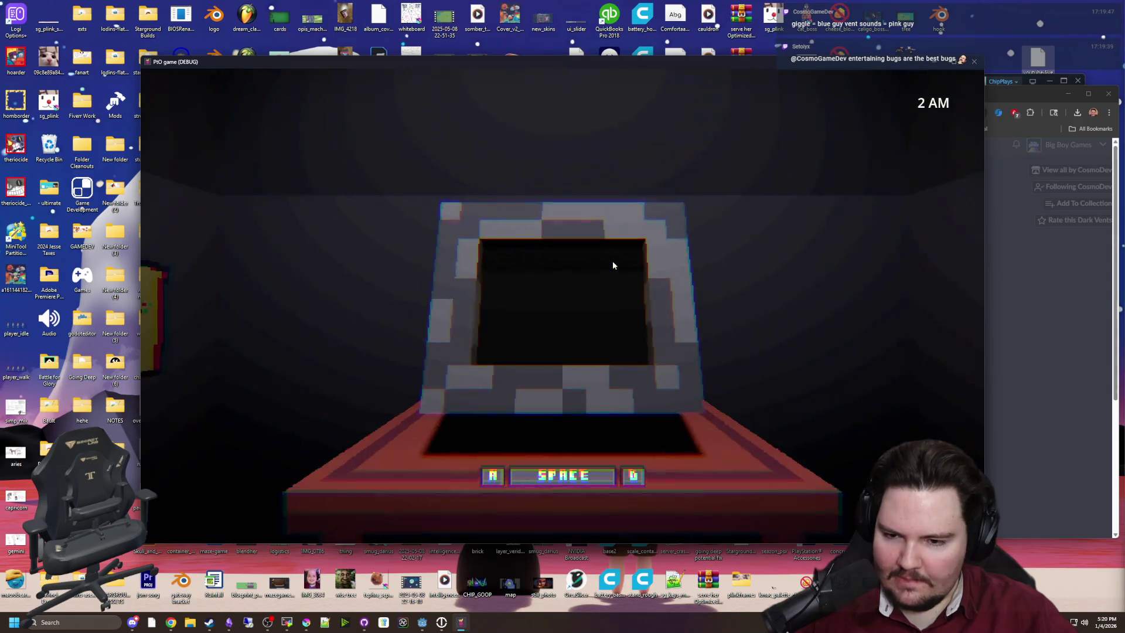
key(s)
key(w)
key(space)
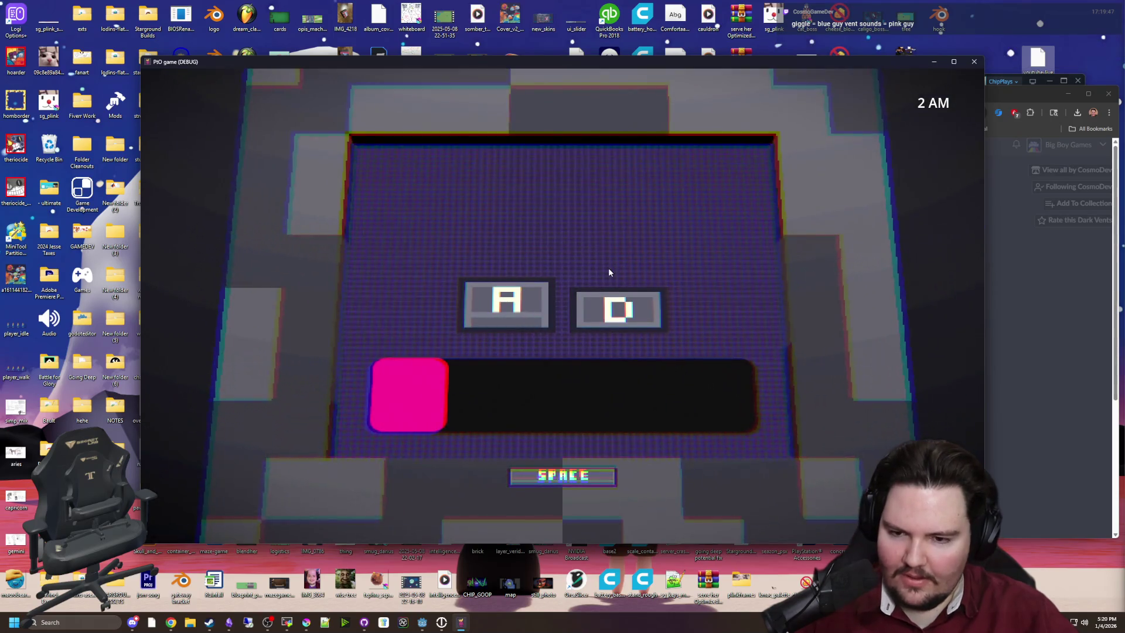
key(d)
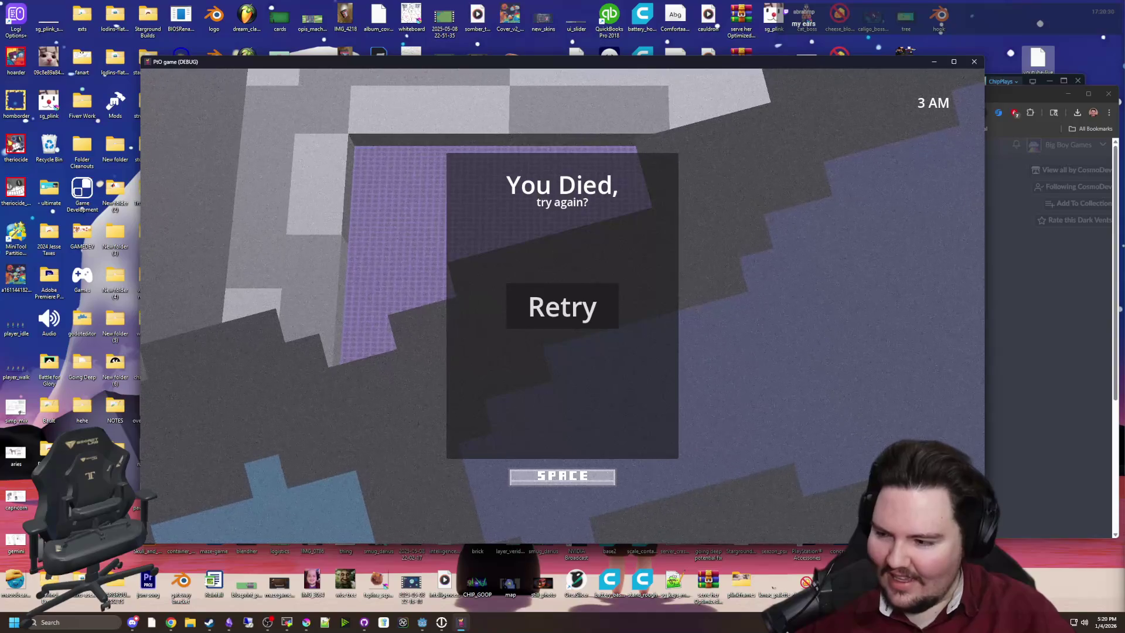
Step: Retry after dying and look down the vent corridor and doorway until the blue monster attacks
click(268, 622)
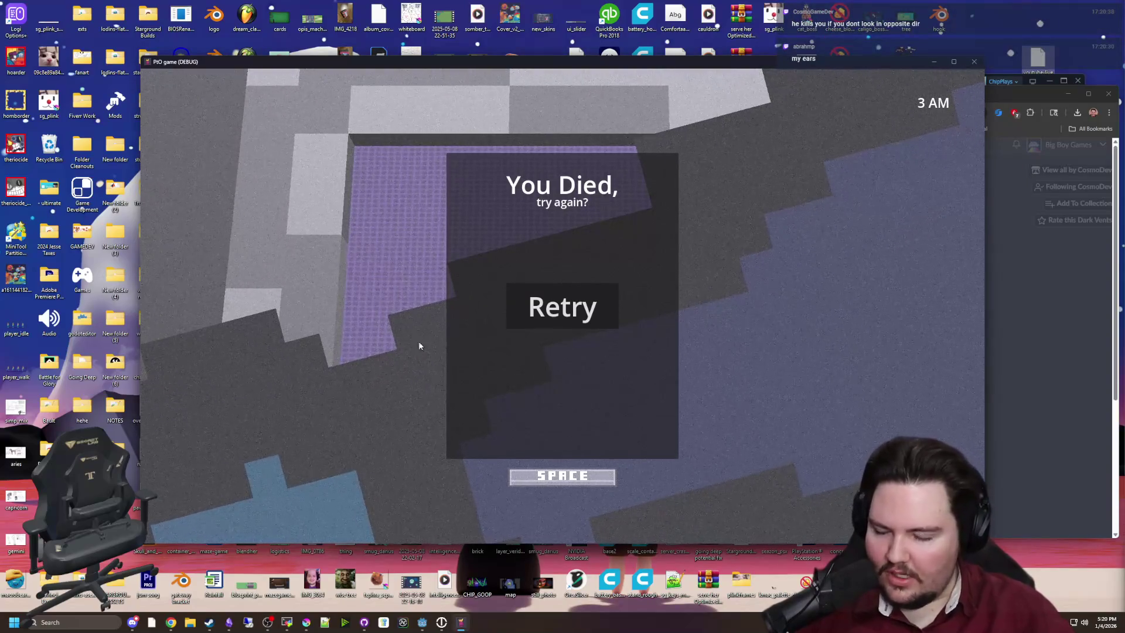
click(533, 314)
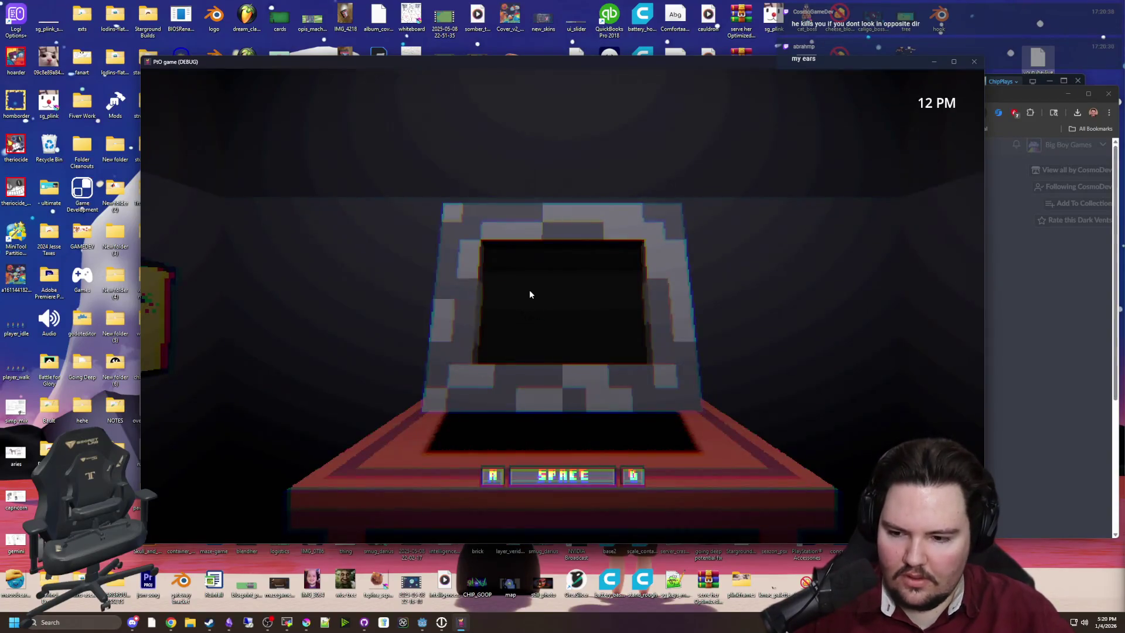
key(space)
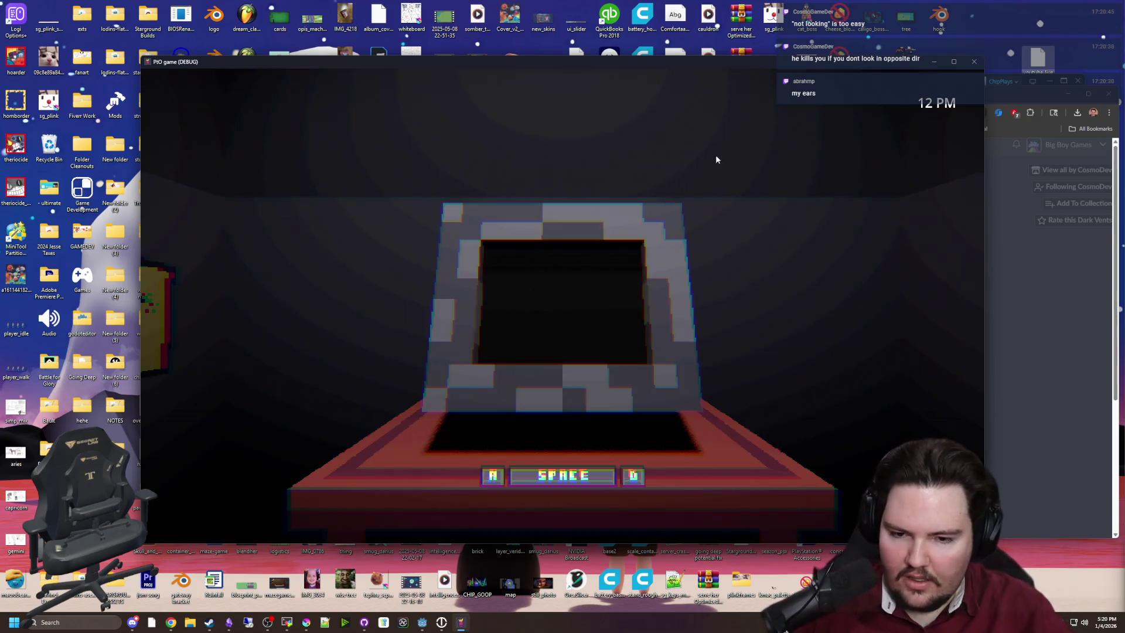
key(space)
key(ctrl)
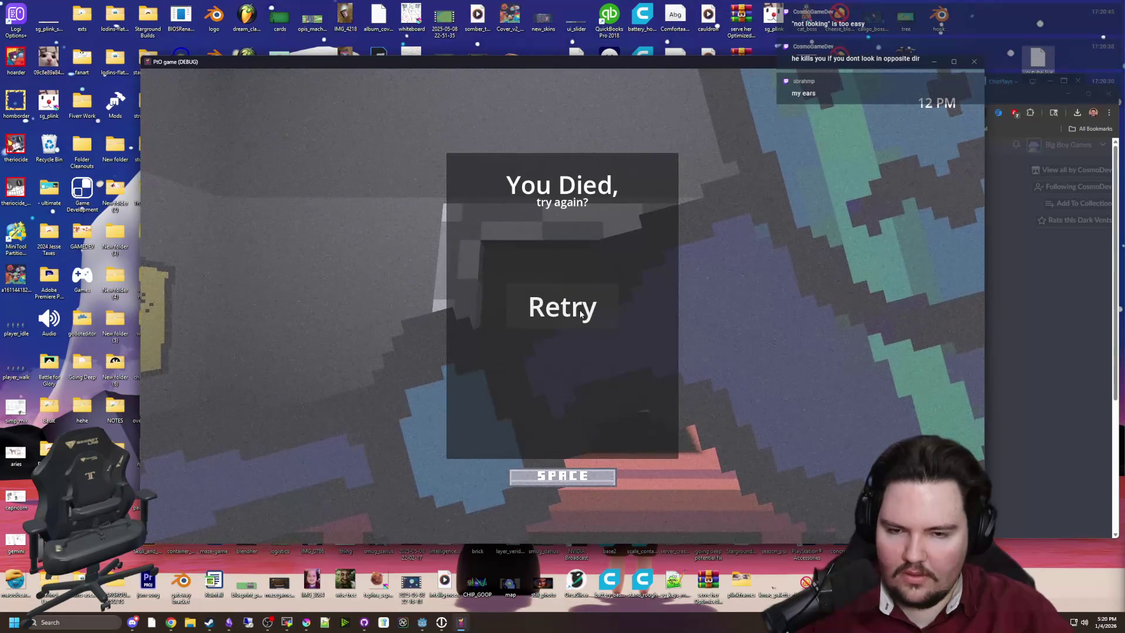
Step: Retry again at 12 PM and turn toward the left doorway with posters
click(581, 314)
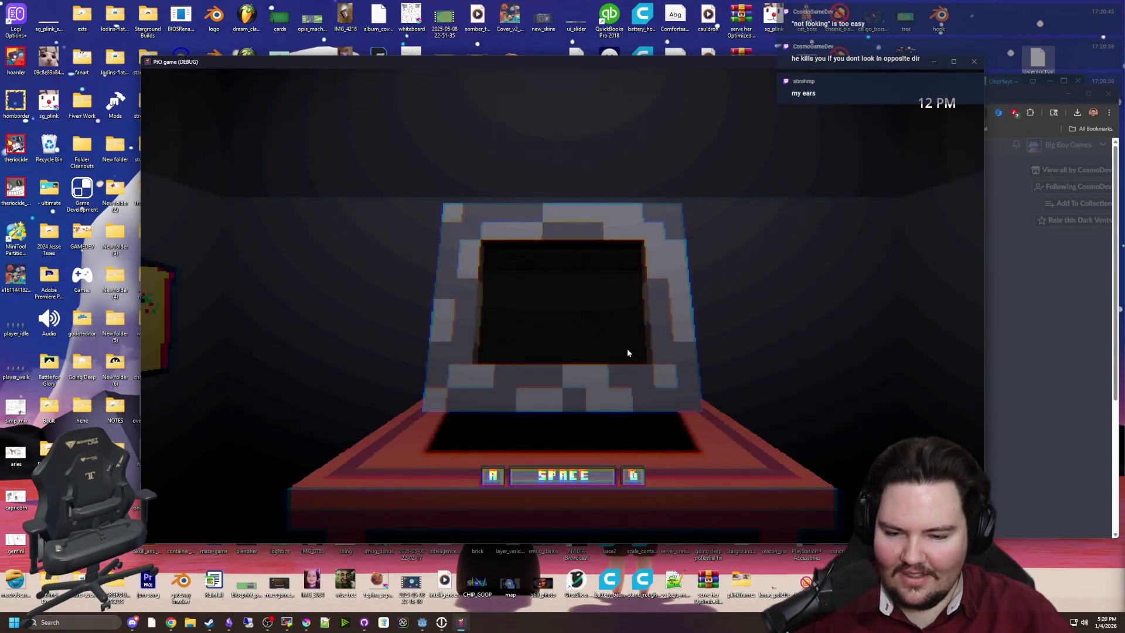
key(a)
key(ctrl)
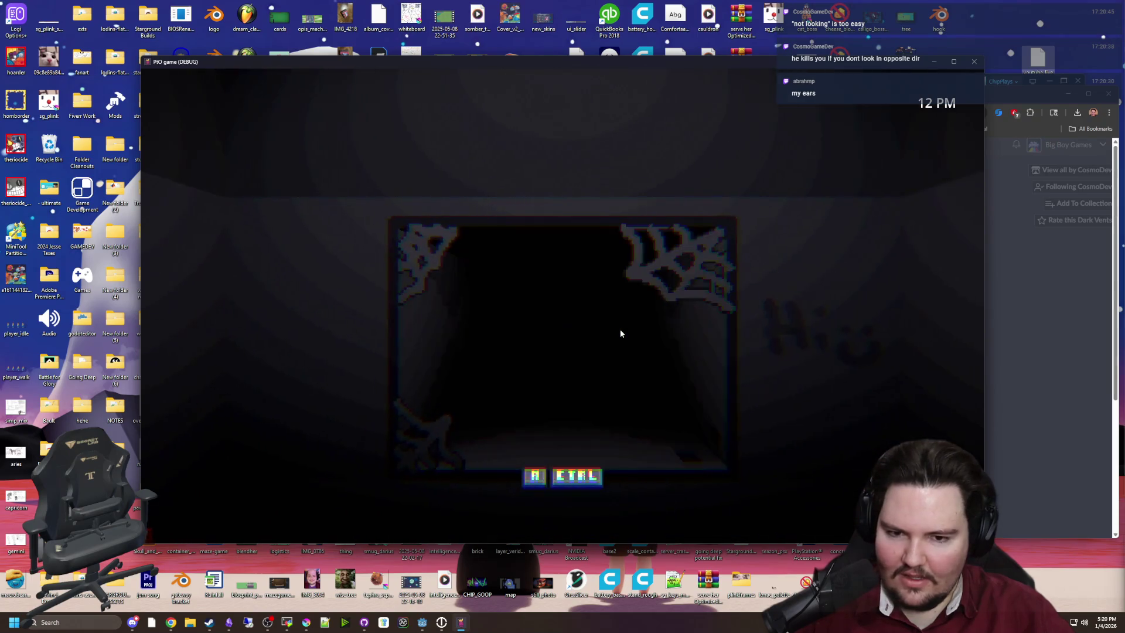
Step: Glance at the poster doorway, then return to pump the monitor's pink-bar minigame
key(d)
key(space)
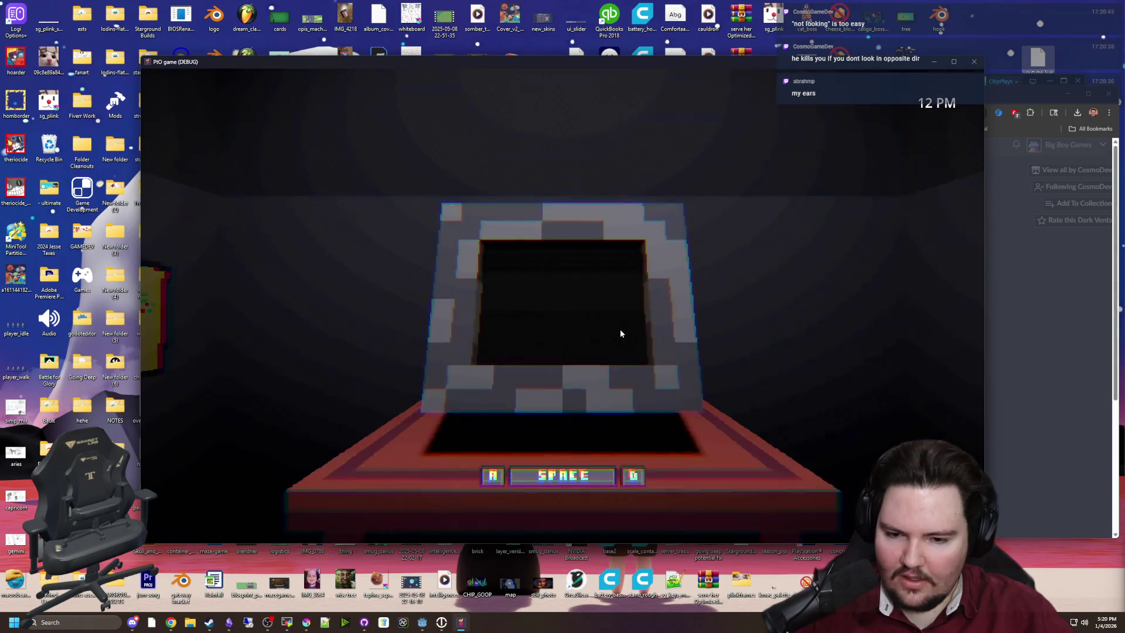
key(a)
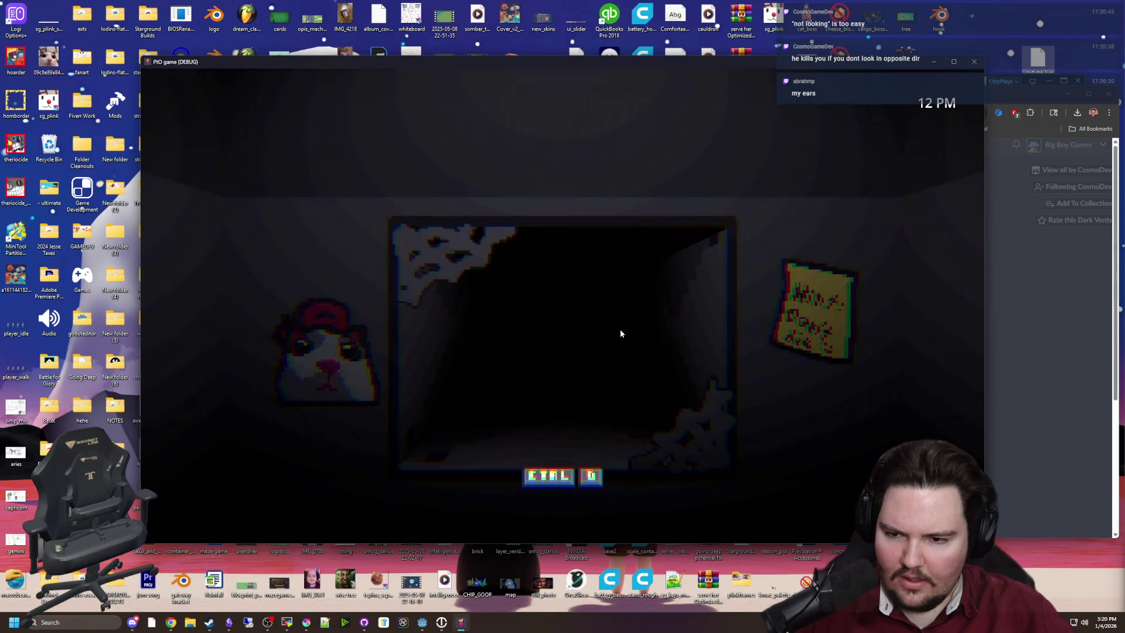
key(d)
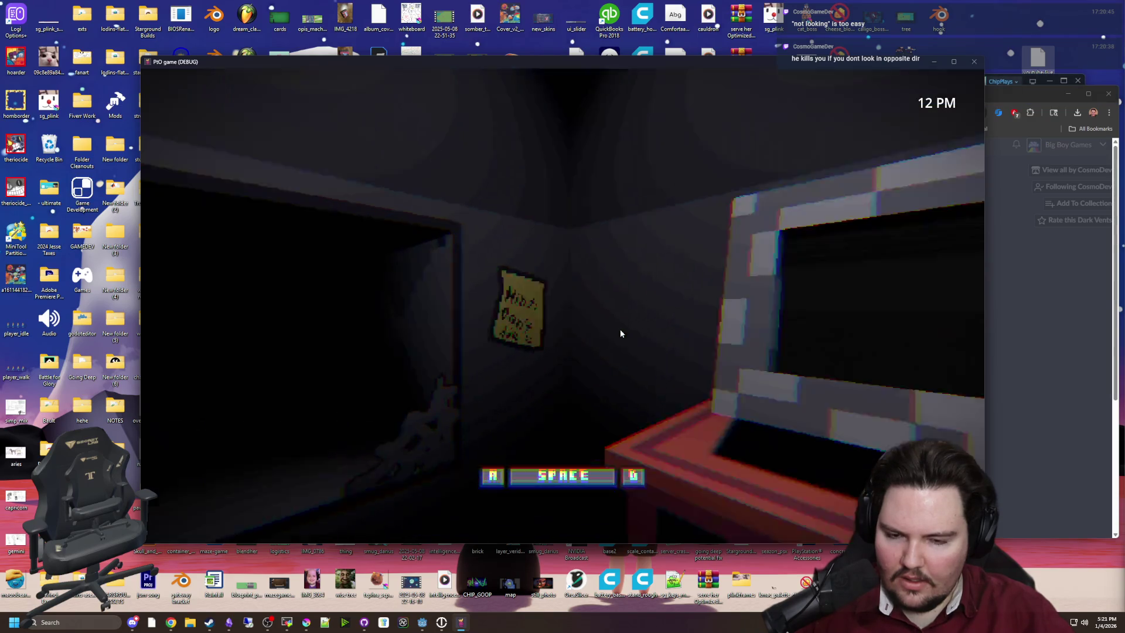
key(space)
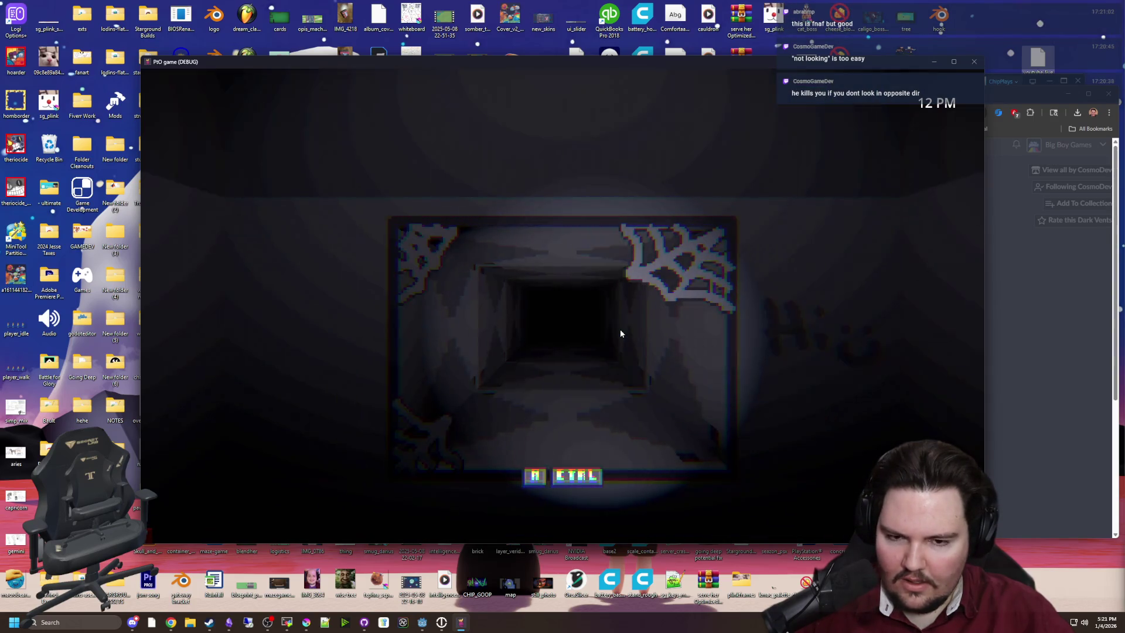
key(a)
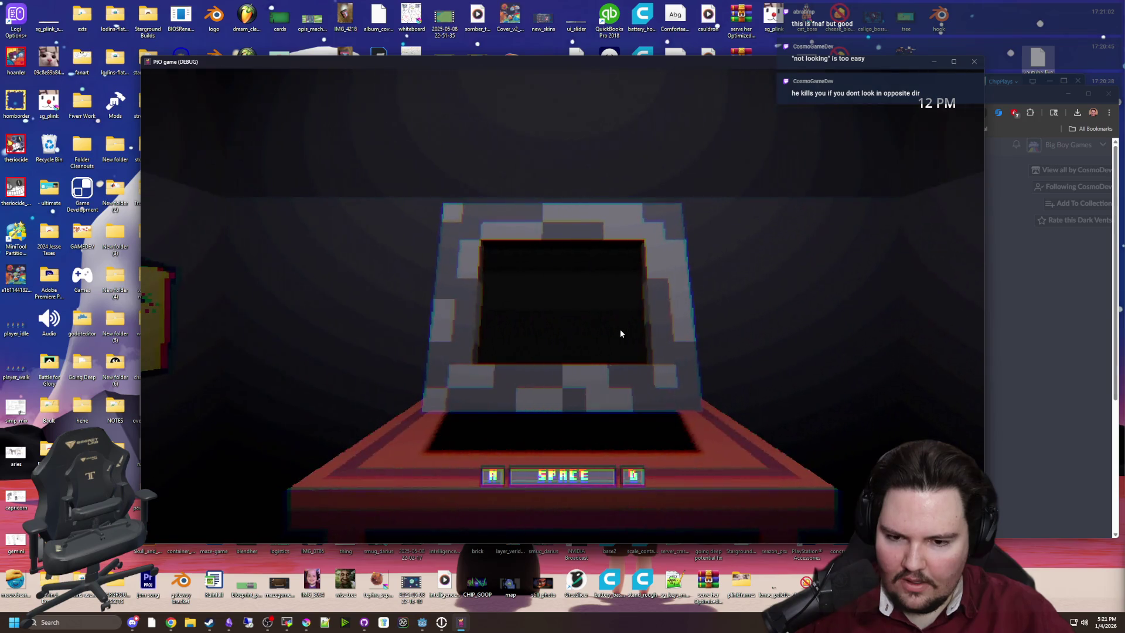
key(space)
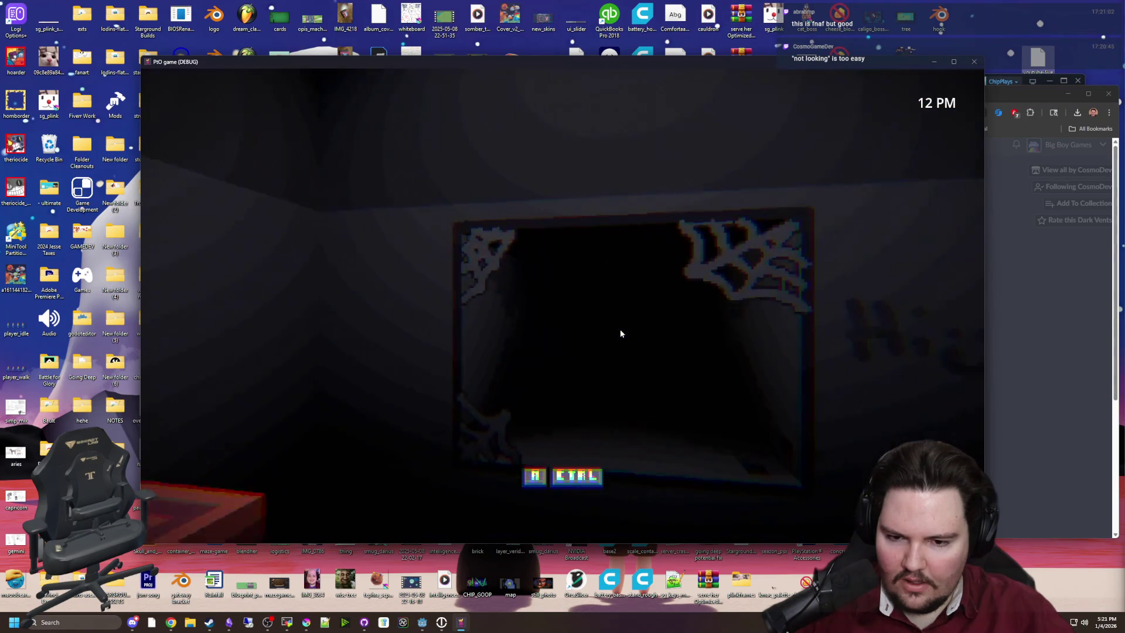
key(a)
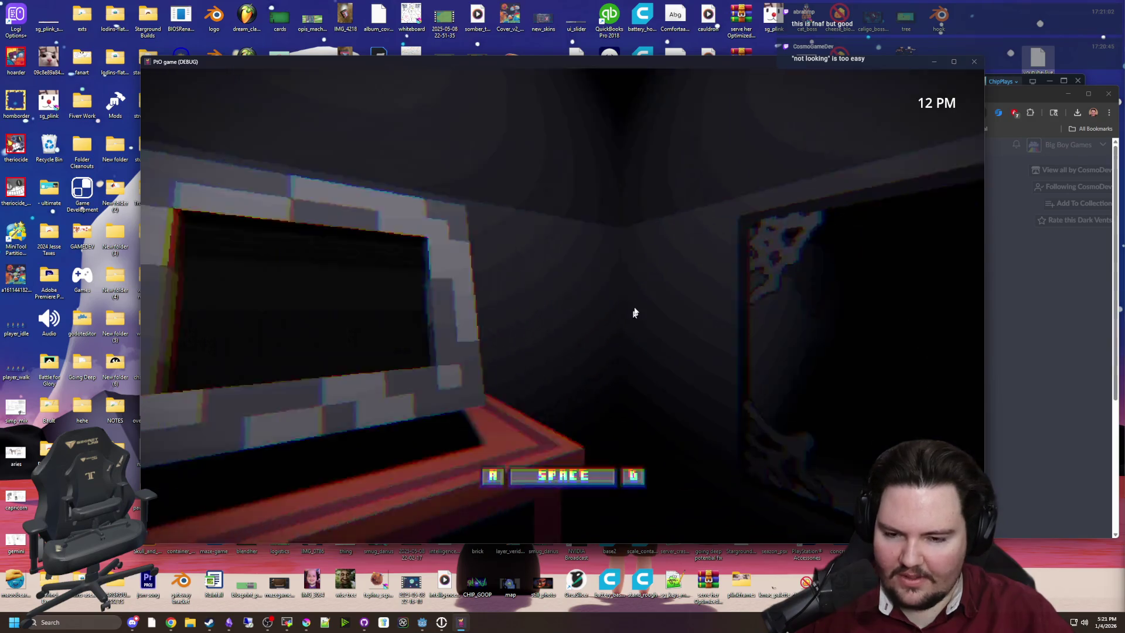
key(space)
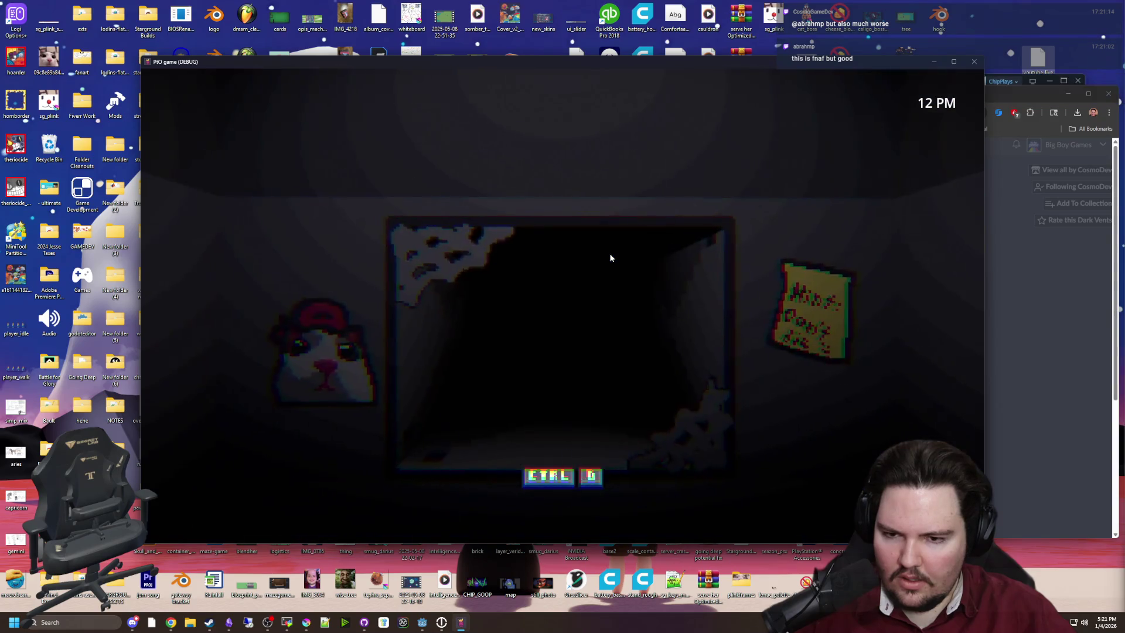
Step: Refill the pink meter, alternating with checks of the dark doorway
key(space)
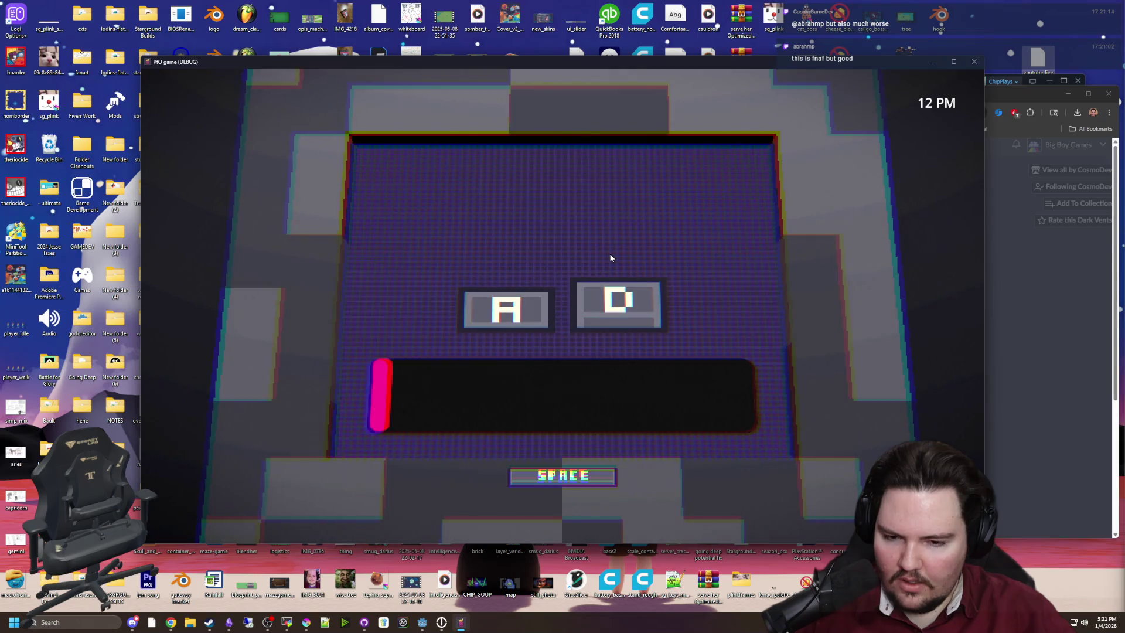
key(space)
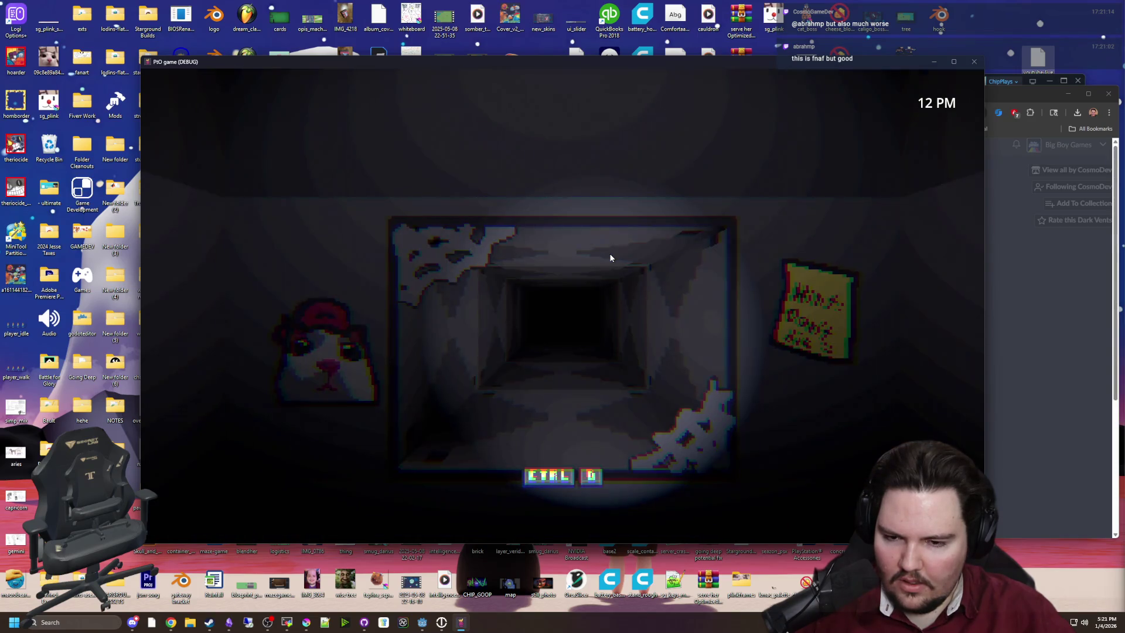
key(d)
key(space)
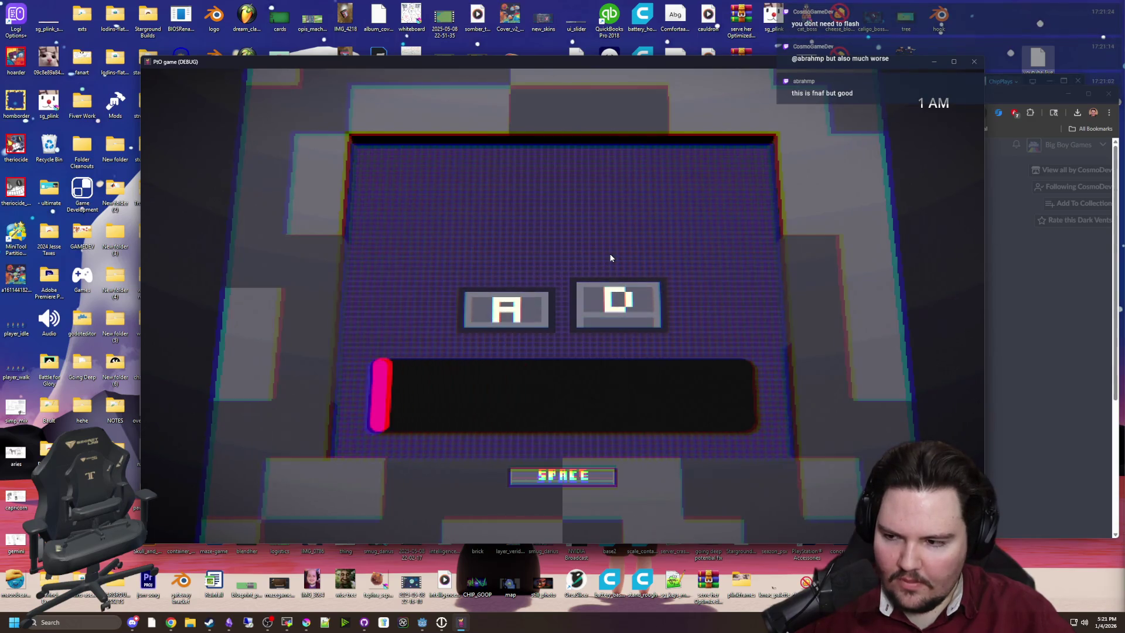
key(space)
key(a)
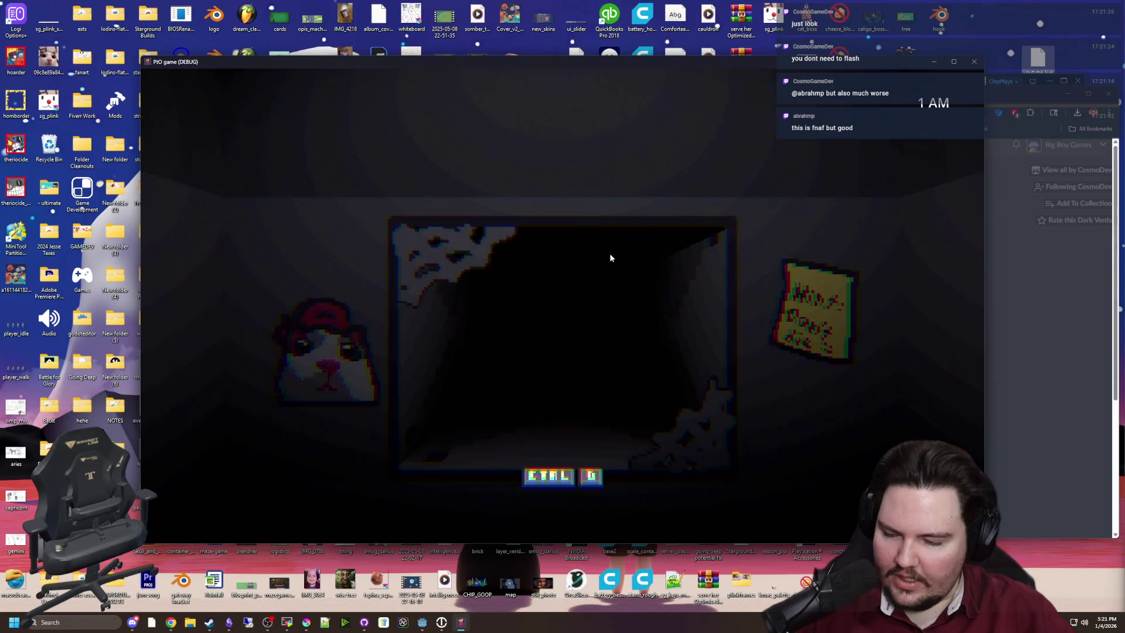
key(d)
key(space)
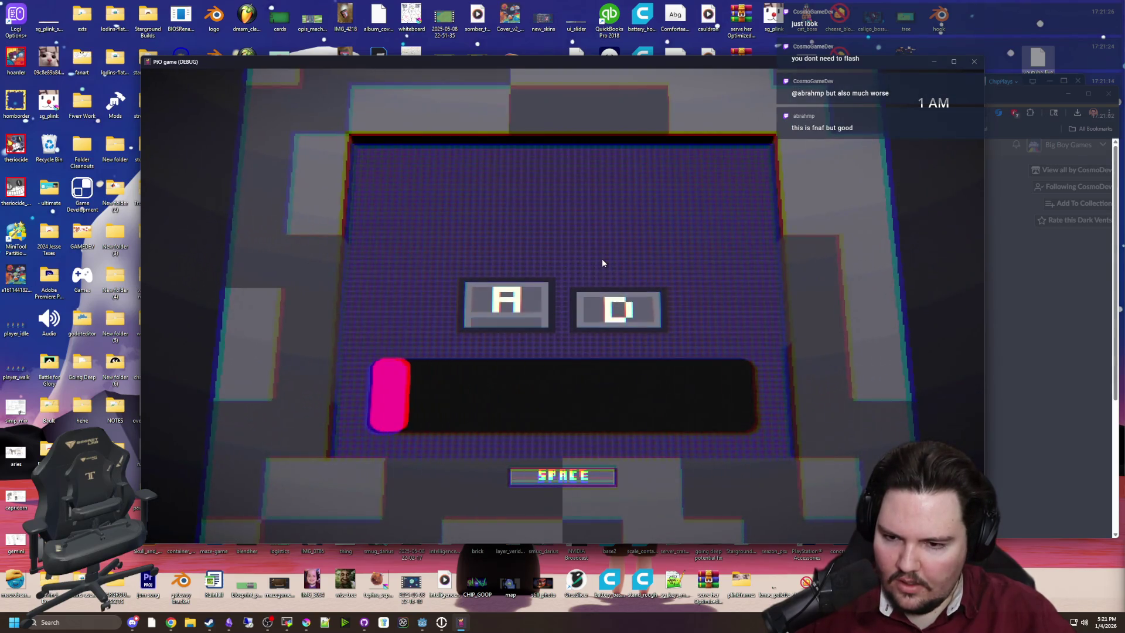
Step: Light up the corridor beyond the doorway with CTRL between minigame sessions
key(a)
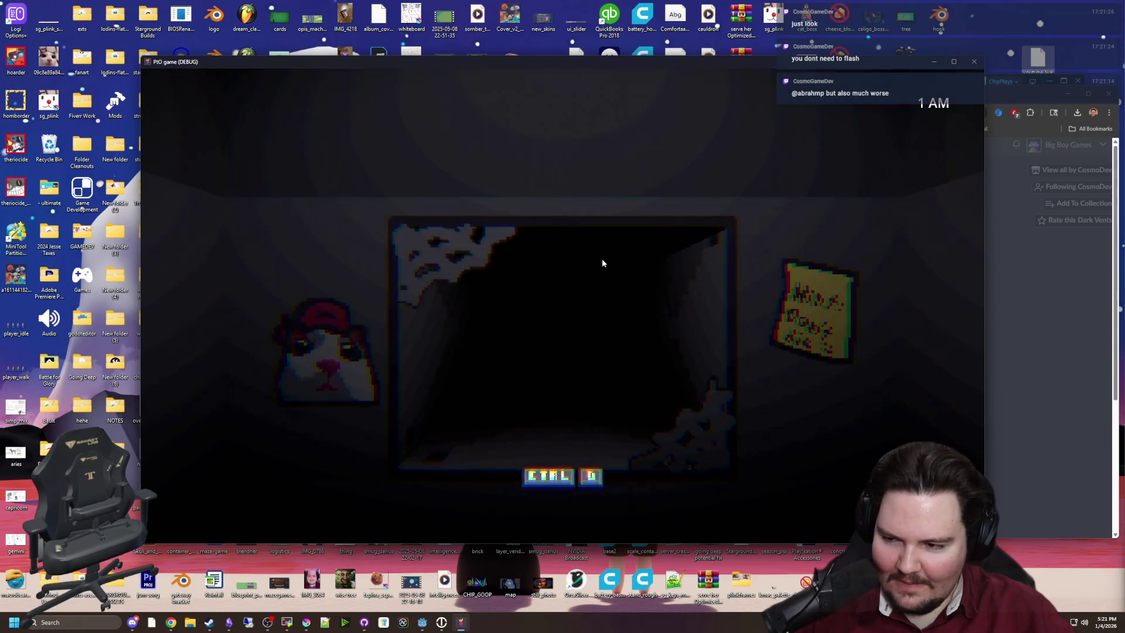
key(d)
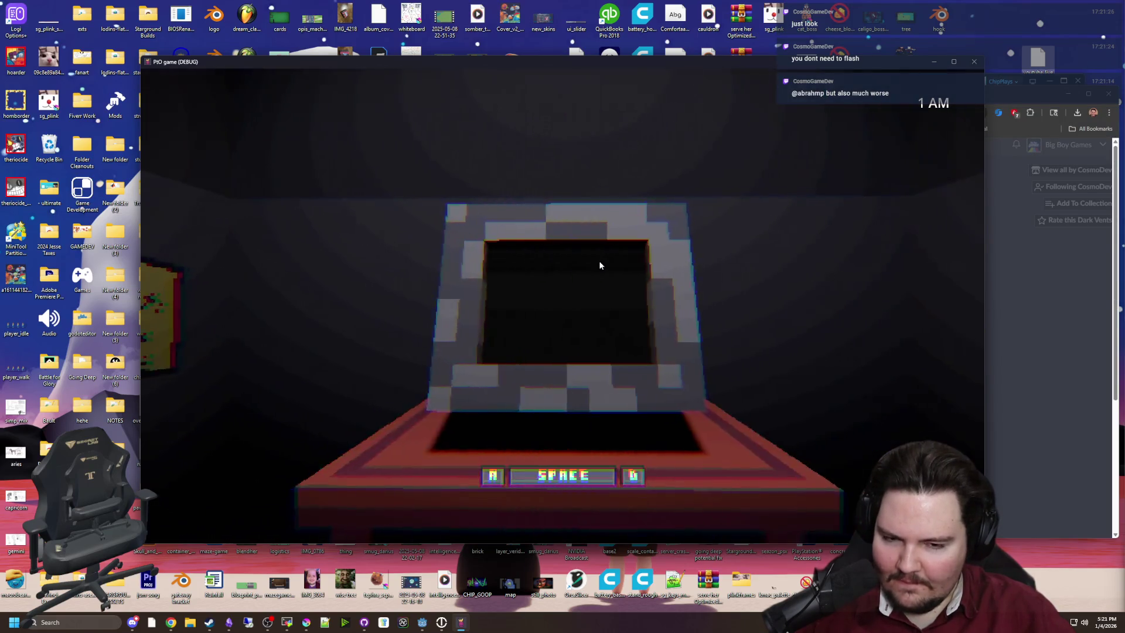
key(space)
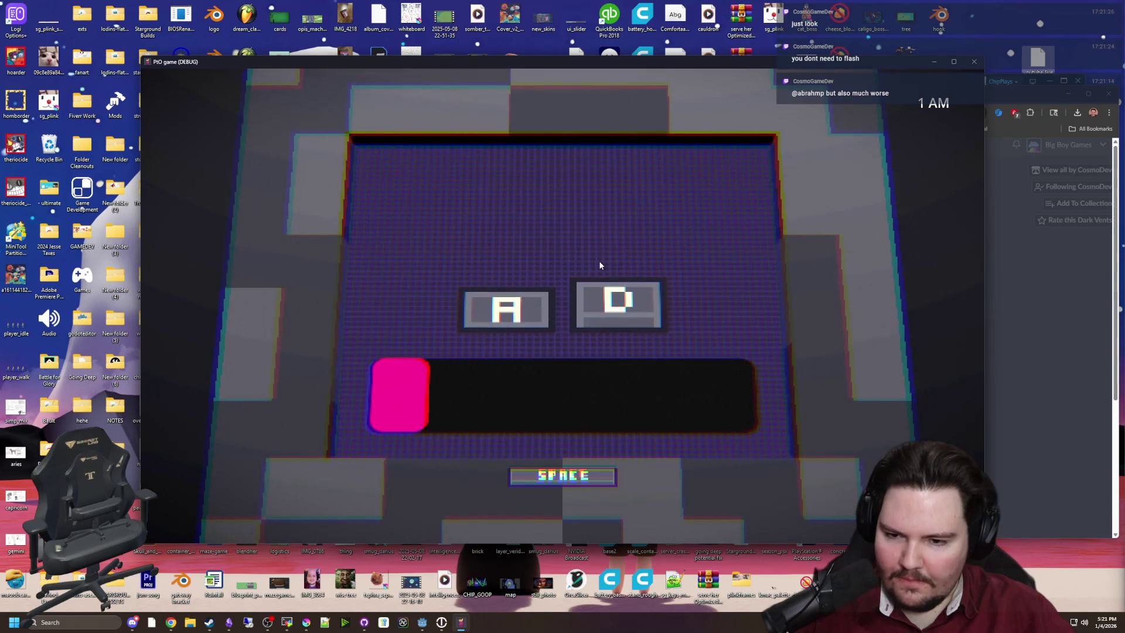
key(ctrl)
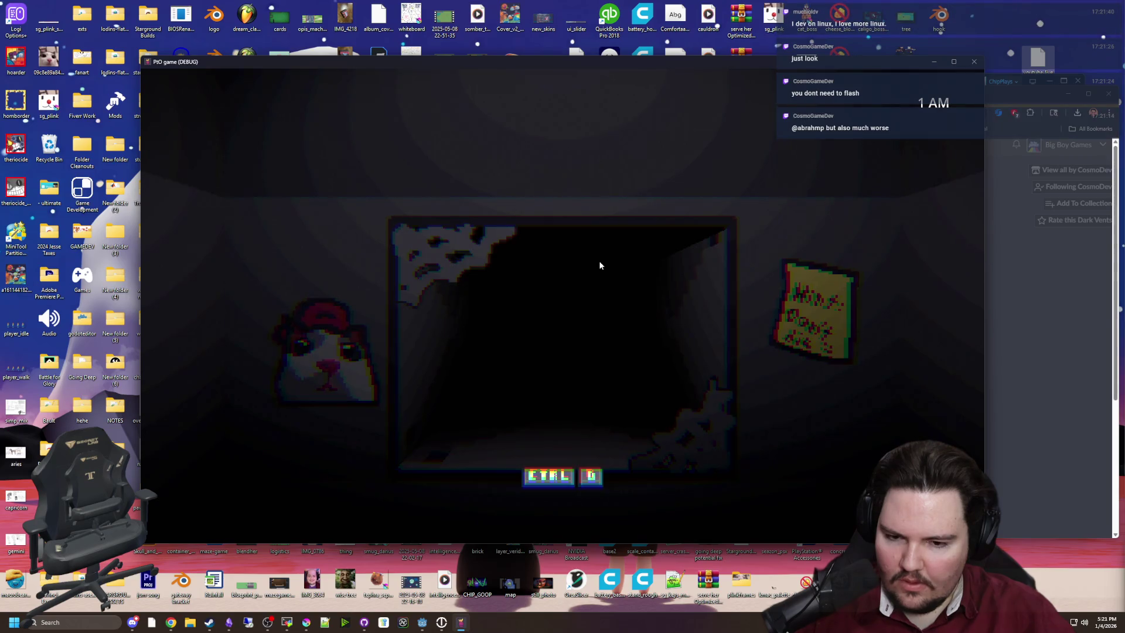
key(d)
key(space)
key(space)
key(d)
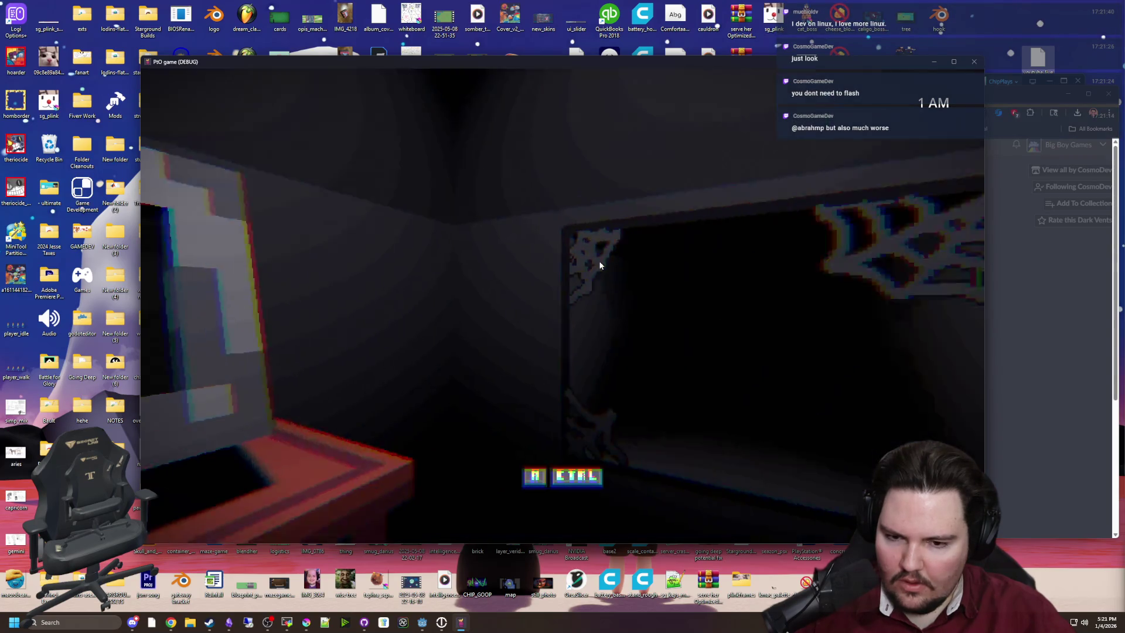
key(ctrl)
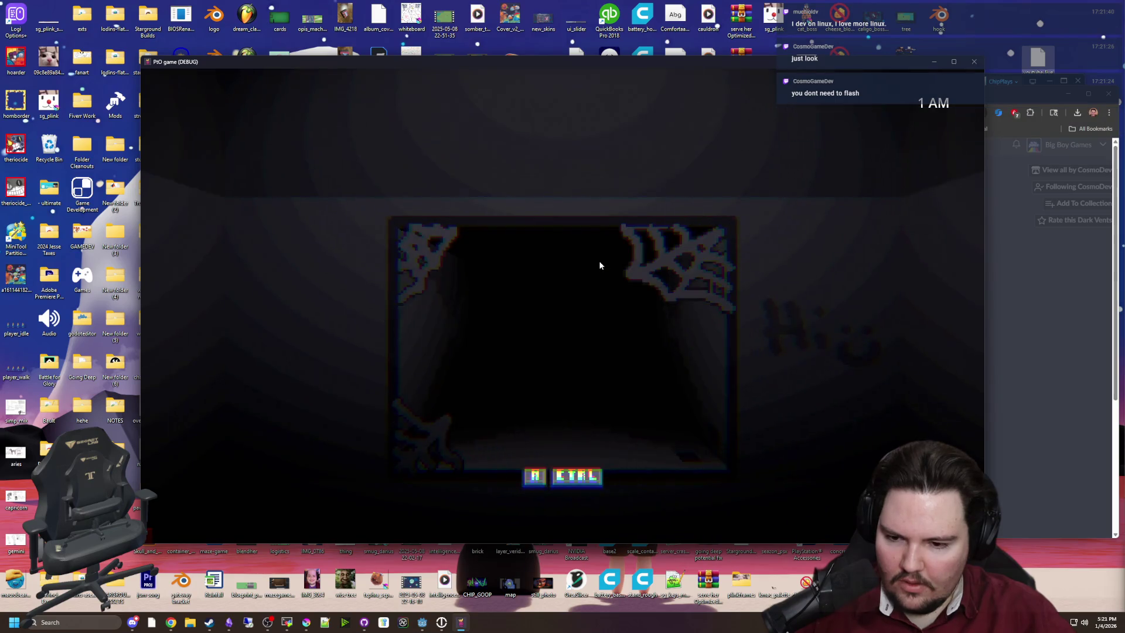
Step: Glance at the cobwebbed doorway and re-enter the minigame as the clock reaches 2 AM
key(a)
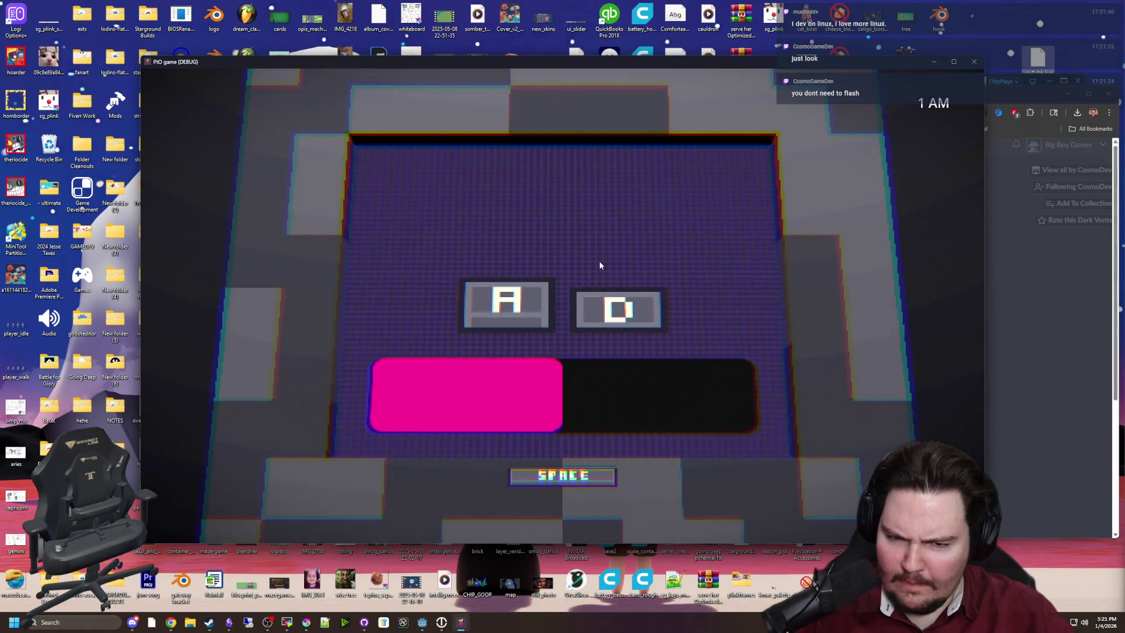
key(space)
key(d)
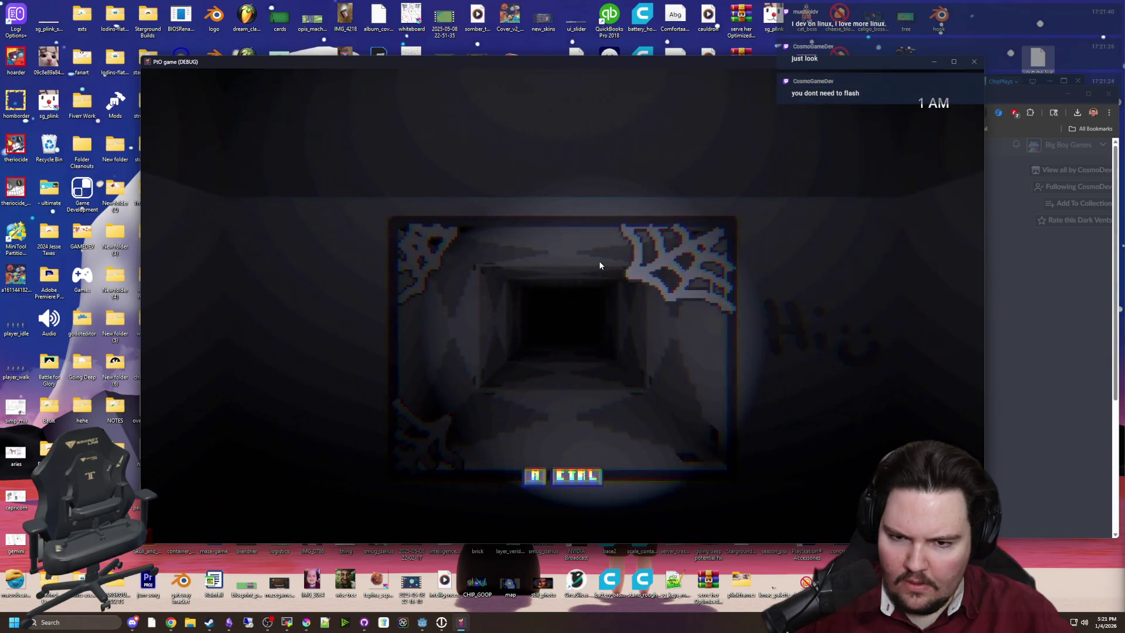
key(a)
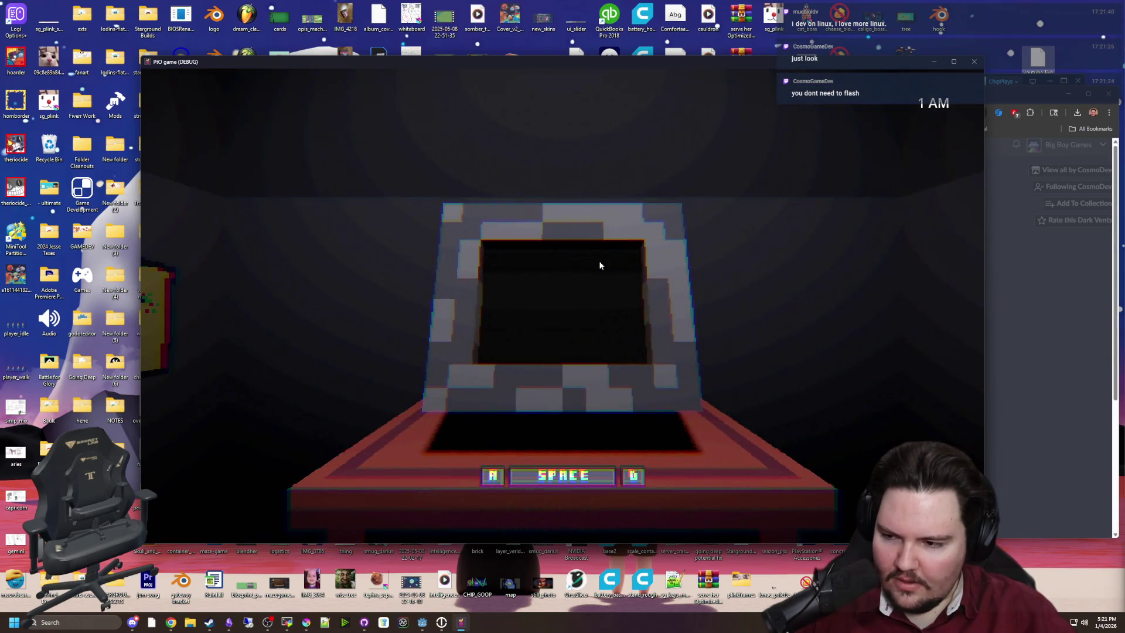
key(space)
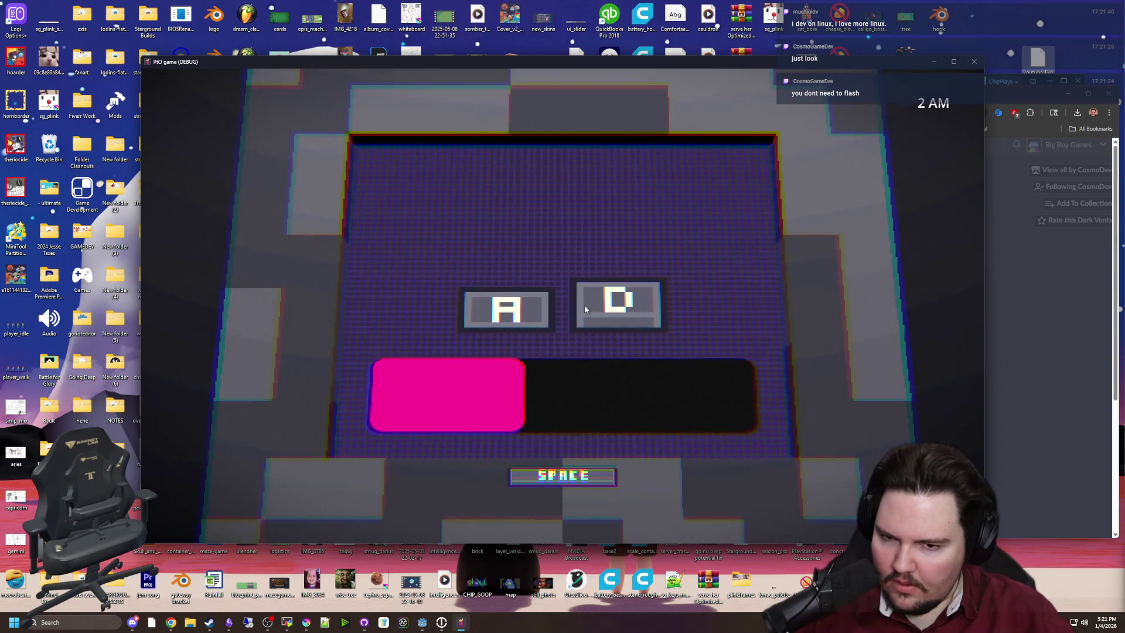
Step: Alternate between the cobwebbed doorway and the arcade cabinet, starting to fill the pink meter
key(space)
key(d)
key(d)
key(space)
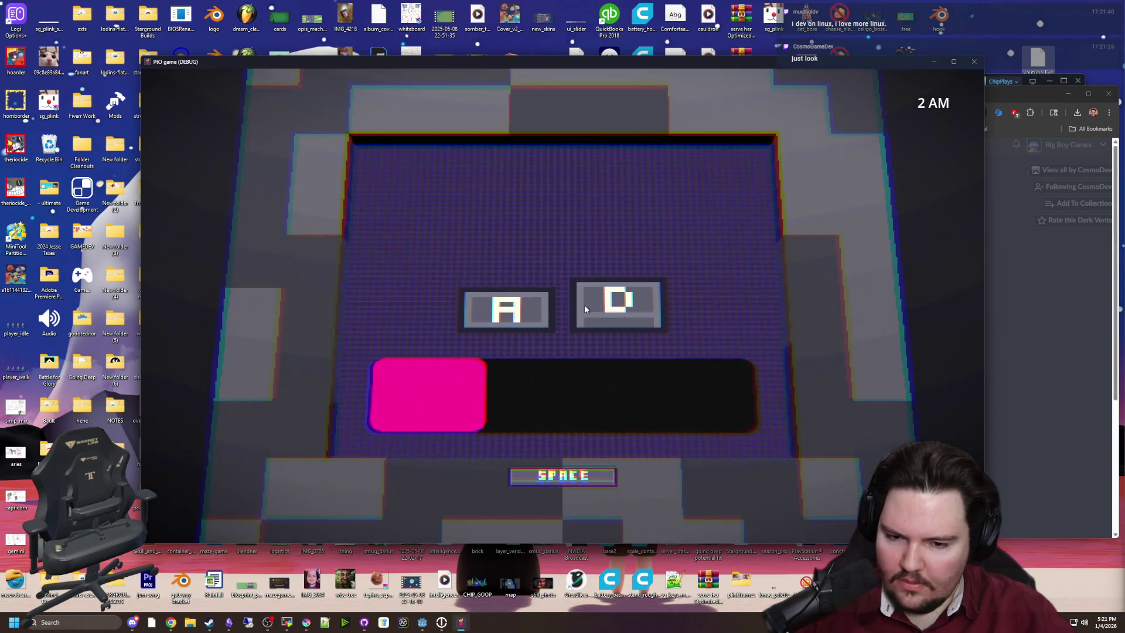
key(a)
key(space)
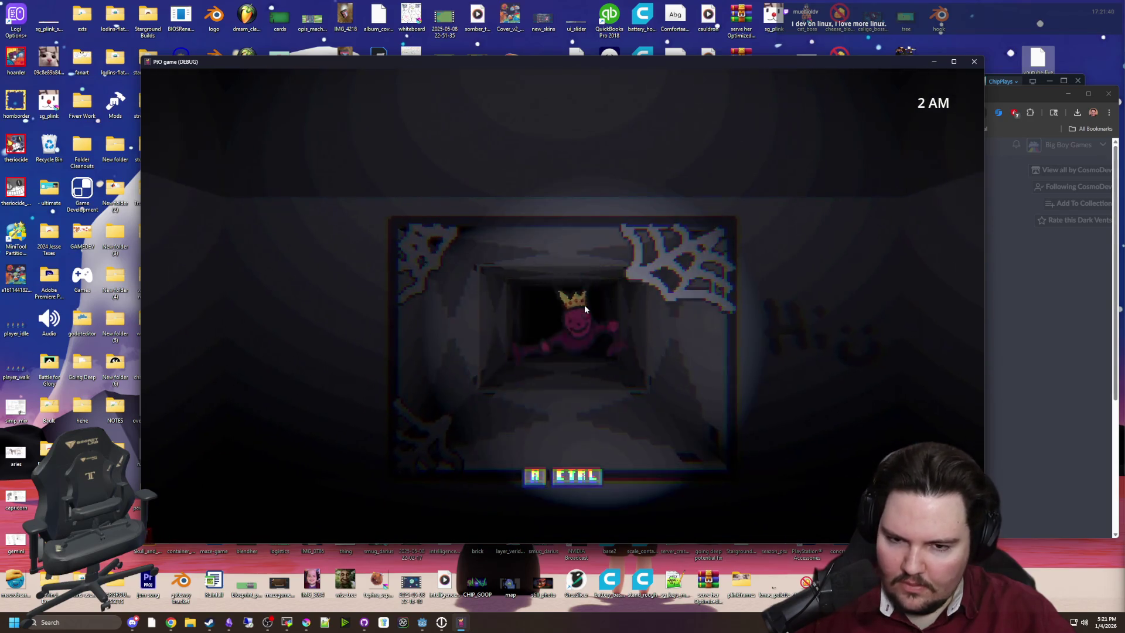
key(space)
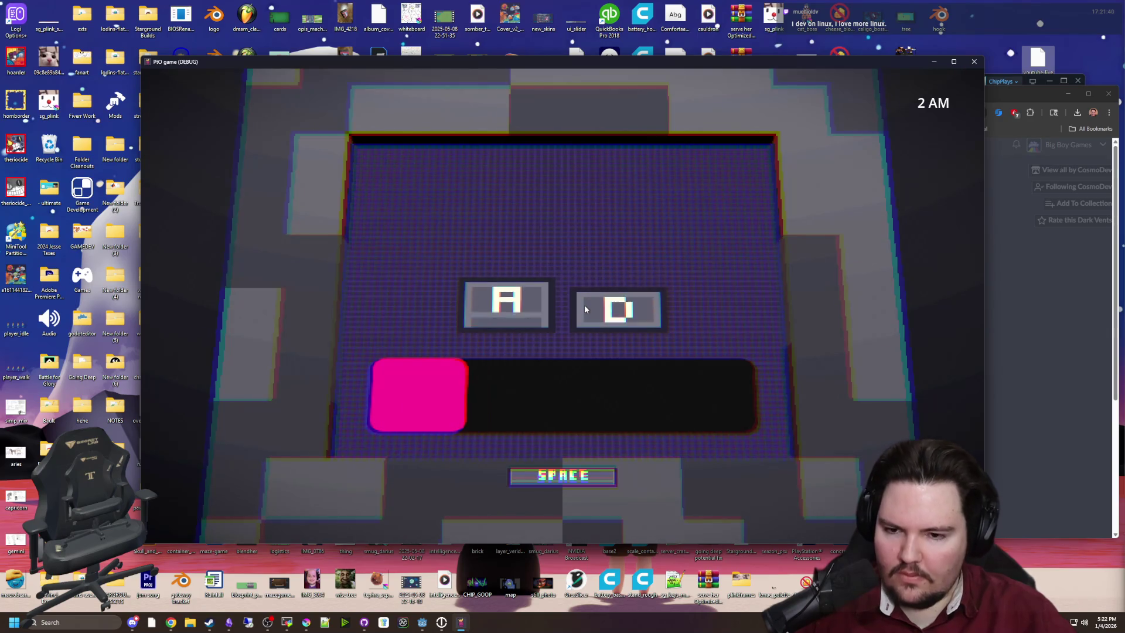
key(a)
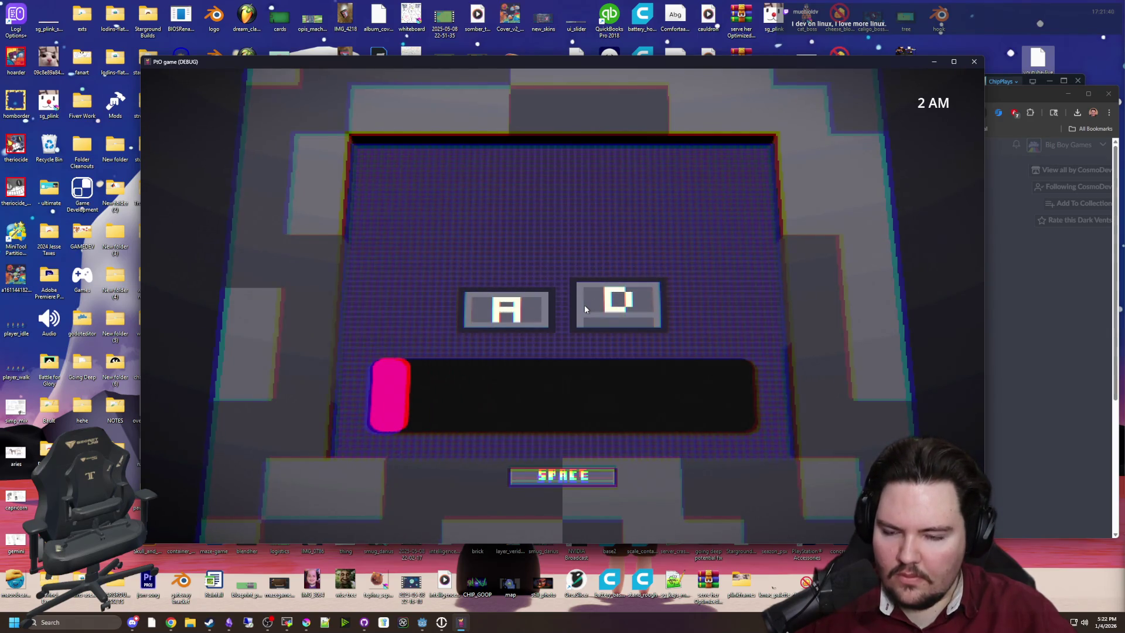
key(d)
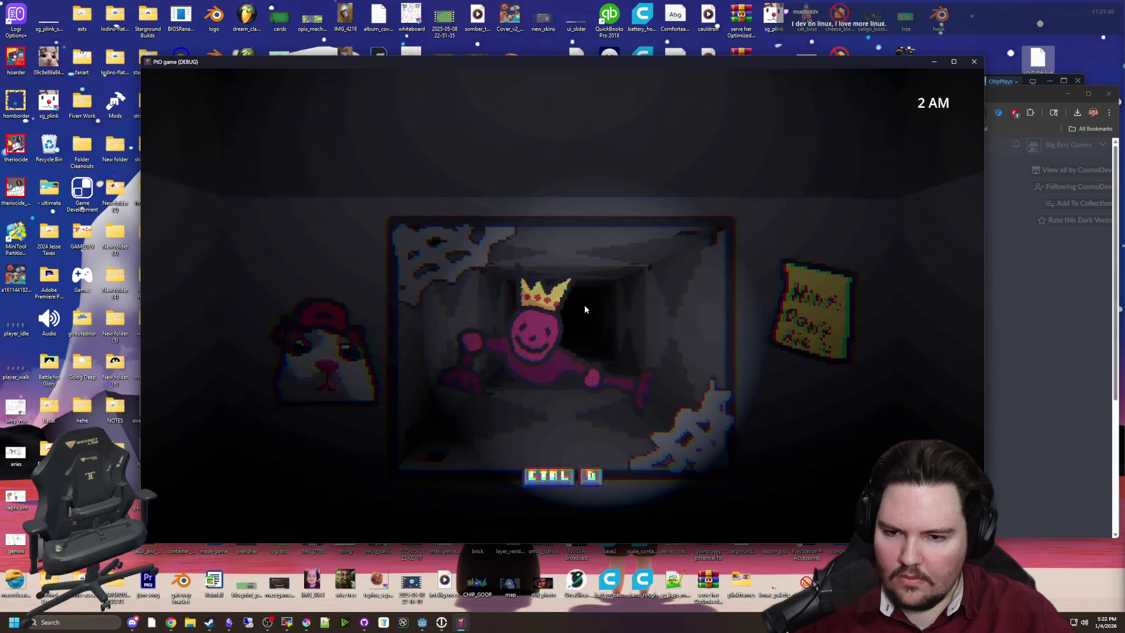
key(ctrl+d)
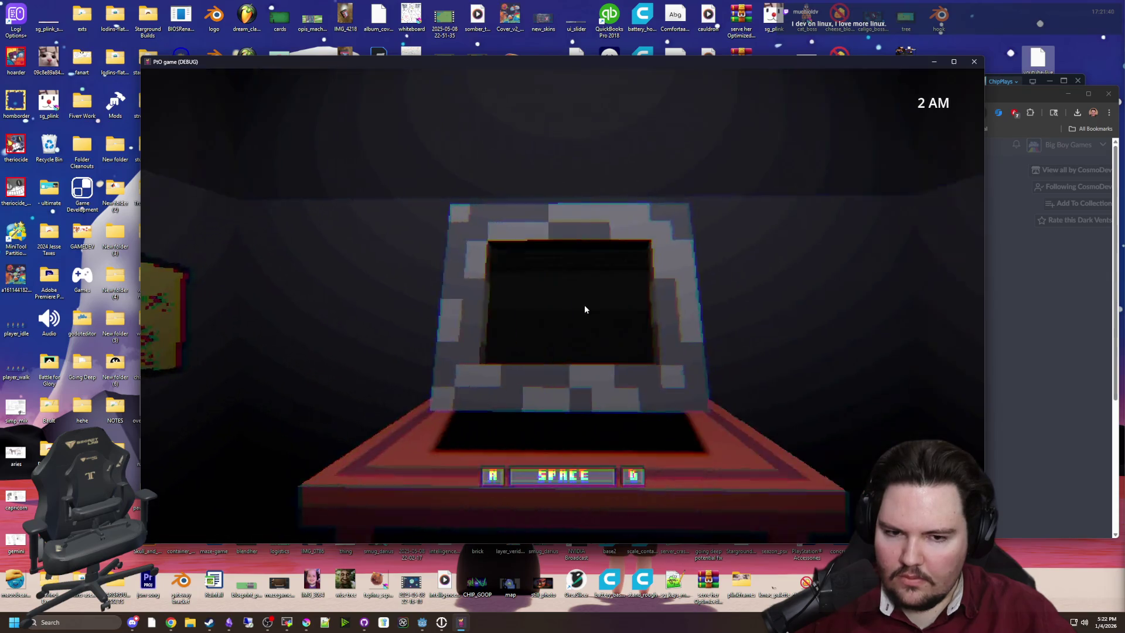
Step: Keep pumping the cabinet's pink meter with A/D between quick doorway checks
key(space)
key(d)
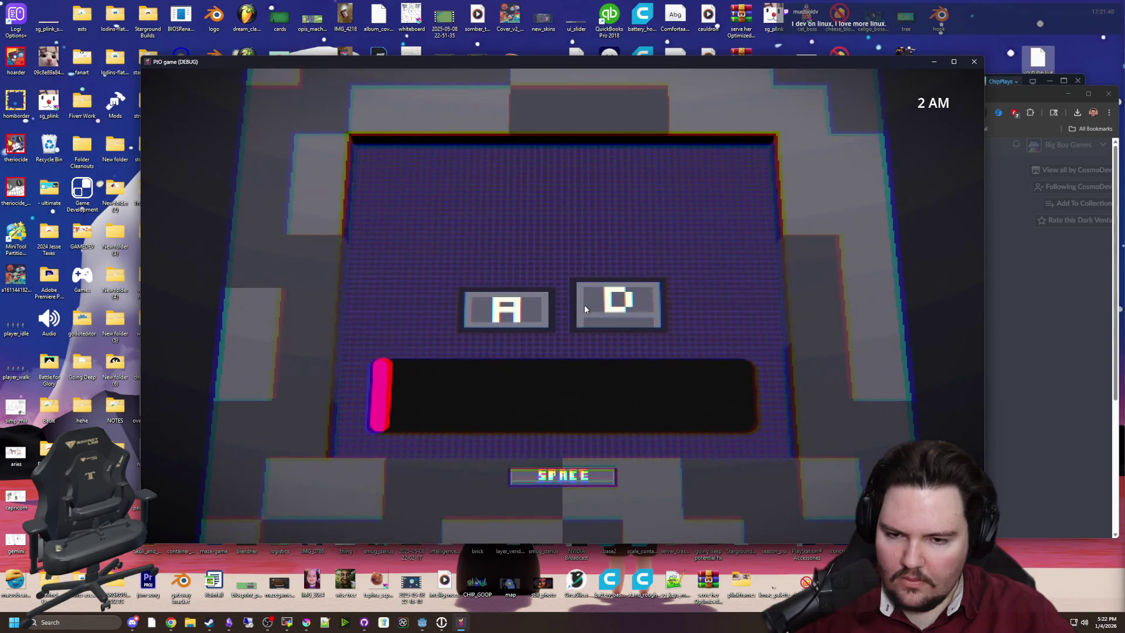
key(a)
key(d)
key(space)
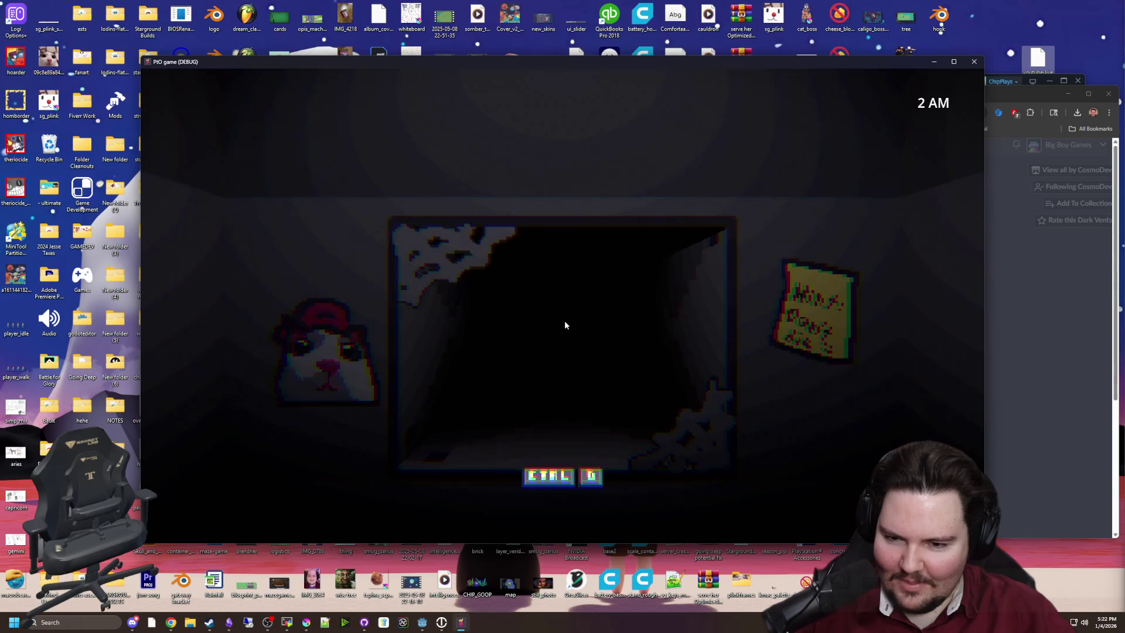
key(ctrl+d)
key(space)
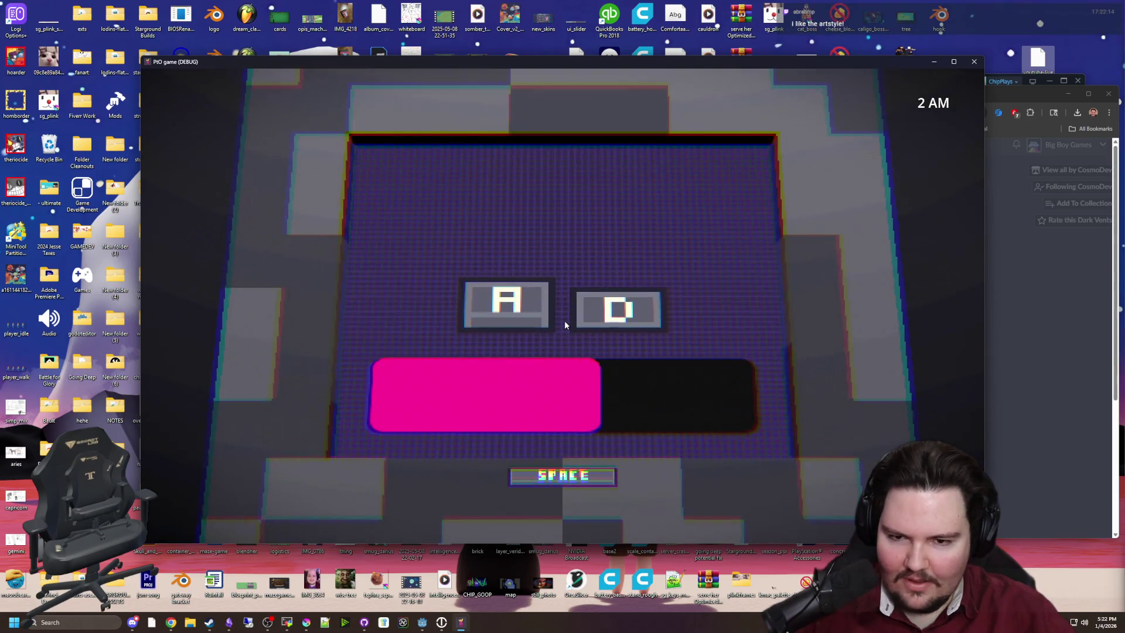
key(space)
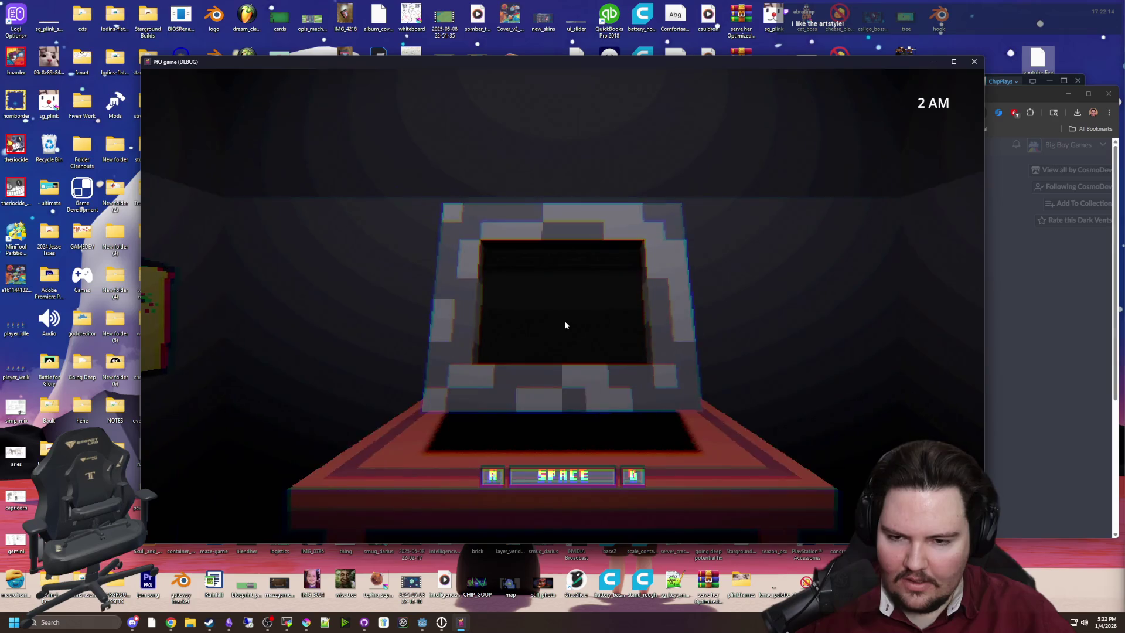
key(space)
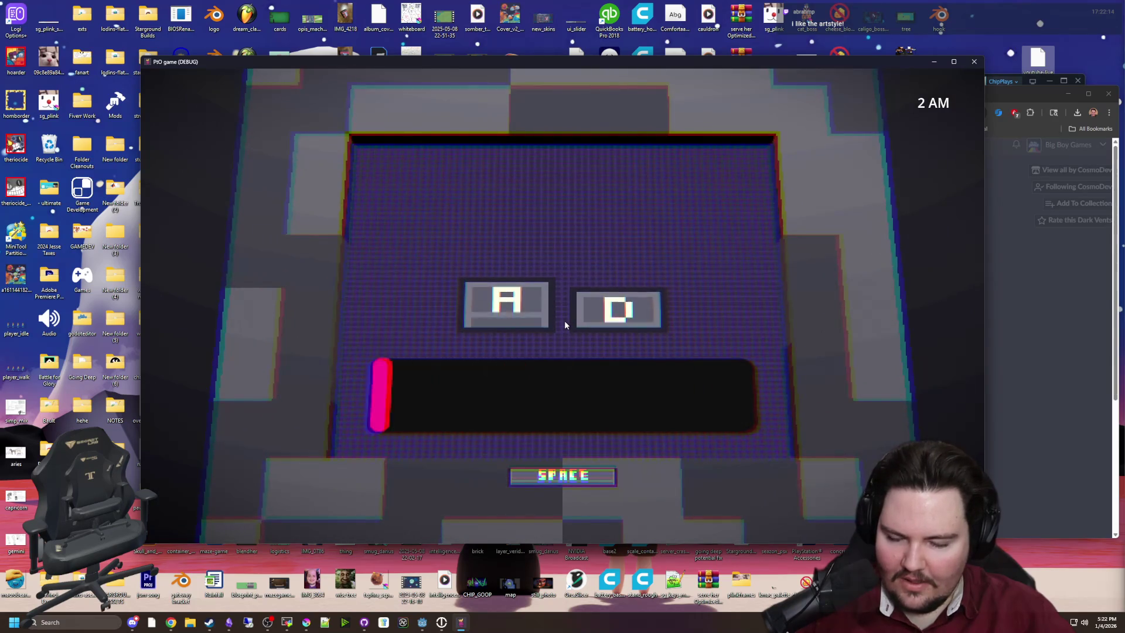
key(d)
key(a)
key(d)
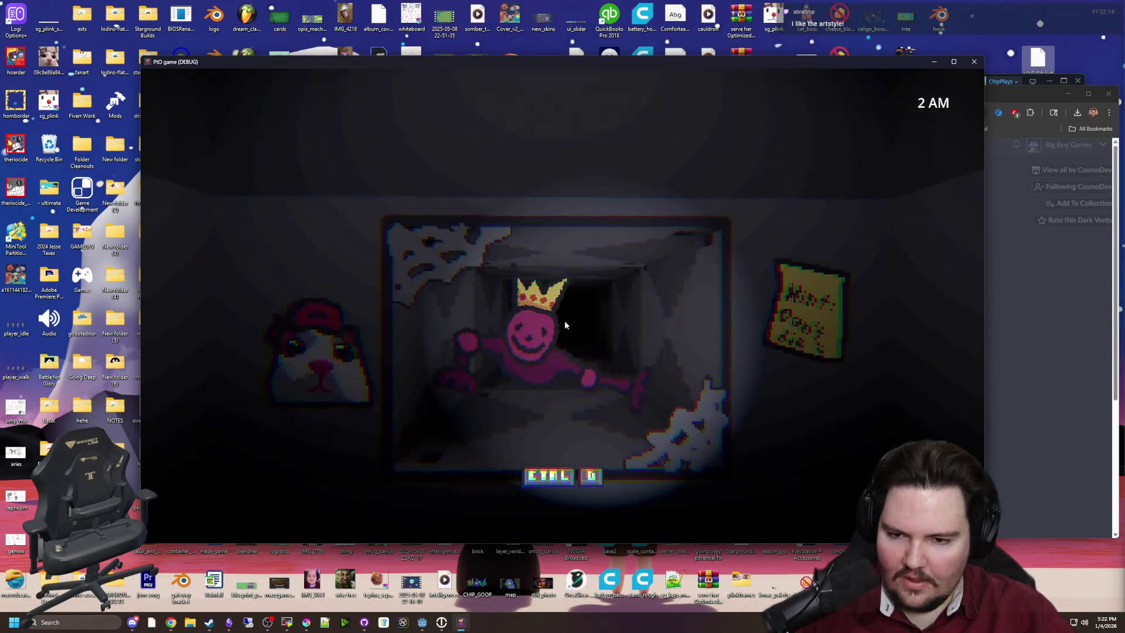
key(d)
key(space)
key(a)
key(d)
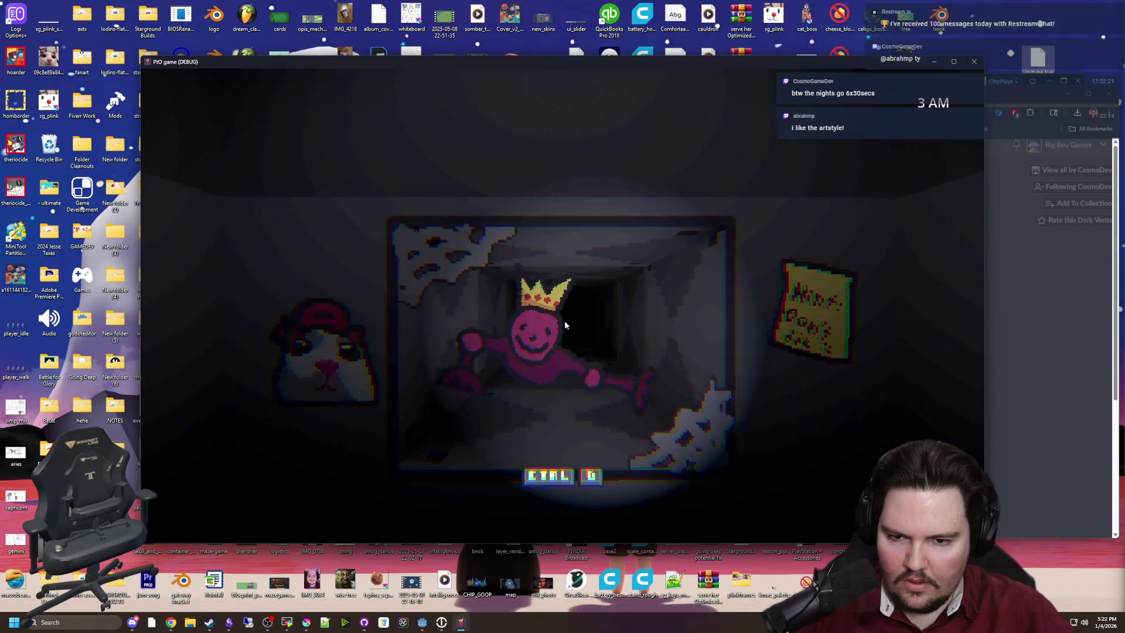
Step: Watch the crowned doorway monster, then pump the pink meter toward a third full
key(d)
key(space)
key(a)
key(d)
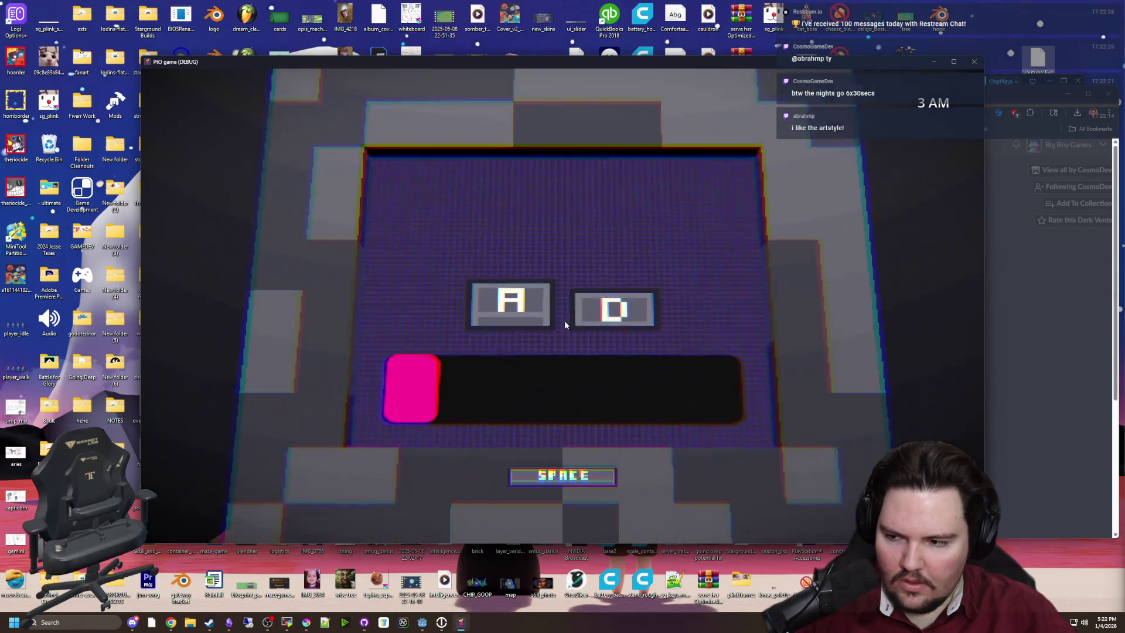
key(a)
key(d)
key(a)
key(d)
key(a)
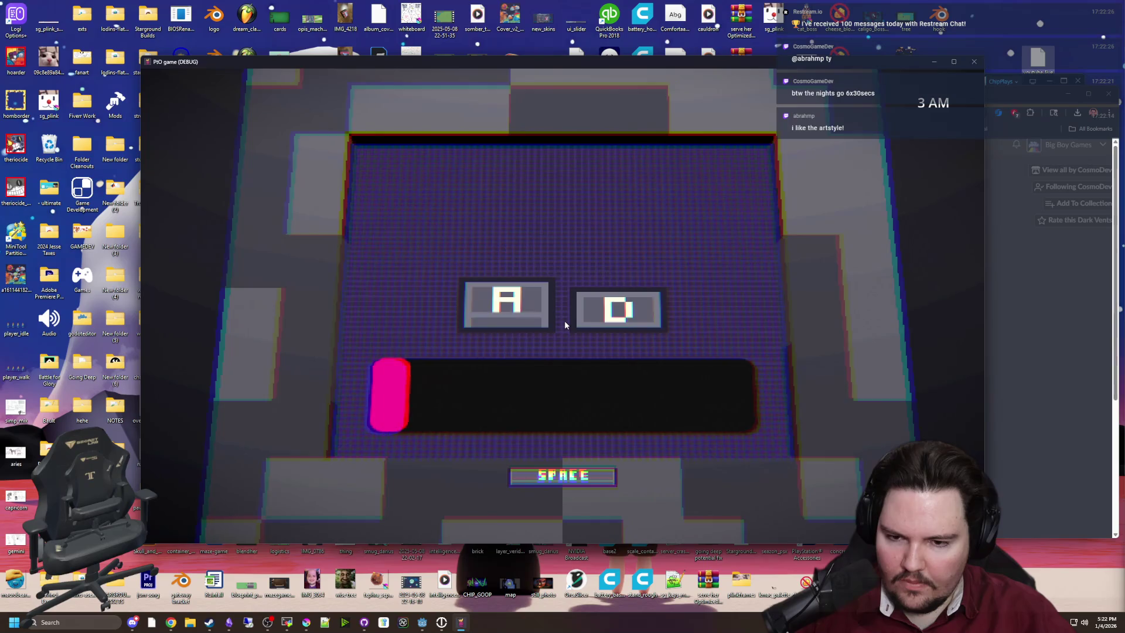
key(space)
key(d)
key(a)
key(space)
key(d)
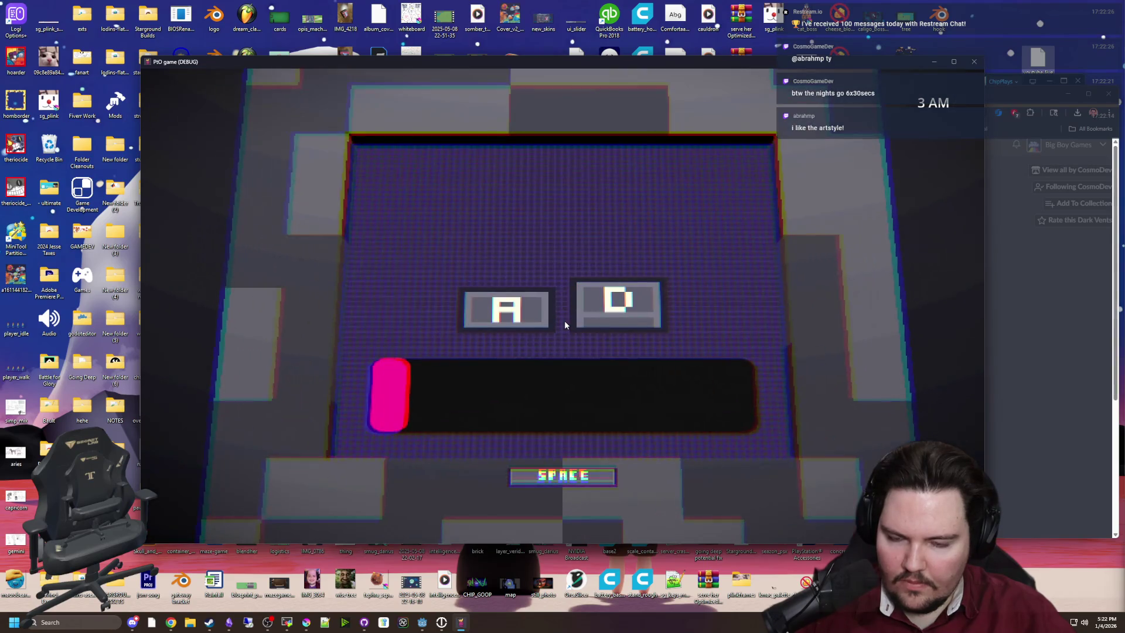
key(a)
key(d)
key(a)
key(d)
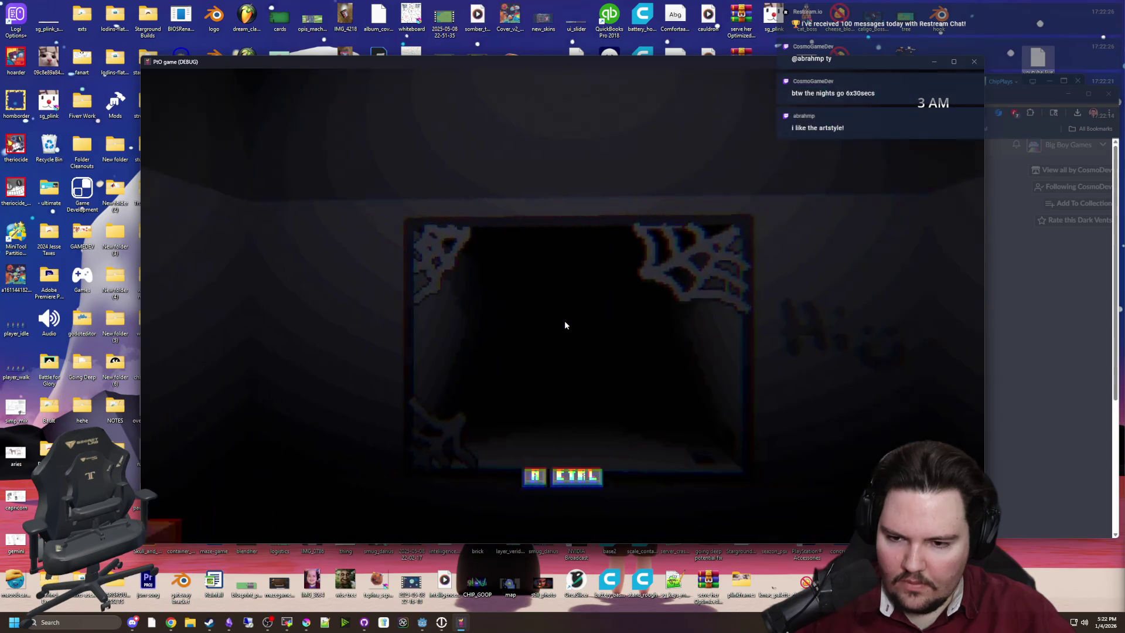
Step: Refill the meter and flash light down the dark corridor until the clock hits 4 AM
key(a)
key(space)
key(d)
key(a)
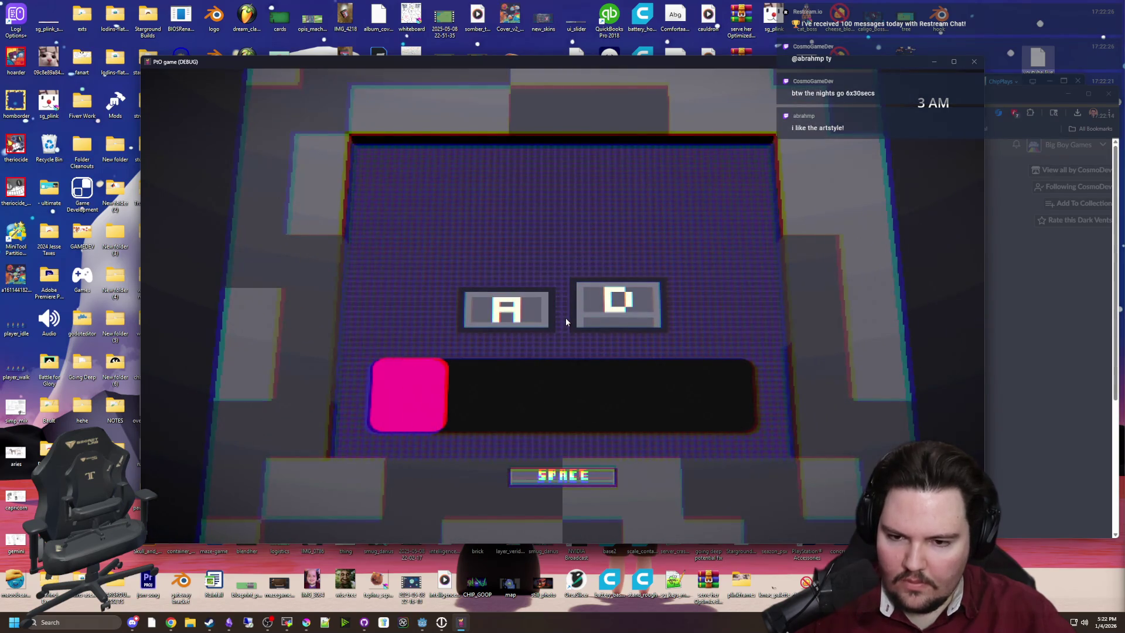
key(d)
key(space)
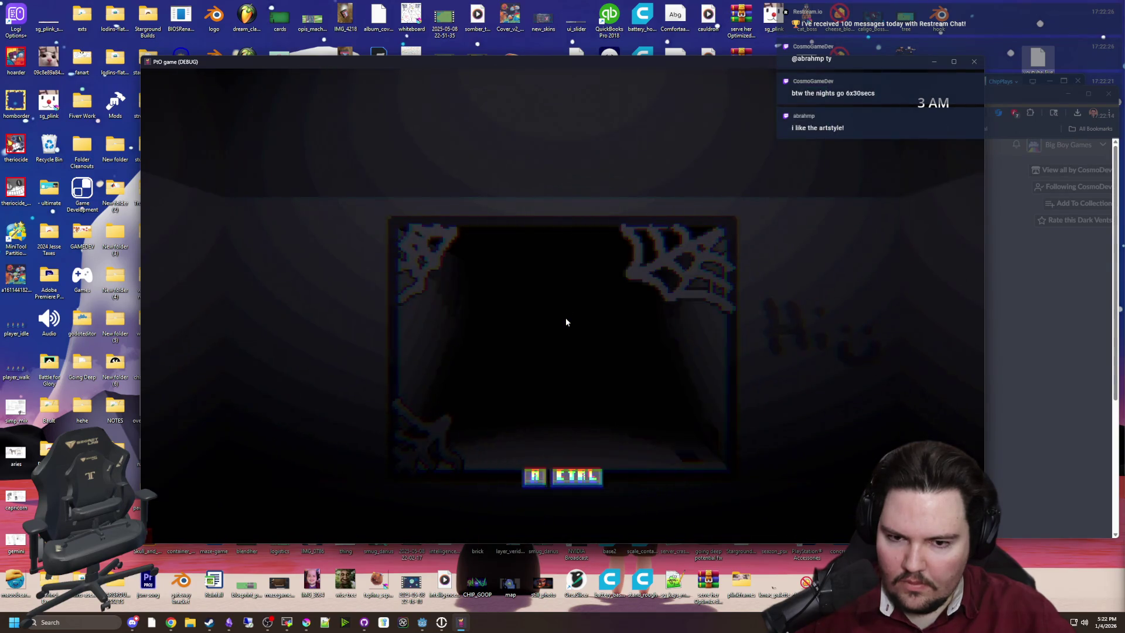
key(a)
key(space)
key(d)
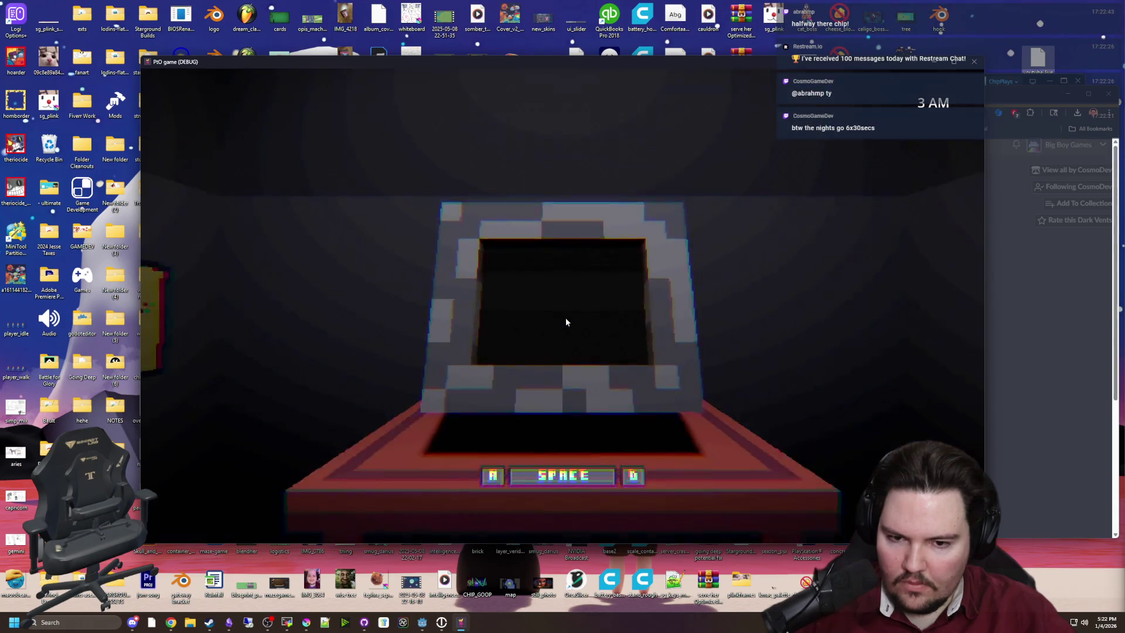
key(ctrl)
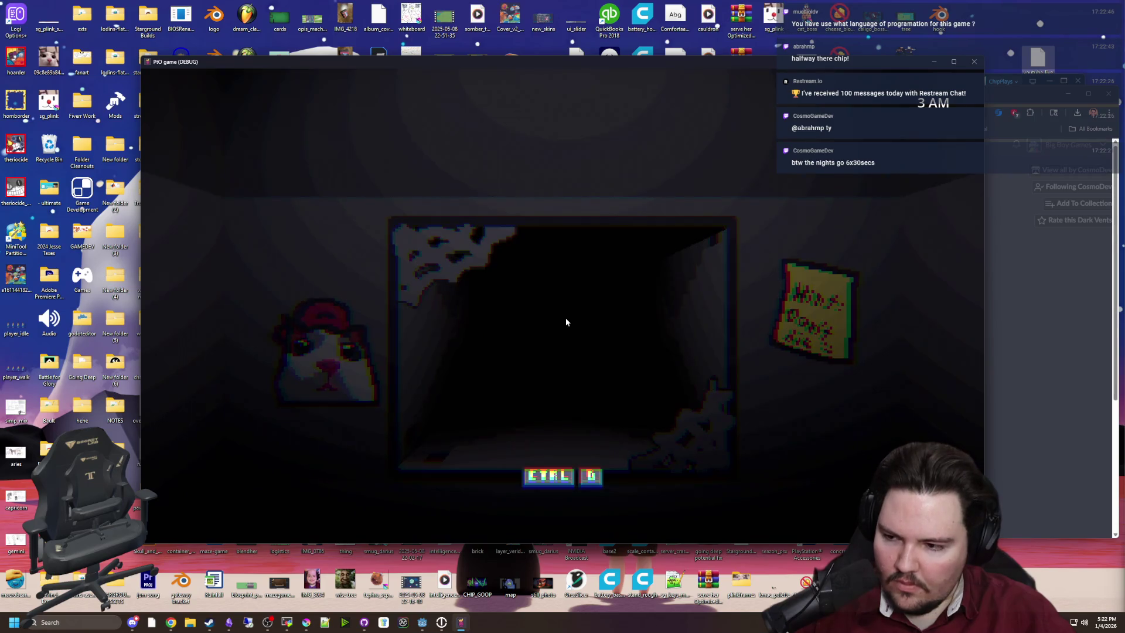
key(d)
key(space)
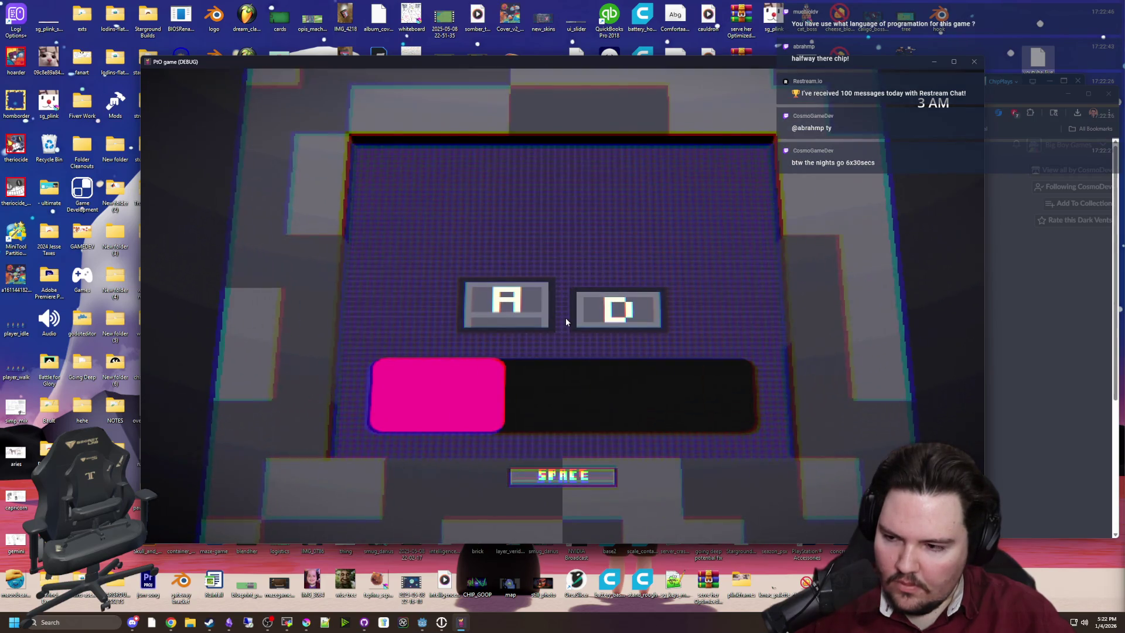
key(a)
key(d)
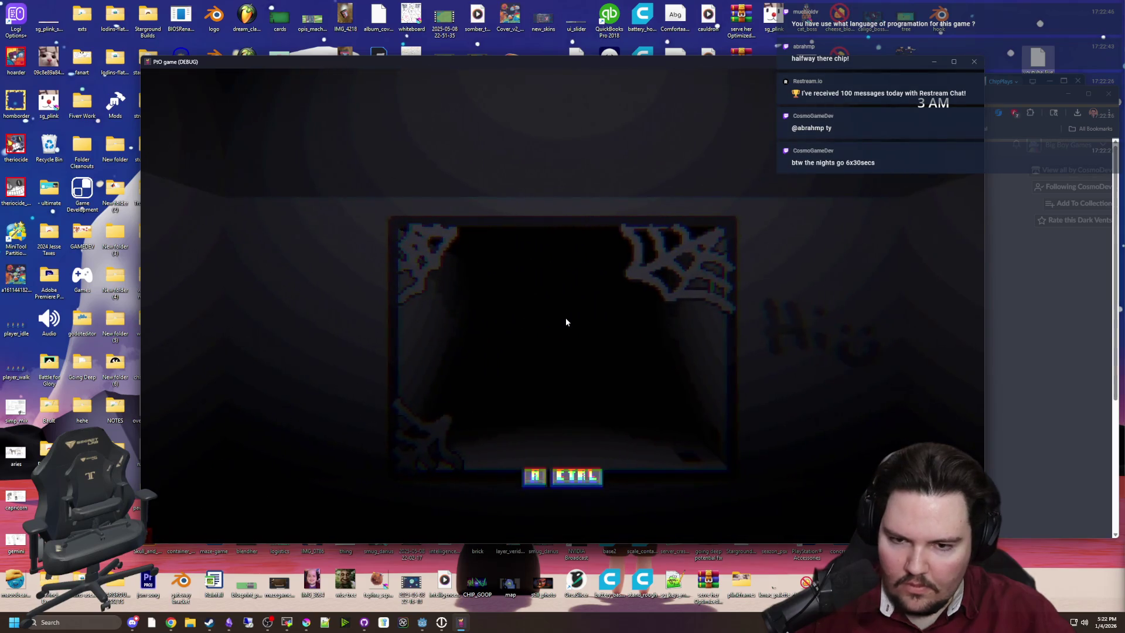
key(a)
key(space)
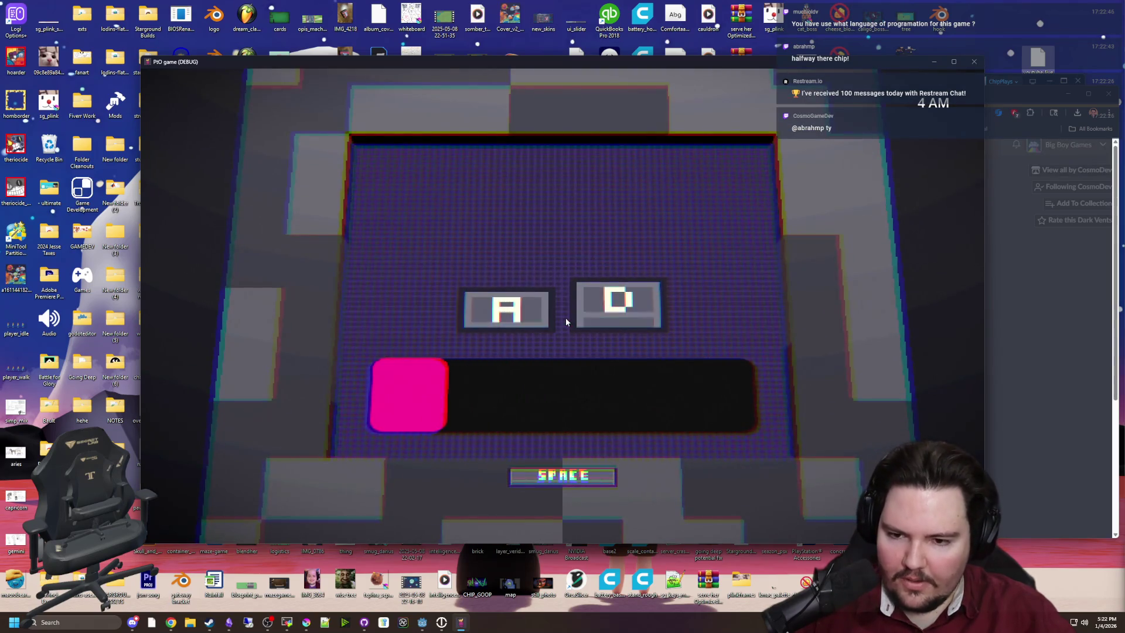
Step: Alternate between refilling the cabinet meter and checking the dark hallway
key(d)
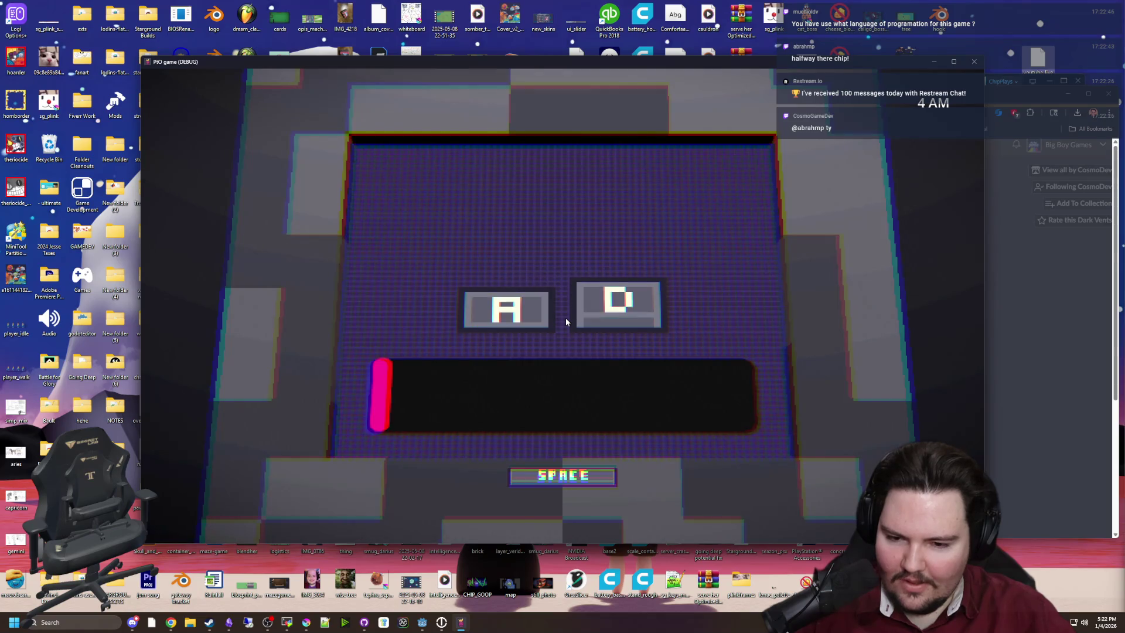
key(space)
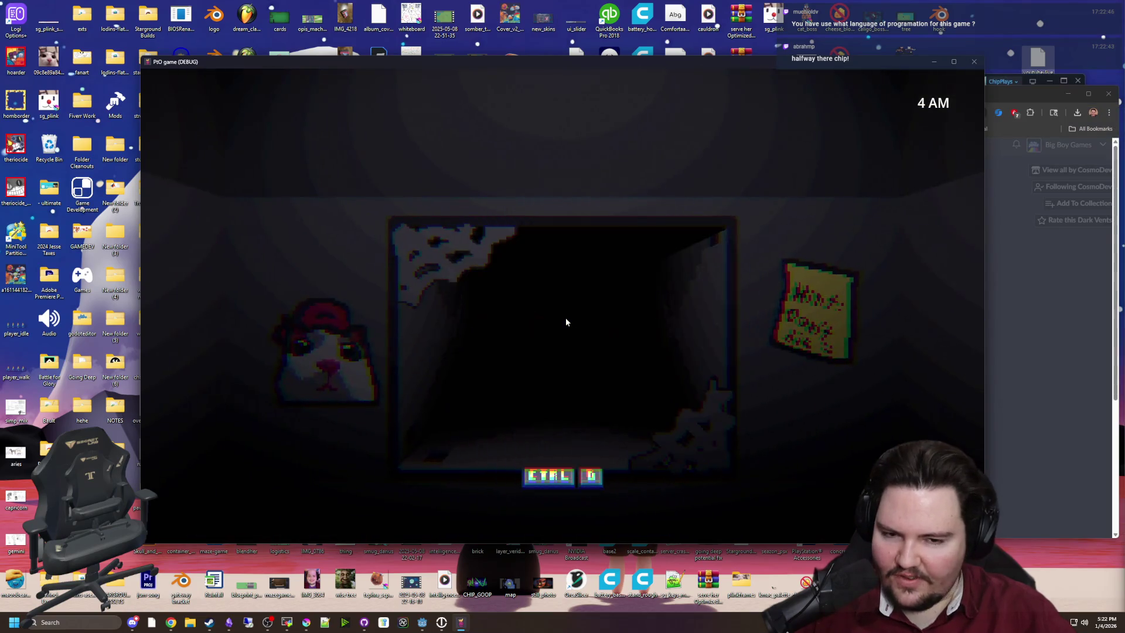
key(d)
key(space)
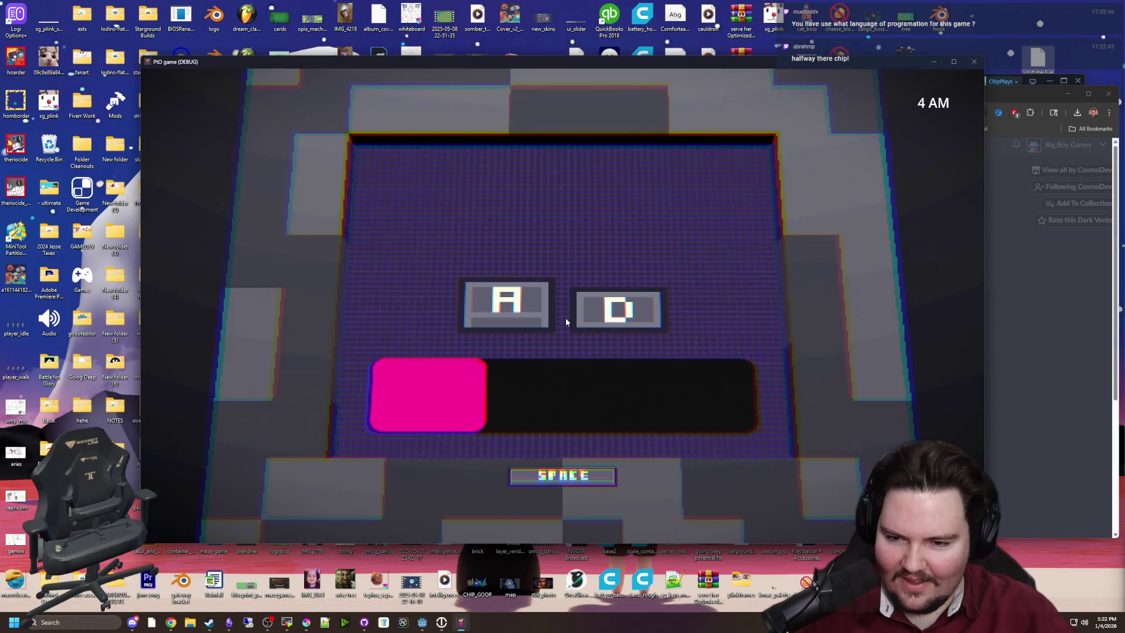
key(d)
key(space)
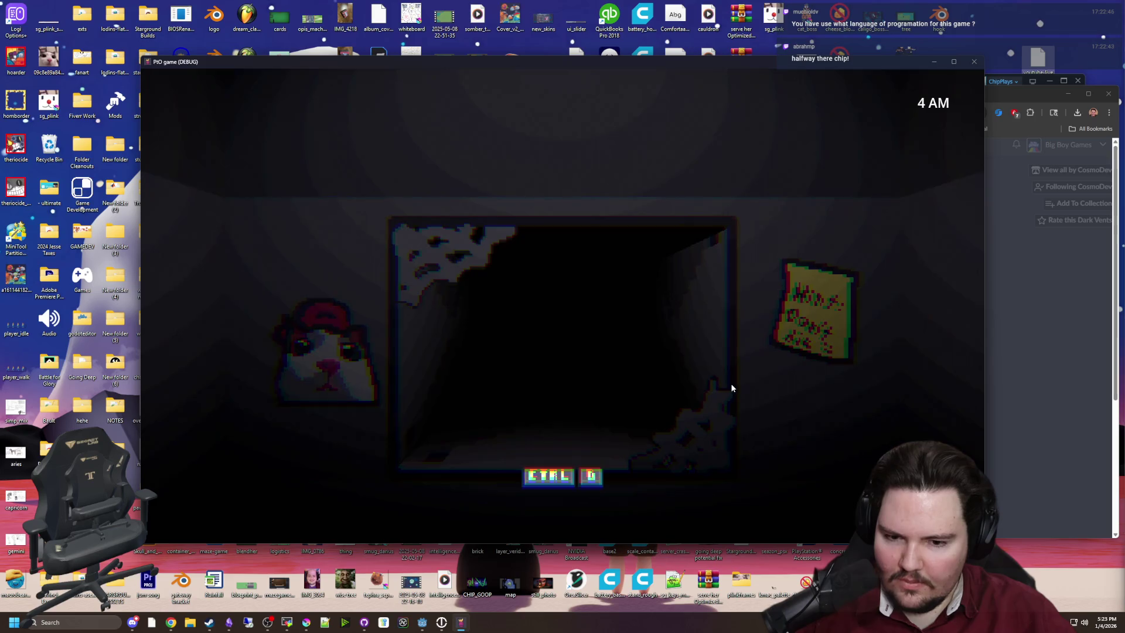
key(d)
key(space)
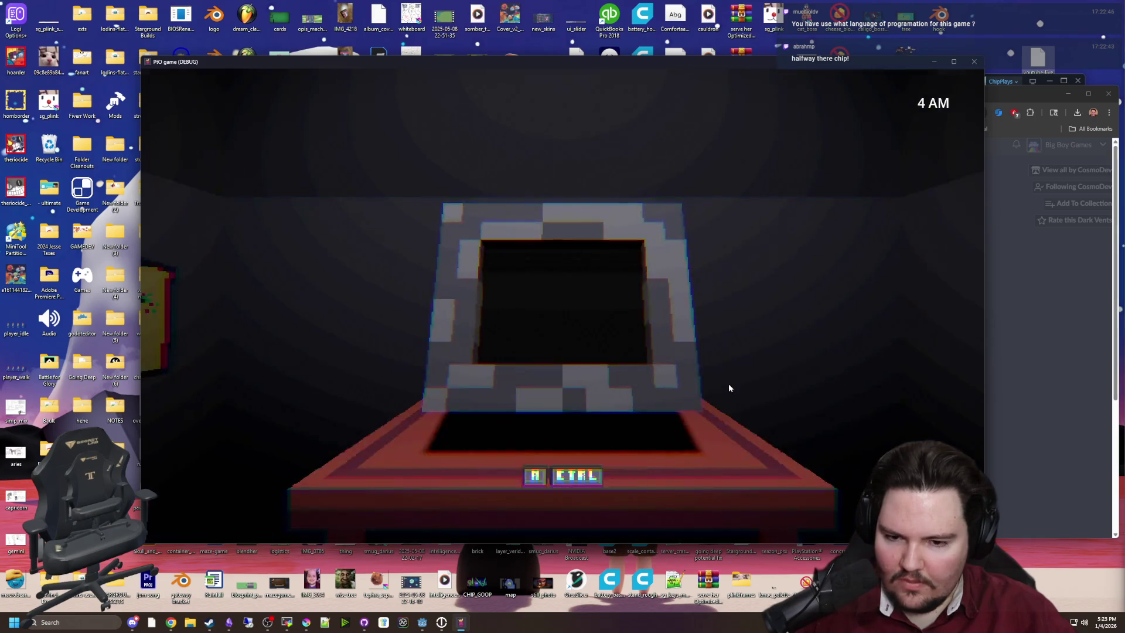
key(a)
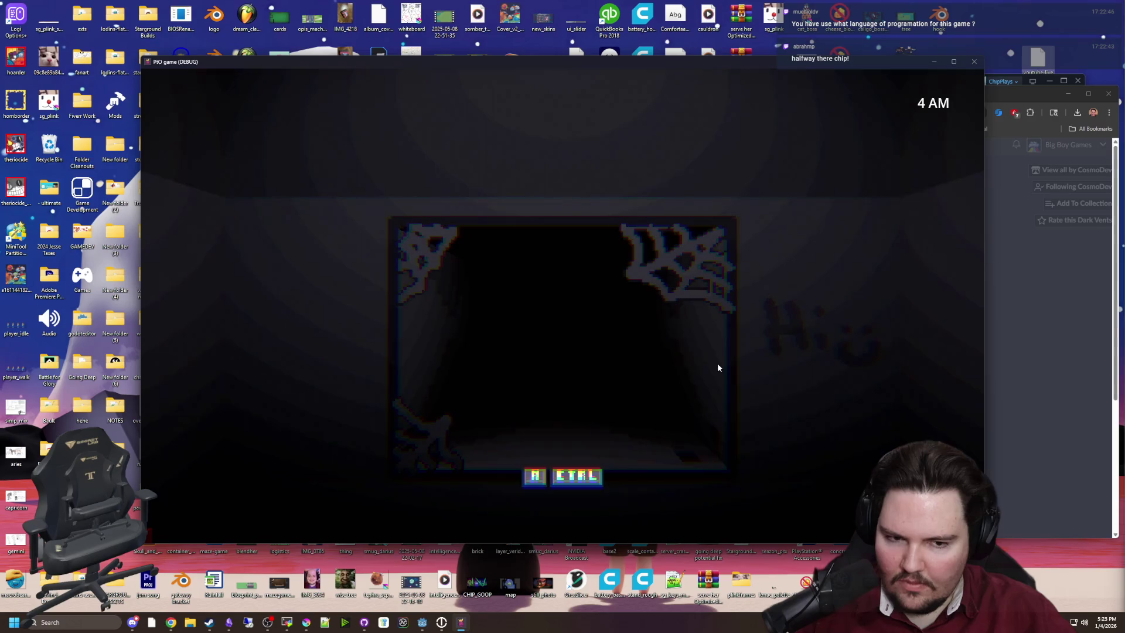
key(ctrl)
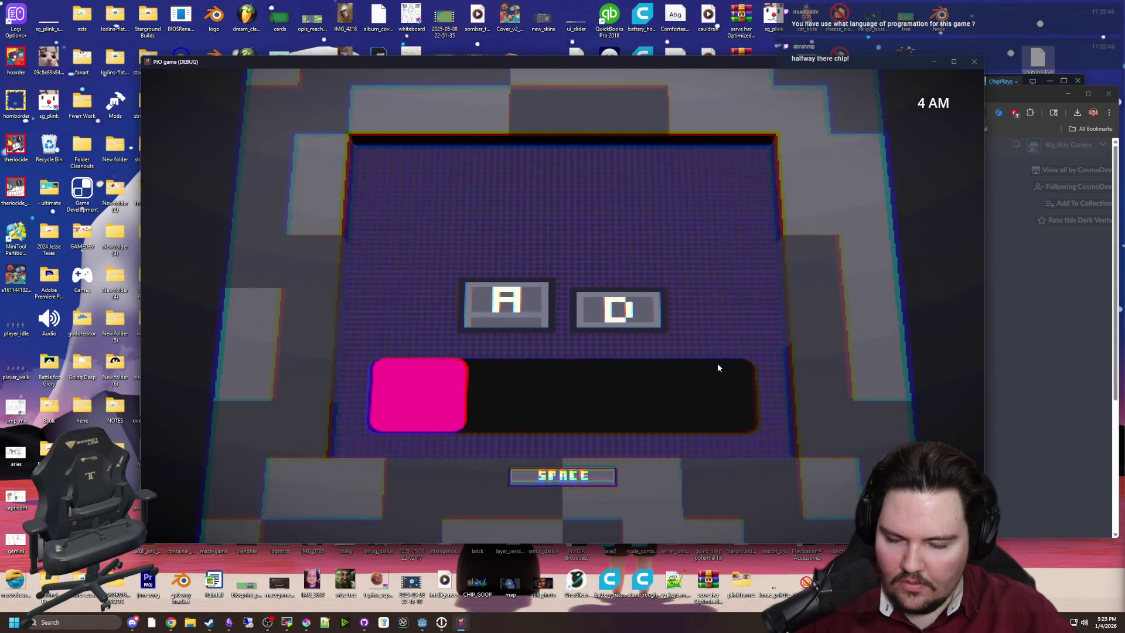
Step: Keep pumping the pink meter while glancing back at the cobwebbed doorway
key(d)
key(space)
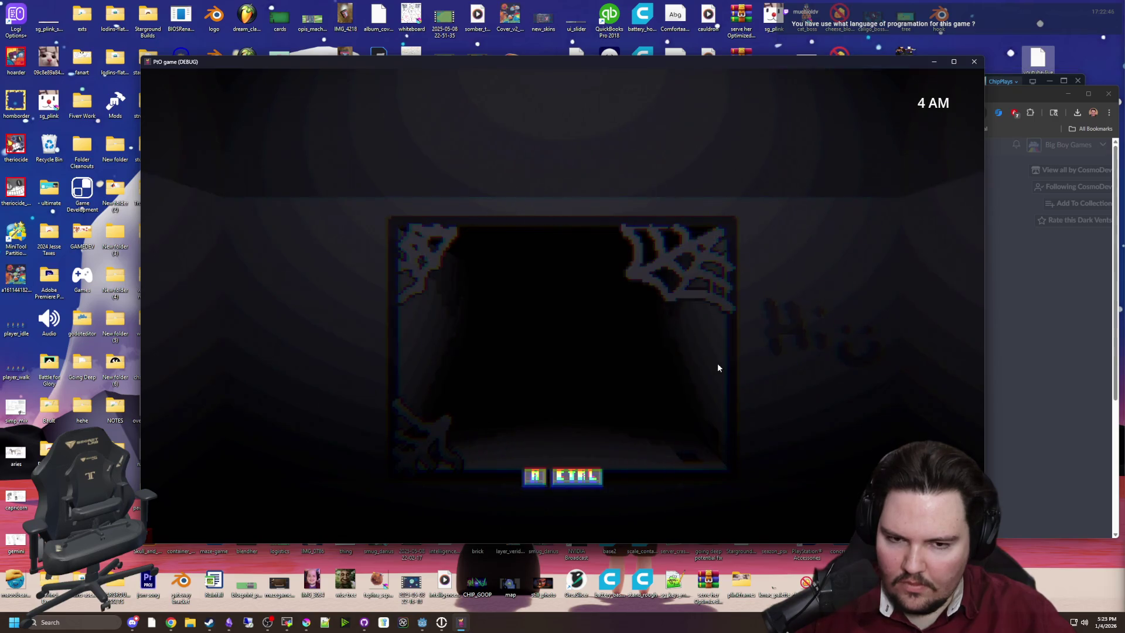
key(a)
key(space)
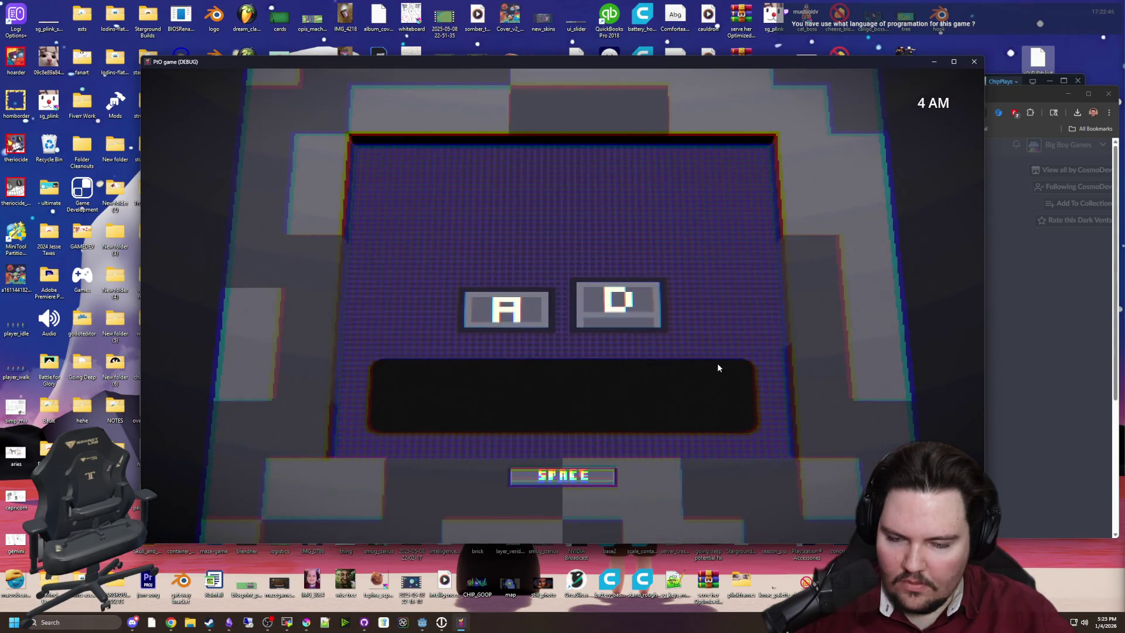
key(space)
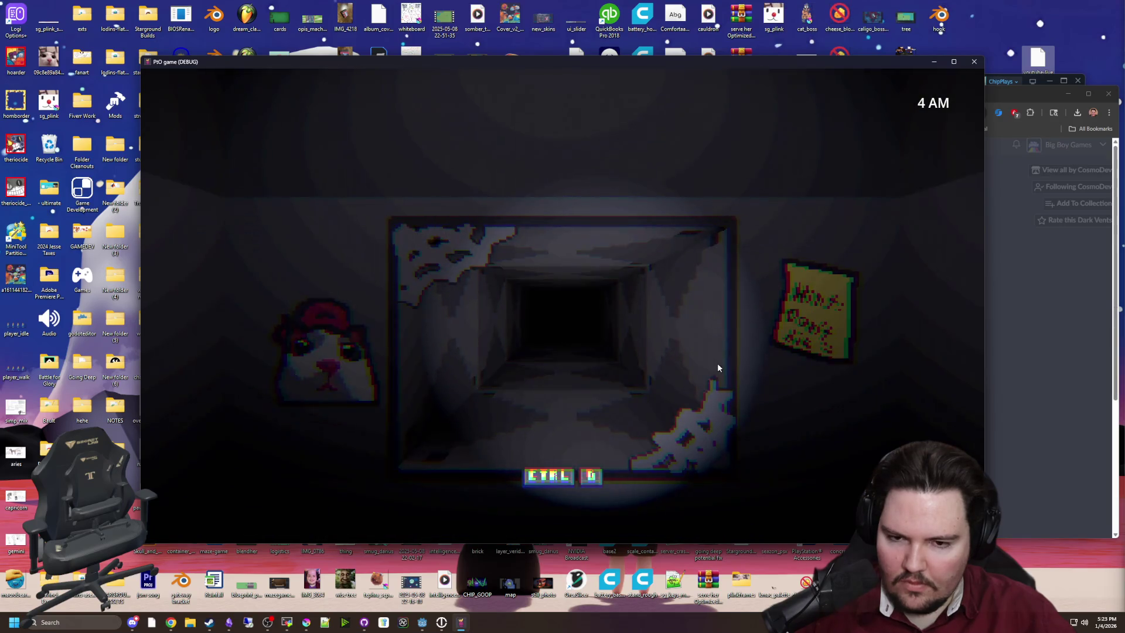
key(a)
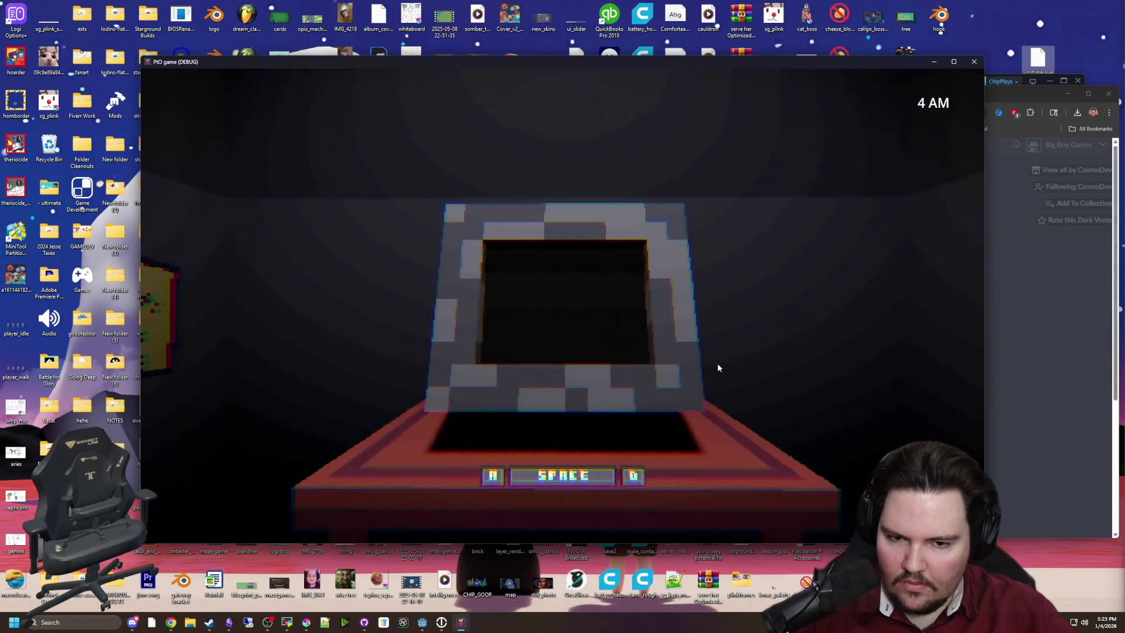
key(space)
key(space)
key(d)
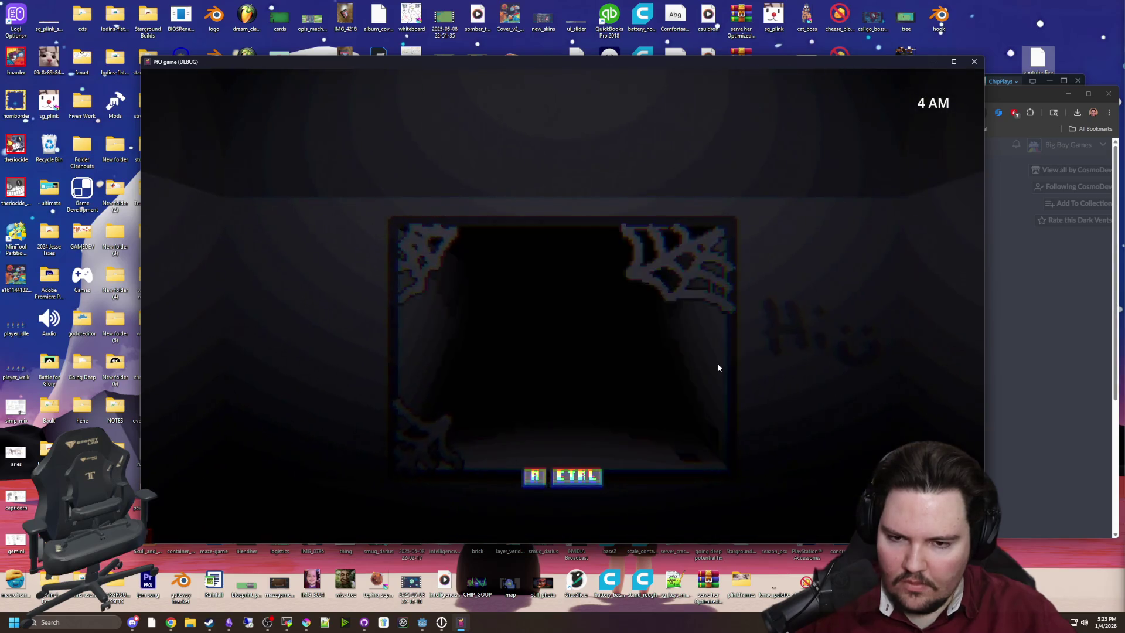
key(a)
key(space)
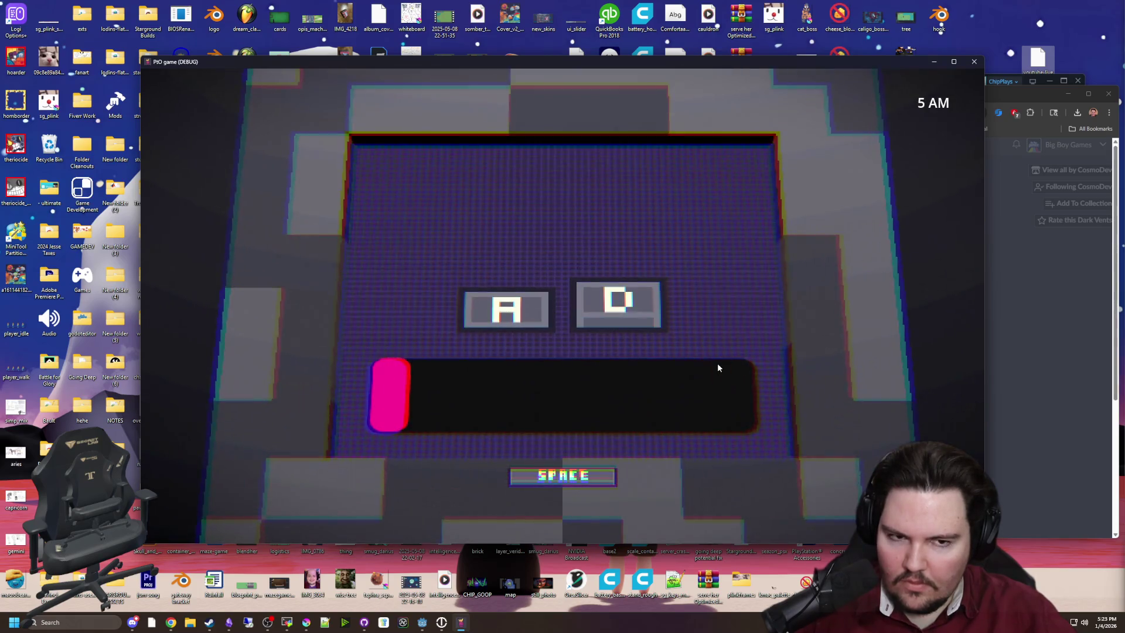
Step: Check the doorway and return to refill the cabinet's pink meter several times
key(space)
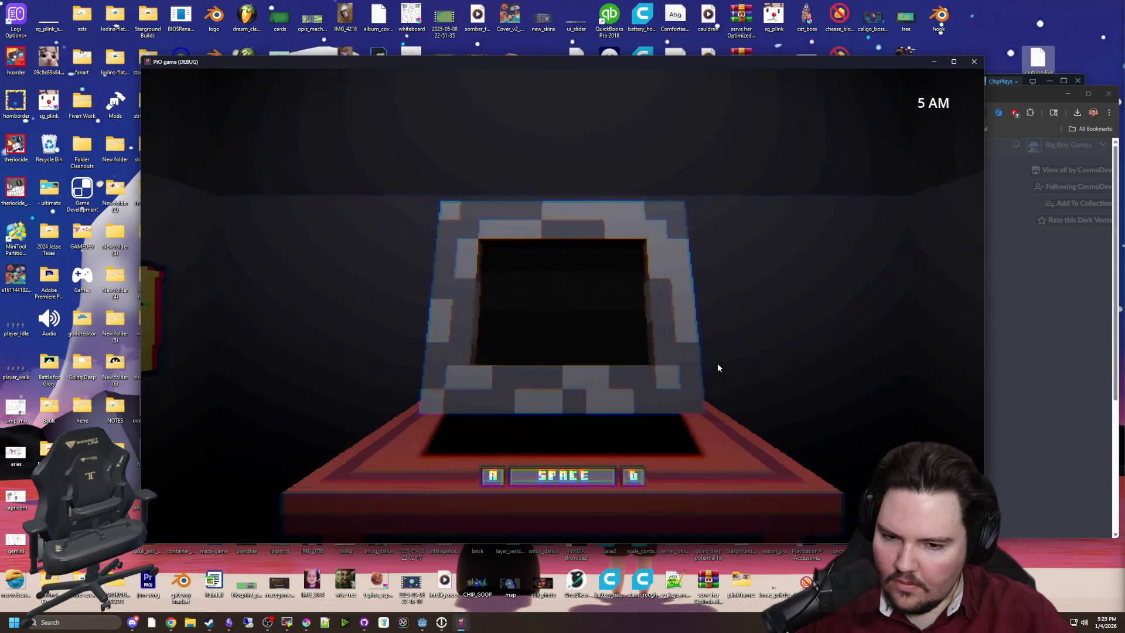
key(d)
key(a)
key(space)
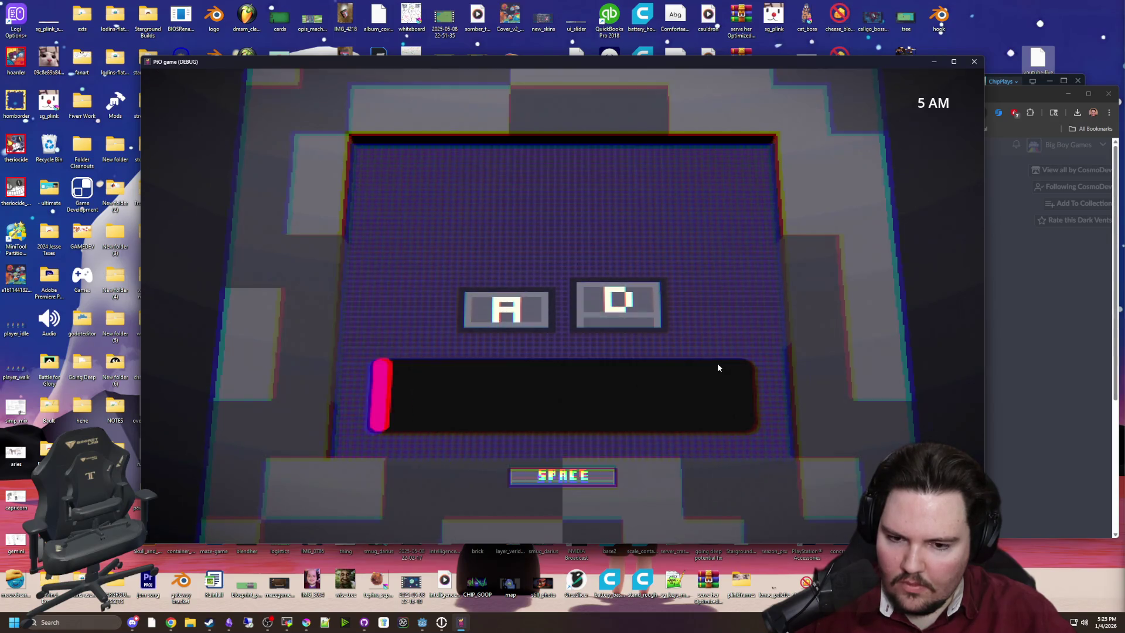
key(space)
key(d)
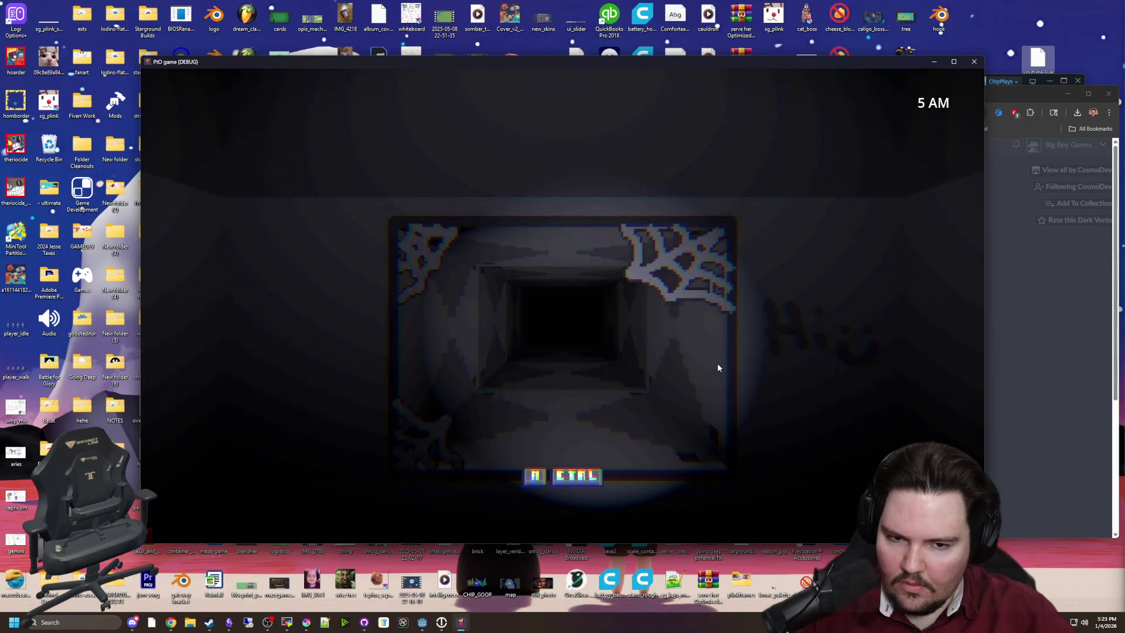
key(a)
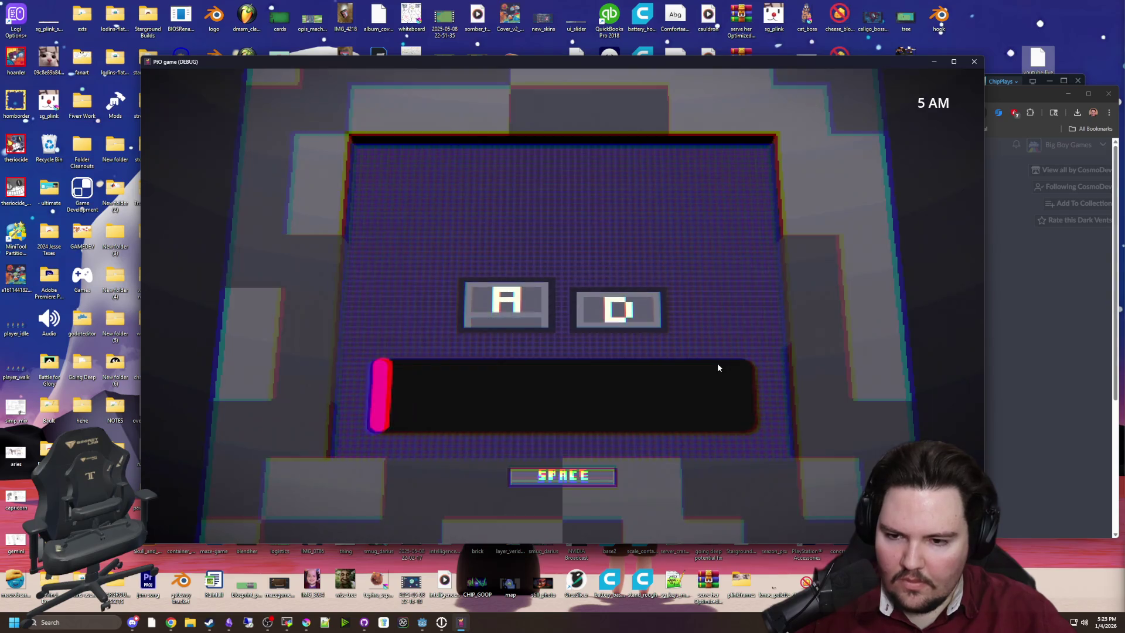
key(space)
key(d)
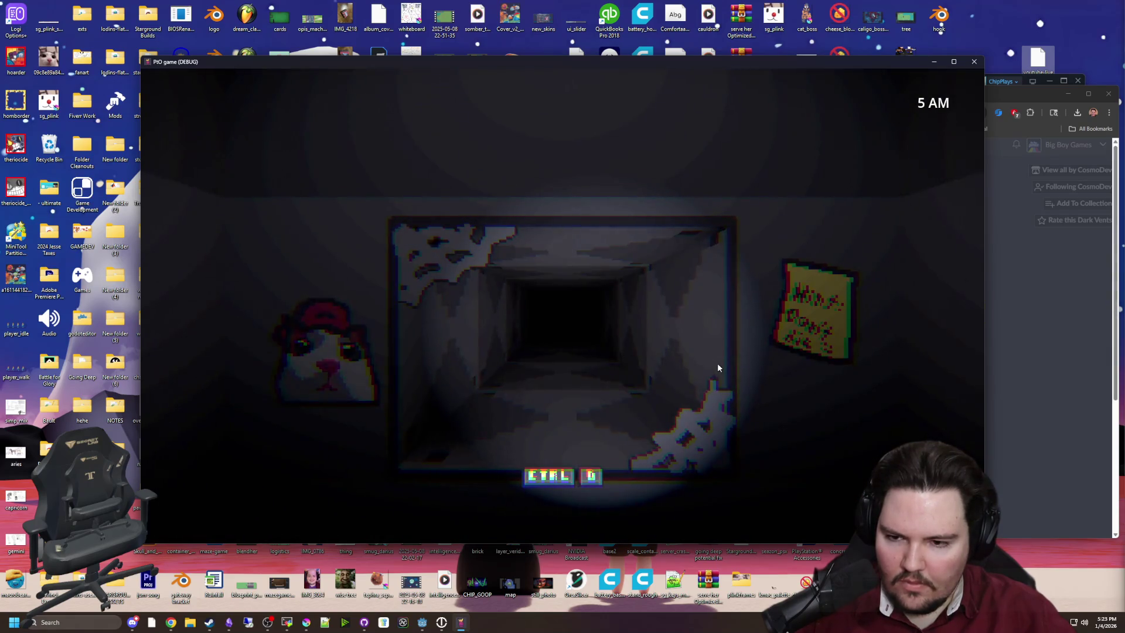
key(d)
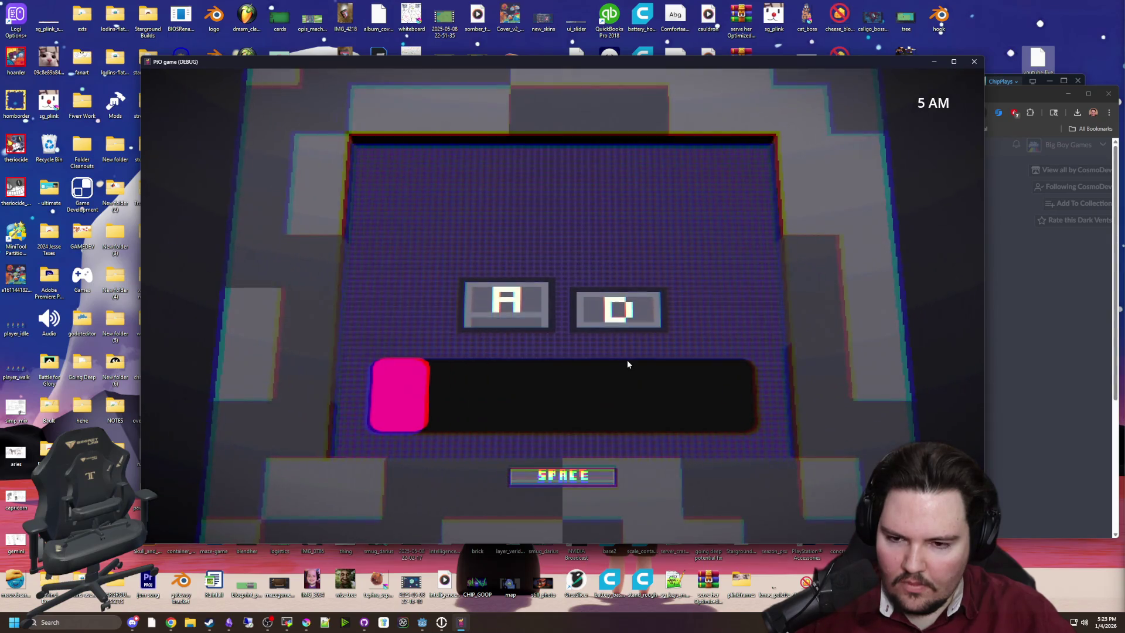
Step: Shine the flashlight down the cobwebbed corridor and refill the meter until the 'You won :o' screen
key(space)
key(ctrl)
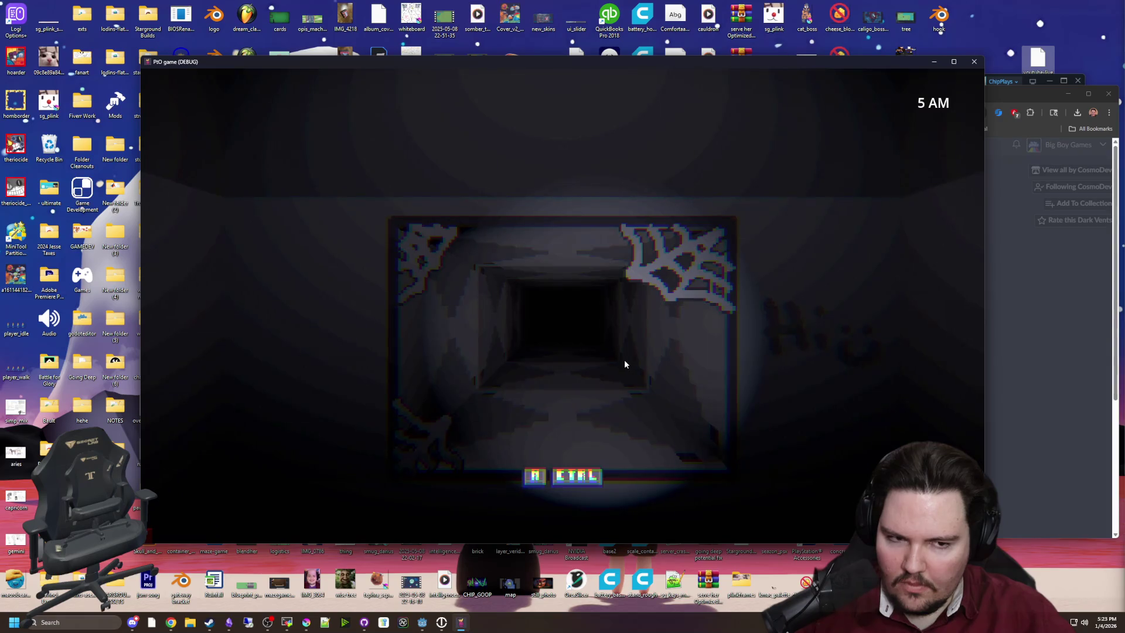
key(a)
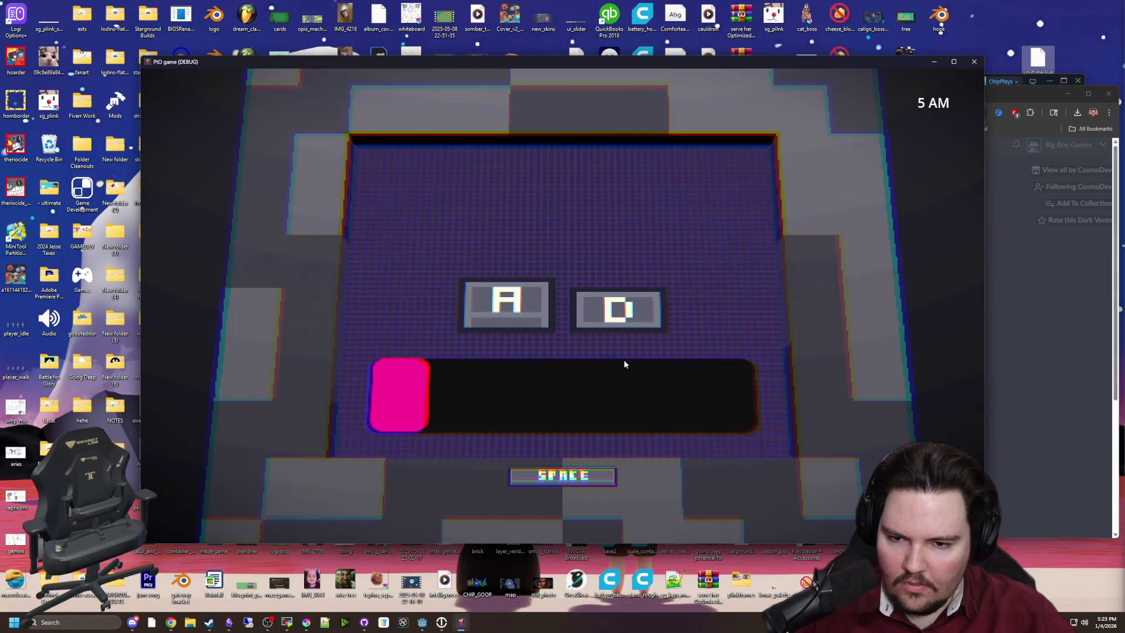
key(d)
key(ctrl)
key(a)
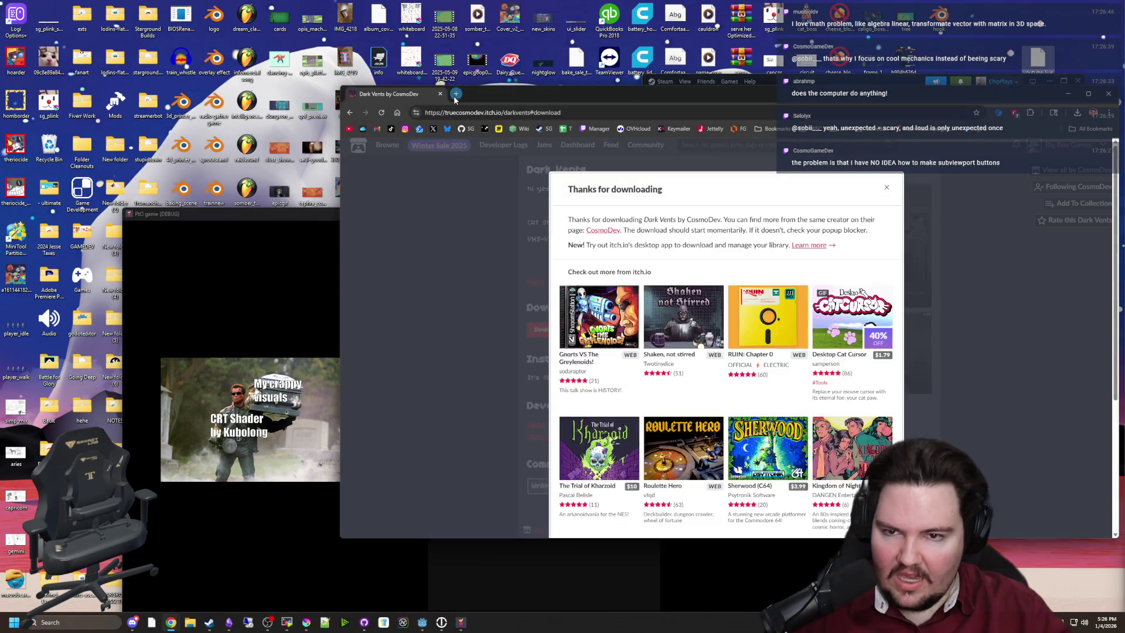
Step: Open the Starground Steam store page and its screenshot viewer
click(453, 96)
click(537, 130)
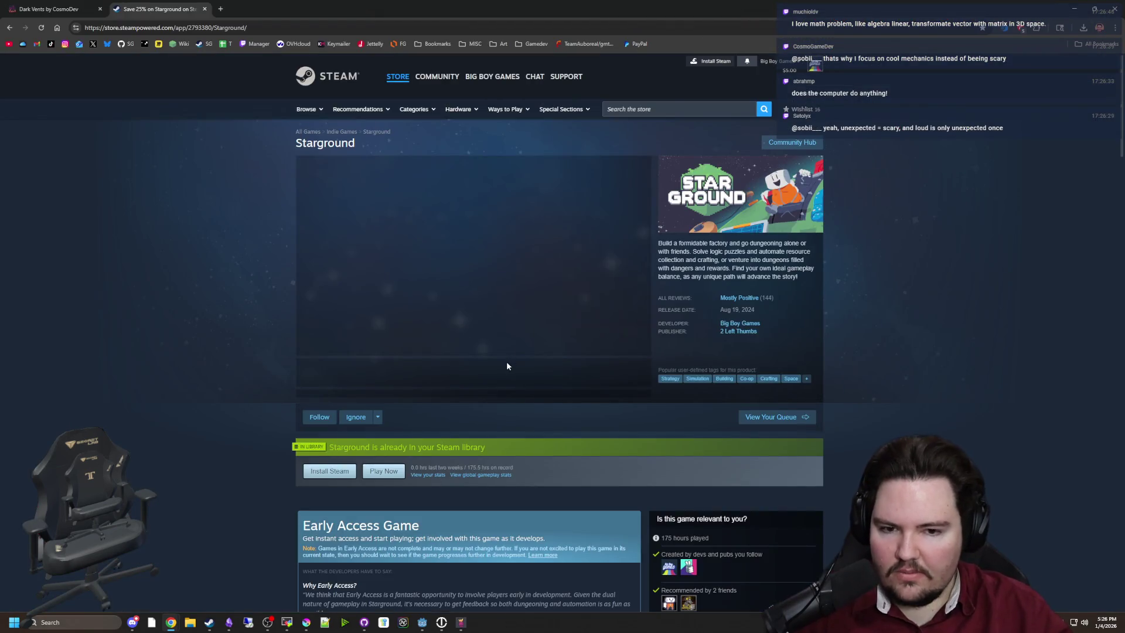
click(463, 309)
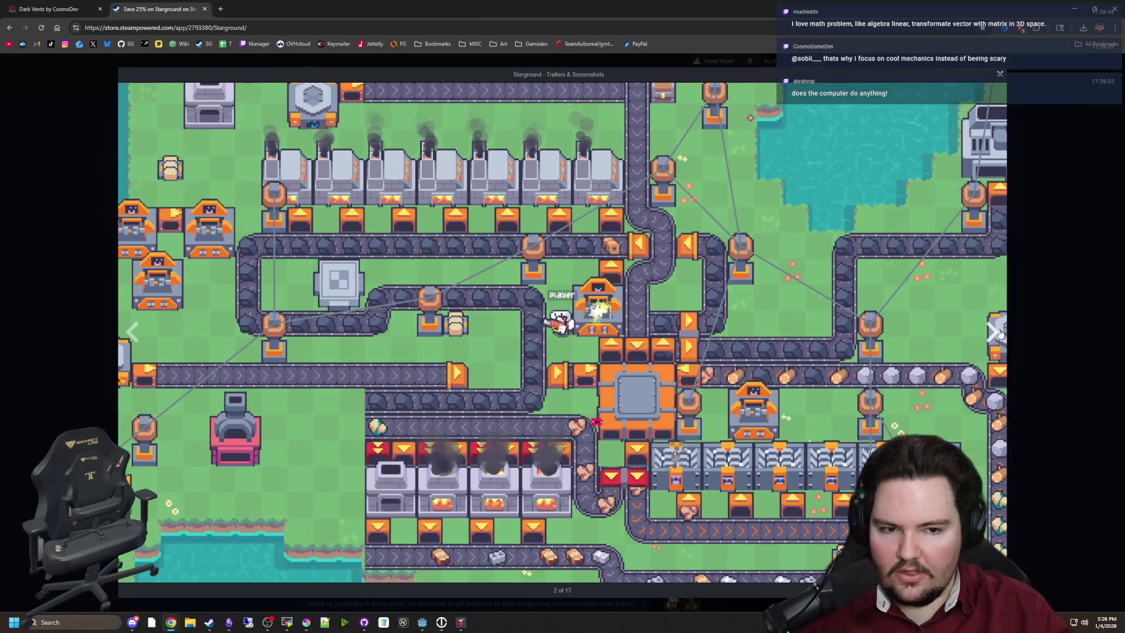
Step: Page forward through the screenshots to the tree of wisdom shot, 13 of 17
double_click(999, 334)
click(999, 333)
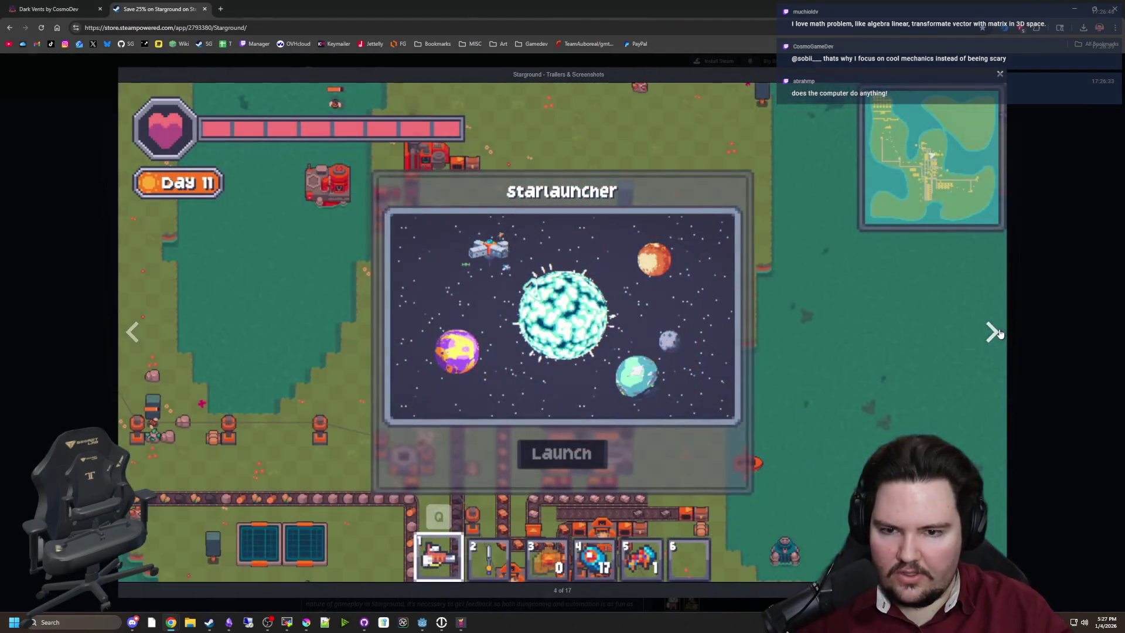
click(1000, 333)
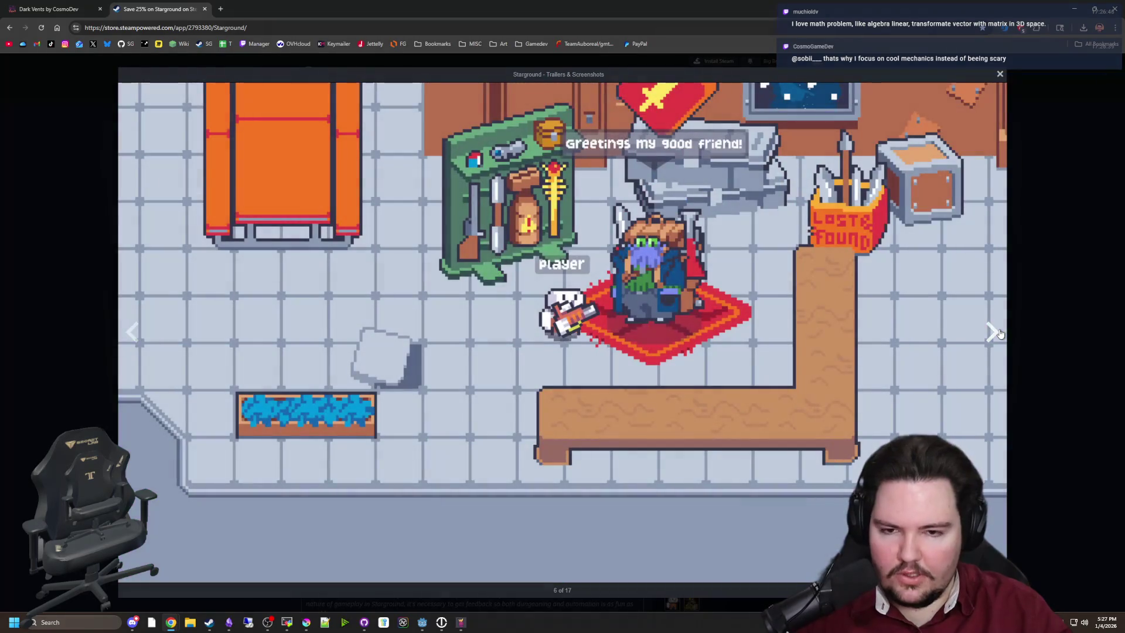
click(1000, 334)
double_click(999, 334)
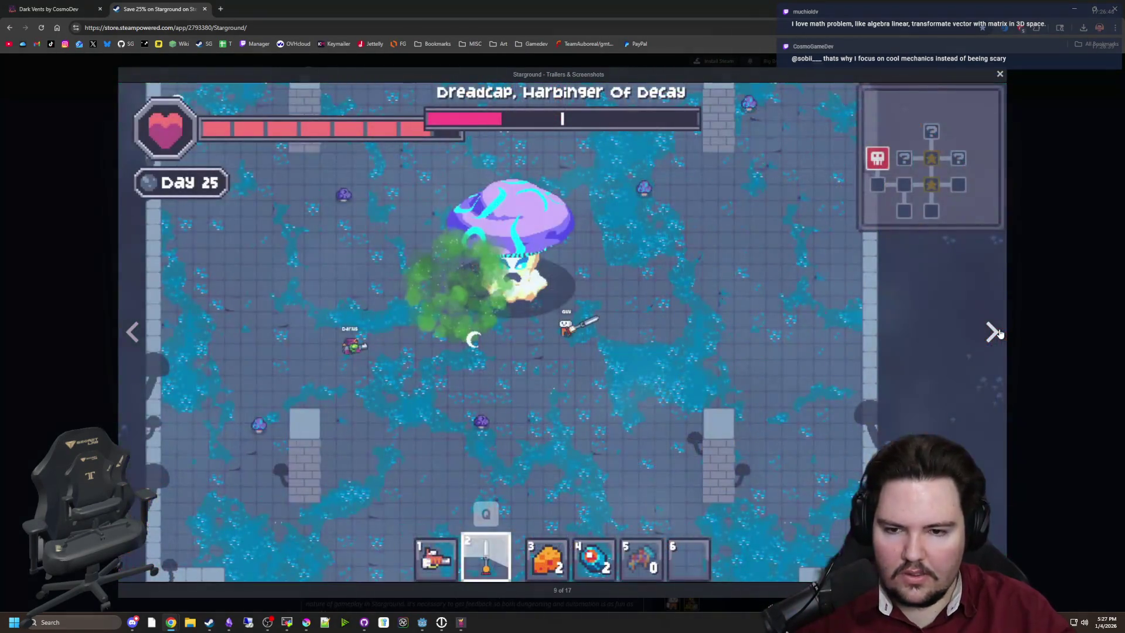
click(999, 333)
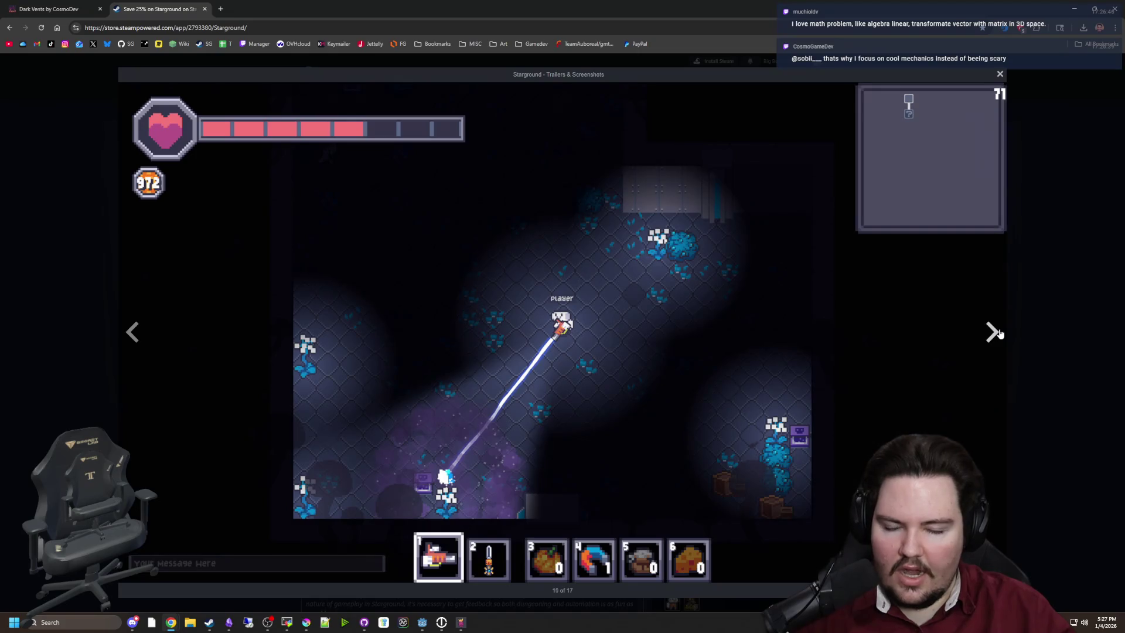
click(999, 333)
click(999, 333)
click(999, 333)
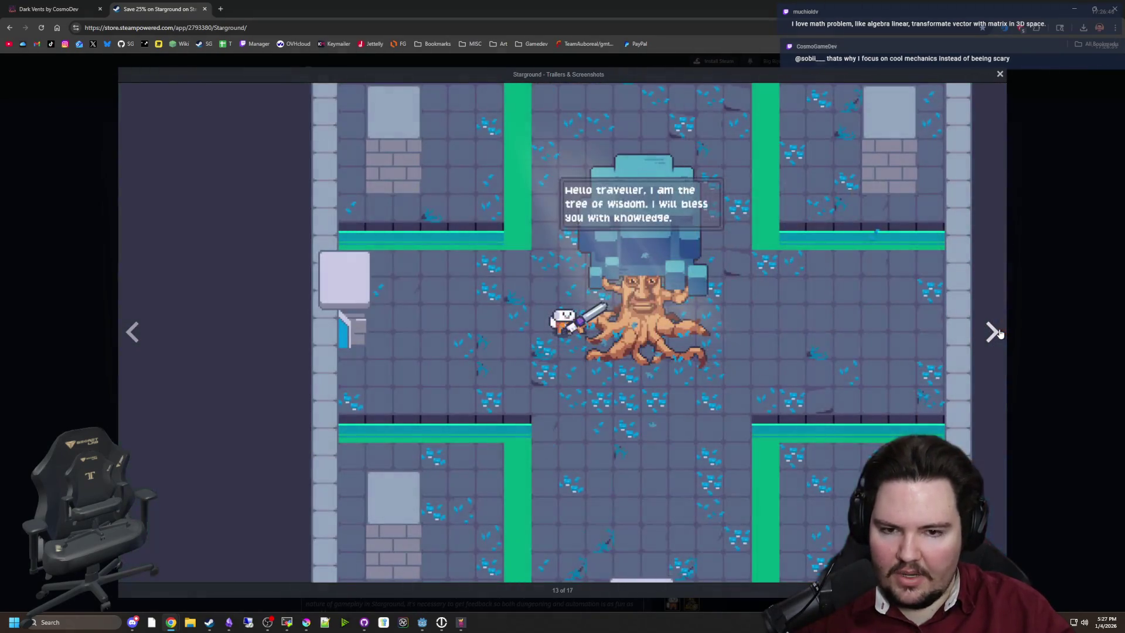
Step: Close the Starground screenshot gallery and restore the browser to a smaller window
click(999, 333)
click(1048, 303)
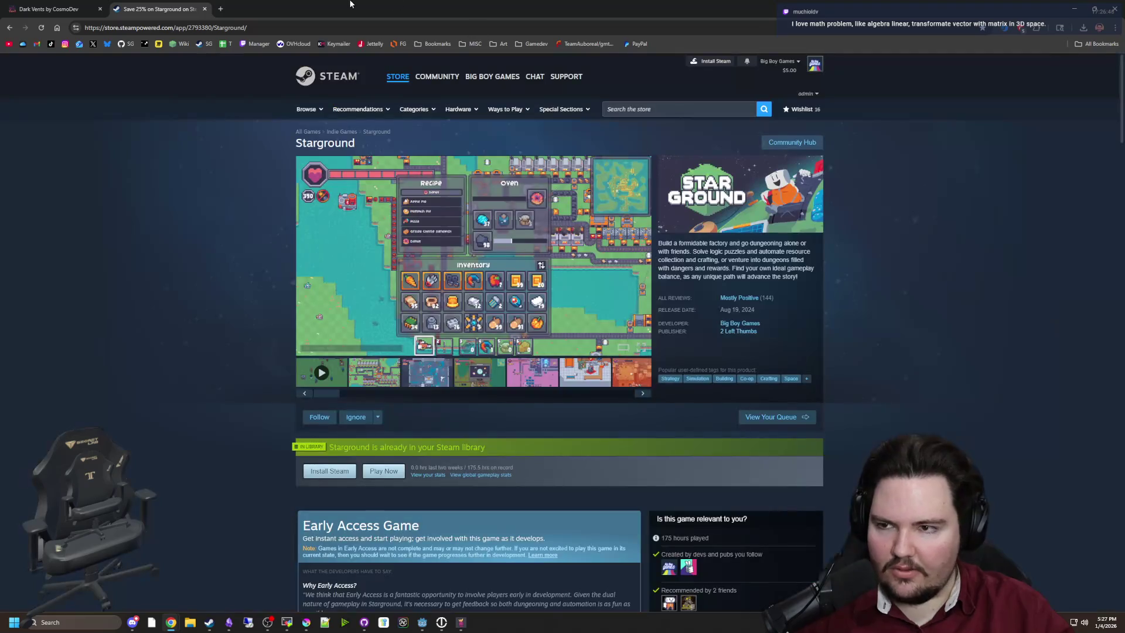
mouse_move(515, 9)
mouse_down()
mouse_move(424, 64)
mouse_move(1124, 214)
mouse_move(1124, 223)
mouse_up()
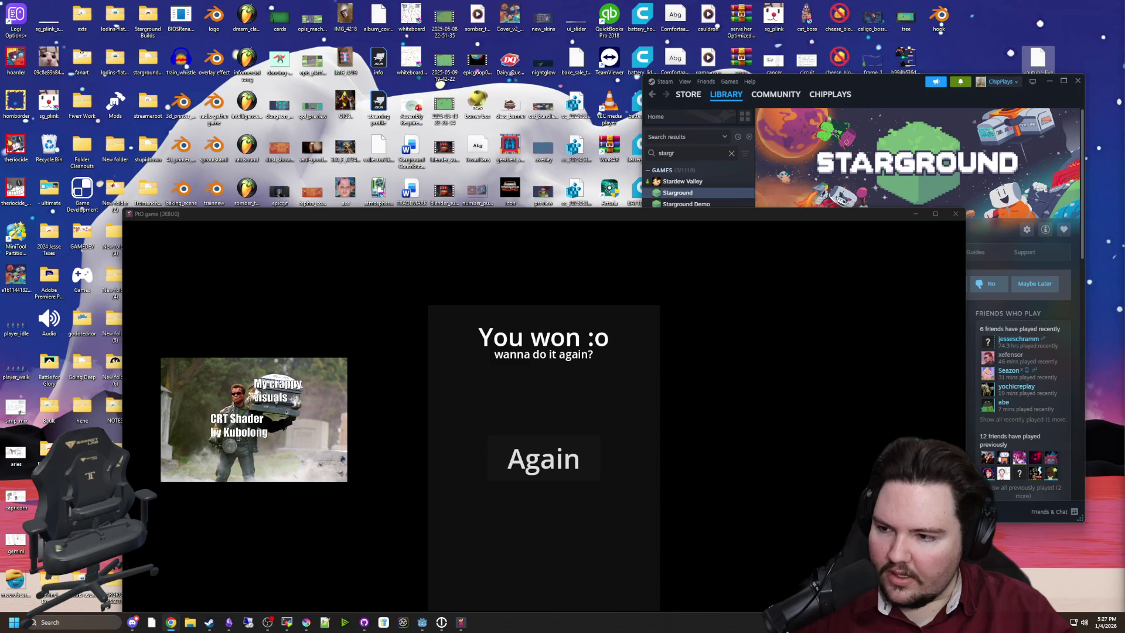
Step: Move the 'You won :o' game window up over Steam, then bring the itch.io page forward
mouse_move(286, 214)
mouse_down()
mouse_move(315, 112)
mouse_move(302, 73)
mouse_up()
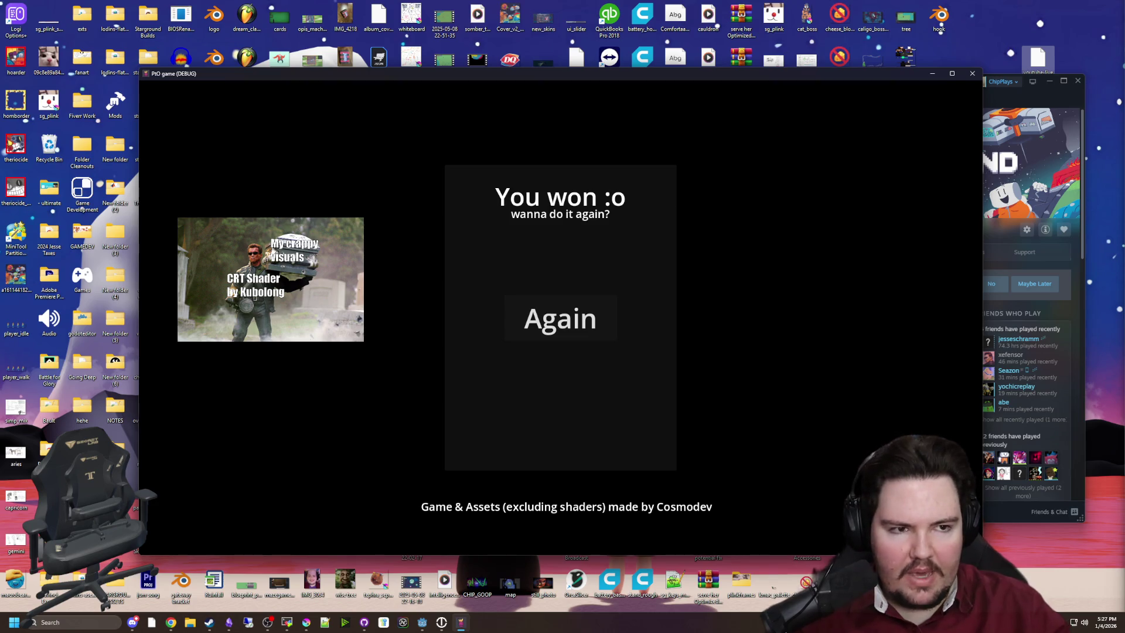
key(alt+Tab)
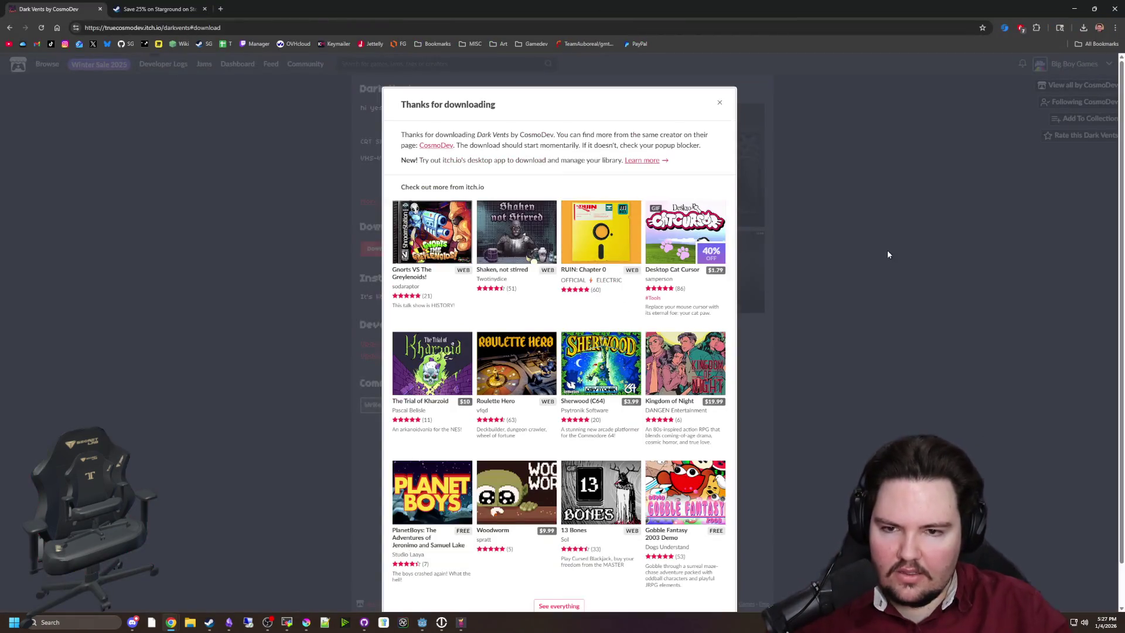
Step: Dismiss the itch.io thank-you popup, minimize the browser, and close the Dark Vents game window
click(887, 254)
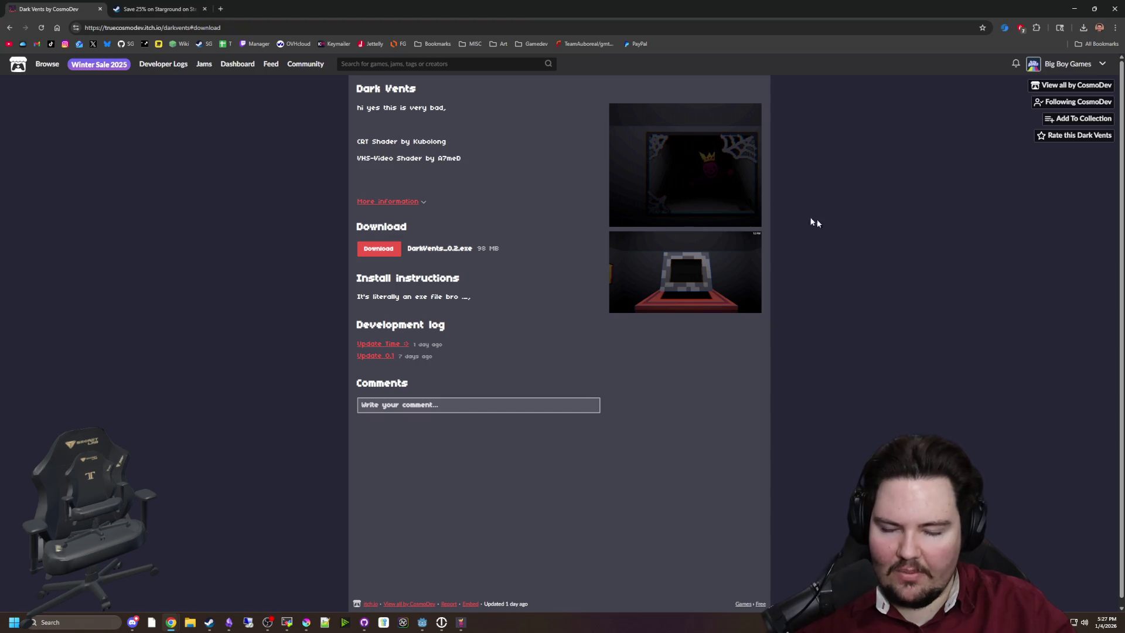
click(1073, 8)
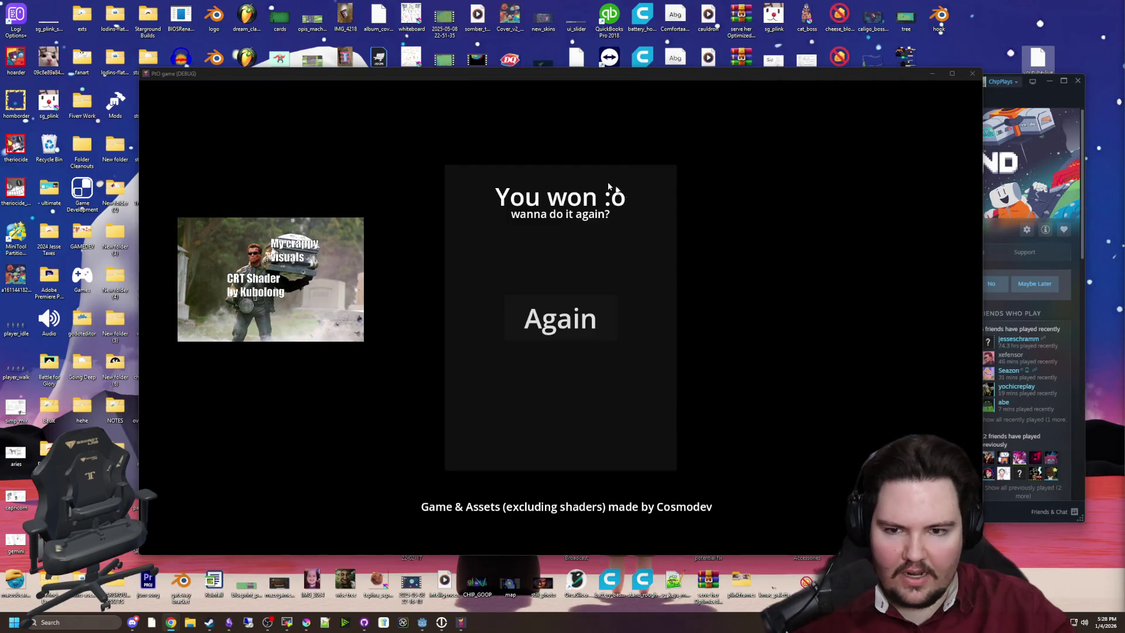
click(760, 246)
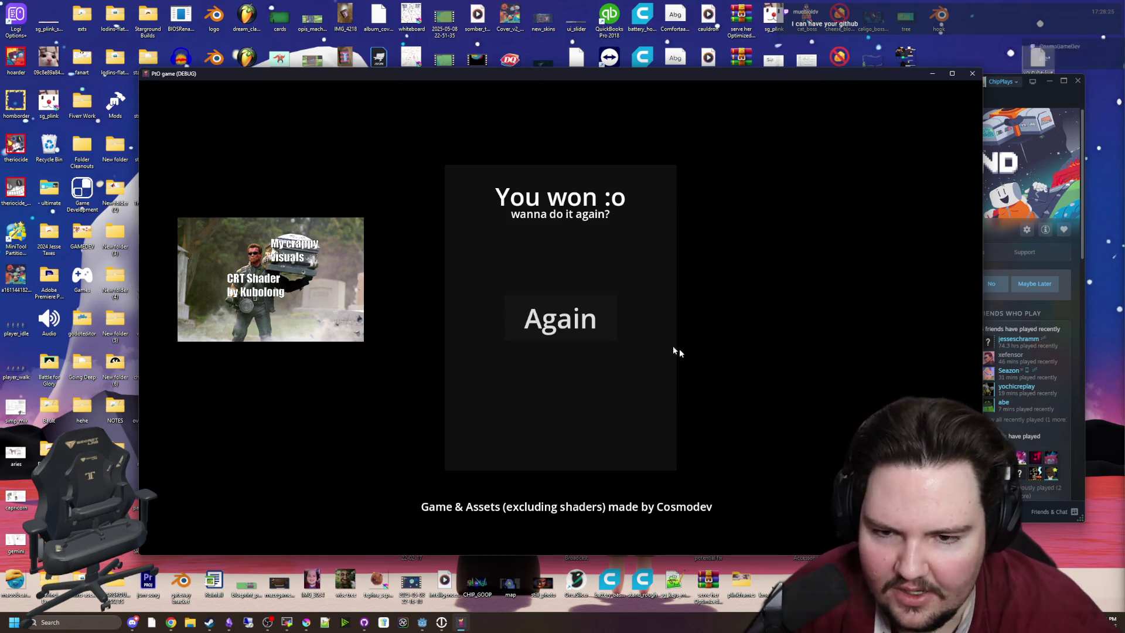
click(973, 77)
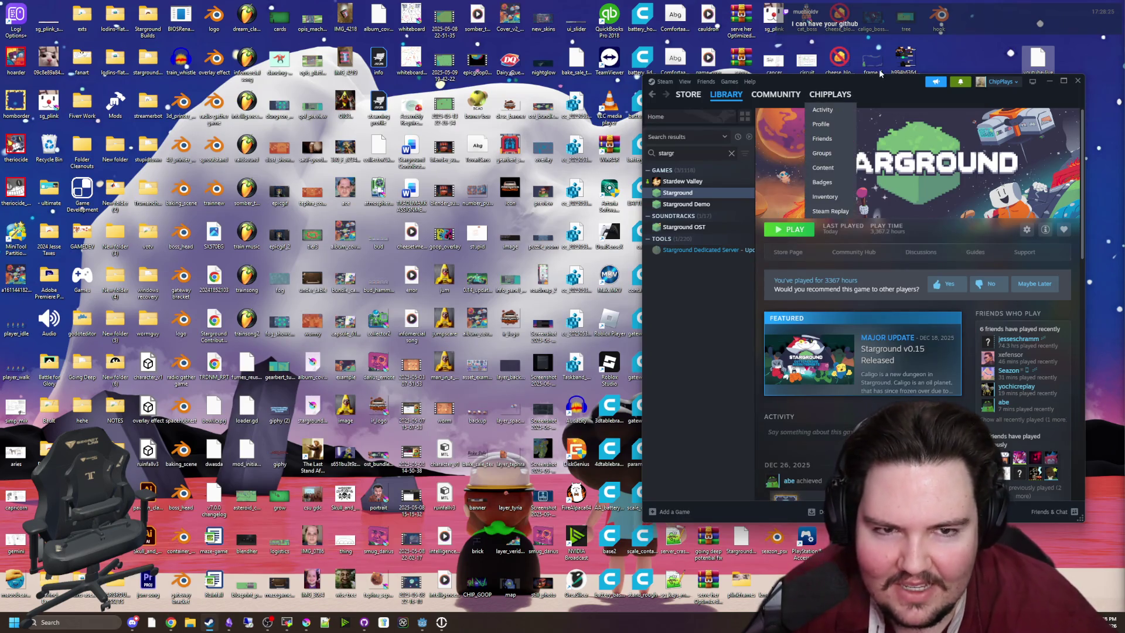
Step: Maximize Steam to review Starground's playtime and achievements, then restore it to a smaller window
mouse_move(883, 89)
mouse_down()
mouse_move(866, 128)
mouse_move(717, 4)
mouse_up()
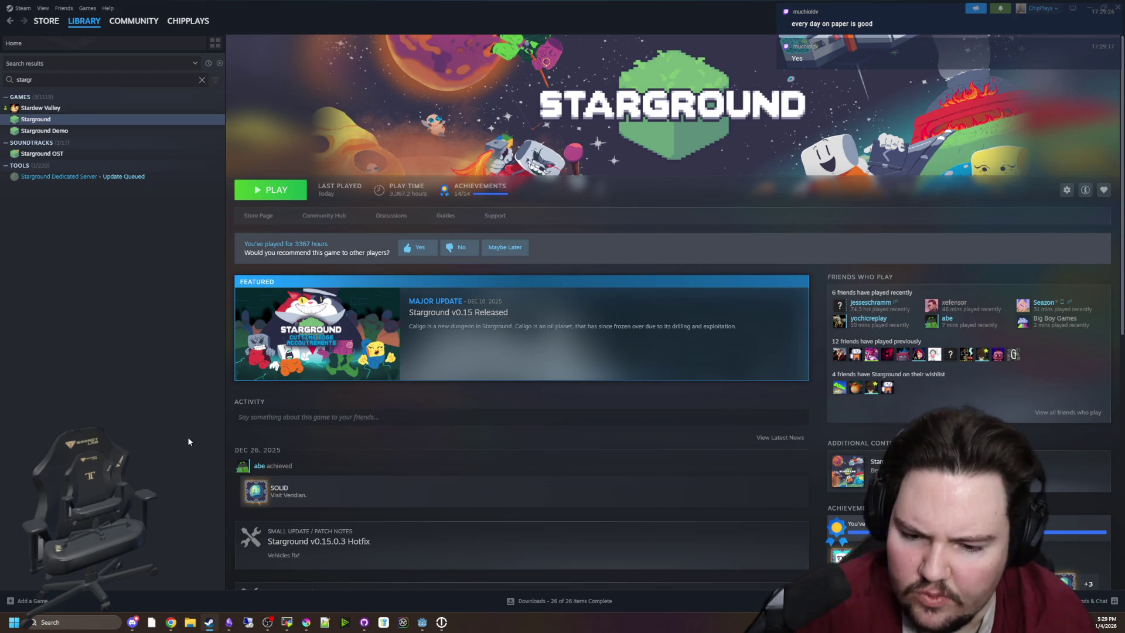
scroll(307, 418, down, 3)
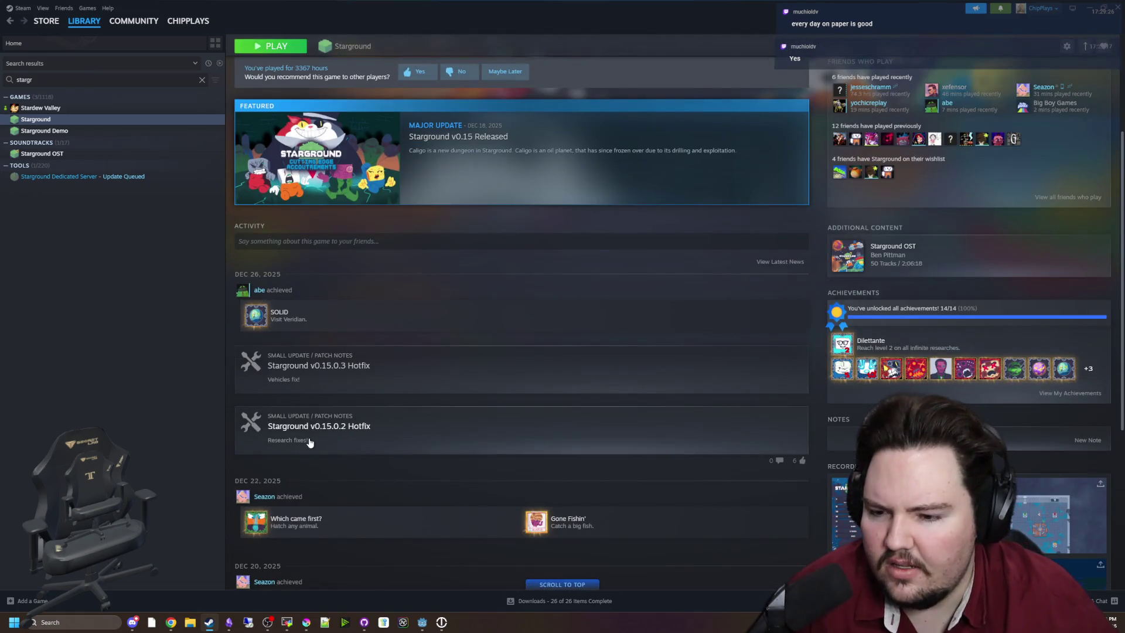
scroll(200, 420, up, 3)
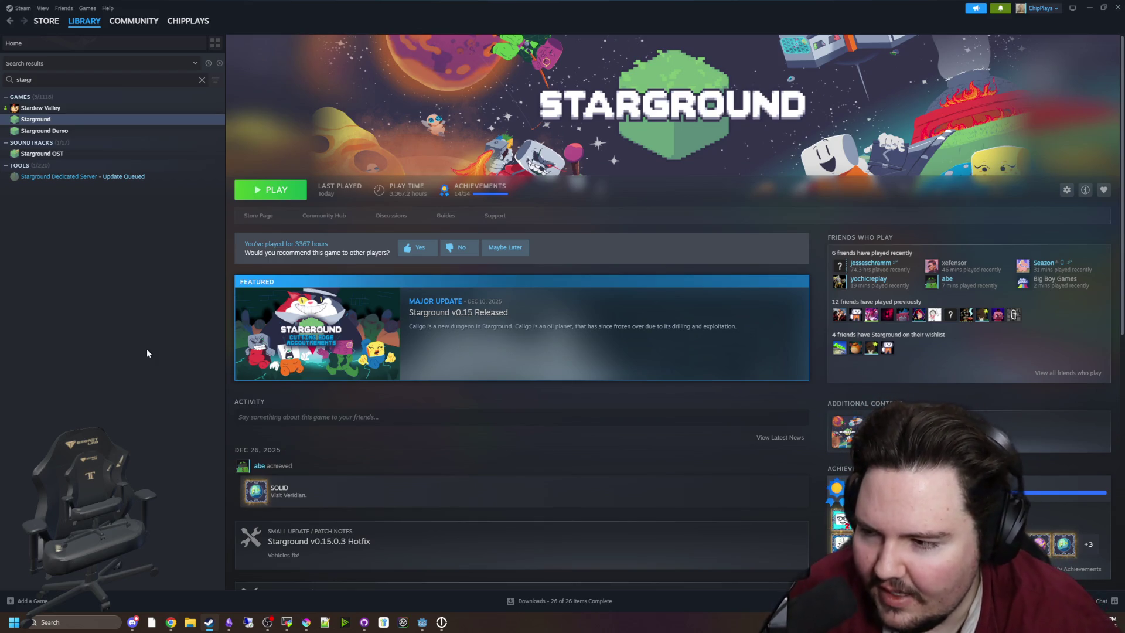
key(super+Down)
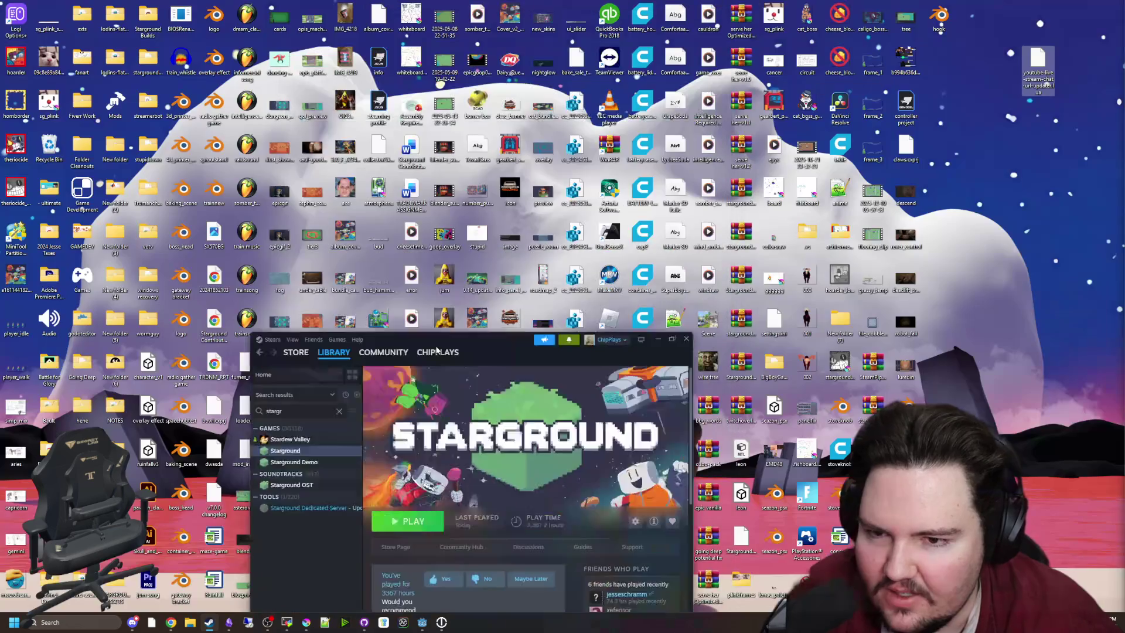
Step: Switch to the Godot editor and zoom the 2D viewport around HiddenVignette
click(652, 366)
key(alt+Tab)
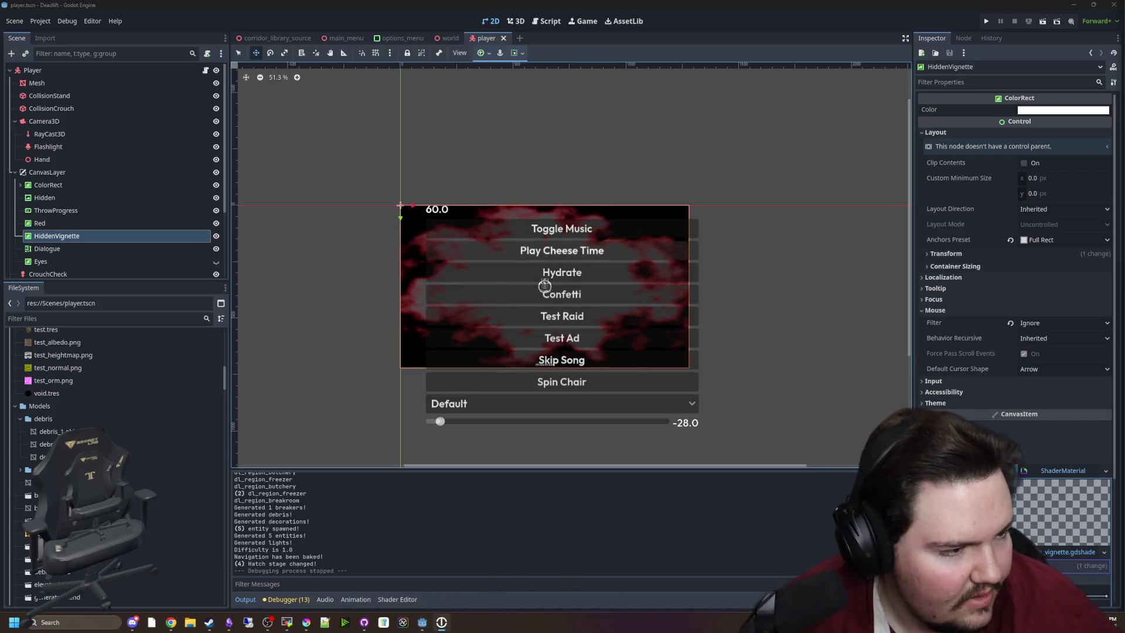
mouse_move(446, 622)
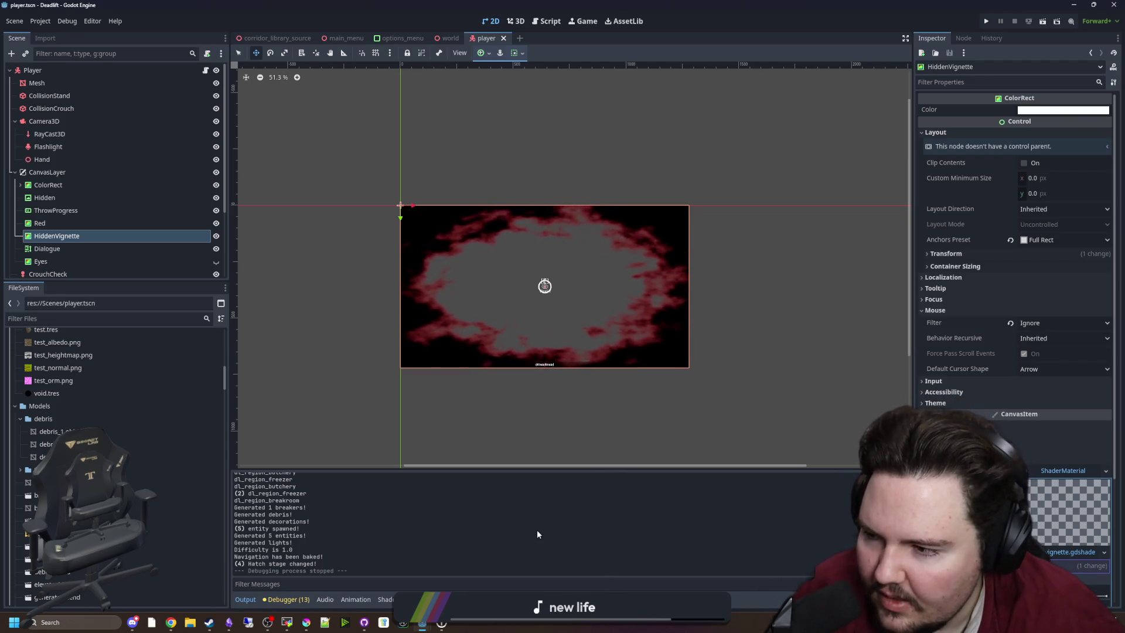
mouse_move(209, 622)
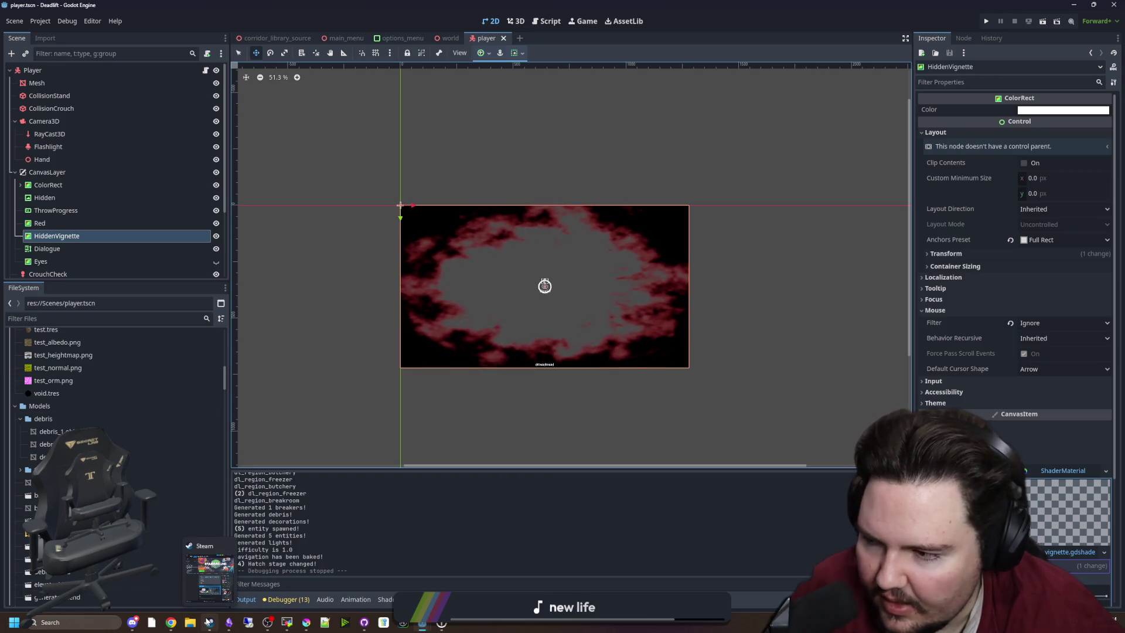
mouse_move(209, 582)
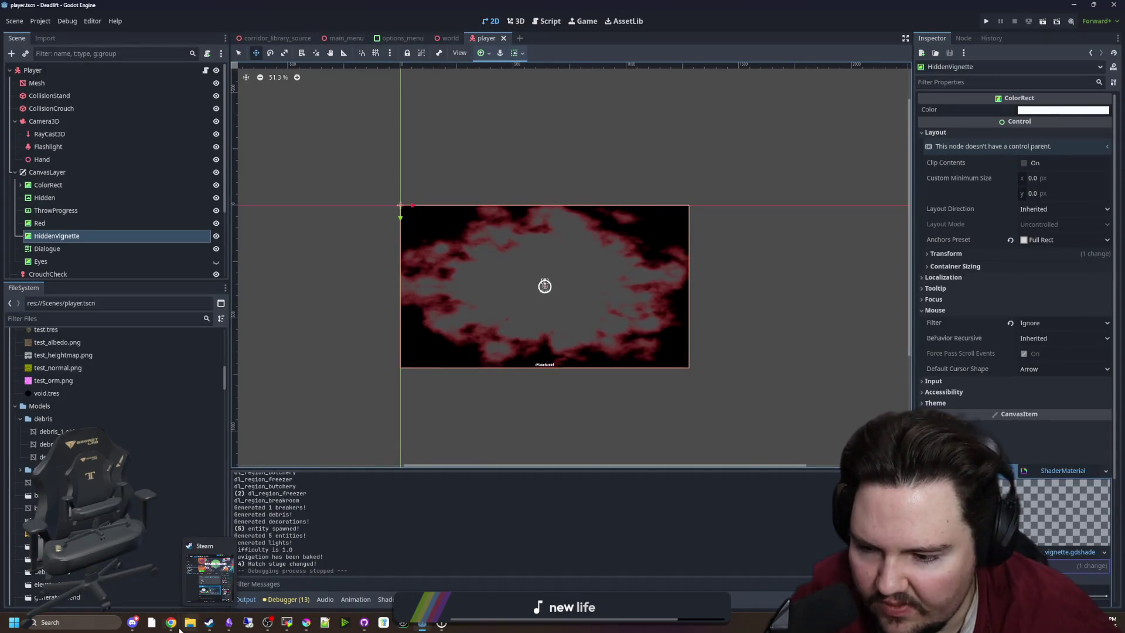
mouse_move(170, 622)
mouse_move(301, 597)
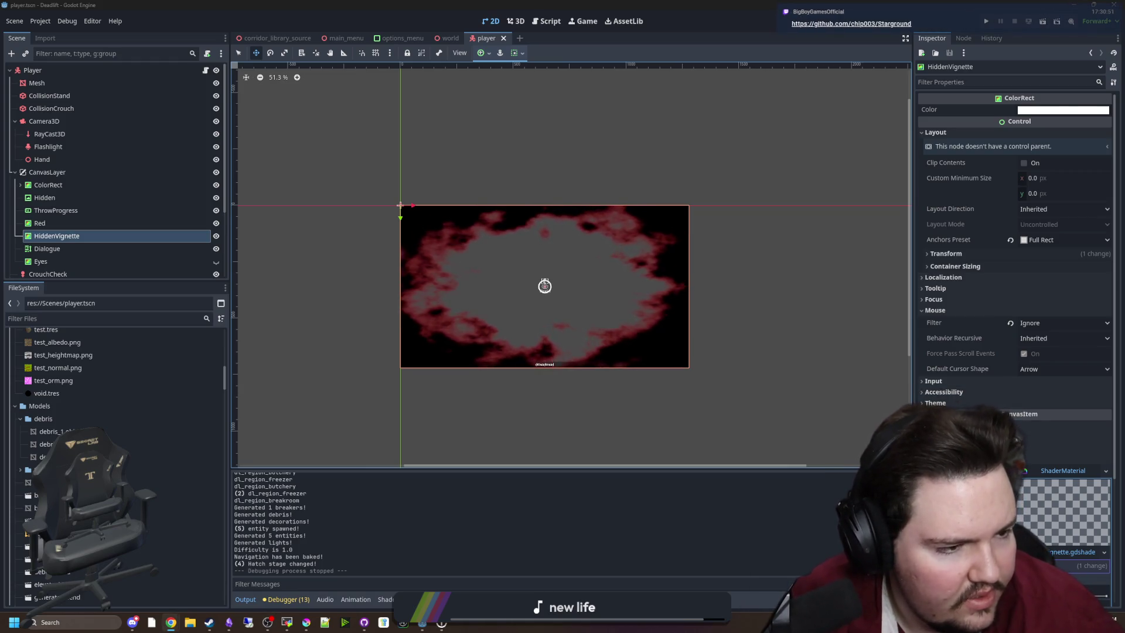
scroll(545, 269, up, 10)
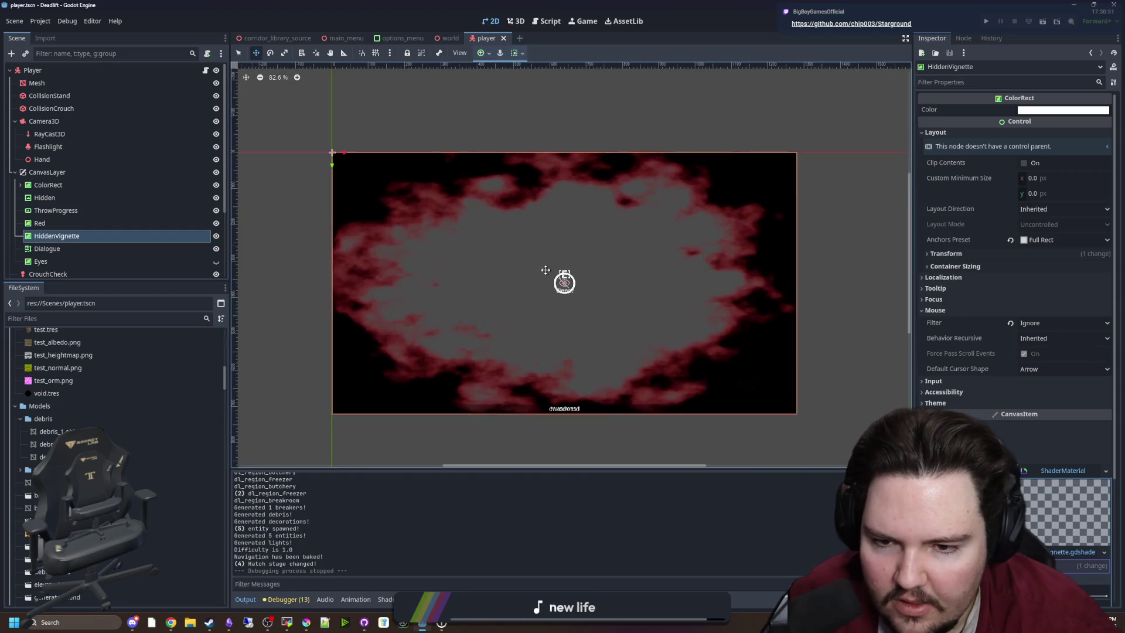
scroll(585, 312, down, 4)
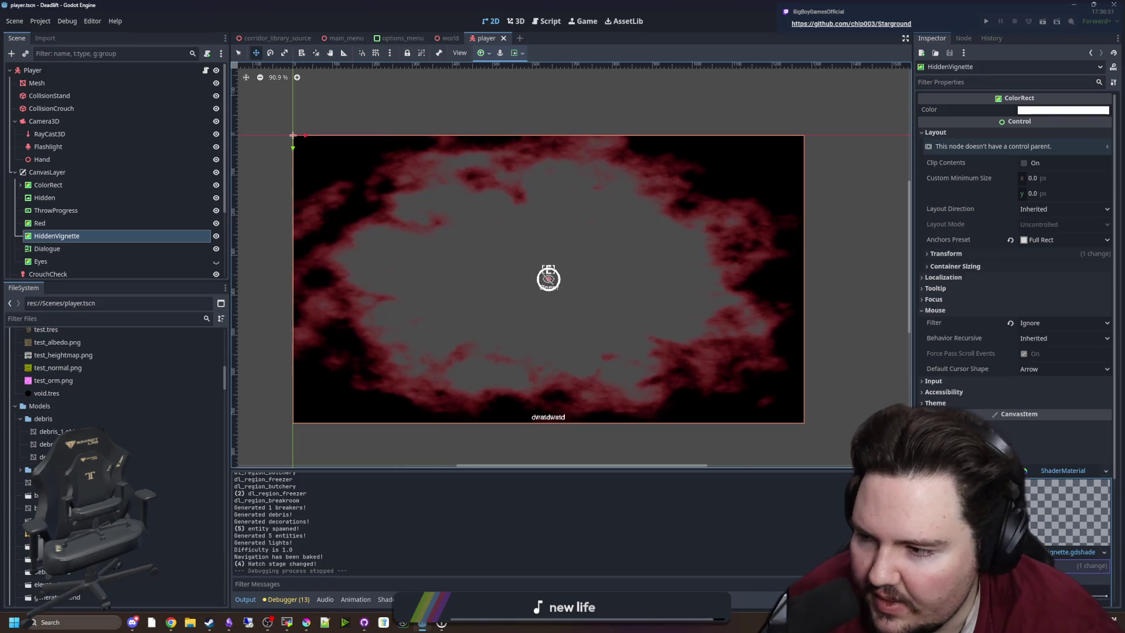
scroll(579, 304, down, 2)
scroll(585, 322, up, 2)
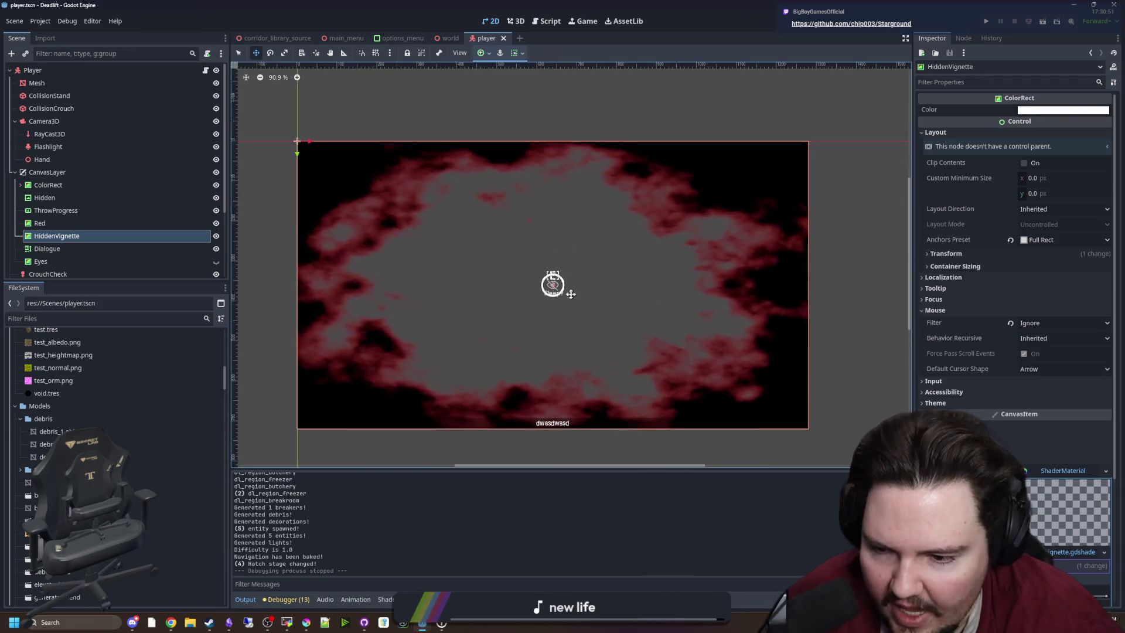
Step: Switch to the 3D view and run DeadRift with F5
click(515, 22)
key(F5)
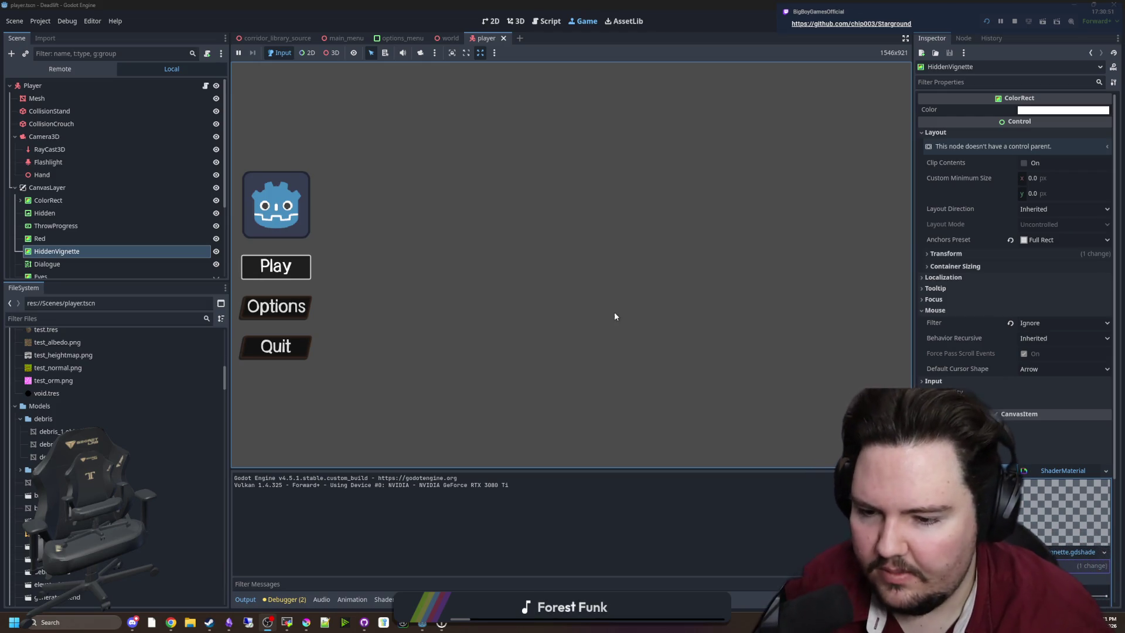
Step: Start the game from its main menu, then pause it with Esc
key(Return)
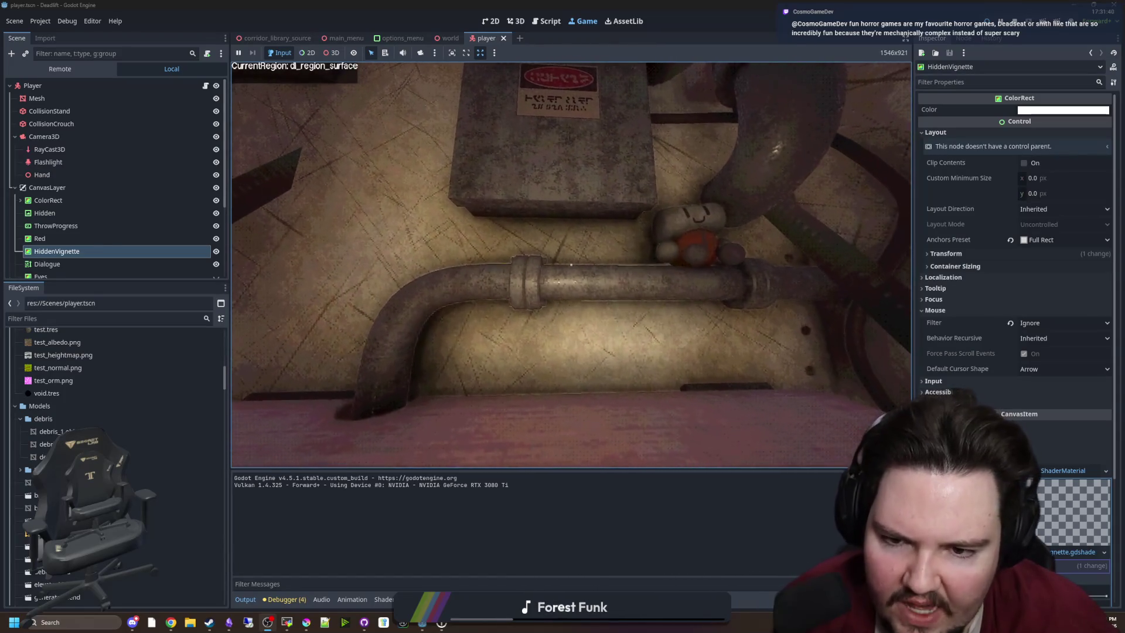
key(Escape)
key(super)
Step: Dismiss the Windows Start panel and open the world scene's WorldEnvironment settings
click(660, 512)
scroll(82, 201, down, 4)
click(450, 38)
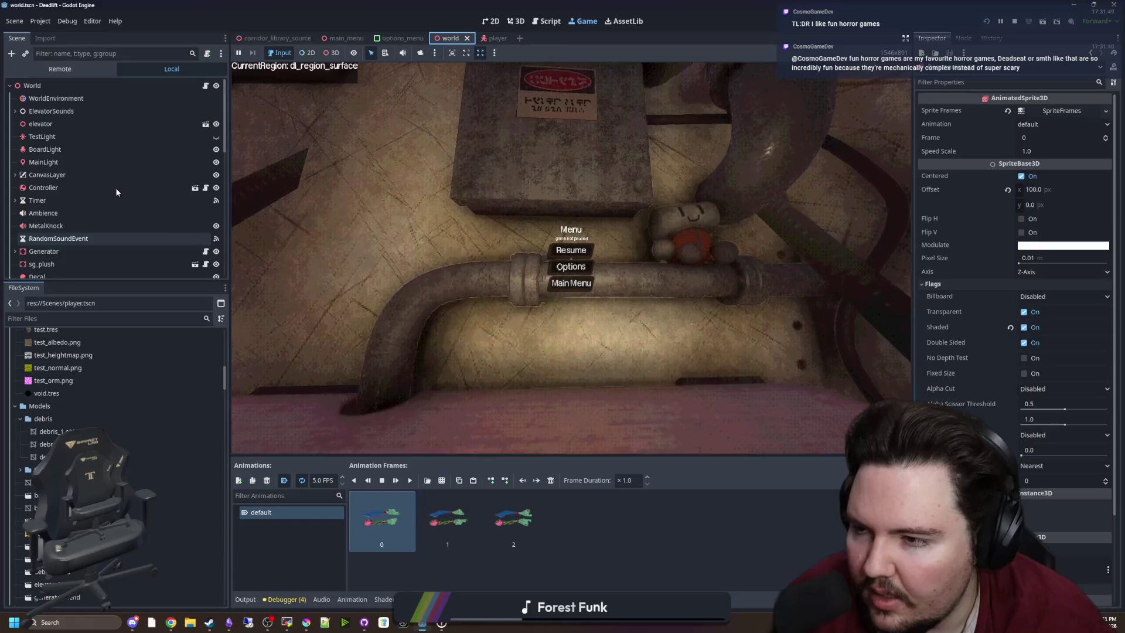
click(56, 98)
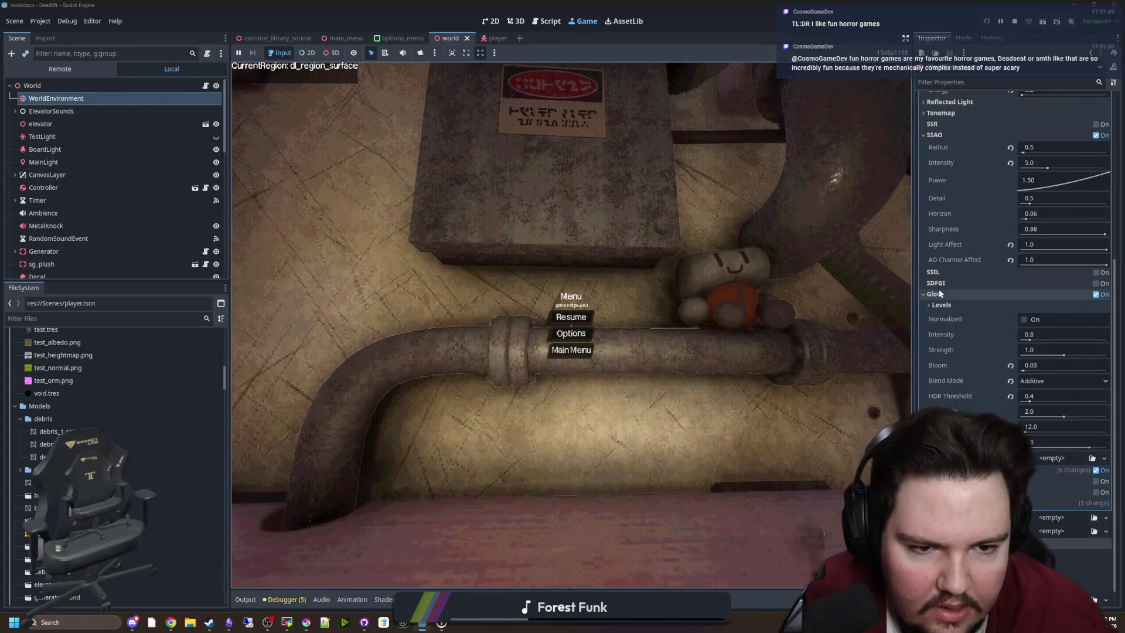
Step: Raise SSAO Detail to 5.0 and Horizon to 0.48, and lower Sharpness to about 0.56
scroll(959, 290, up, 3)
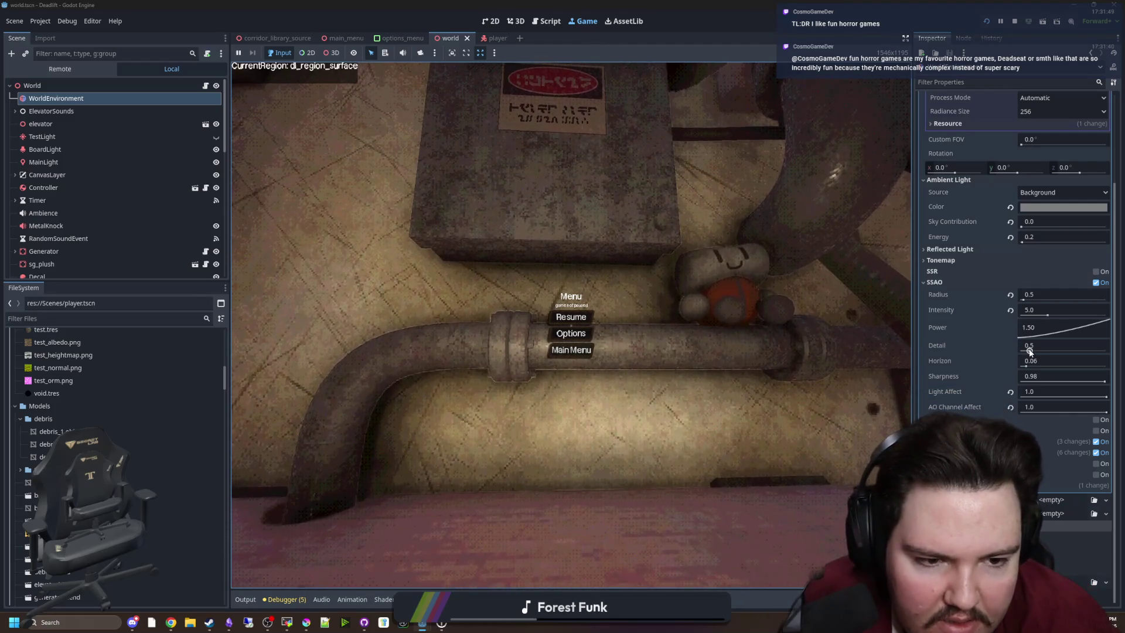
drag(1035, 351, 1116, 343)
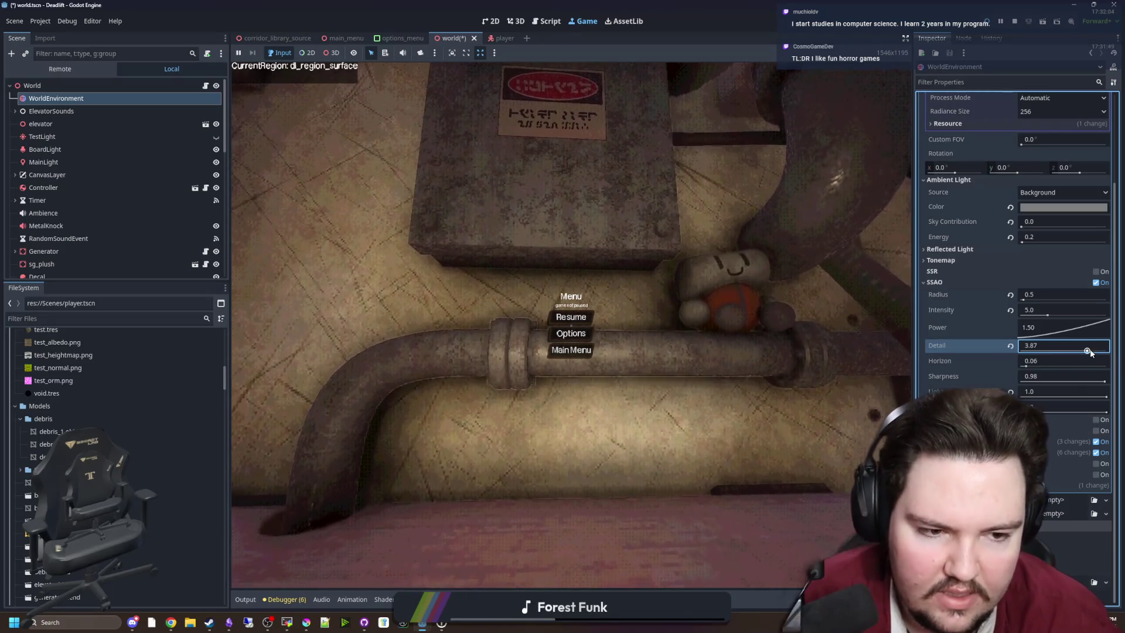
drag(1088, 351, 1107, 350)
mouse_move(1029, 365)
mouse_down()
mouse_move(1065, 364)
mouse_move(1012, 363)
mouse_up()
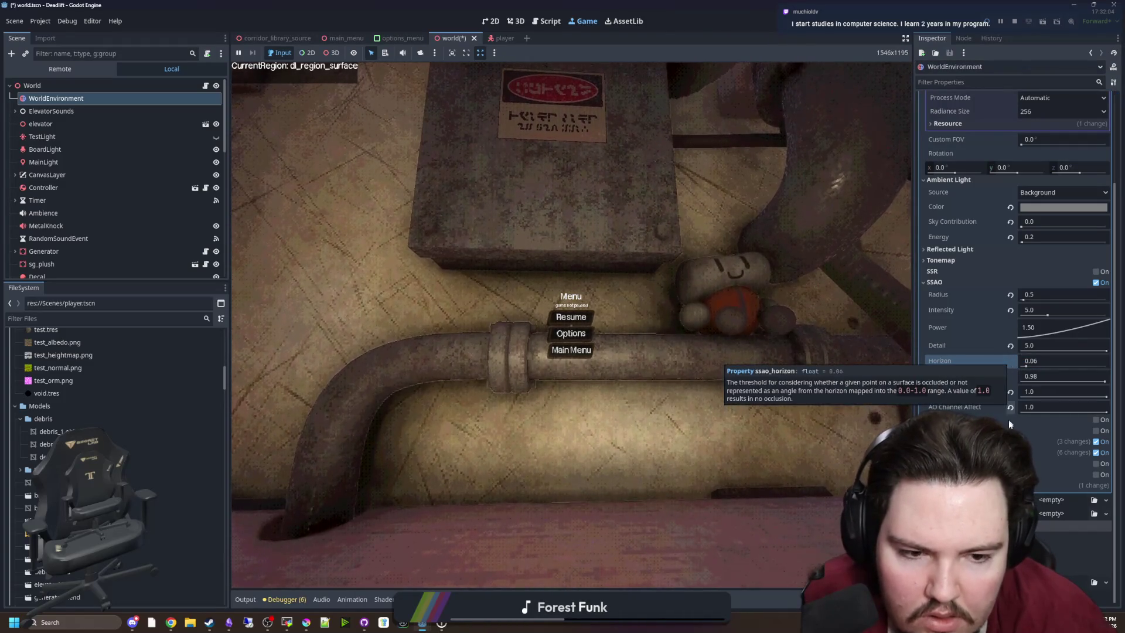
drag(1105, 382, 1068, 382)
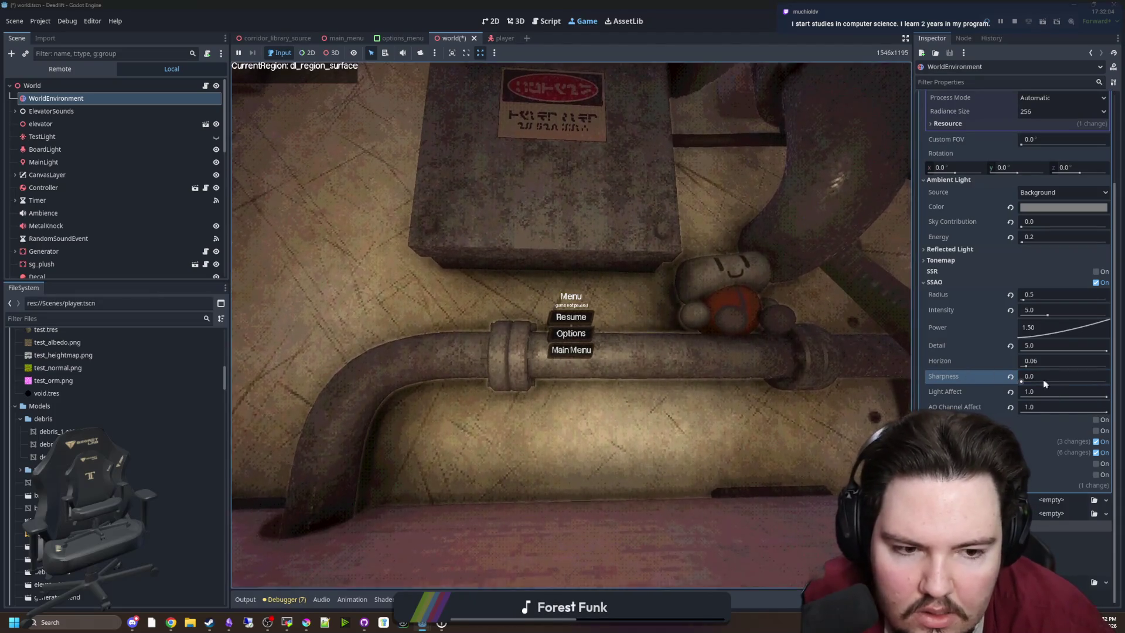
Step: Revert SSAO Sharpness to default and raise Light Affect and AO Channel Affect to 1.0
click(1010, 376)
click(1106, 397)
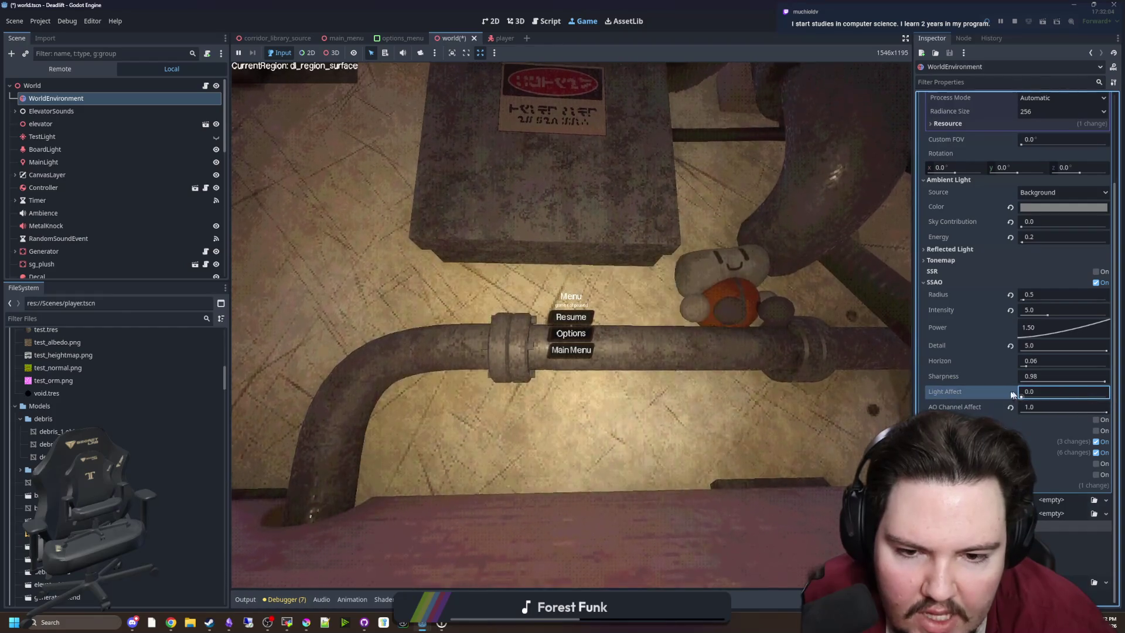
drag(1017, 394, 1106, 394)
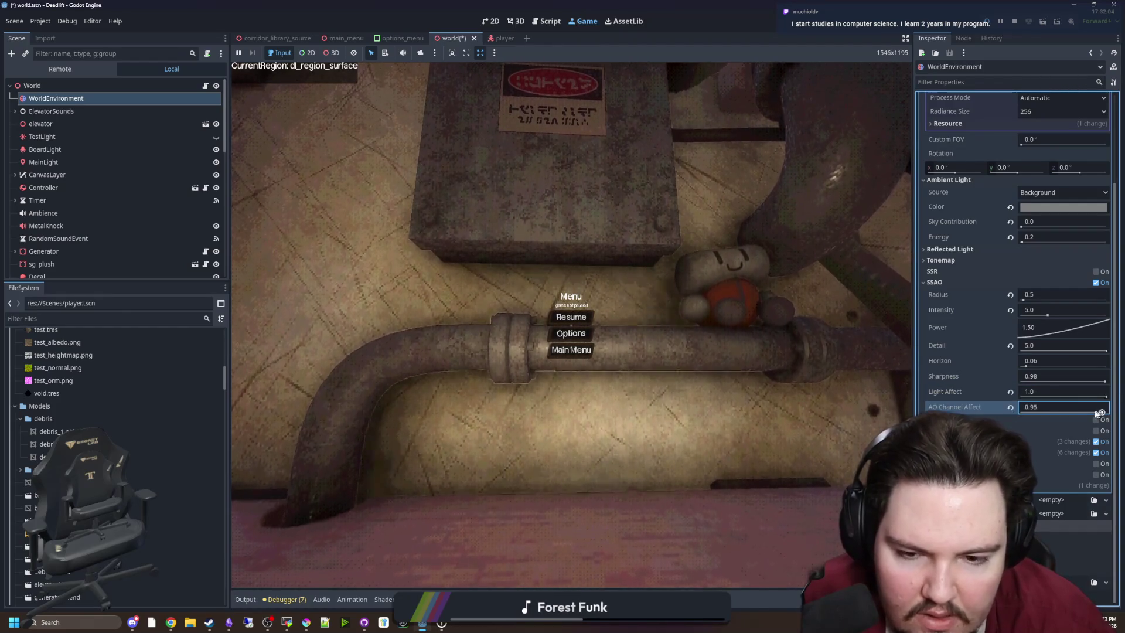
drag(1015, 412, 1106, 411)
Step: Try deeper and lighter SSAO Power, then revert it to the default 1.50
mouse_move(1059, 332)
mouse_down()
mouse_move(1091, 359)
mouse_move(1107, 395)
mouse_up()
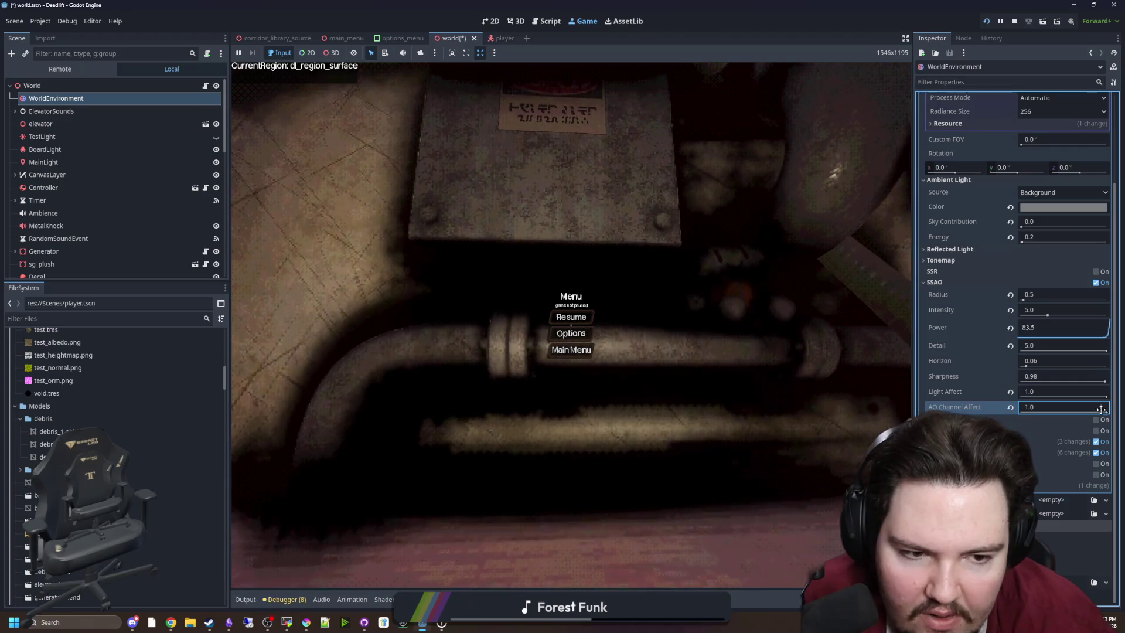
drag(1107, 417, 1036, 346)
click(1009, 327)
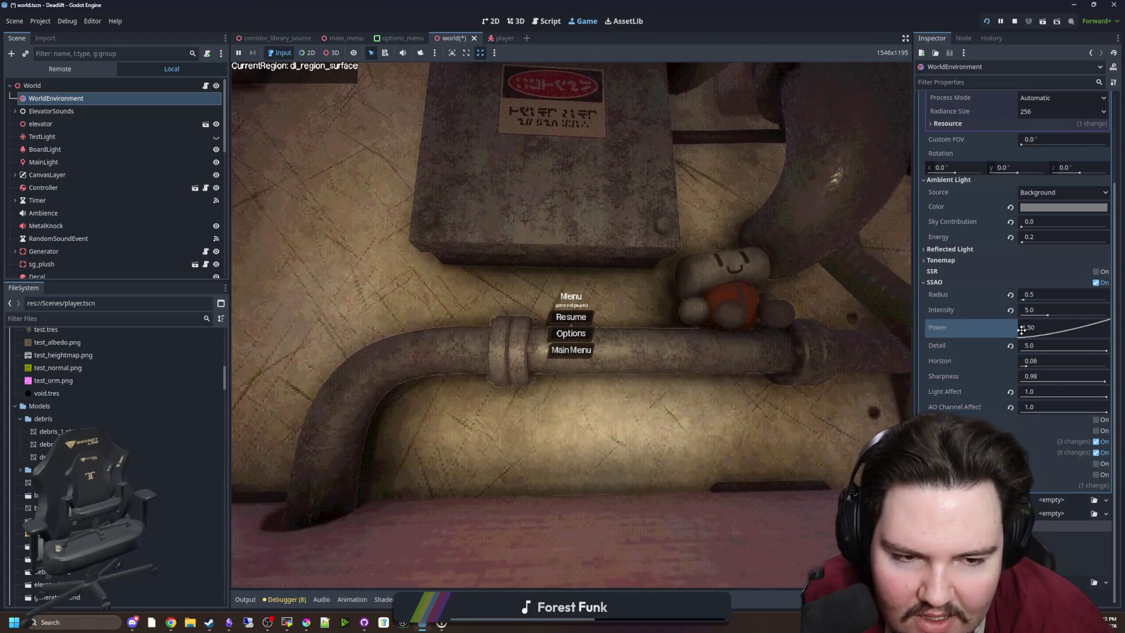
Step: Adjust the SSAO Radius, reset it to 1.0, and check the shading in-game
drag(1024, 300, 1026, 303)
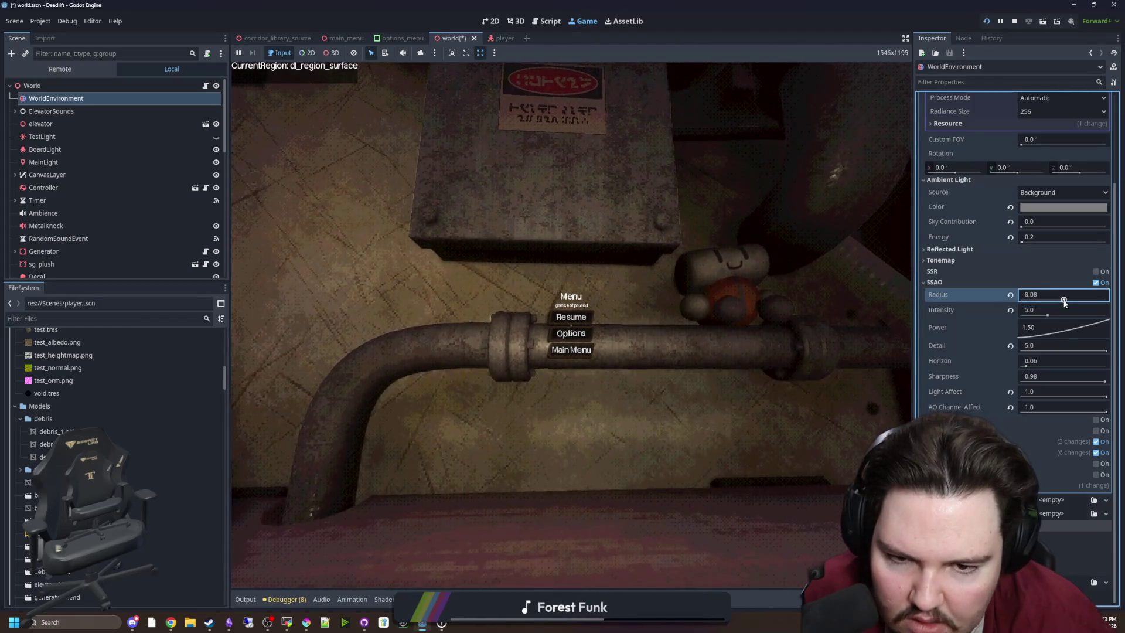
drag(1064, 301, 1055, 296)
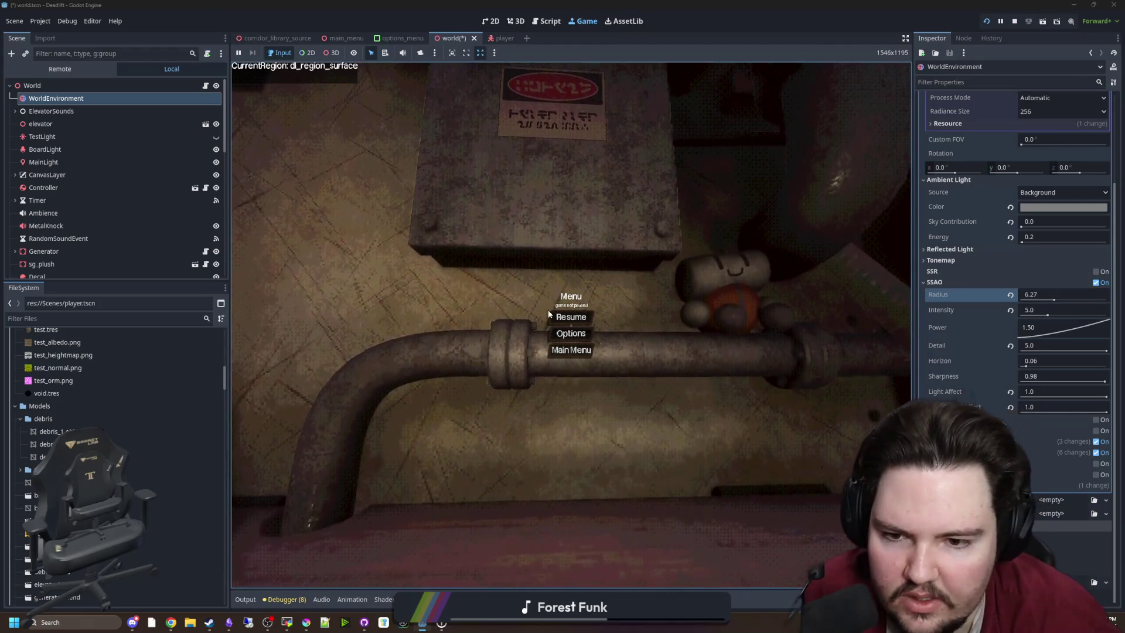
key(Escape)
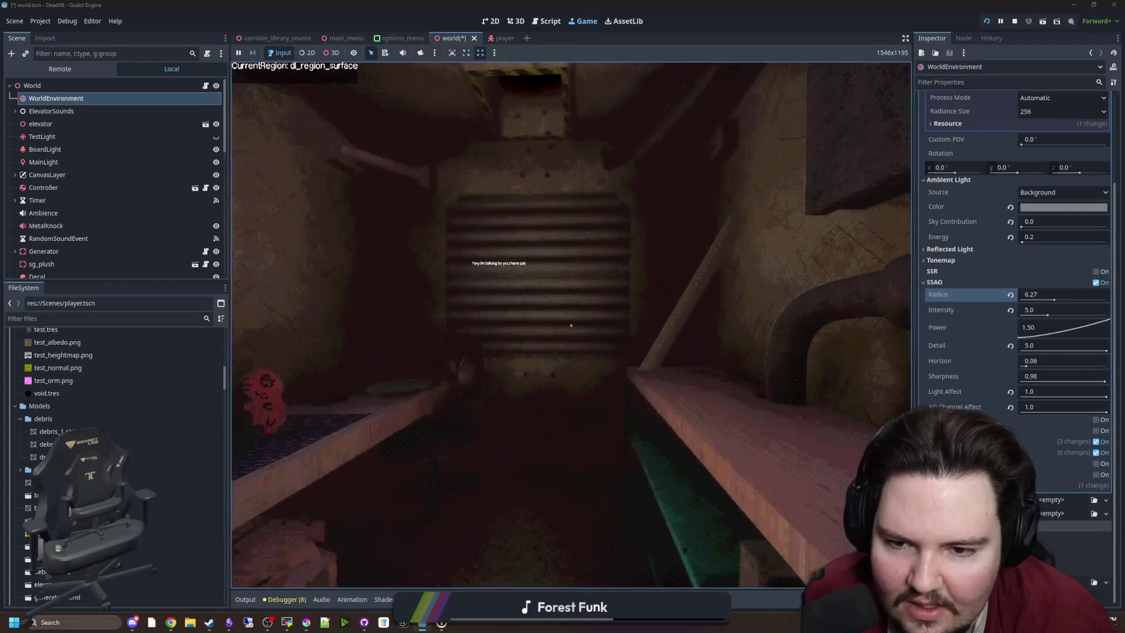
key(super)
click(1009, 296)
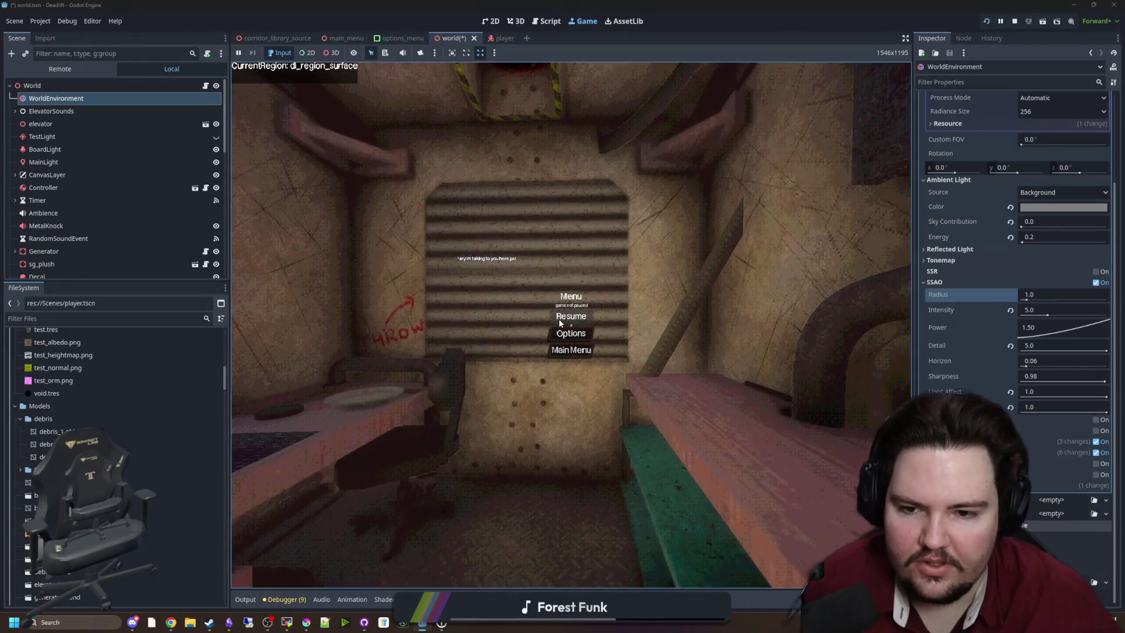
click(558, 319)
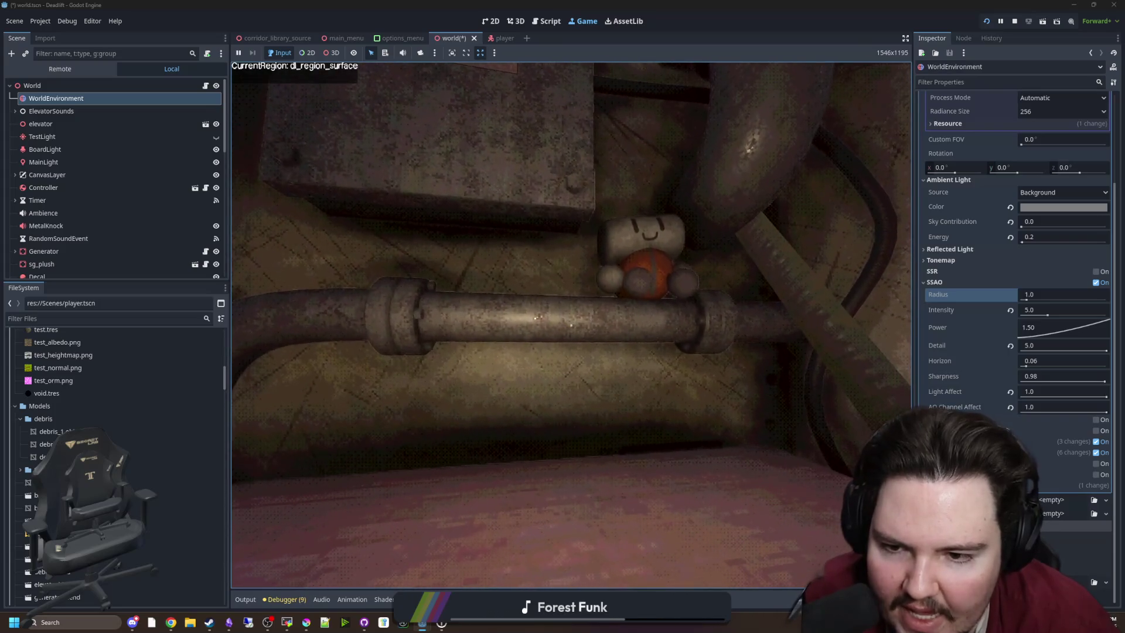
key(Escape)
key(super)
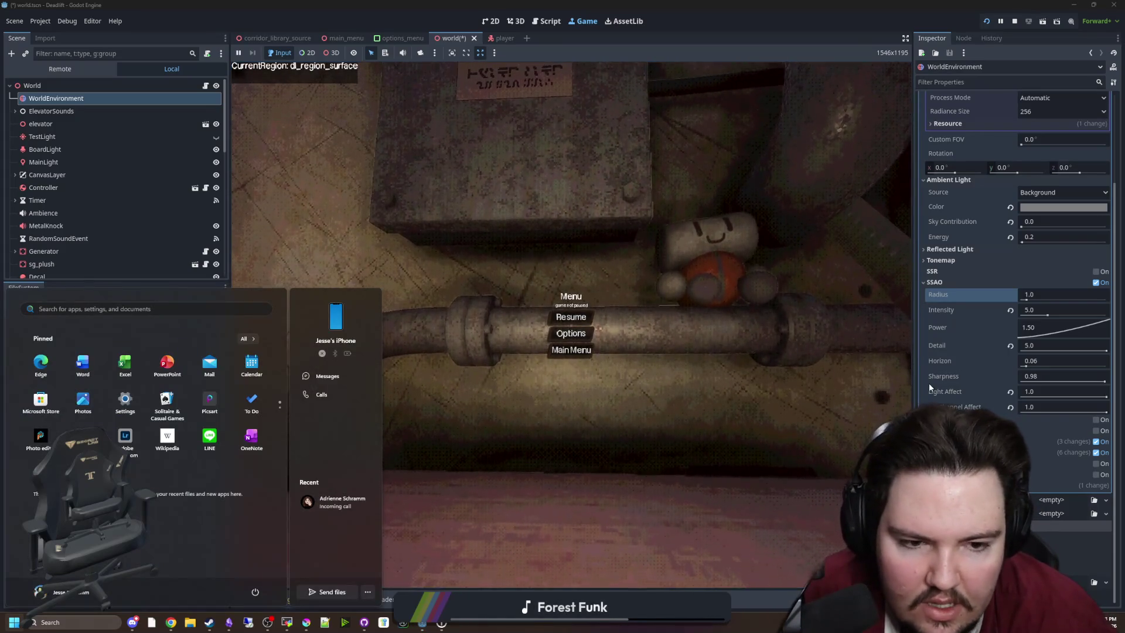
click(951, 298)
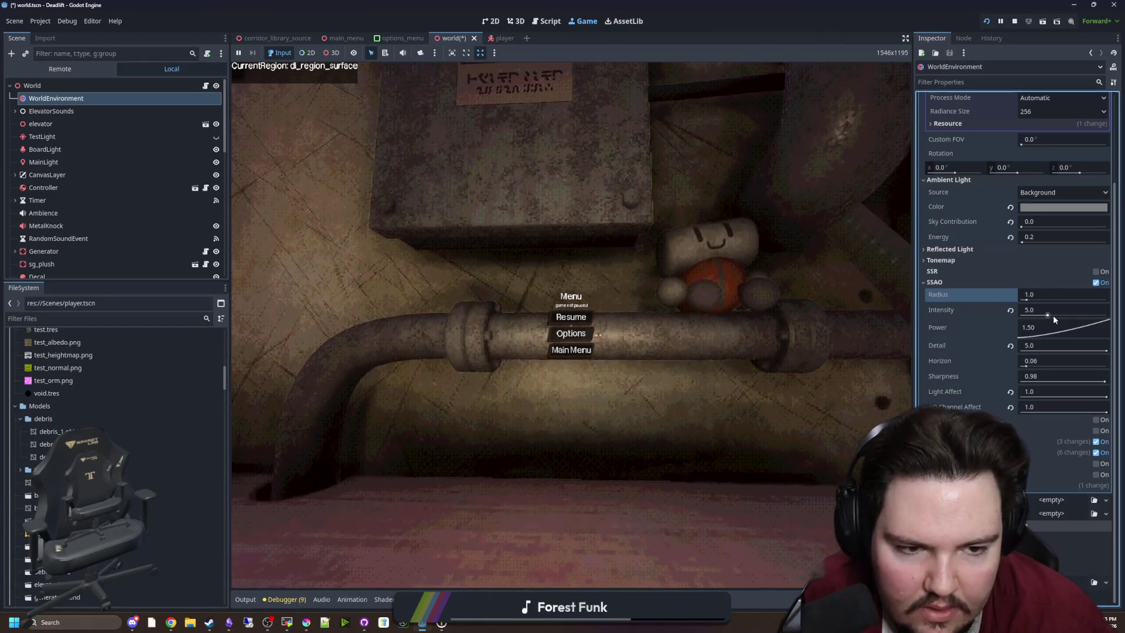
Step: Compare SSIL and SDFGI on and off, leaving both disabled
click(1099, 421)
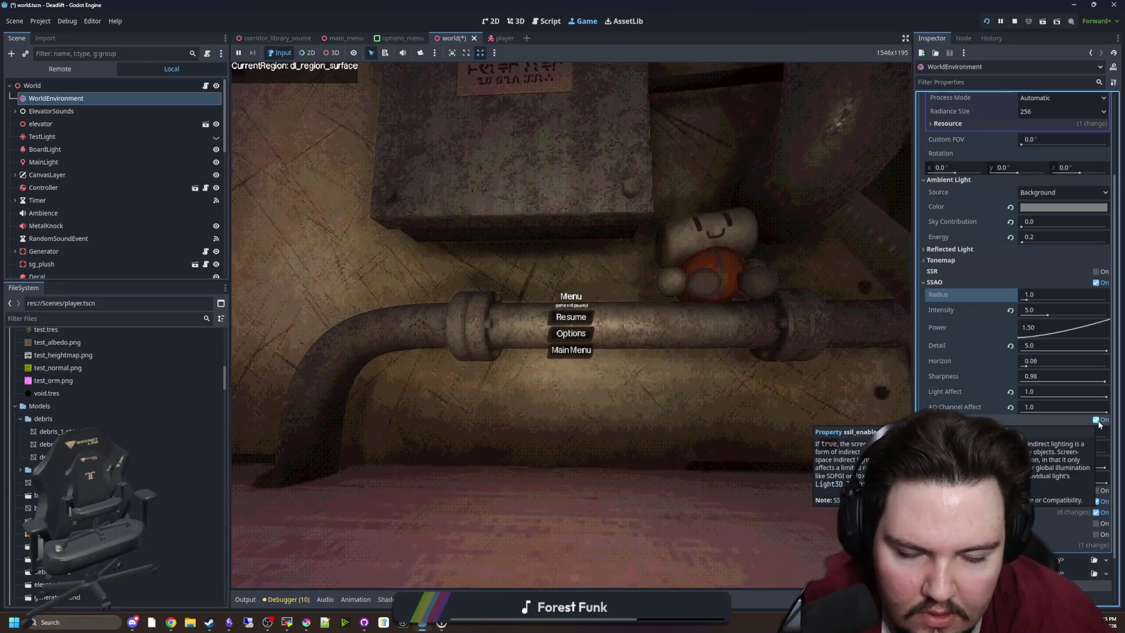
click(1098, 421)
click(1097, 420)
double_click(1097, 420)
click(1097, 421)
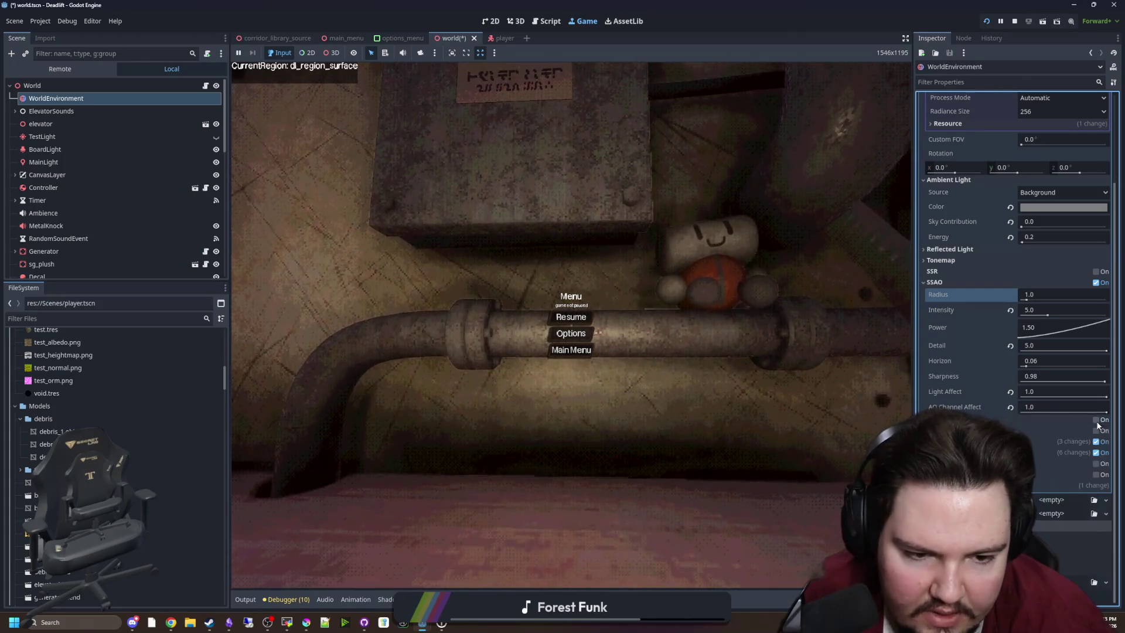
click(1096, 431)
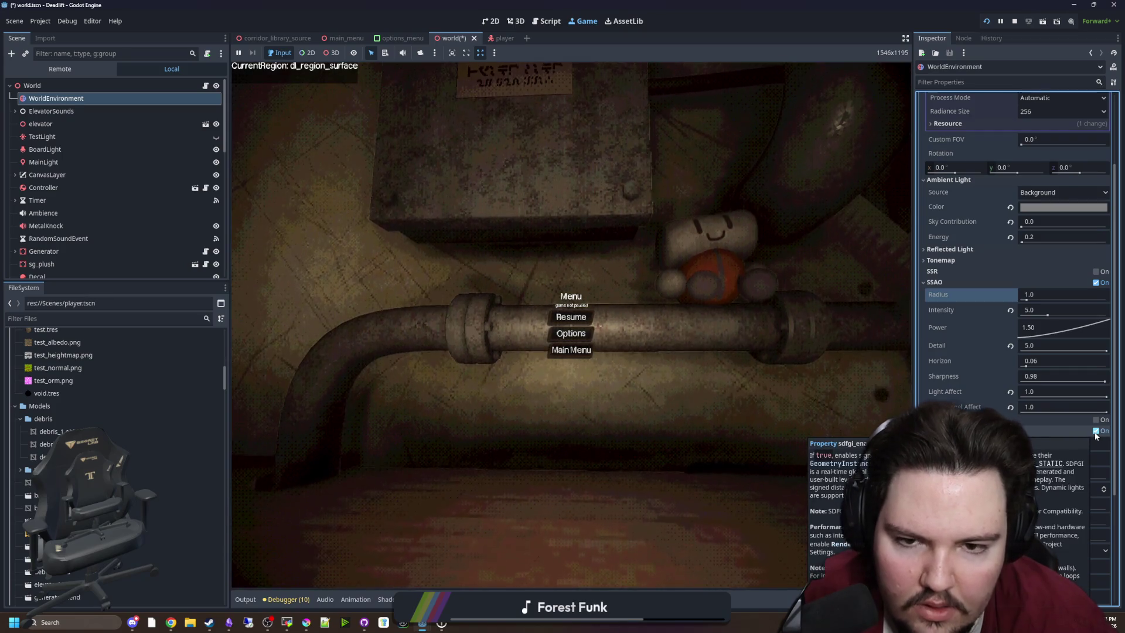
click(1095, 432)
Step: Preview screen-space reflections in the running game, then turn SSR back off
click(1096, 272)
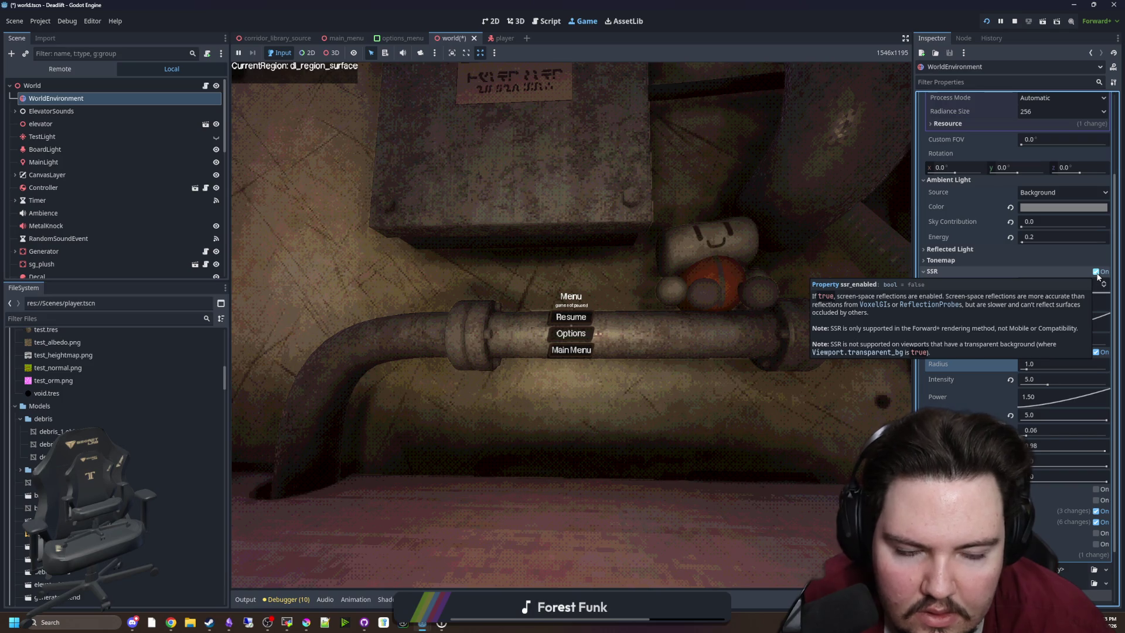
click(571, 317)
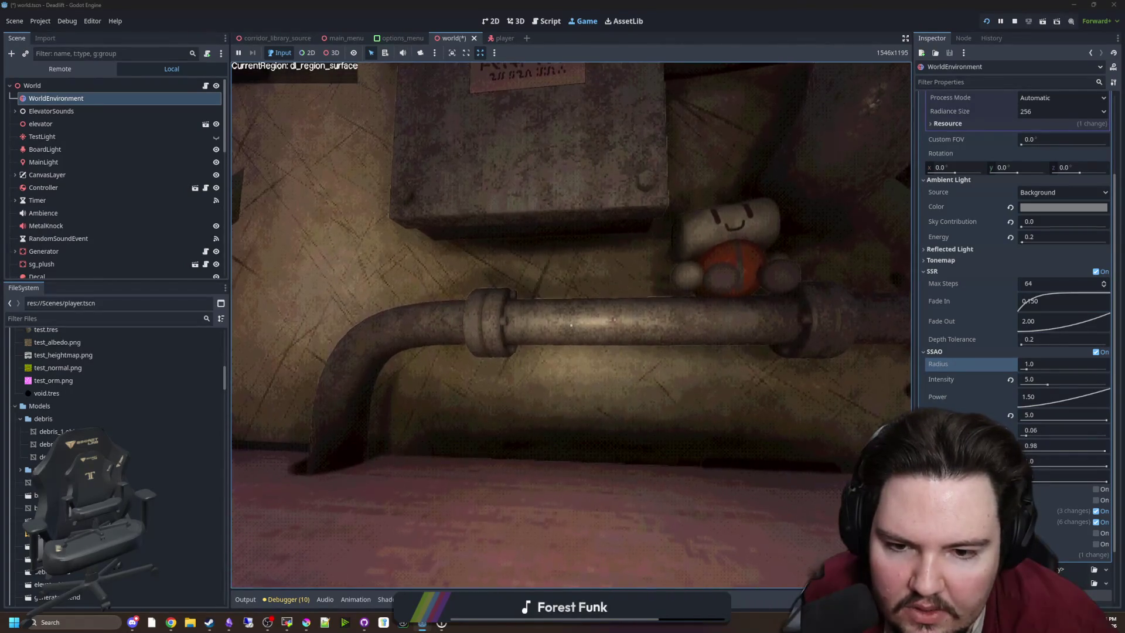
key(super)
click(1095, 272)
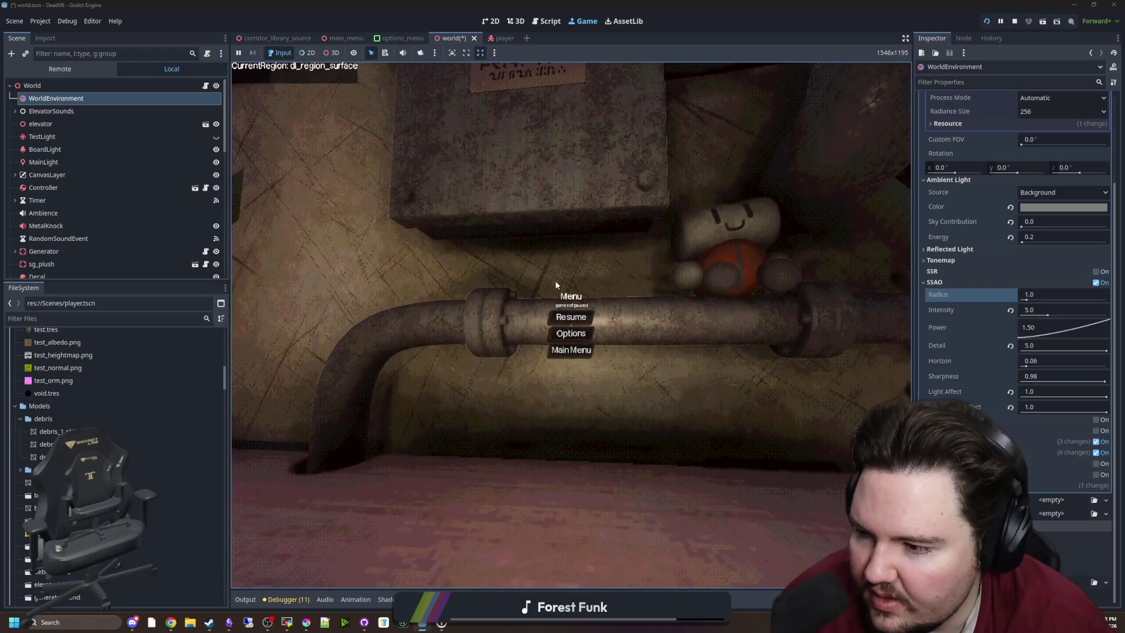
Step: Playtest walking toward the pipe, then pause and expand the Tonemap settings
click(571, 316)
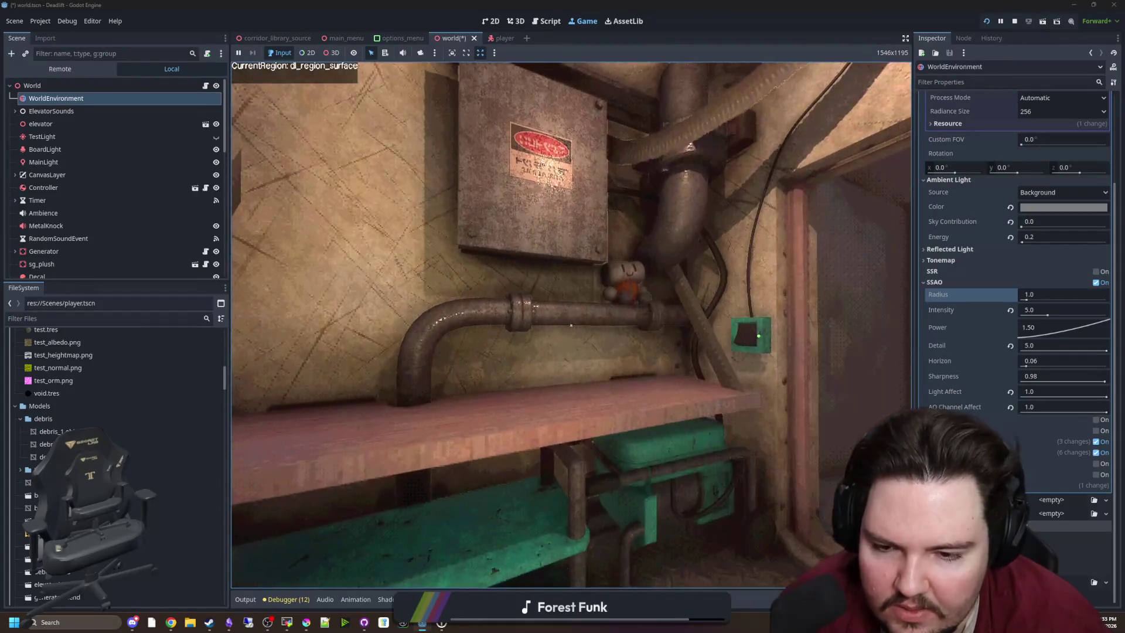
key(w)
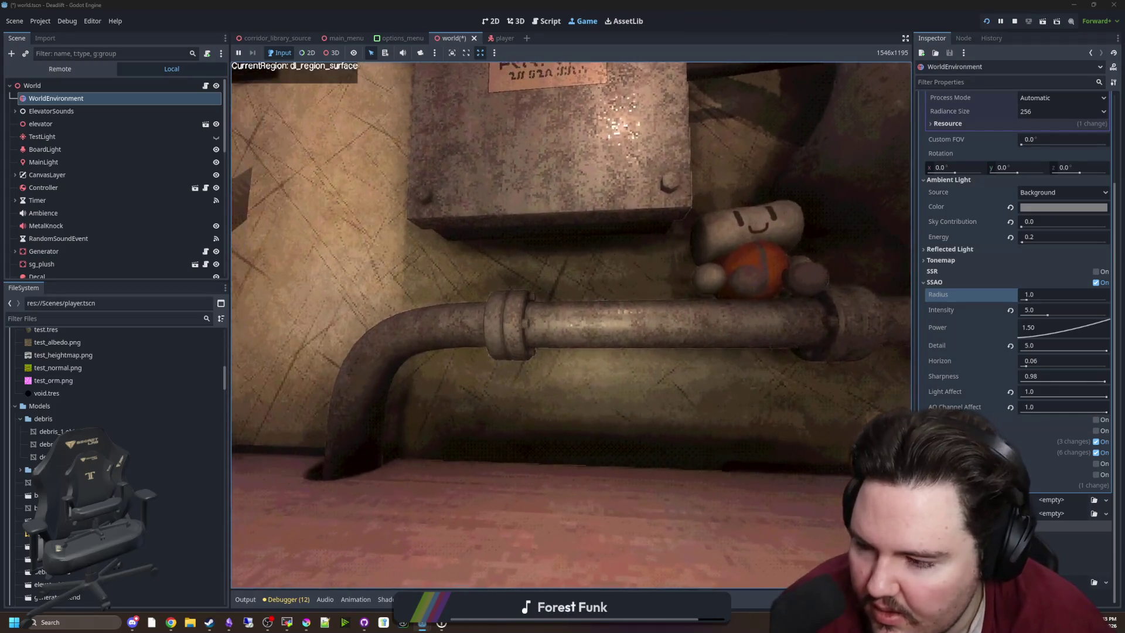
key(Escape)
key(super)
key(super)
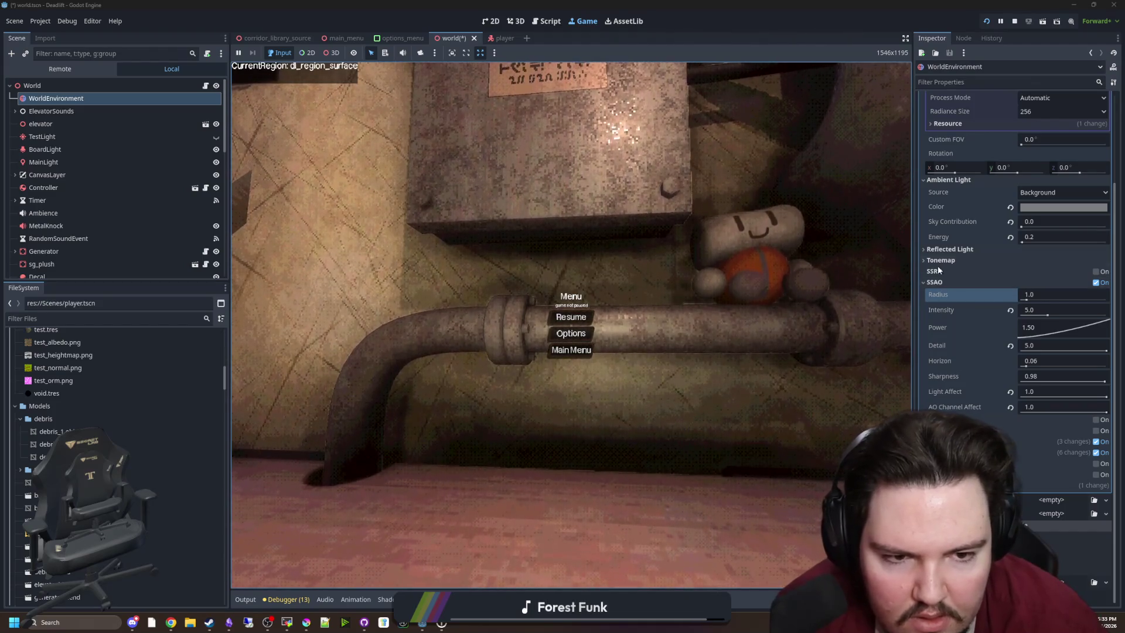
click(944, 260)
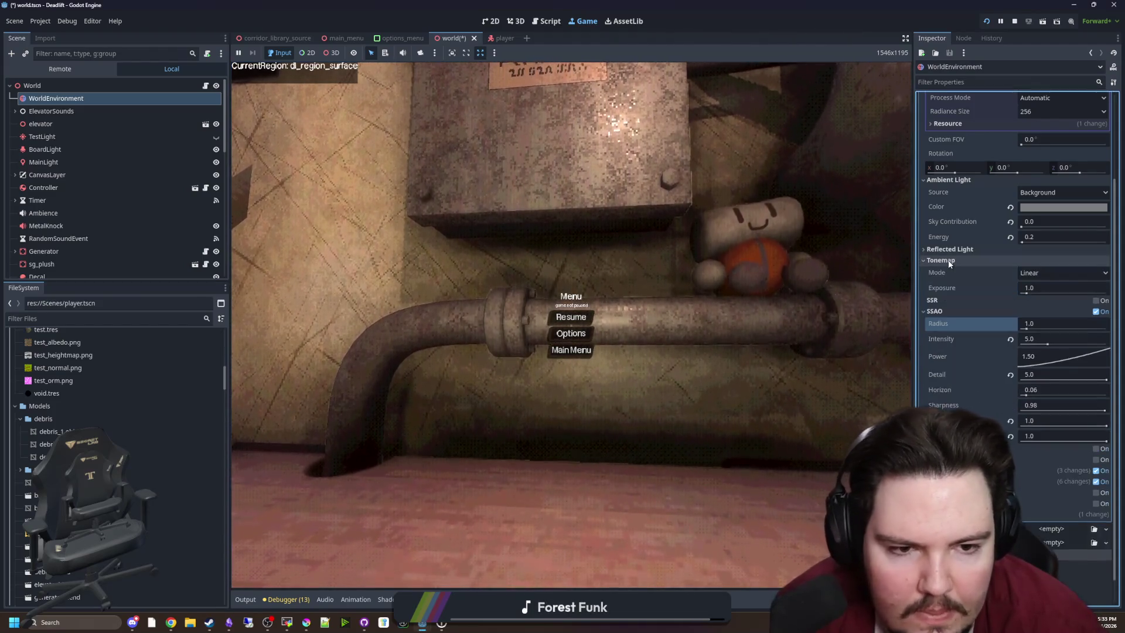
Step: Collapse Tonemap and set the SSAO Intensity to 3.0
click(948, 262)
scroll(1008, 340, up, 3)
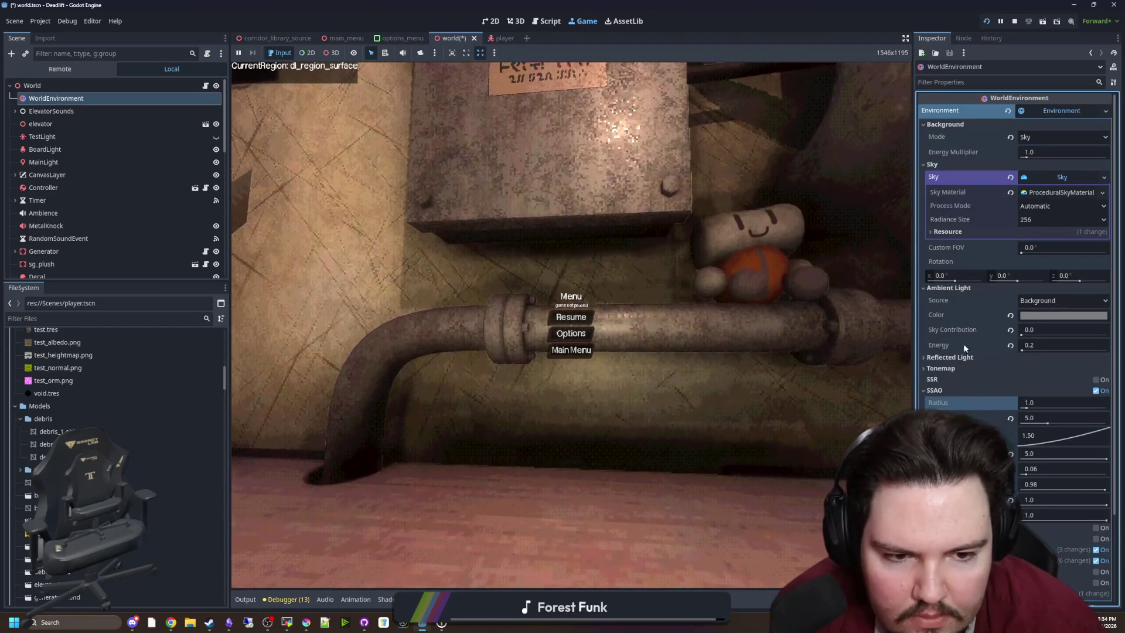
mouse_move(924, 394)
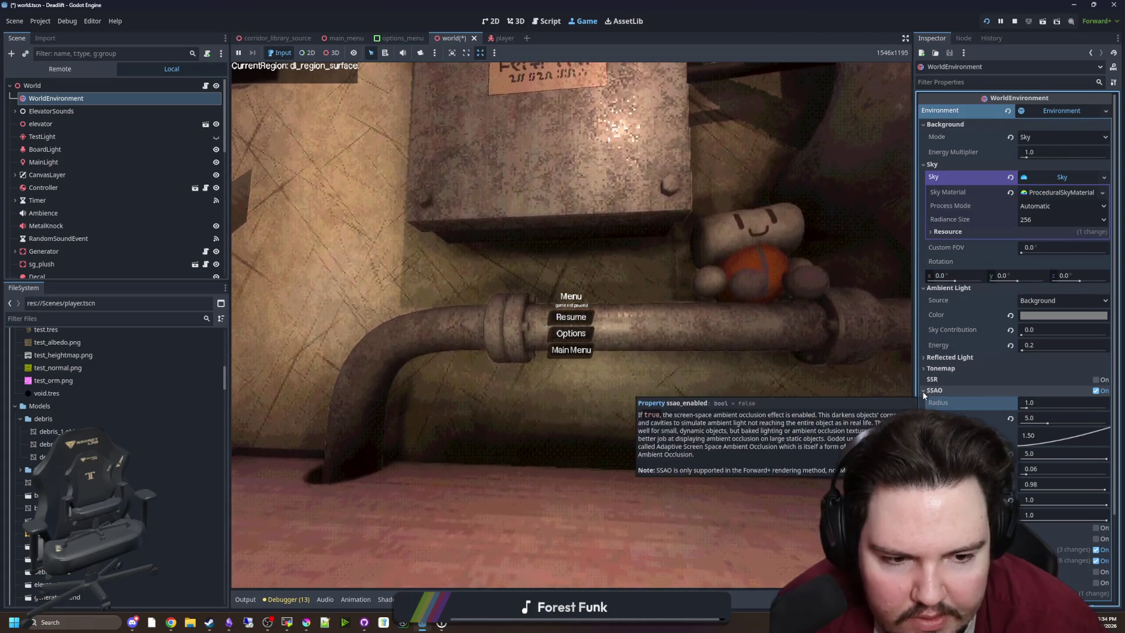
scroll(922, 392, down, 3)
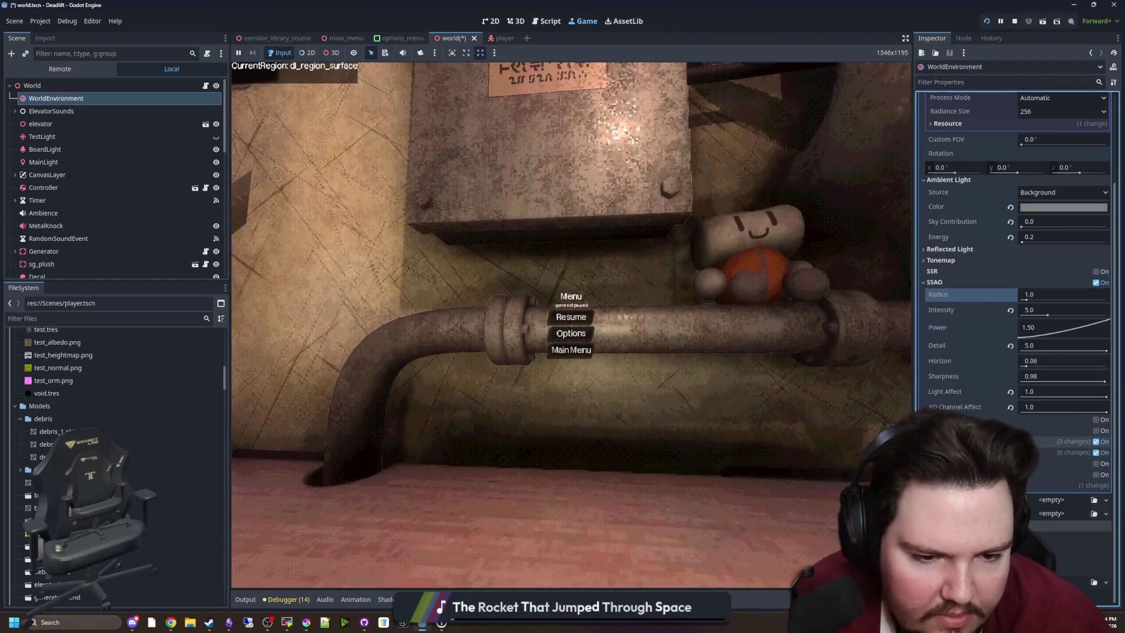
scroll(948, 382, up, 2)
click(1048, 379)
mouse_move(1048, 380)
mouse_down()
mouse_move(1014, 379)
mouse_move(1106, 379)
mouse_move(1053, 380)
mouse_up()
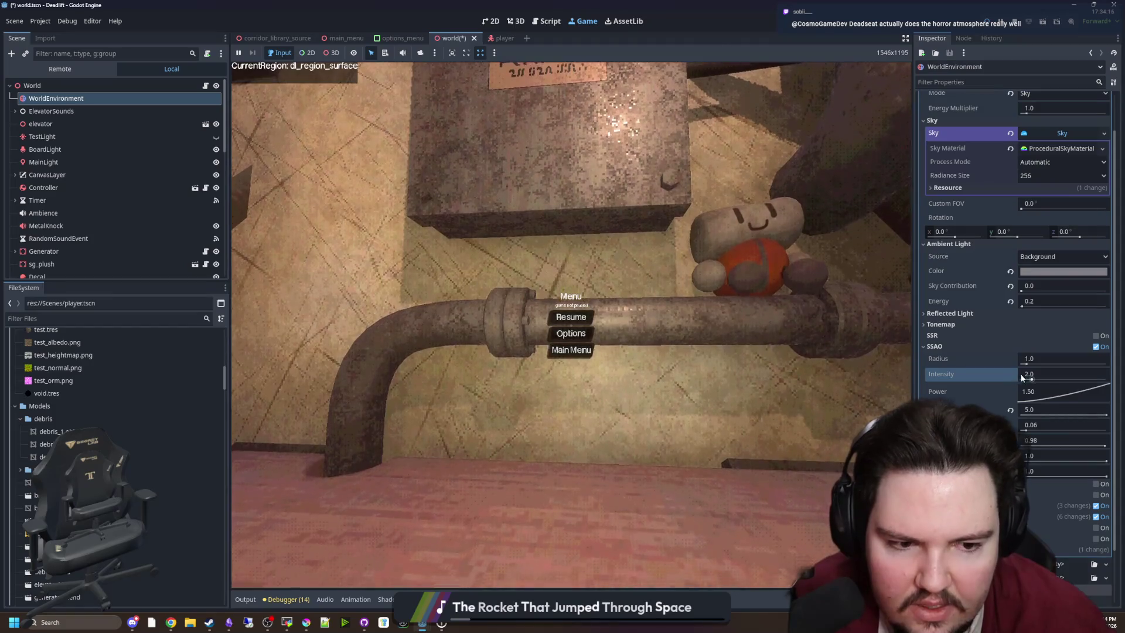
click(1051, 373)
text(3)
key(Return)
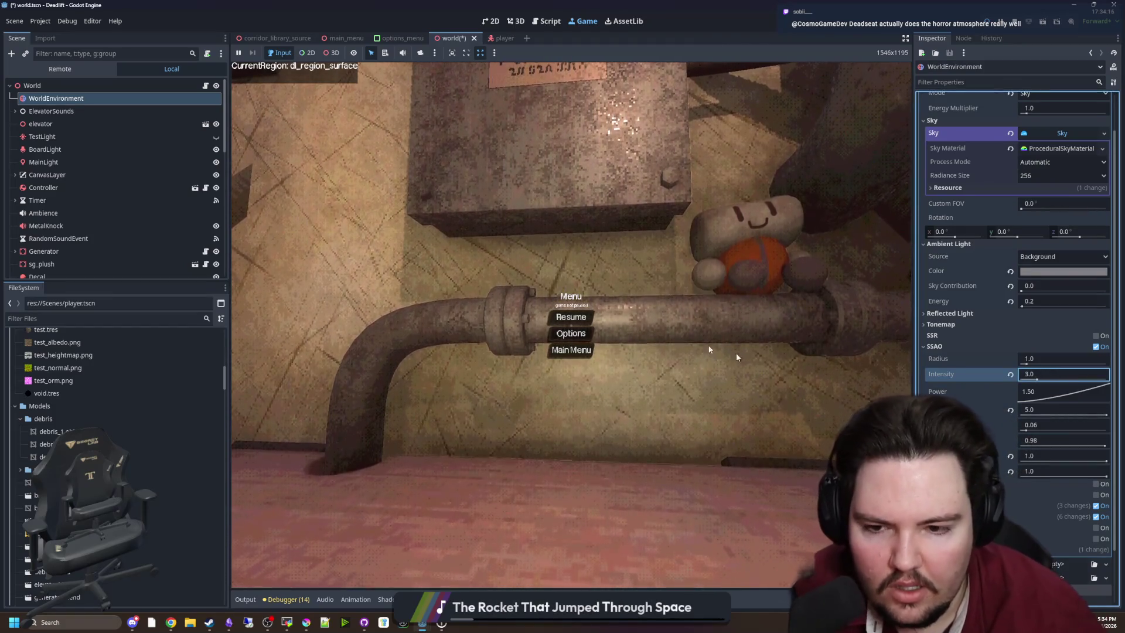
Step: Compare the shading in-game, then change SSAO Intensity to 4.0
click(571, 317)
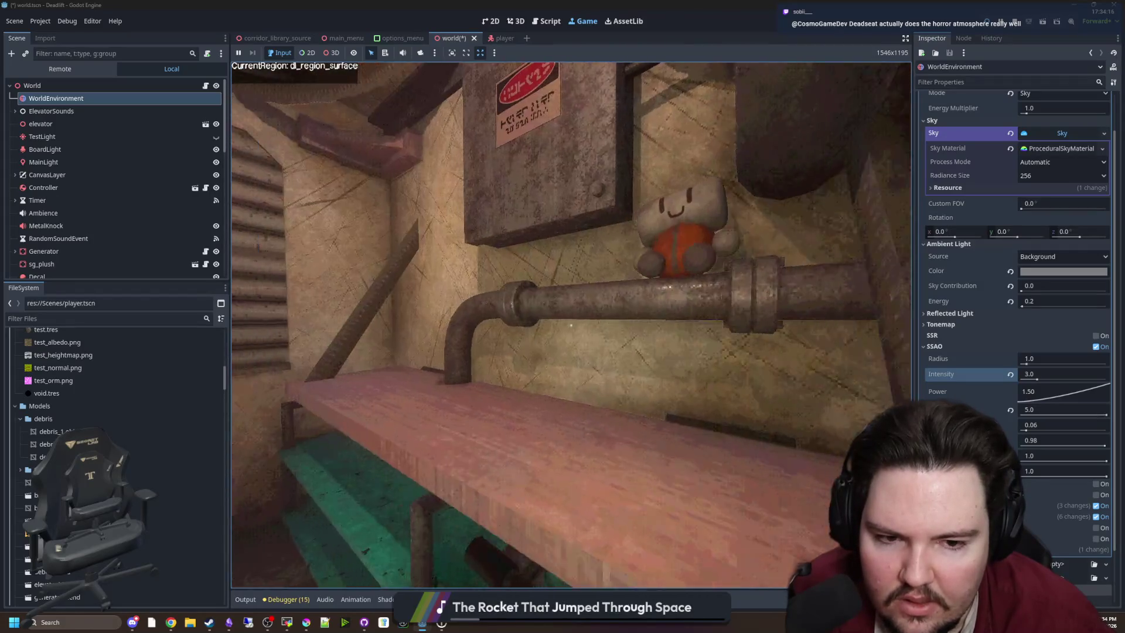
key(super)
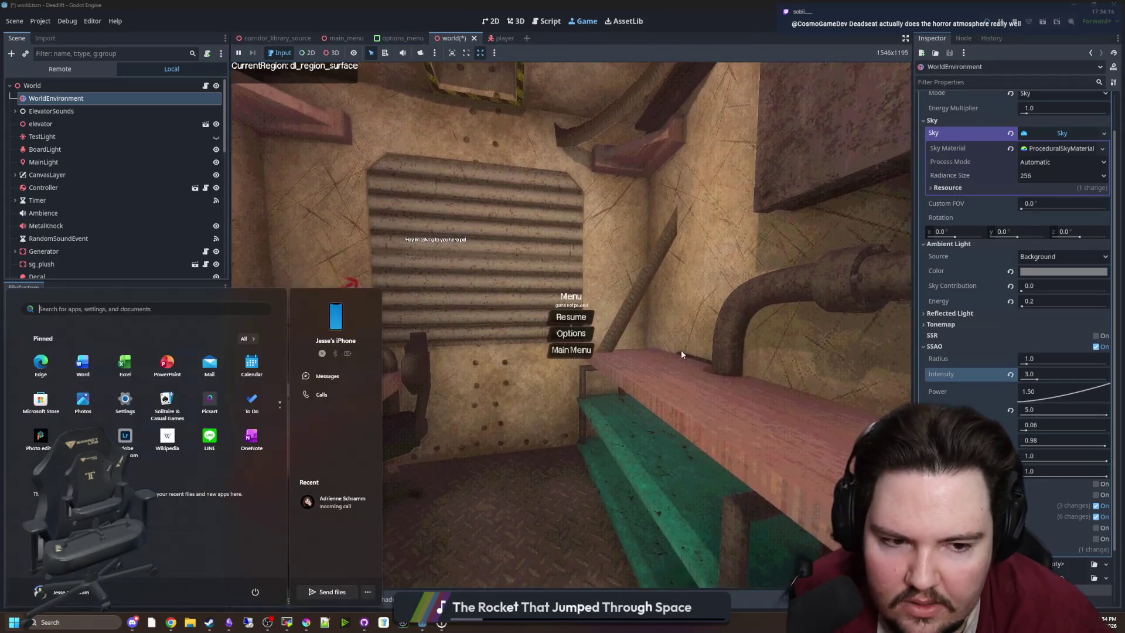
click(1050, 371)
text(4)
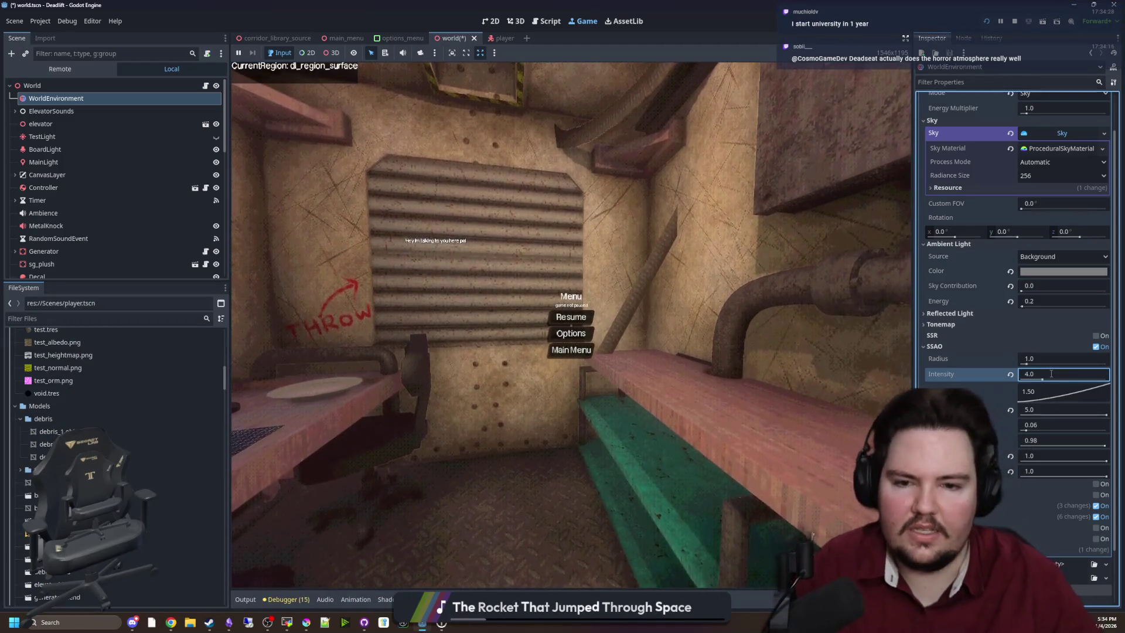
key(Return)
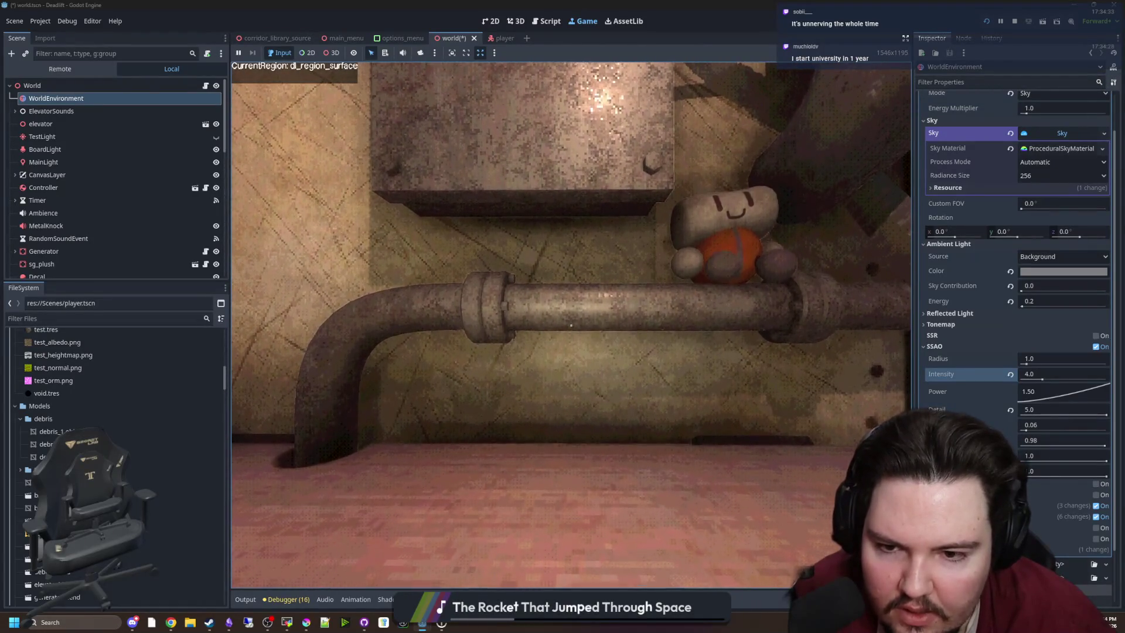
Step: Pause the game and bring up Project Settings
key(super)
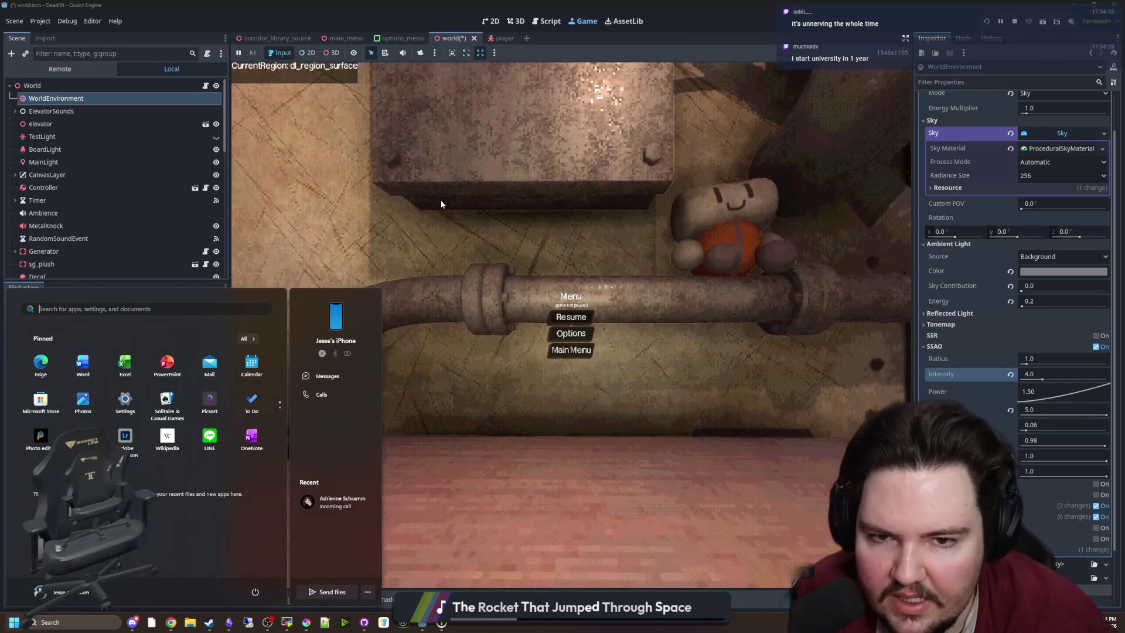
click(440, 200)
click(51, 38)
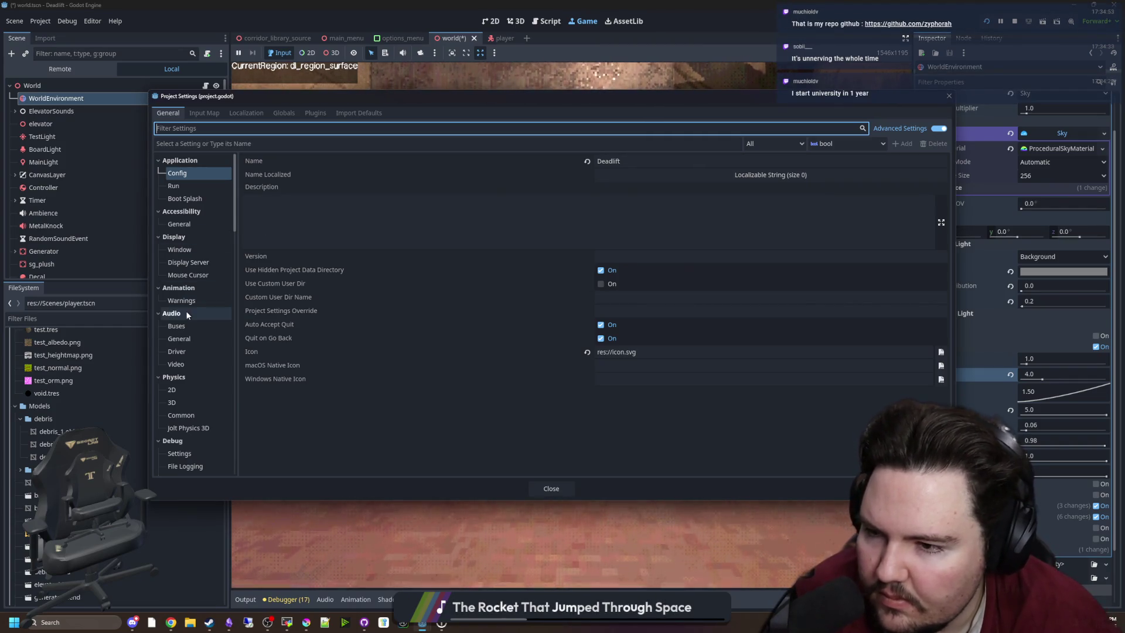
Step: Under Rendering > Anti Aliasing, set MSAA 3D to 4× (Slow), enable TAA and Debanding, then close
scroll(209, 311, down, 5)
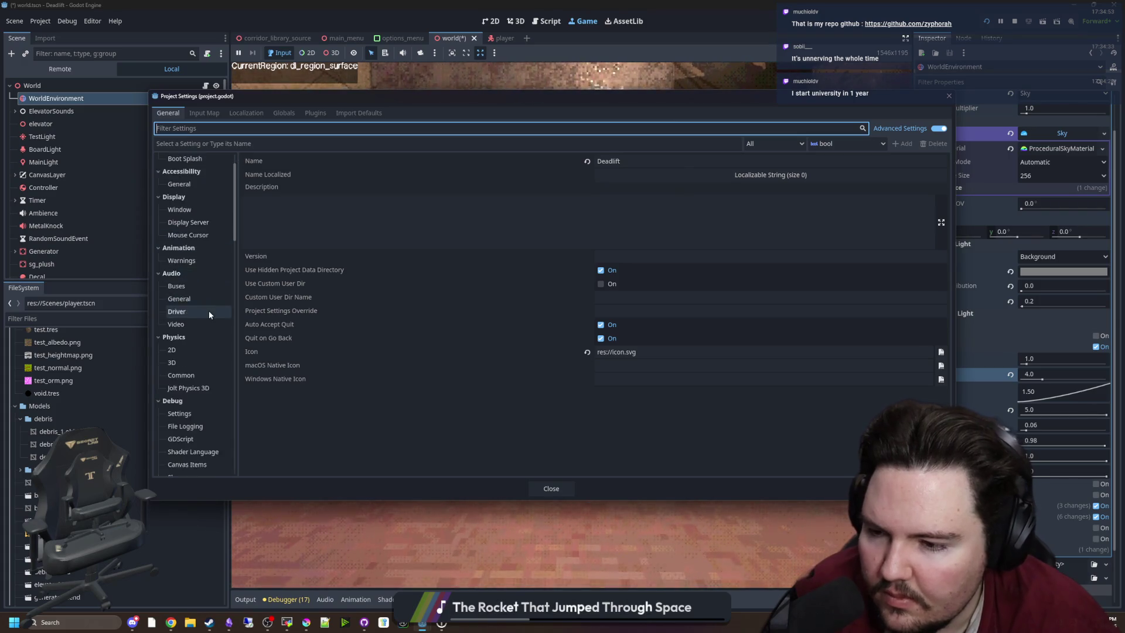
scroll(197, 324, down, 5)
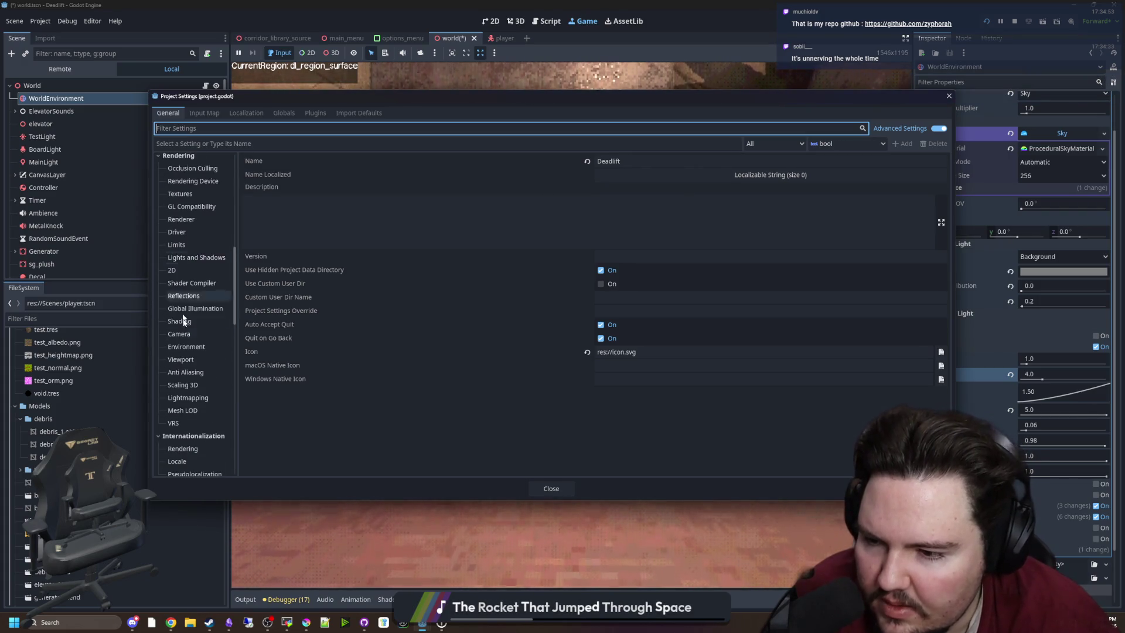
click(189, 377)
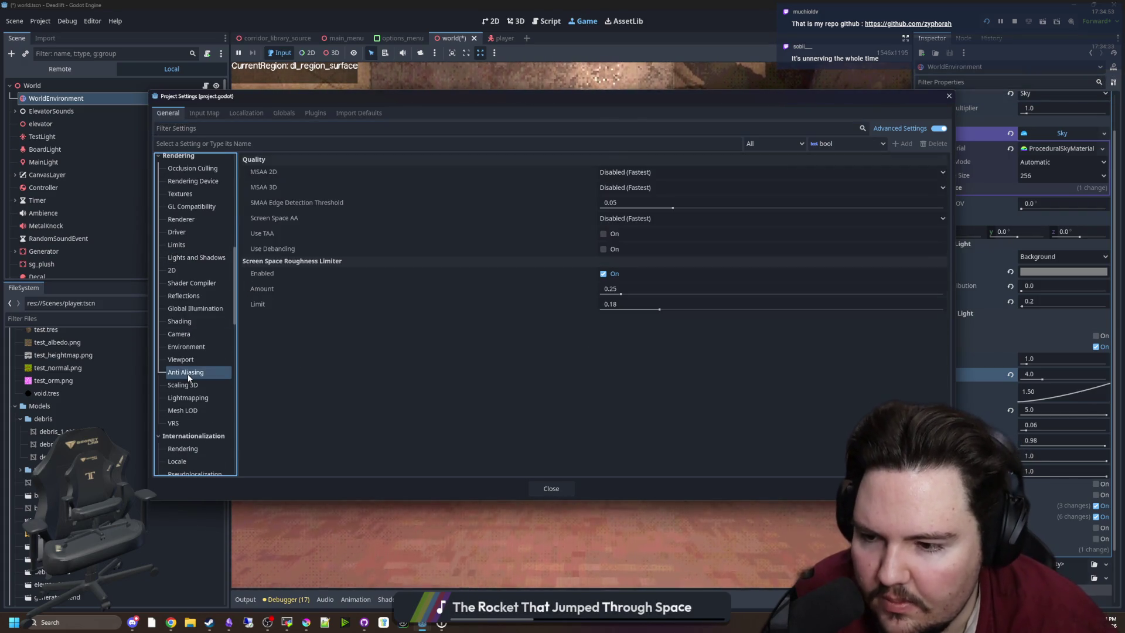
click(642, 190)
click(641, 189)
click(641, 189)
click(624, 230)
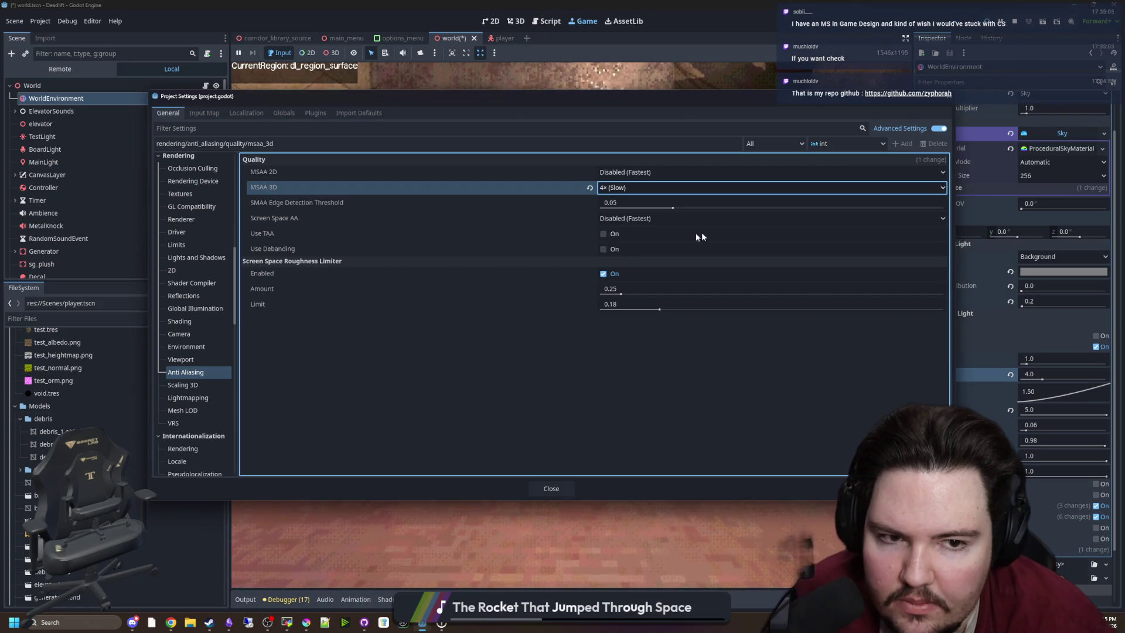
click(603, 234)
click(603, 249)
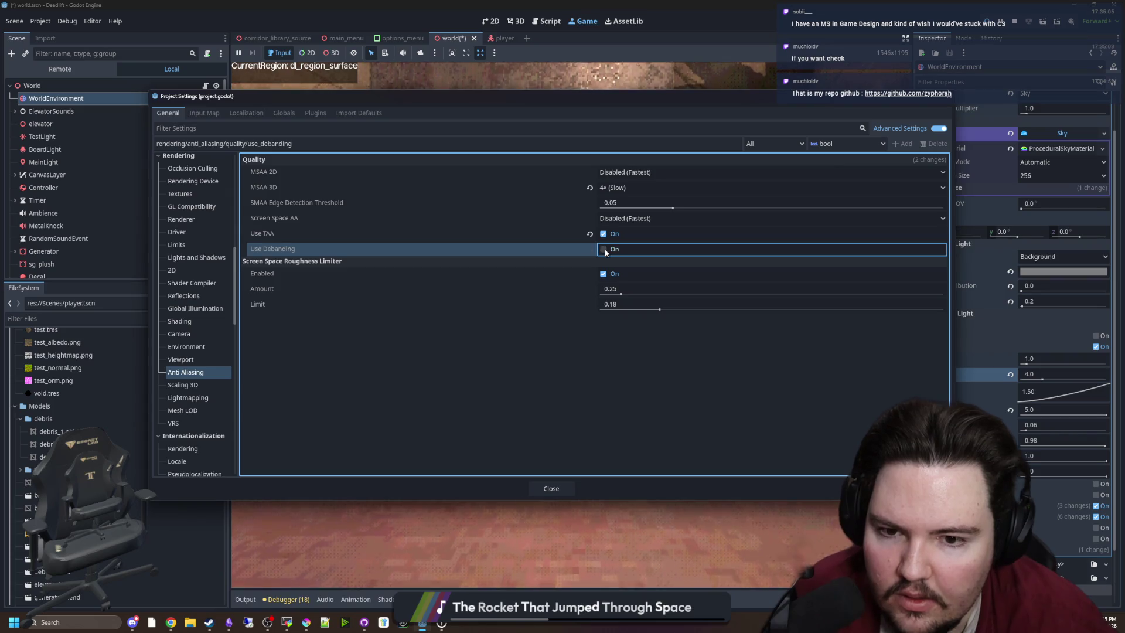
click(554, 486)
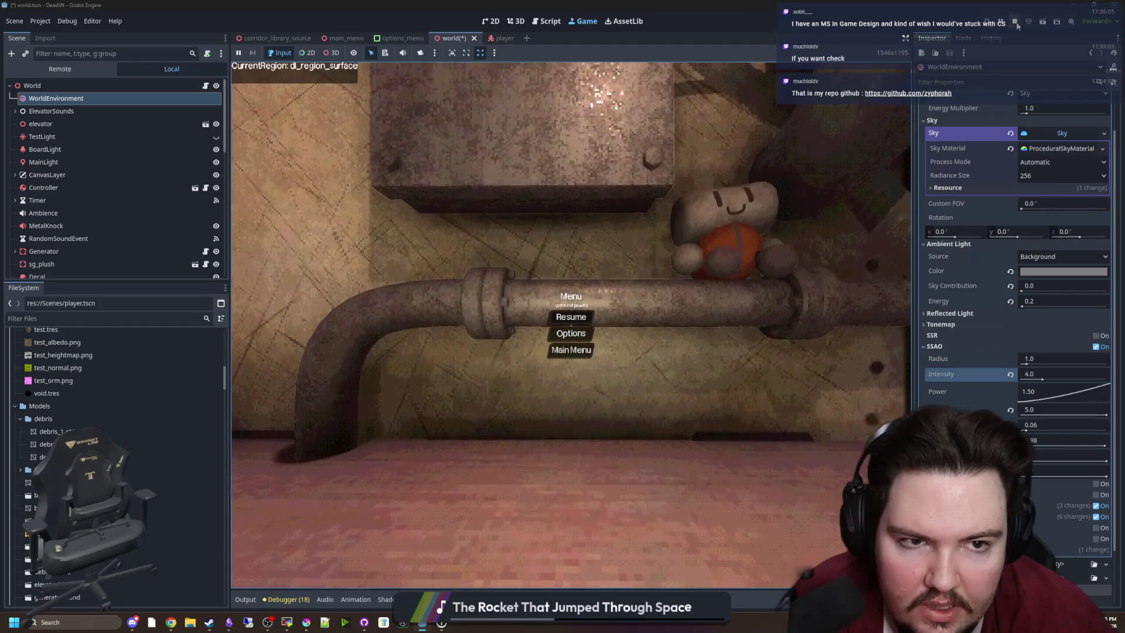
Step: Stop the game with F8, rerun the project with F5, and switch to the browser
key(F8)
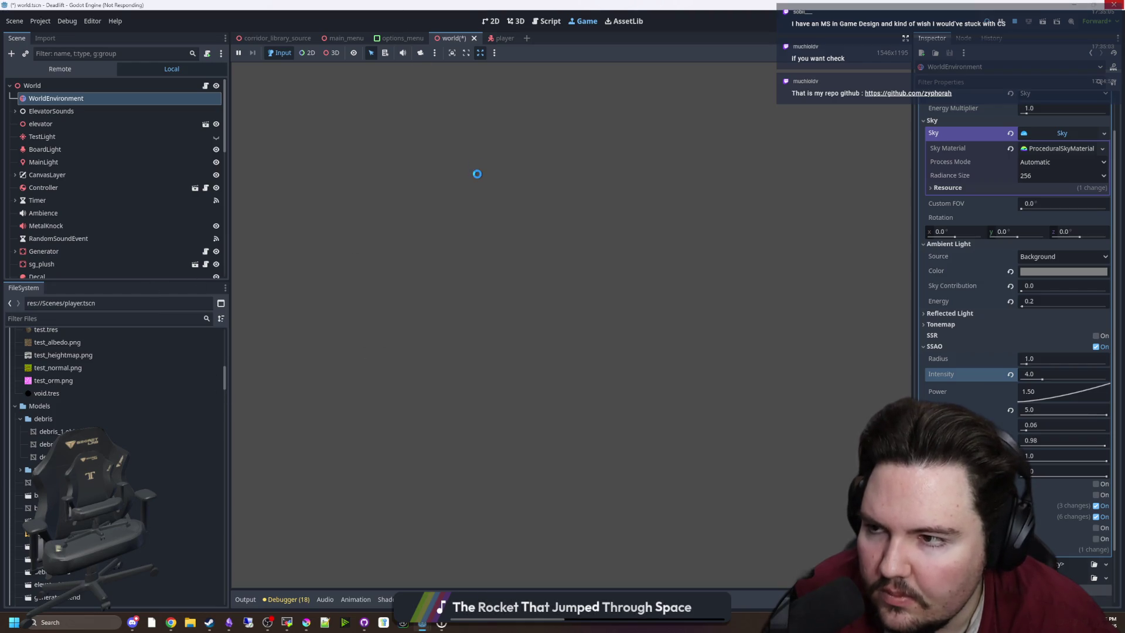
scroll(544, 317, up, 5)
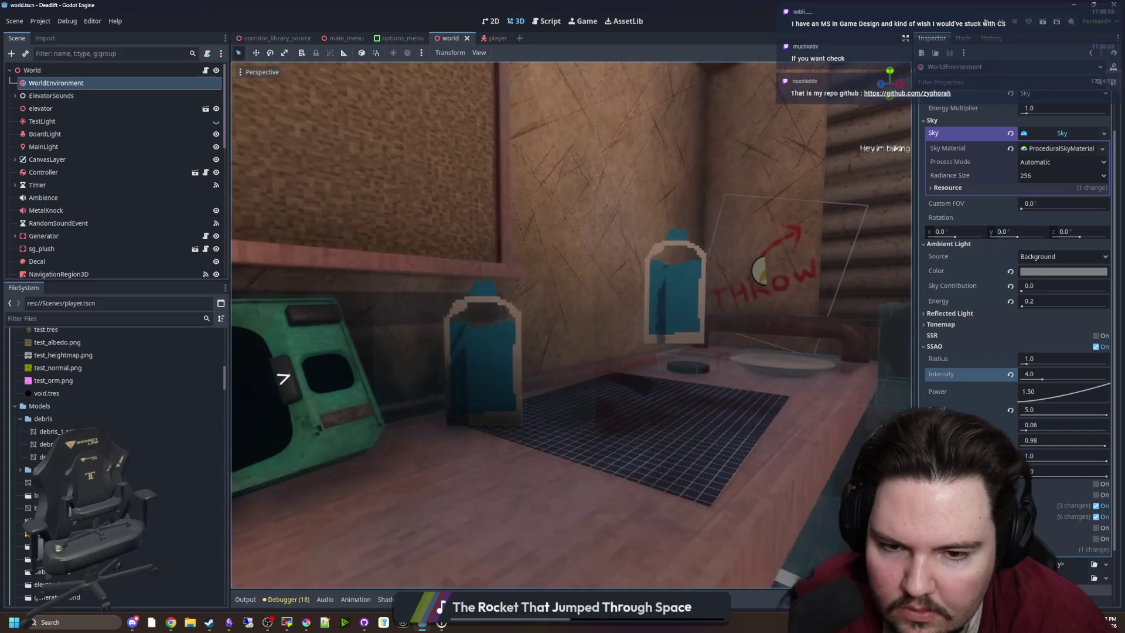
key(F5)
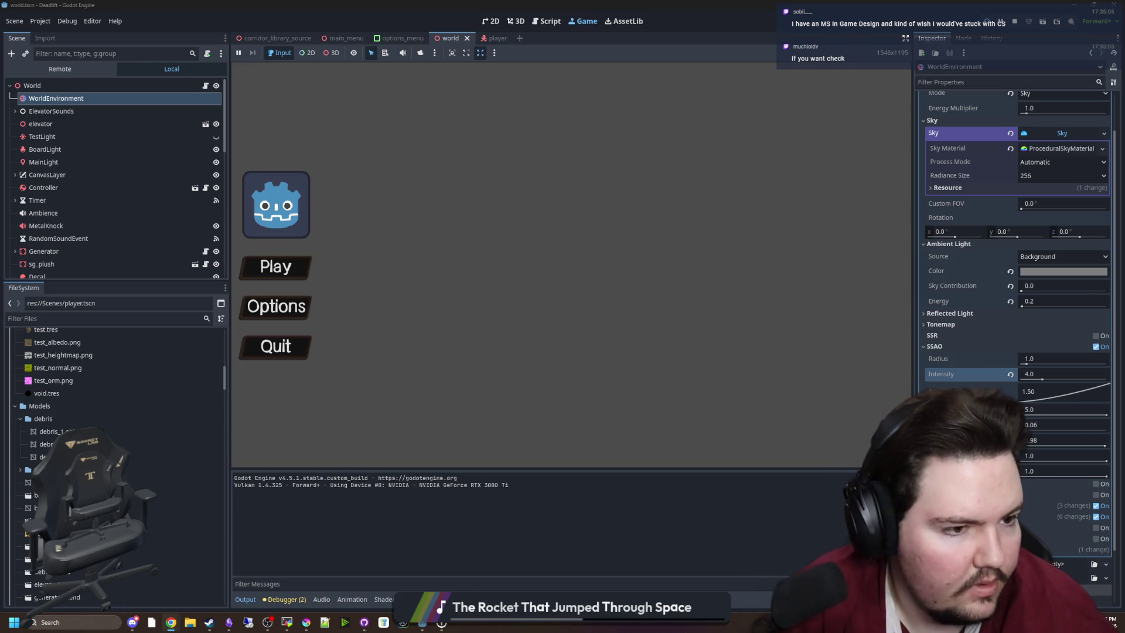
key(alt+Tab)
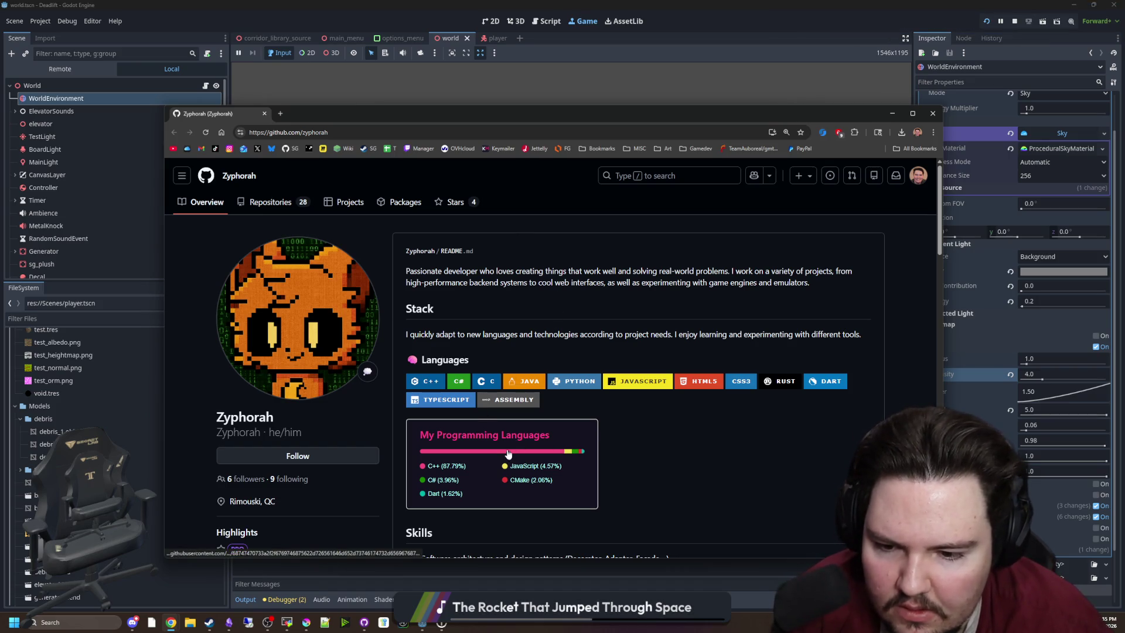
Step: Scroll the GitHub profile down to its contribution activity, then switch back to Godot
scroll(518, 435, down, 6)
scroll(518, 435, up, 2)
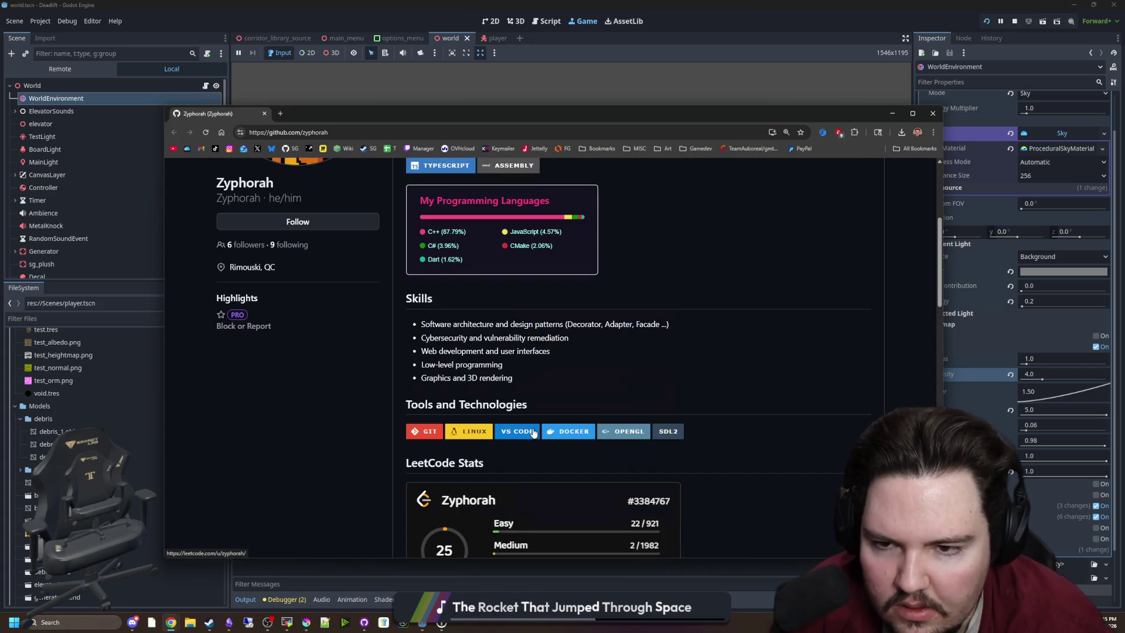
scroll(489, 364, down, 10)
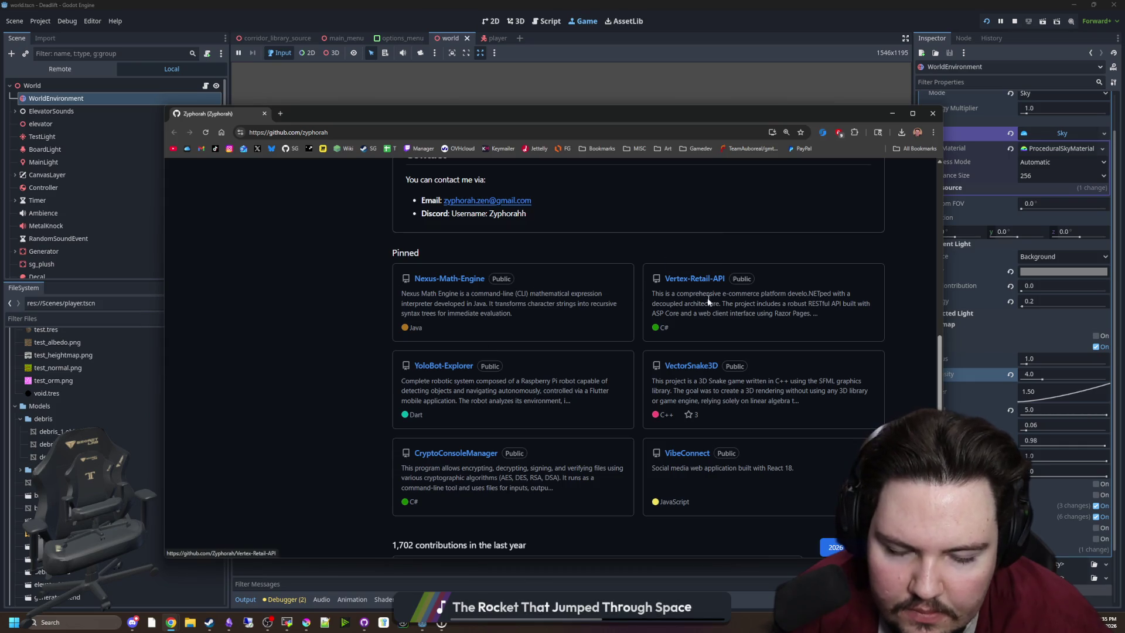
scroll(693, 498, down, 7)
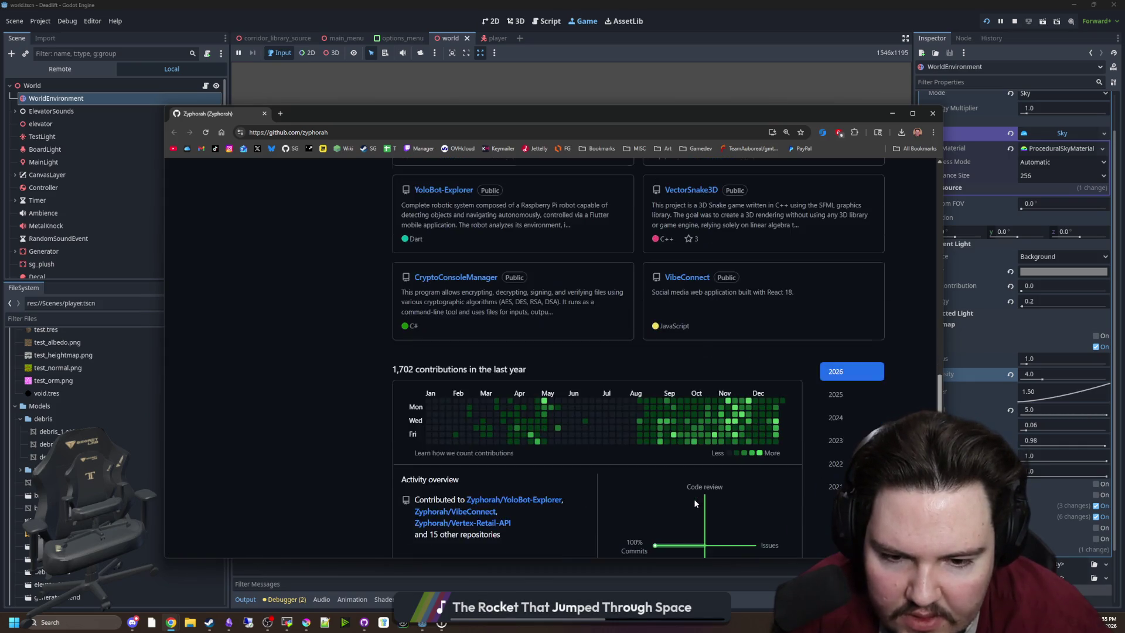
scroll(694, 488, down, 4)
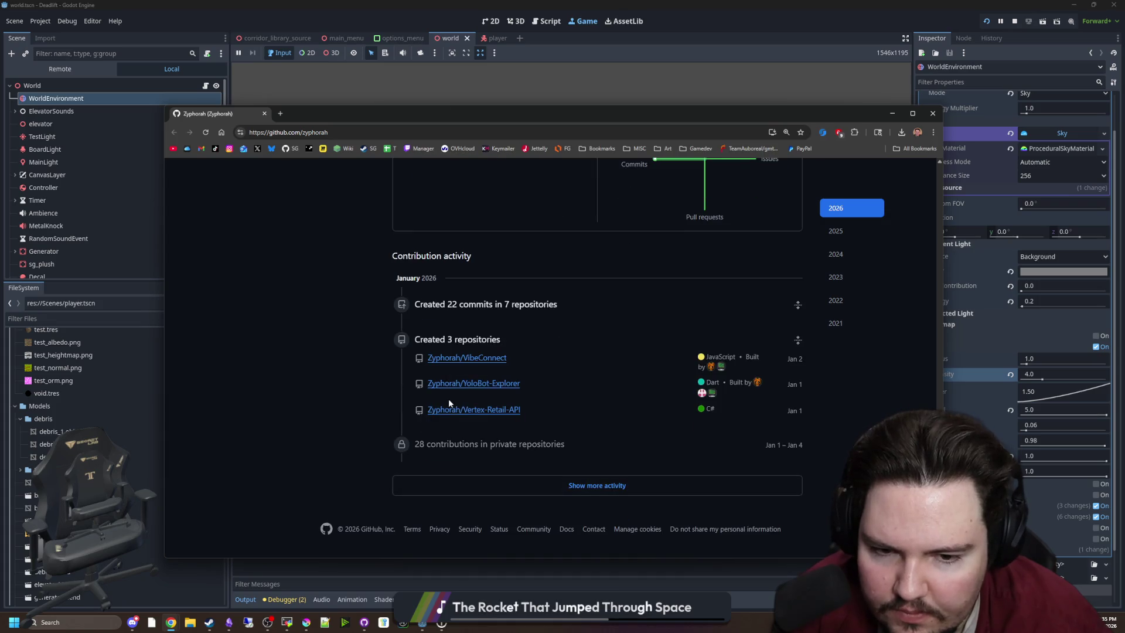
scroll(287, 202, up, 15)
key(alt+Tab)
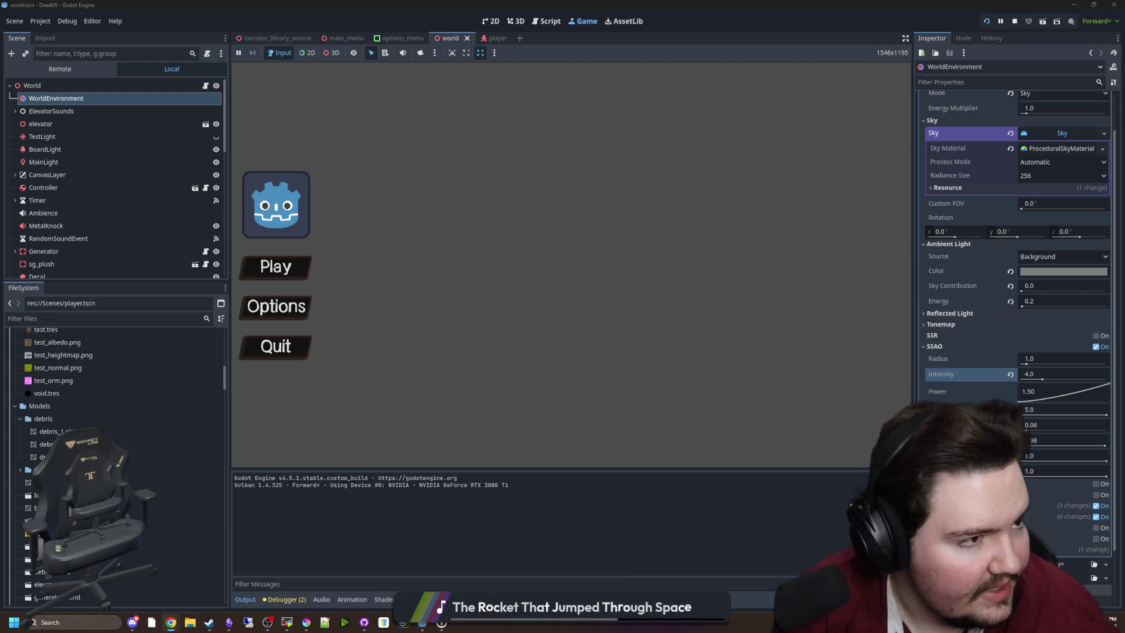
Step: Search Google for 'deadseat' and go to The Deadseat's Steam store page
text(deadseat)
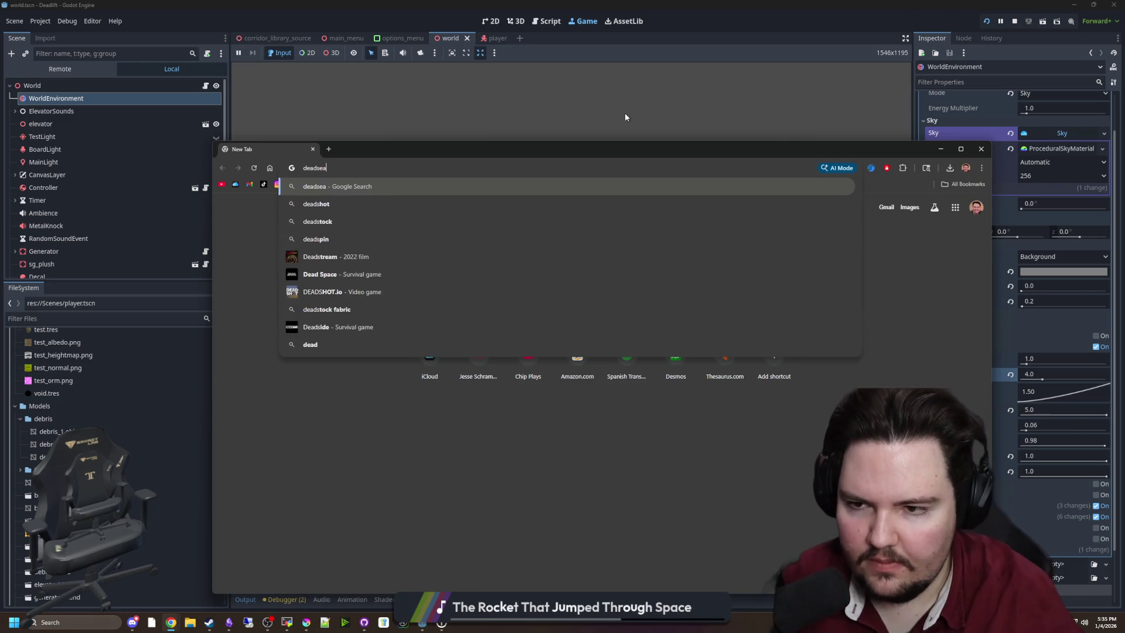
key(Return)
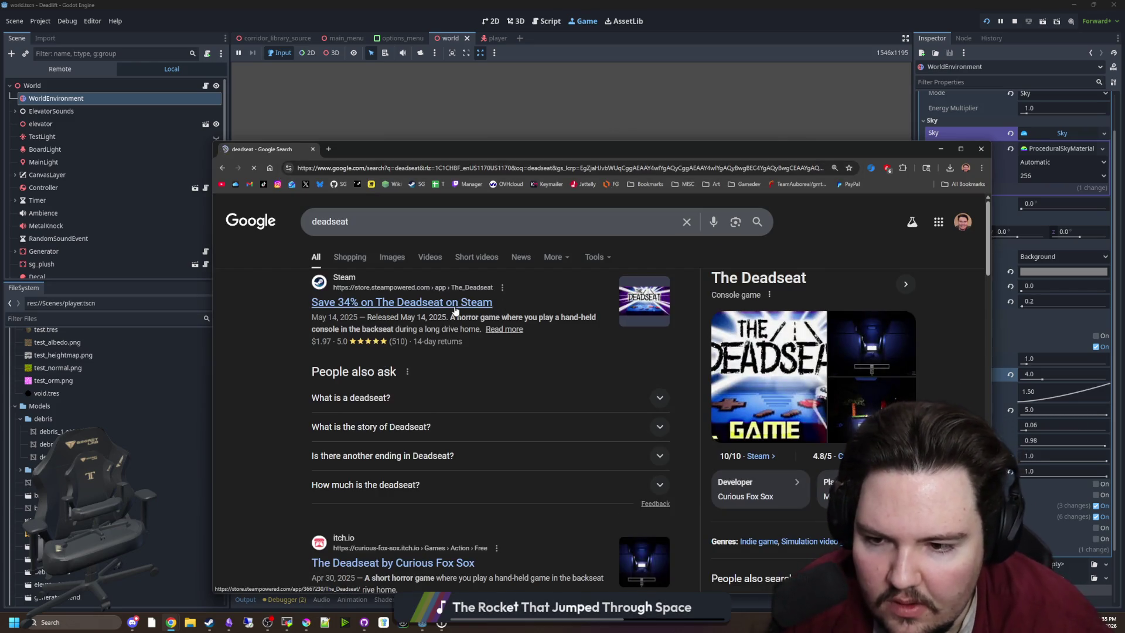
click(455, 307)
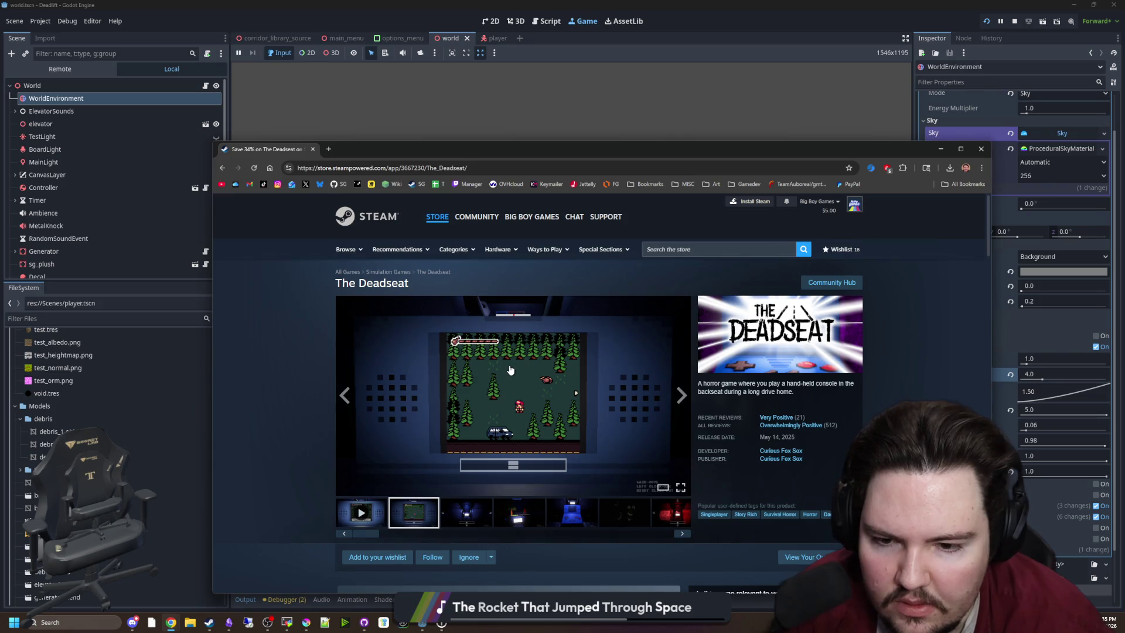
scroll(476, 434, down, 1)
Step: Page through The Deadseat's screenshots in the full-size viewer, ending on the car interior
click(468, 450)
click(587, 394)
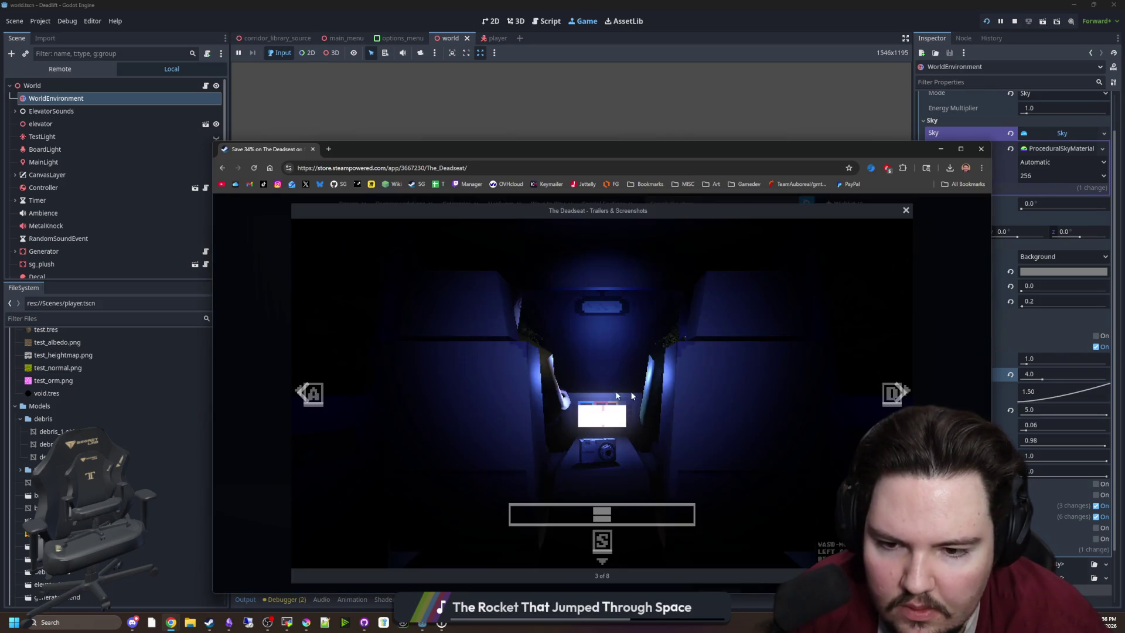
click(900, 394)
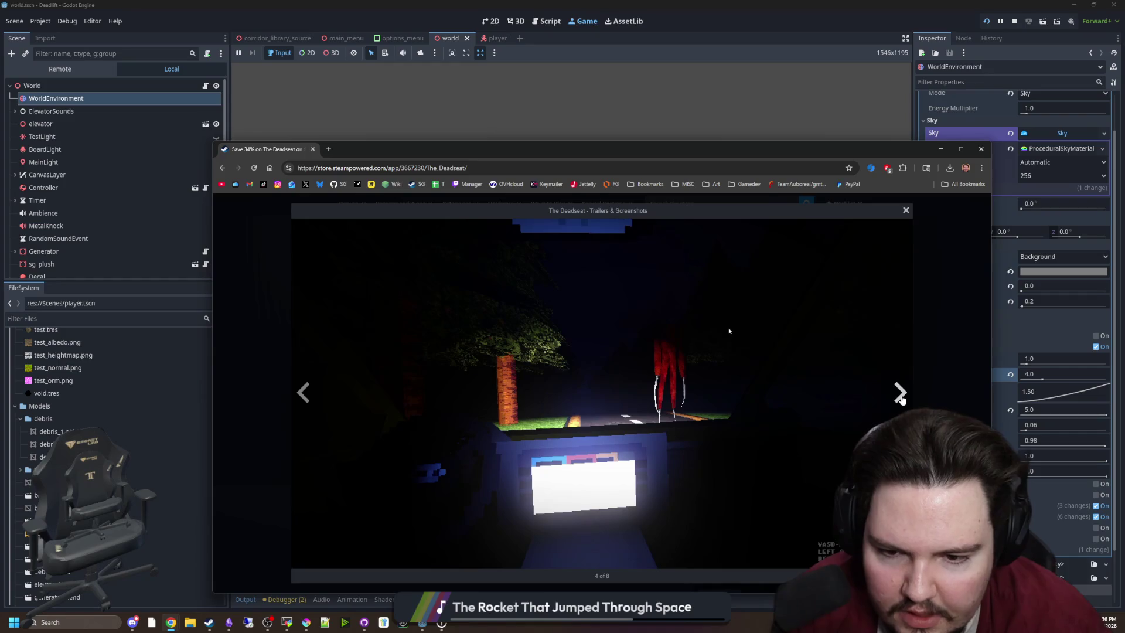
click(900, 392)
click(898, 393)
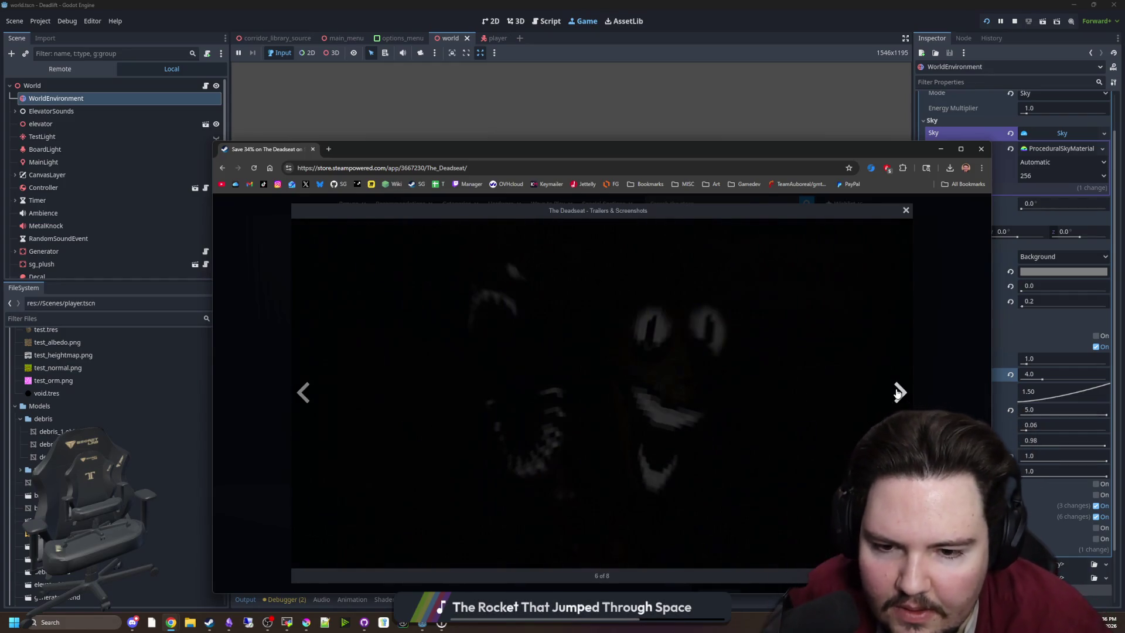
click(898, 394)
click(897, 392)
click(898, 393)
click(898, 393)
click(936, 321)
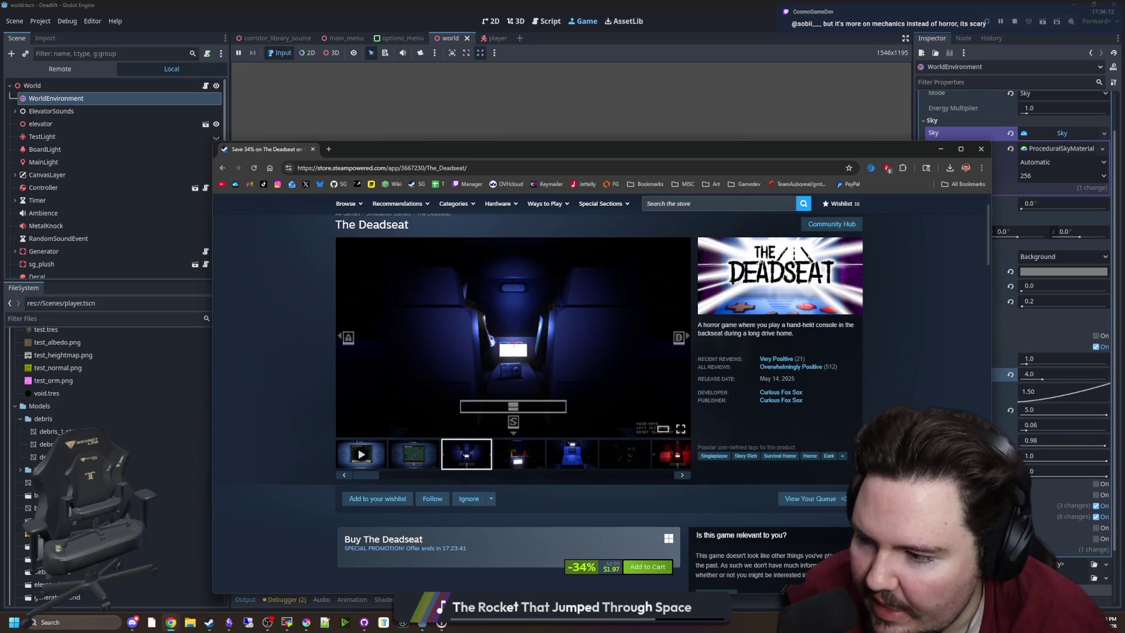
Step: Scroll through the store page details, then close the browser window
scroll(408, 334, down, 15)
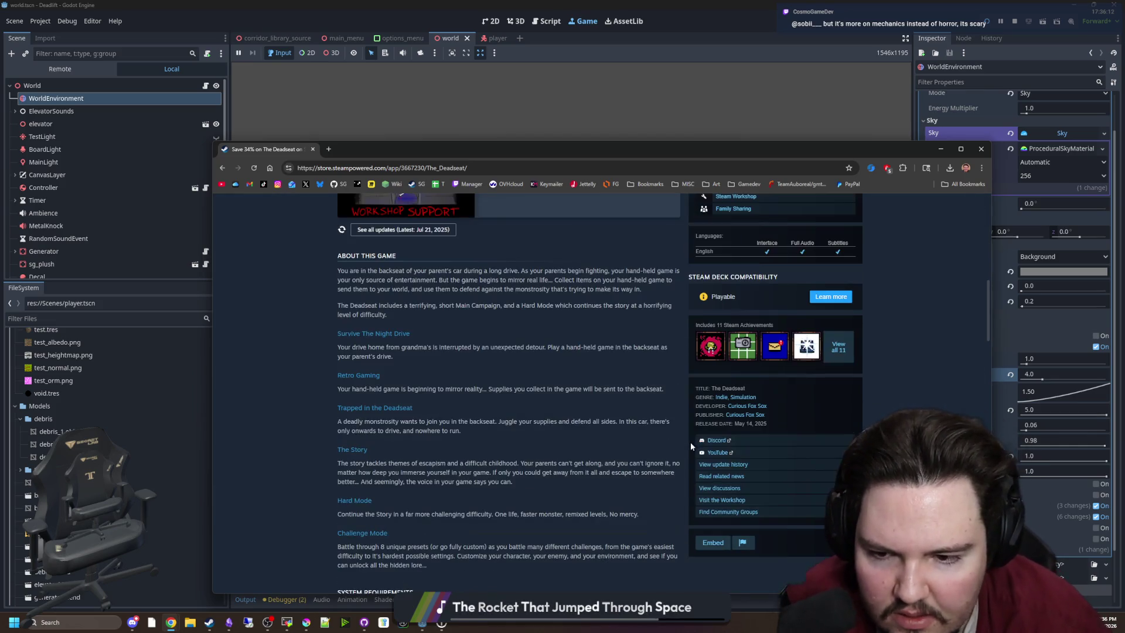
scroll(514, 380, down, 1)
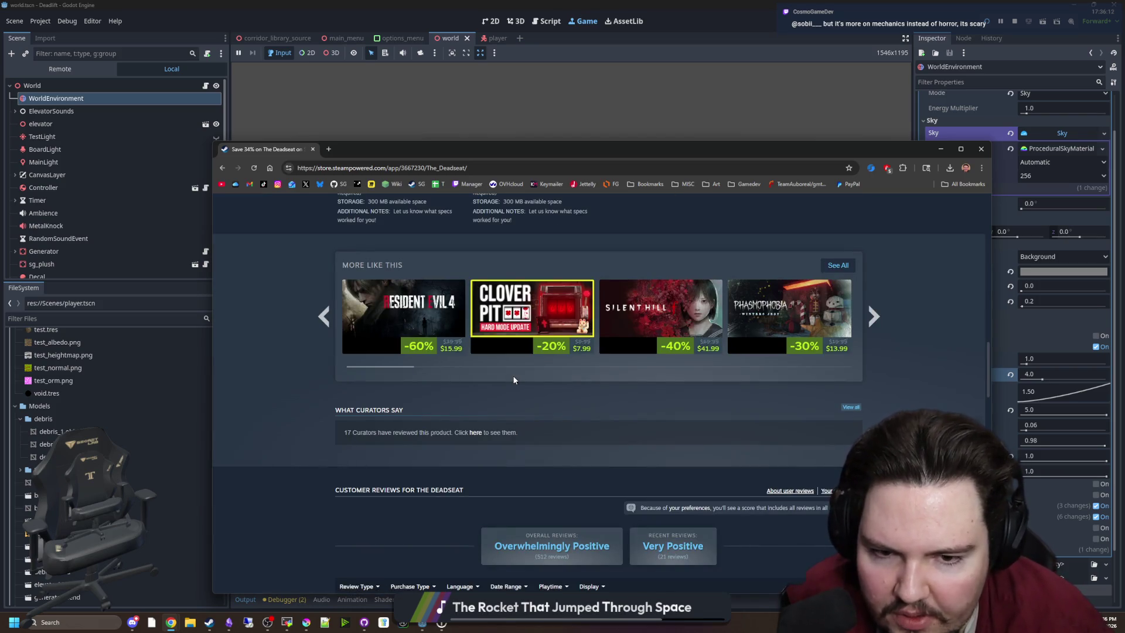
scroll(512, 380, down, 7)
scroll(498, 352, up, 8)
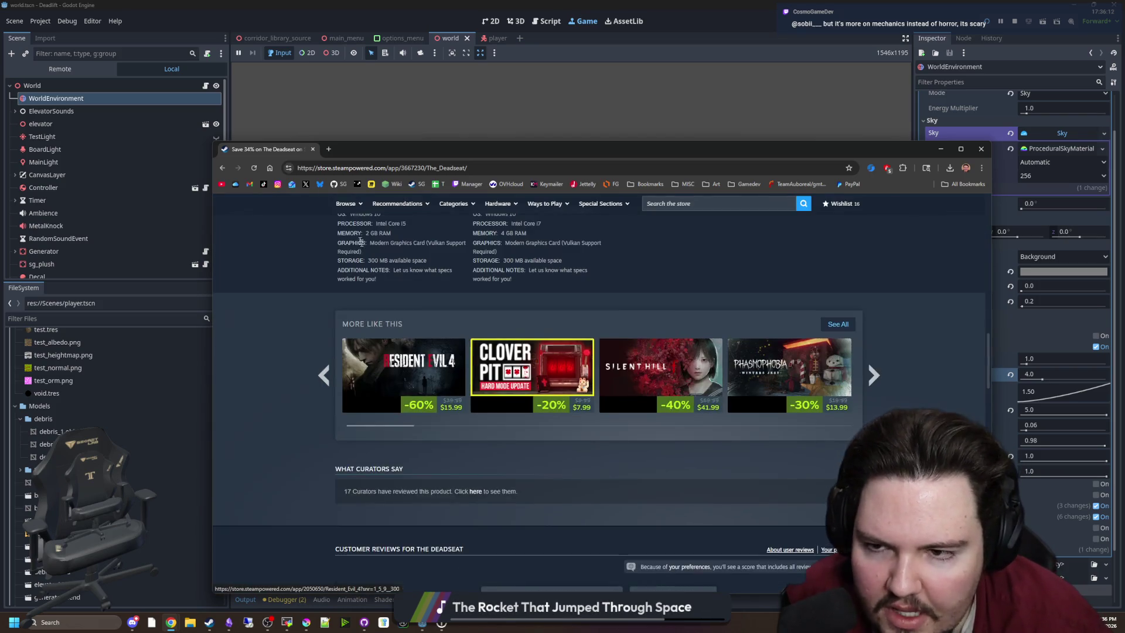
click(314, 149)
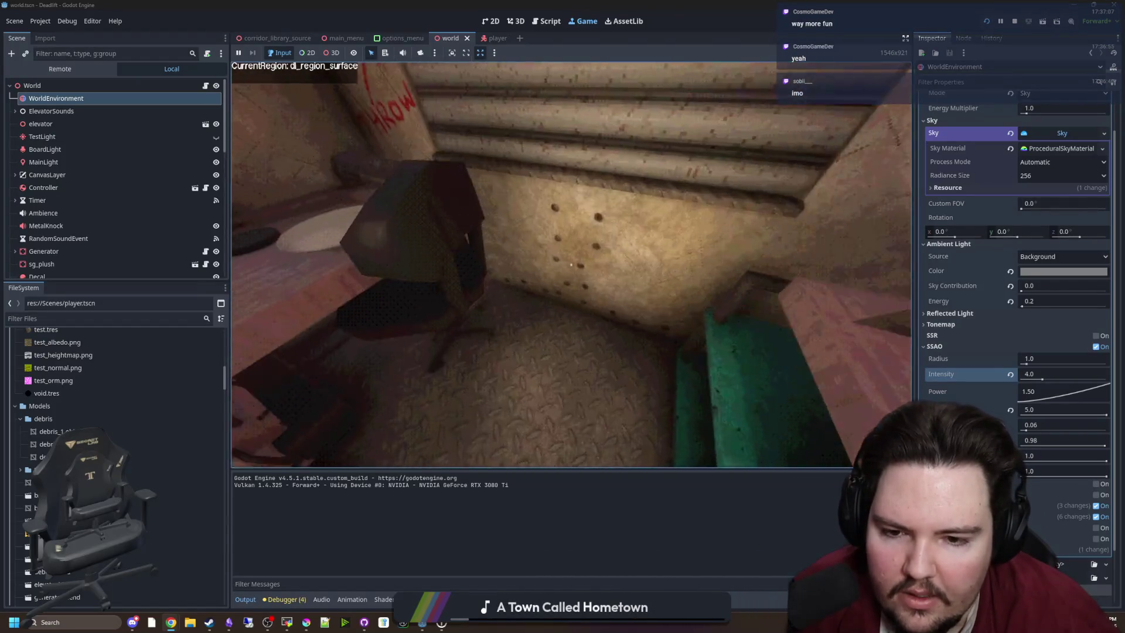
Step: Pause the corridor playtest with Esc, which also brings up the Start menu
key(Escape)
key(super)
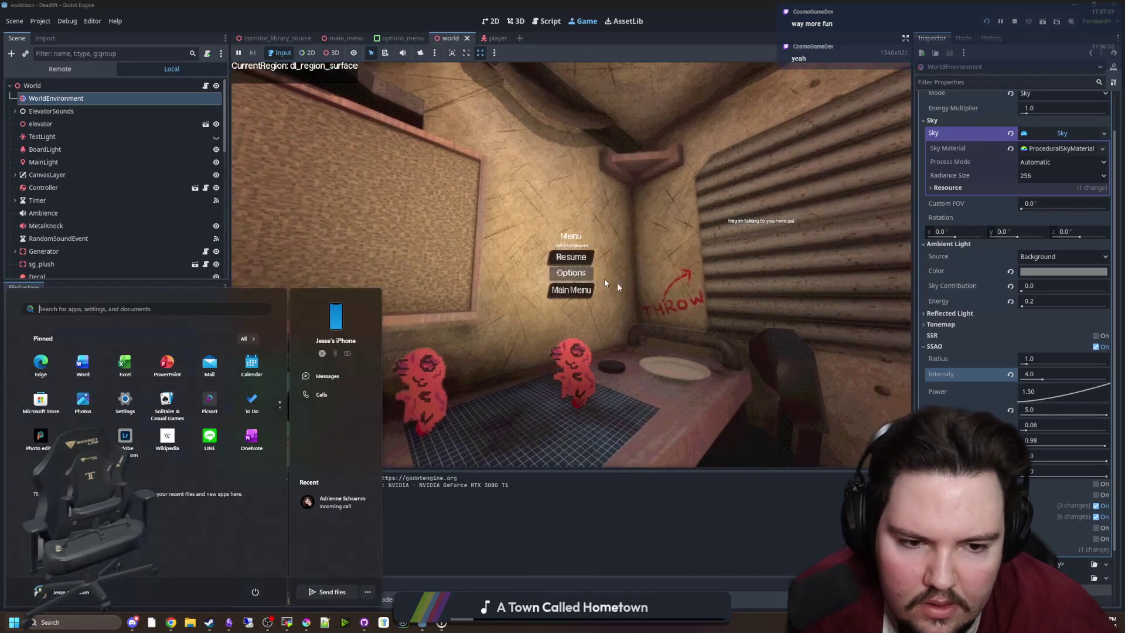
Step: Adjust SSAO Power and try an SSAO Intensity of 0.12
click(785, 473)
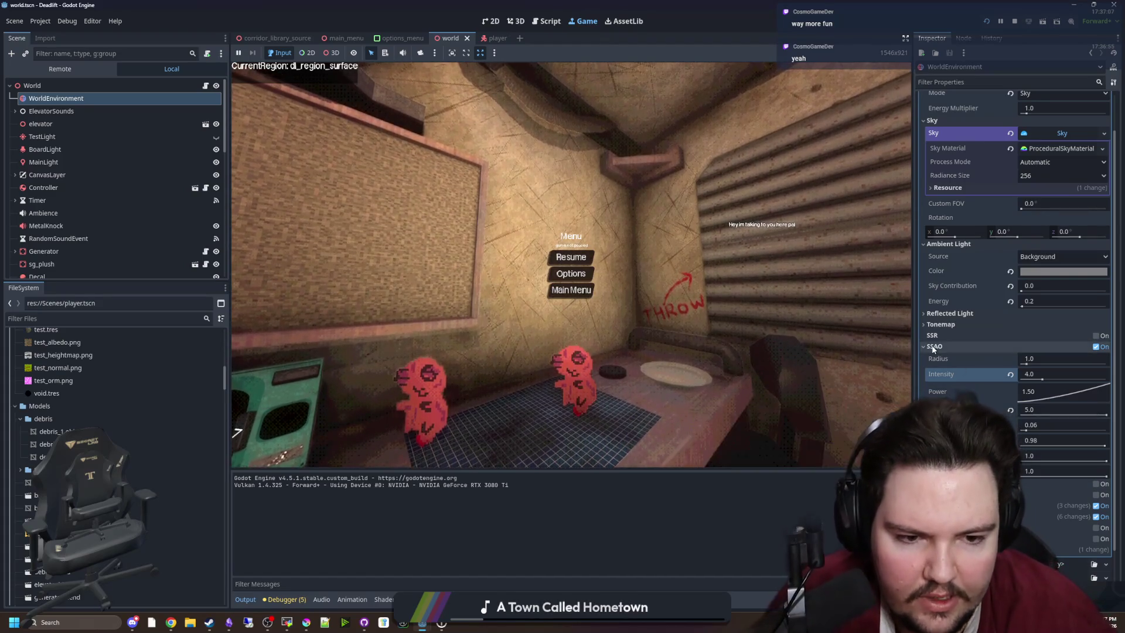
drag(1048, 391, 1119, 438)
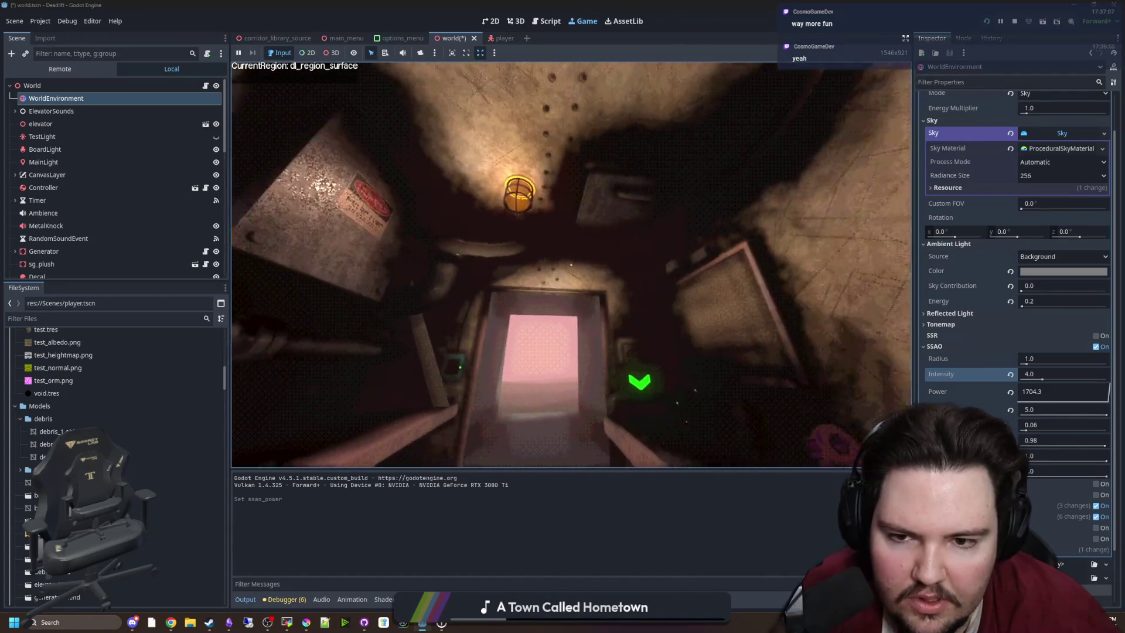
key(super)
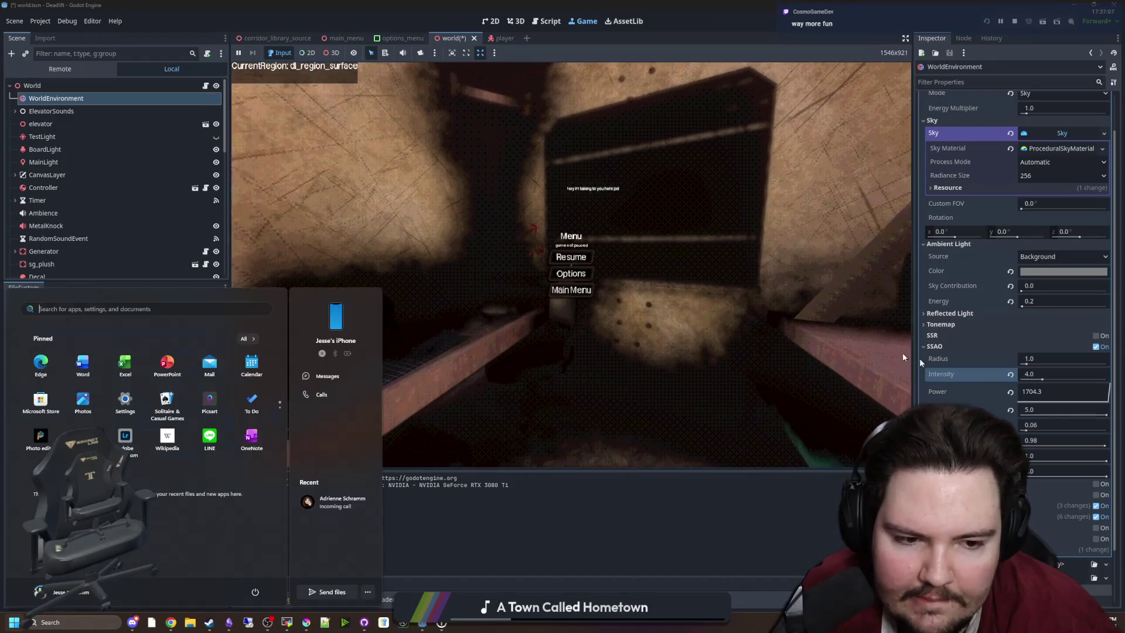
click(1035, 379)
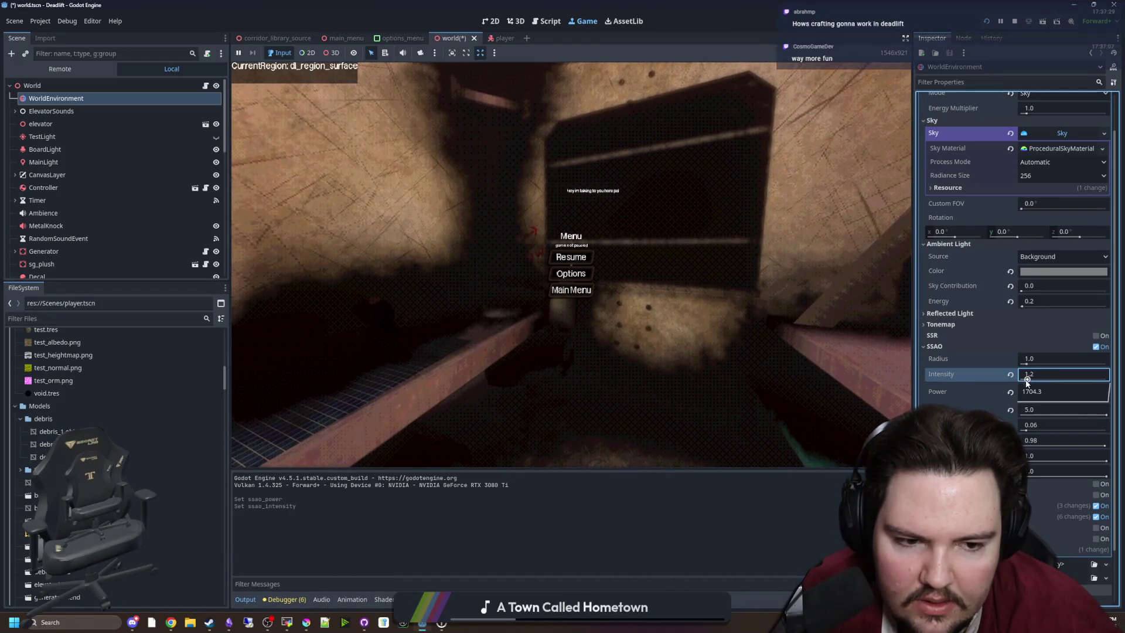
drag(1036, 380, 1021, 382)
text(0.12)
key(Return)
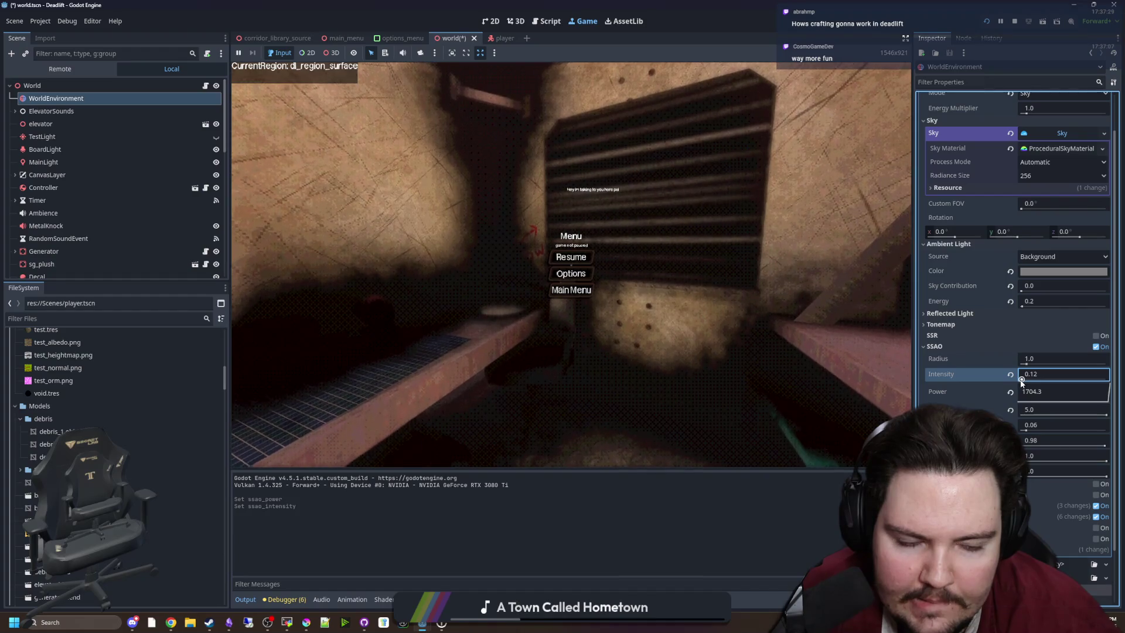
Step: Drop SSAO Intensity to 0.01 and resume the game to check it
click(1039, 374)
key(BackSpace)
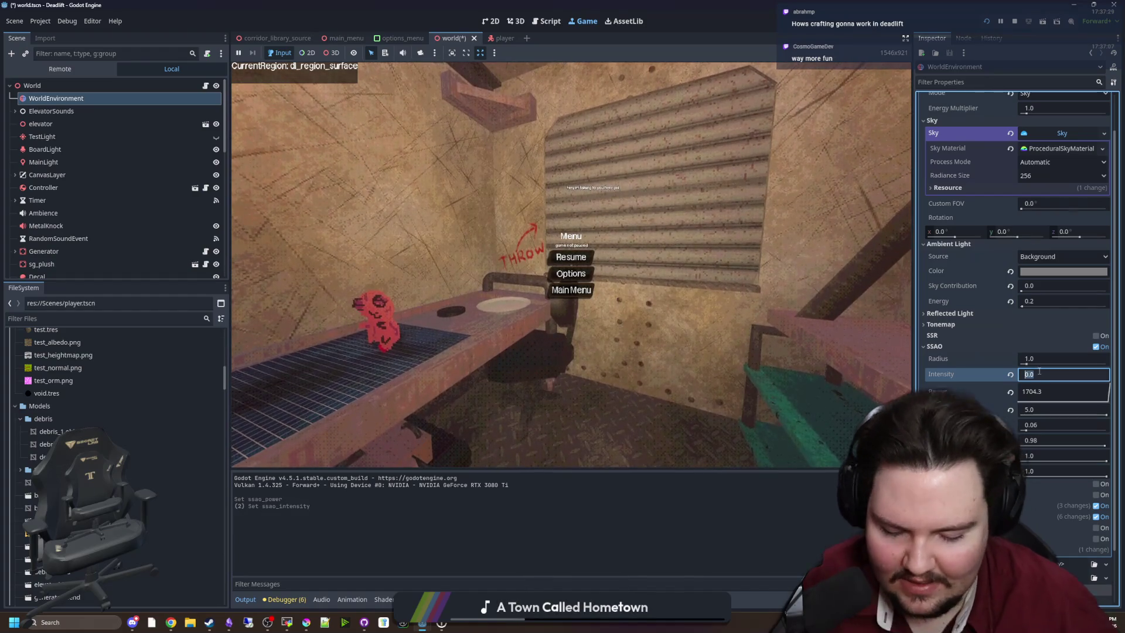
key(BackSpace)
text(01)
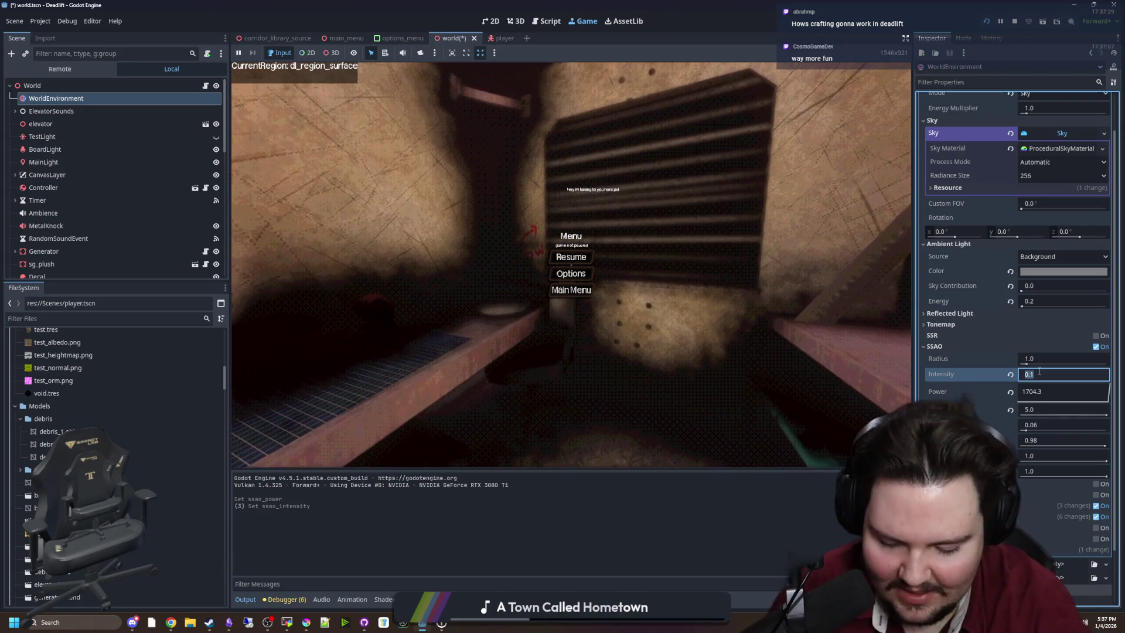
key(Return)
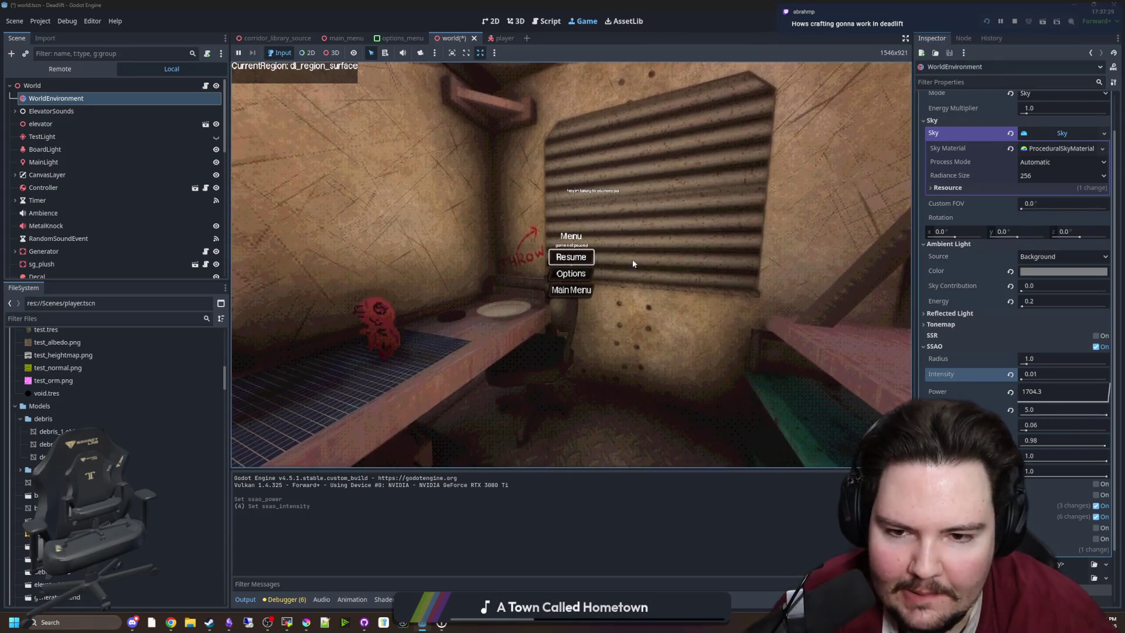
click(577, 252)
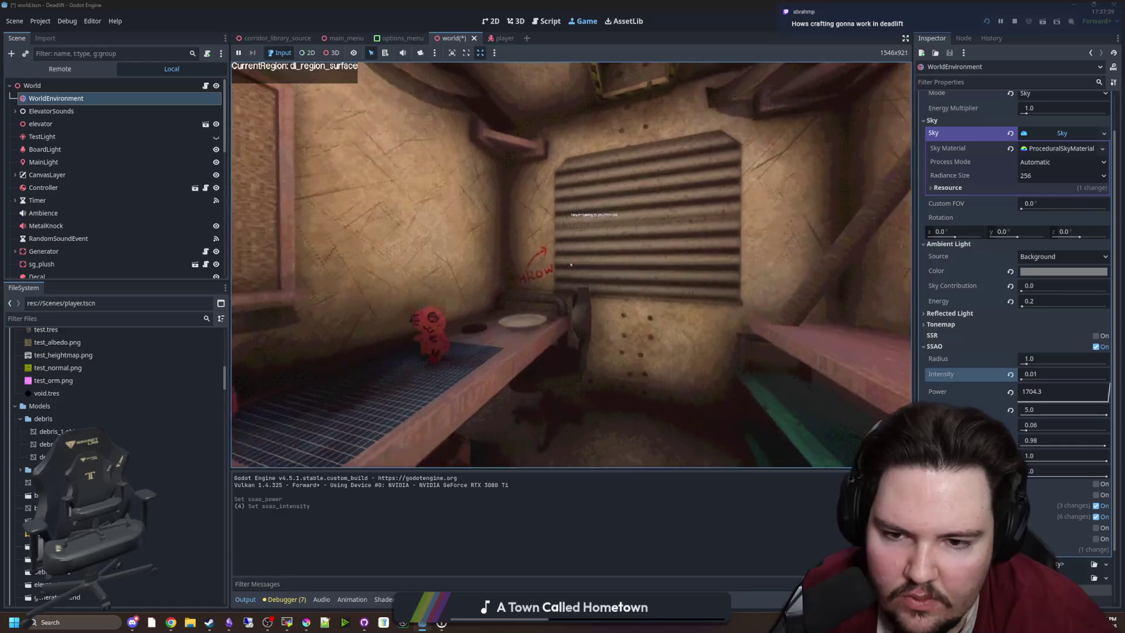
Step: Reset SSAO Power to 1.50, set Intensity to 3.0, and resume playing
key(super)
click(1009, 392)
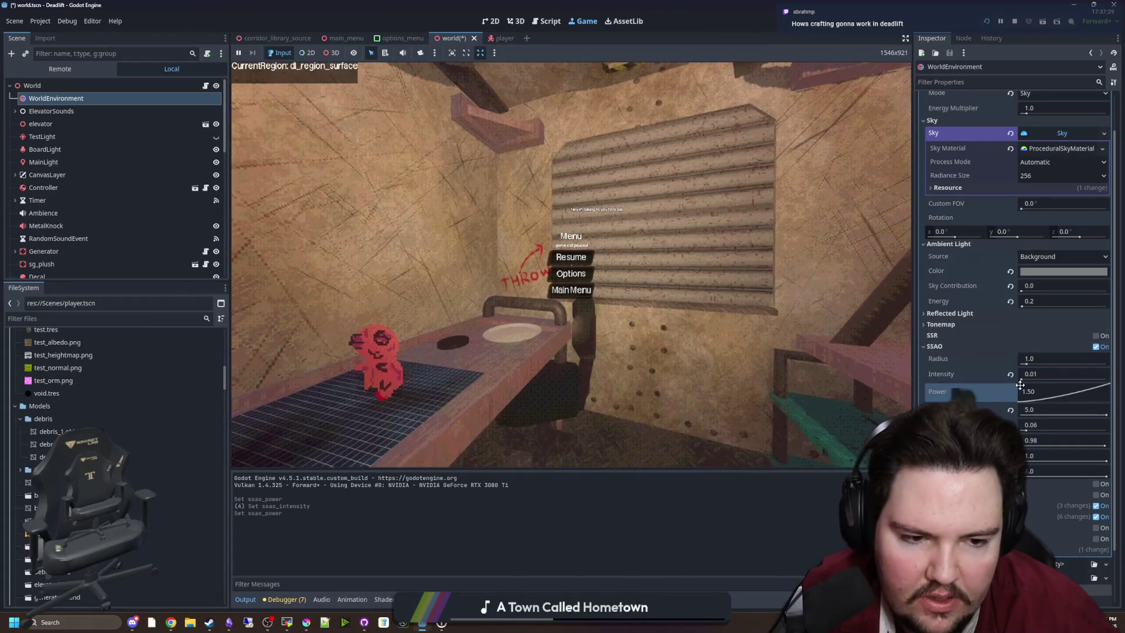
click(1037, 373)
text(25)
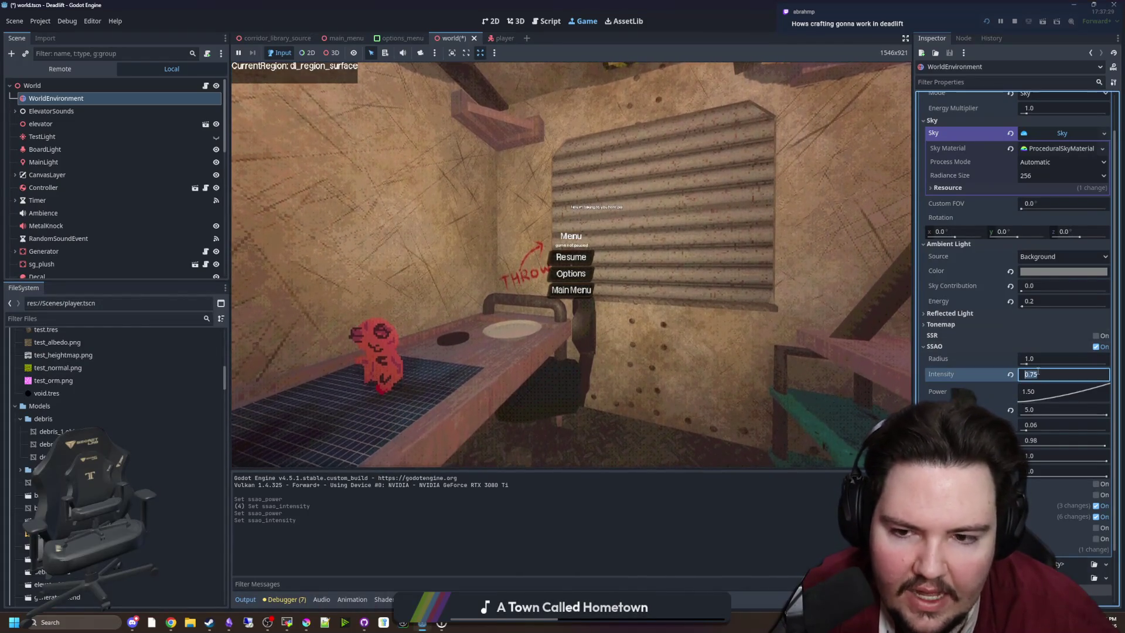
key(Return)
text(3)
key(Return)
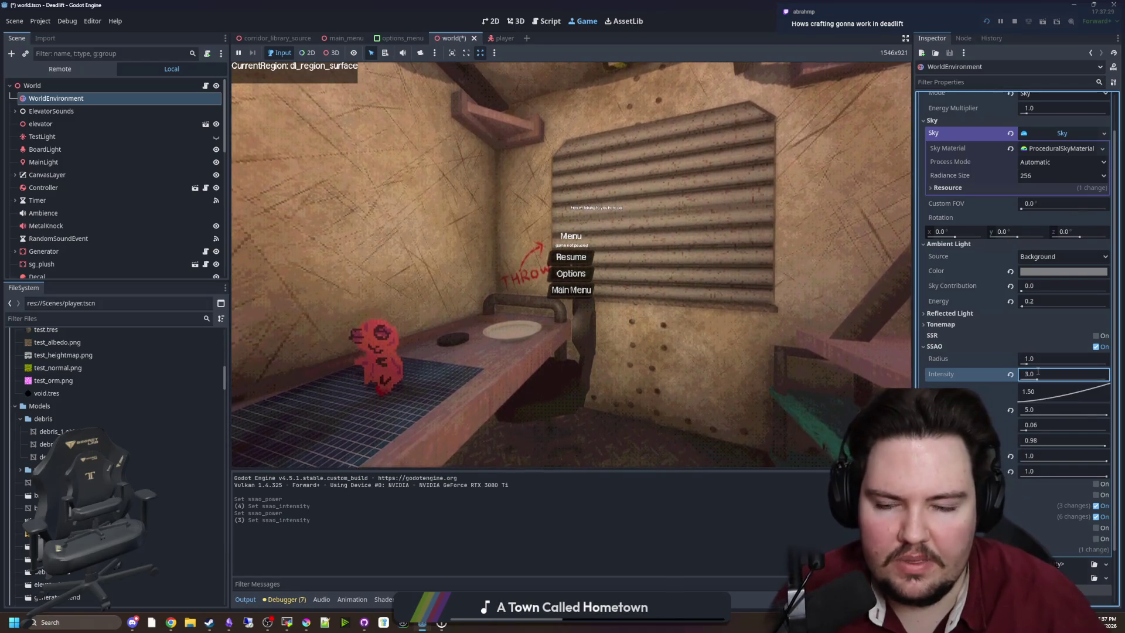
click(557, 259)
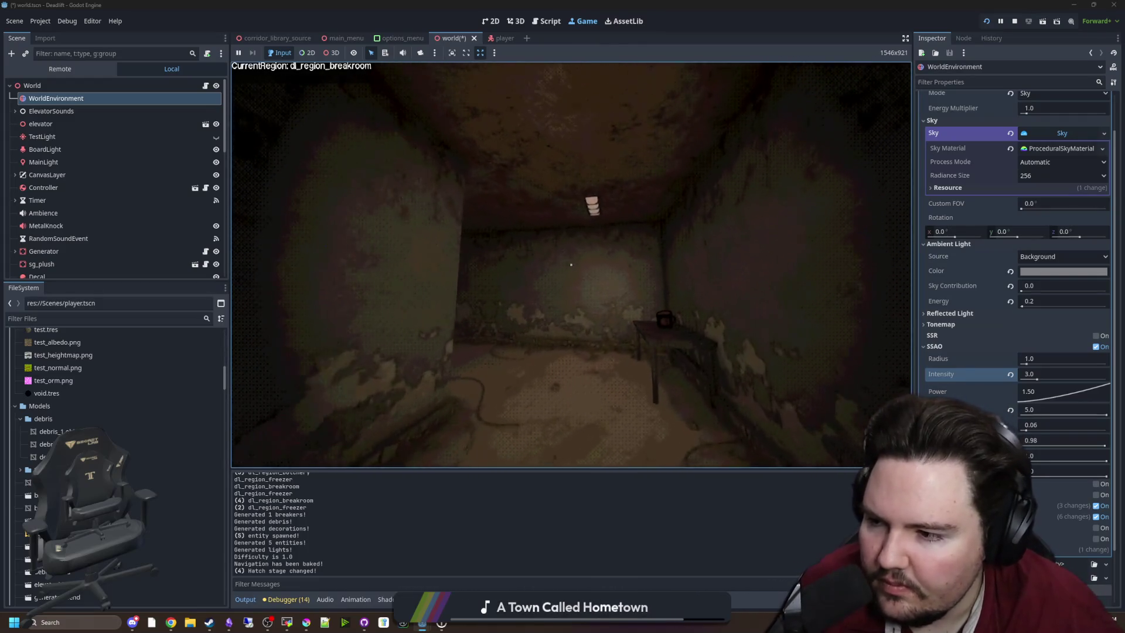
Step: Walk through the breakroom and down the tank-lined freezer corridor toward the robot figure
mouse_move(571, 265)
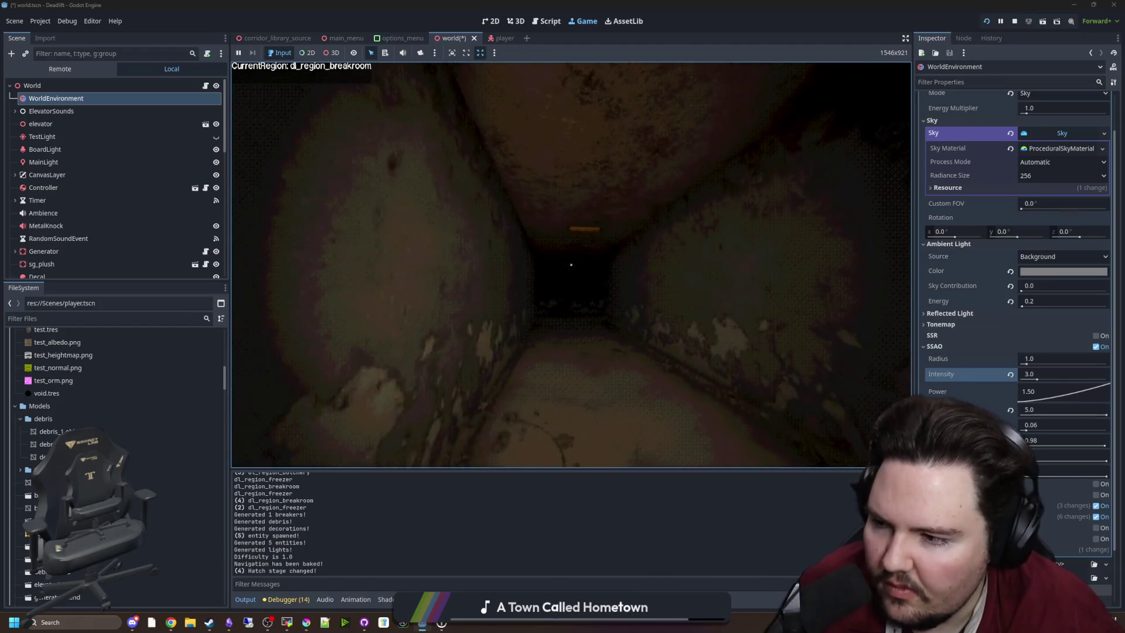
key(w)
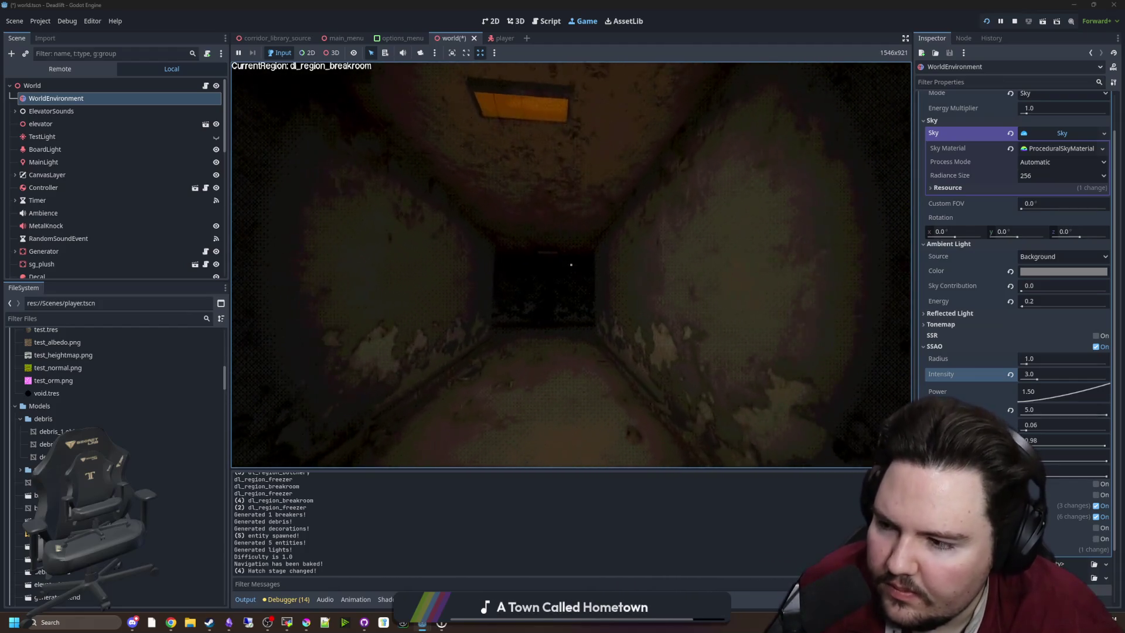
key(w)
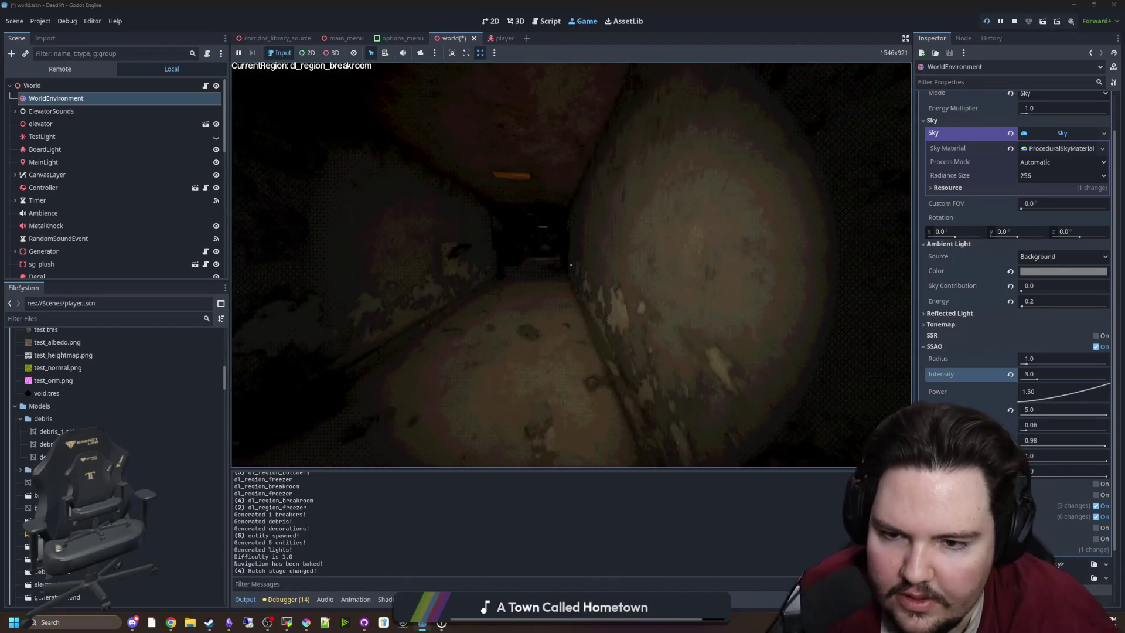
key(w)
key(w)
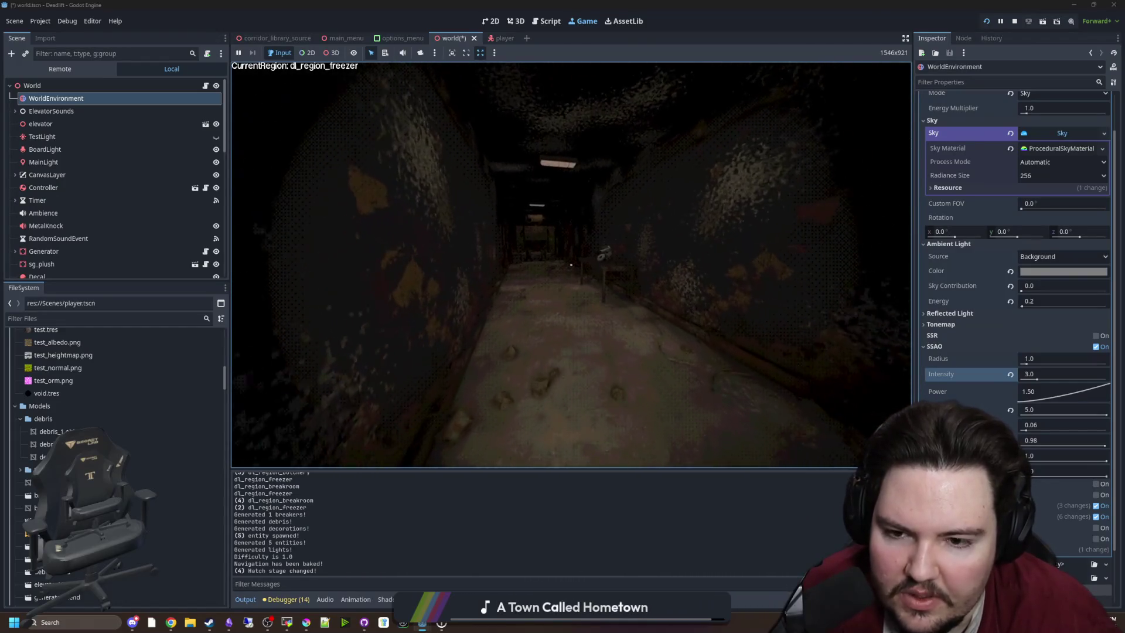
key(w)
key(w)
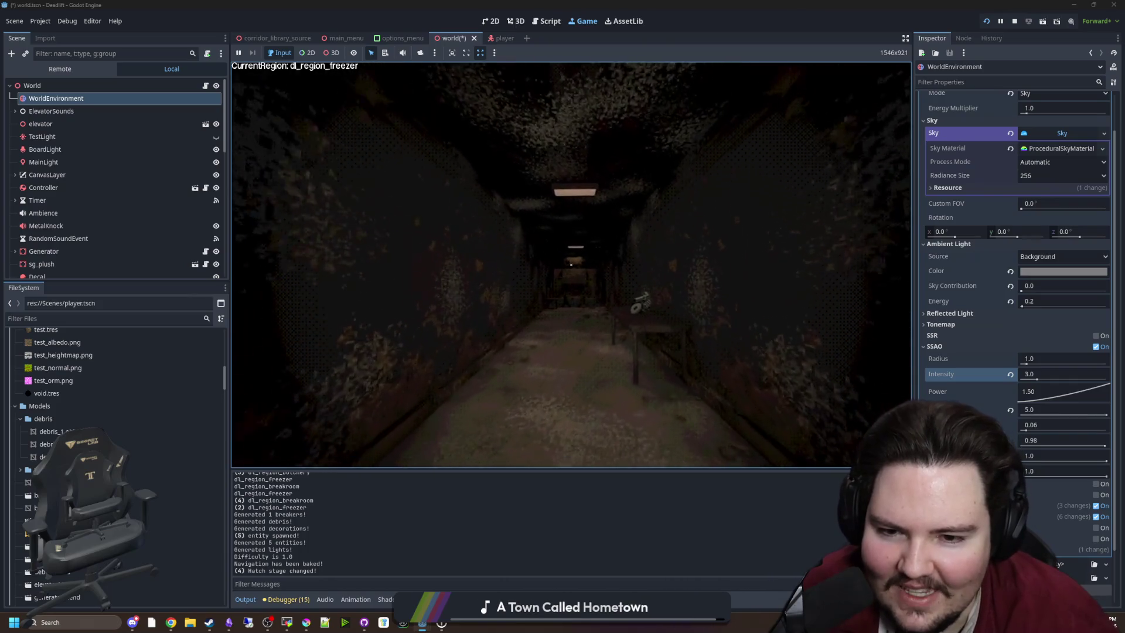
key(w)
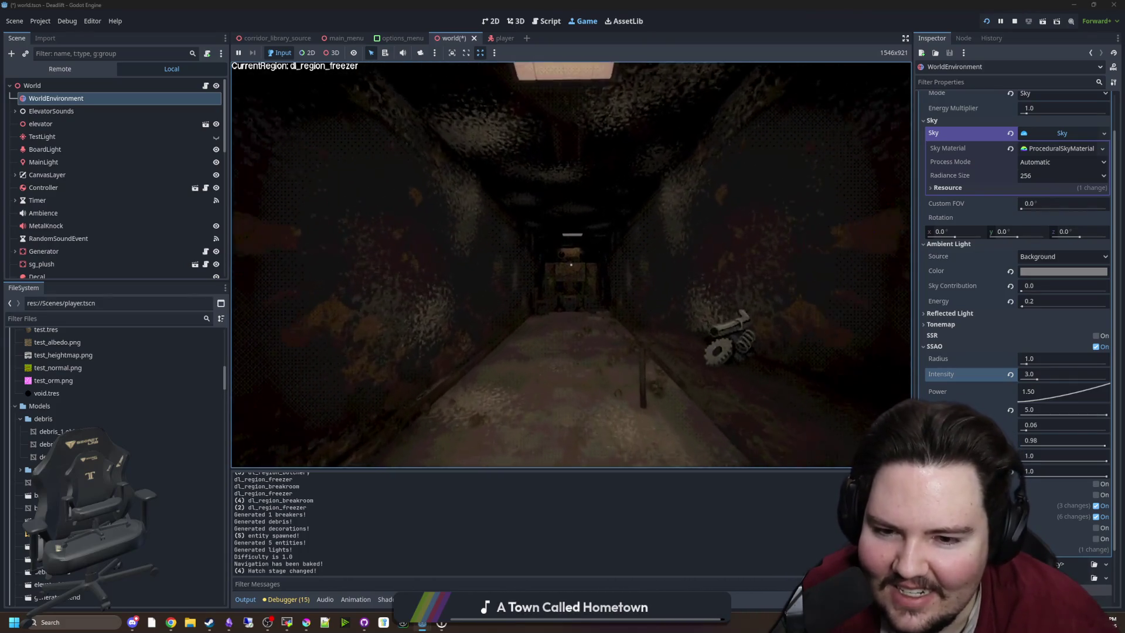
key(w)
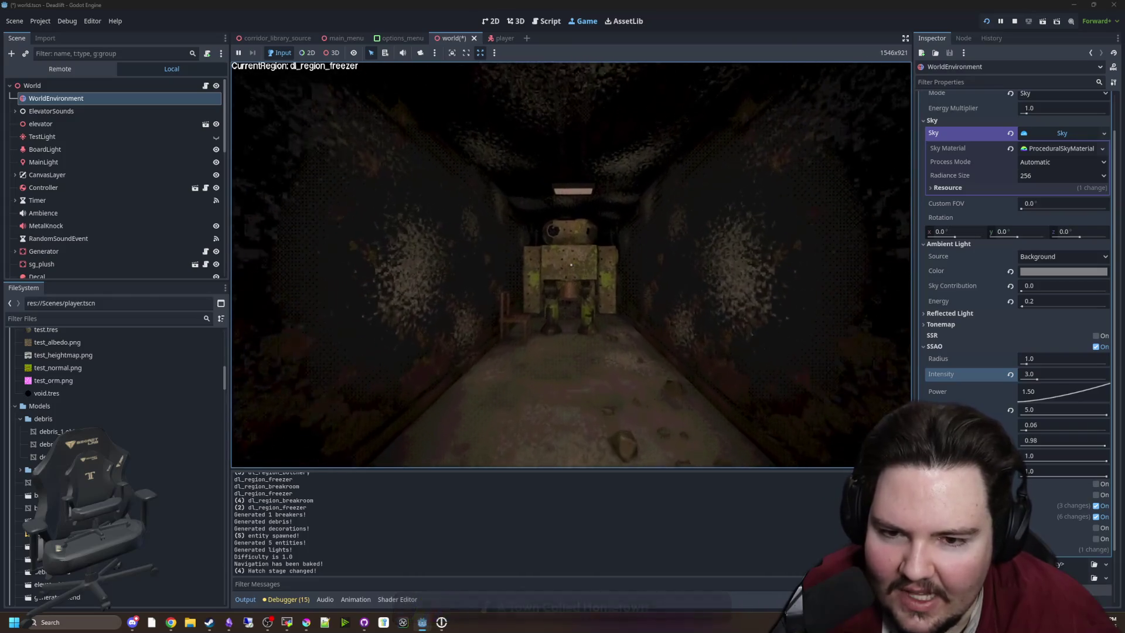
key(w)
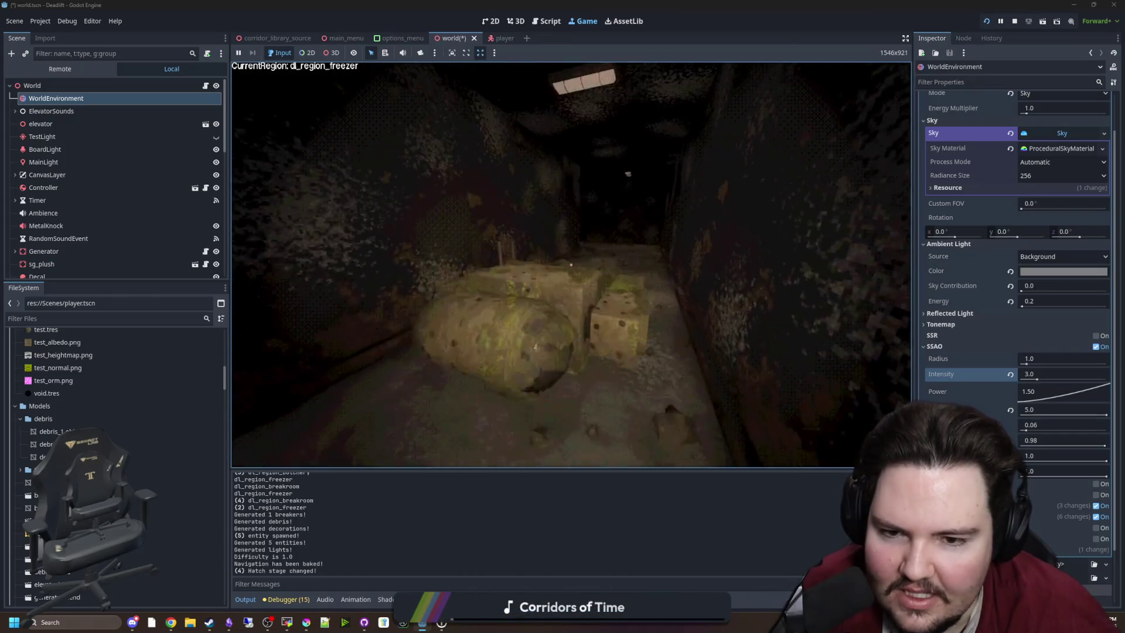
key(w)
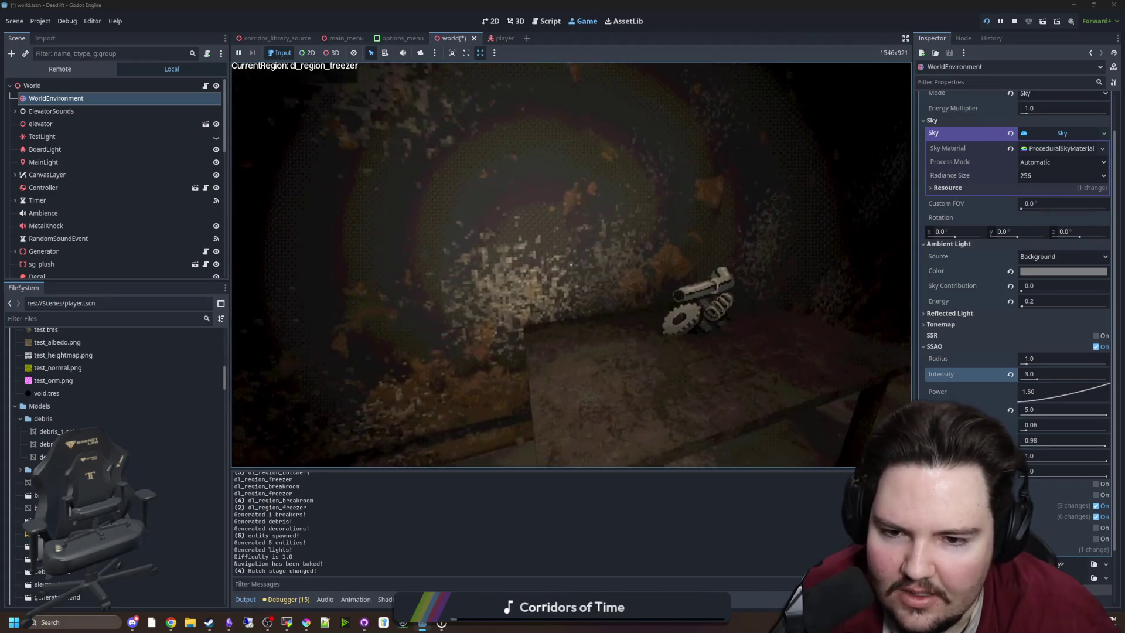
Step: Continue past the large pipe and wooden beam to the green machine and wooden chair
key(s)
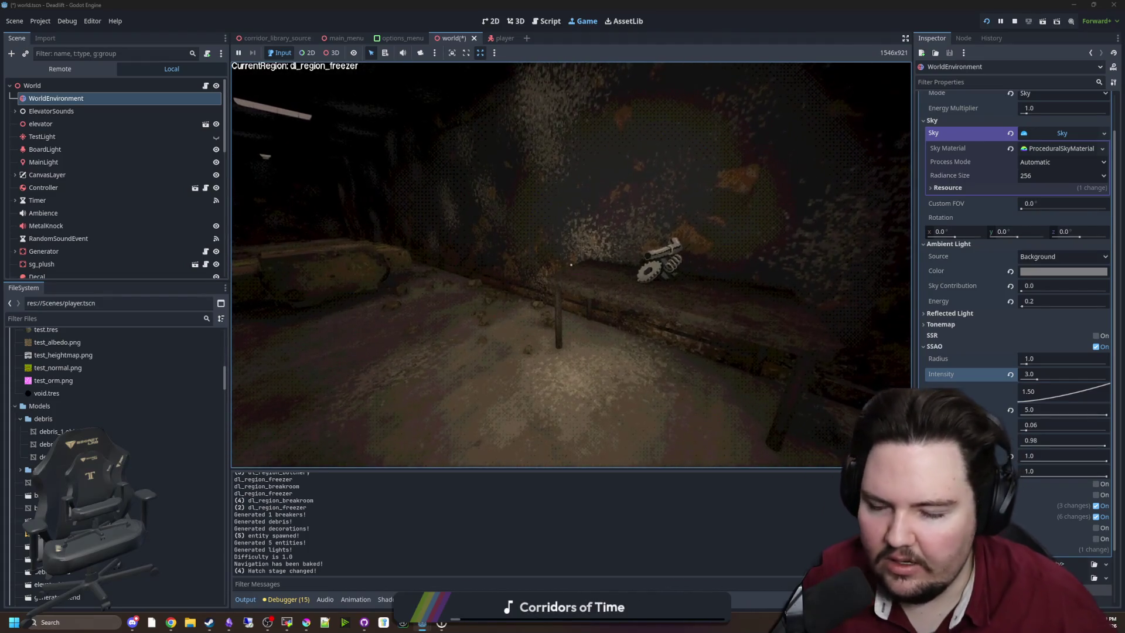
key(w)
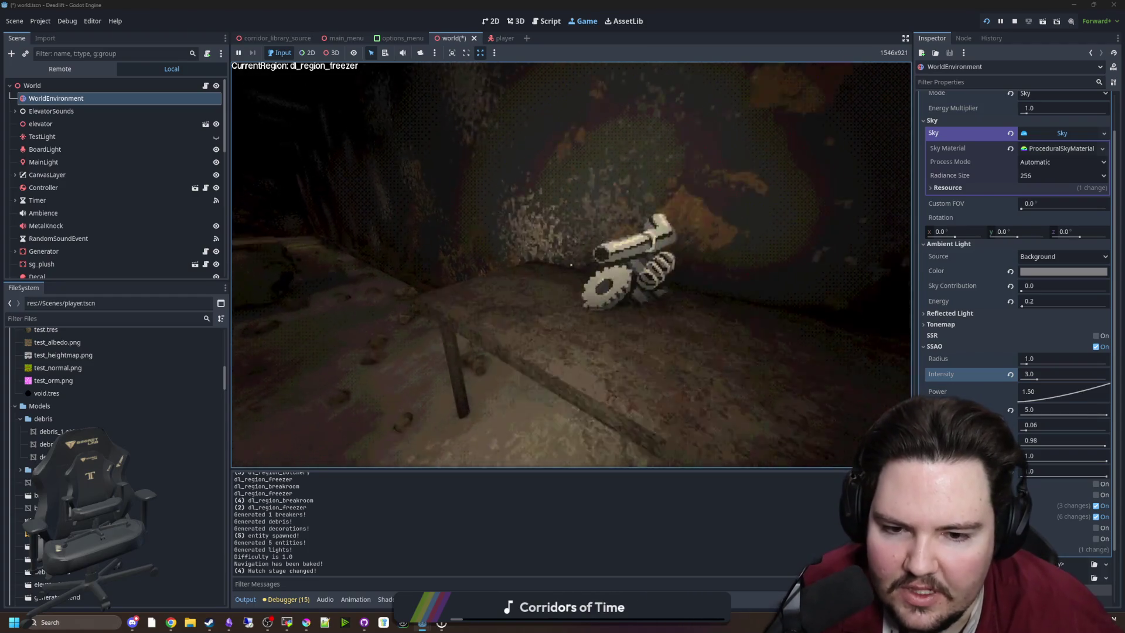
key(w)
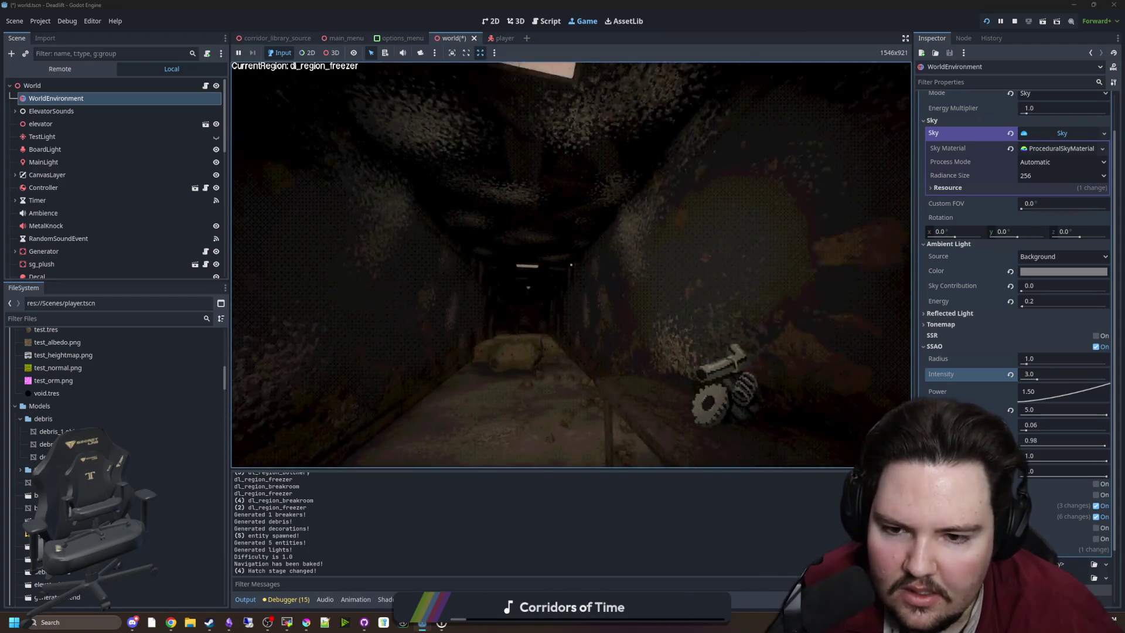
key(w)
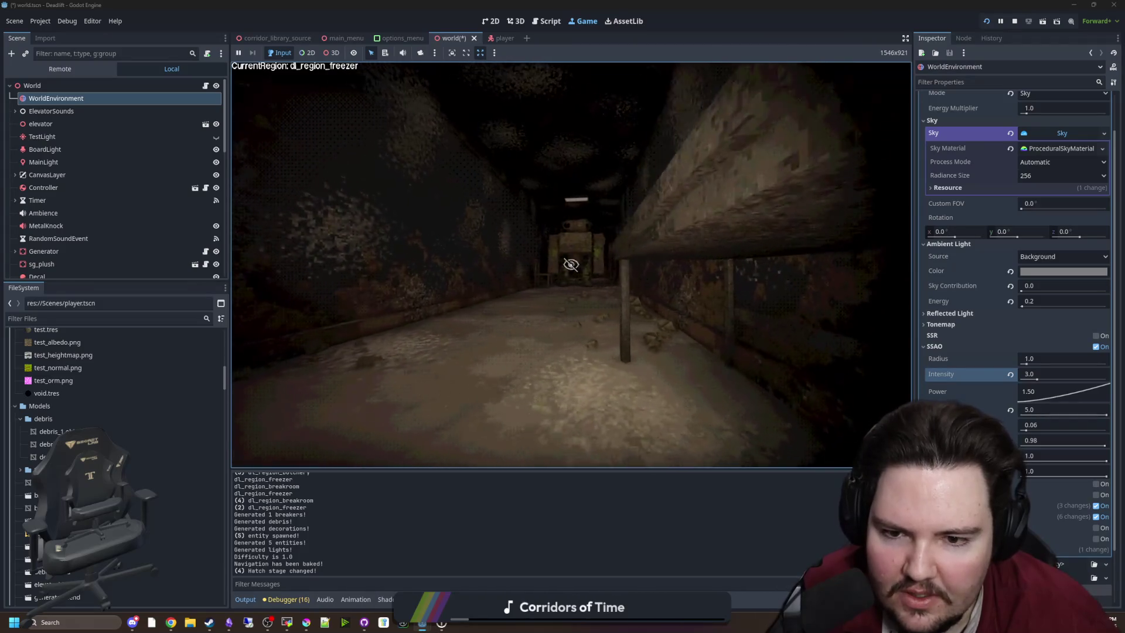
key(w)
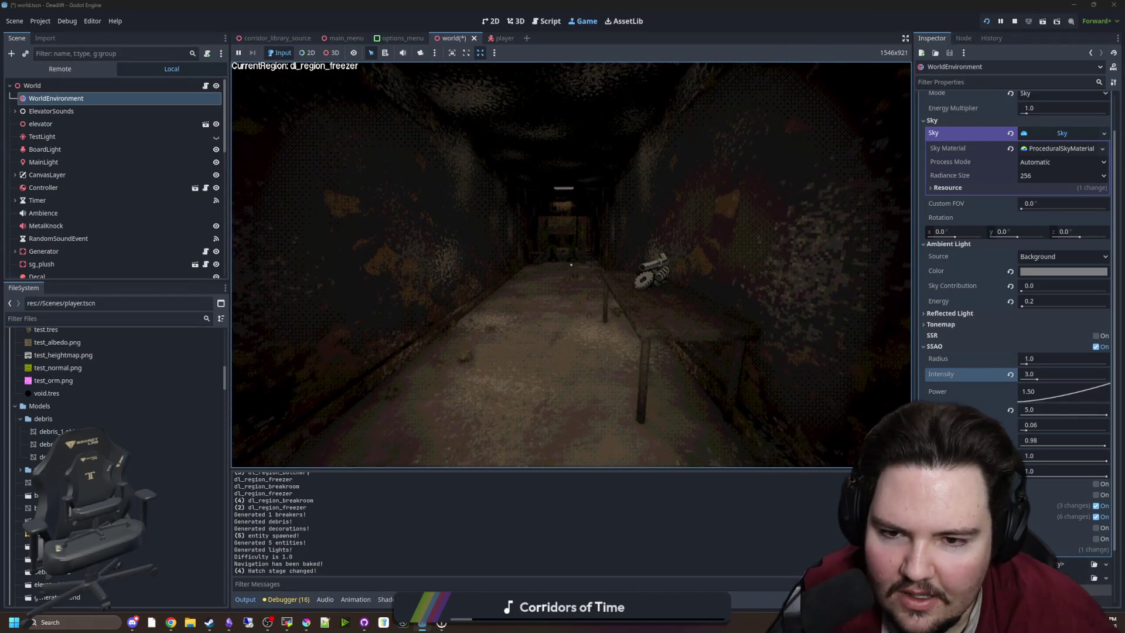
key(w)
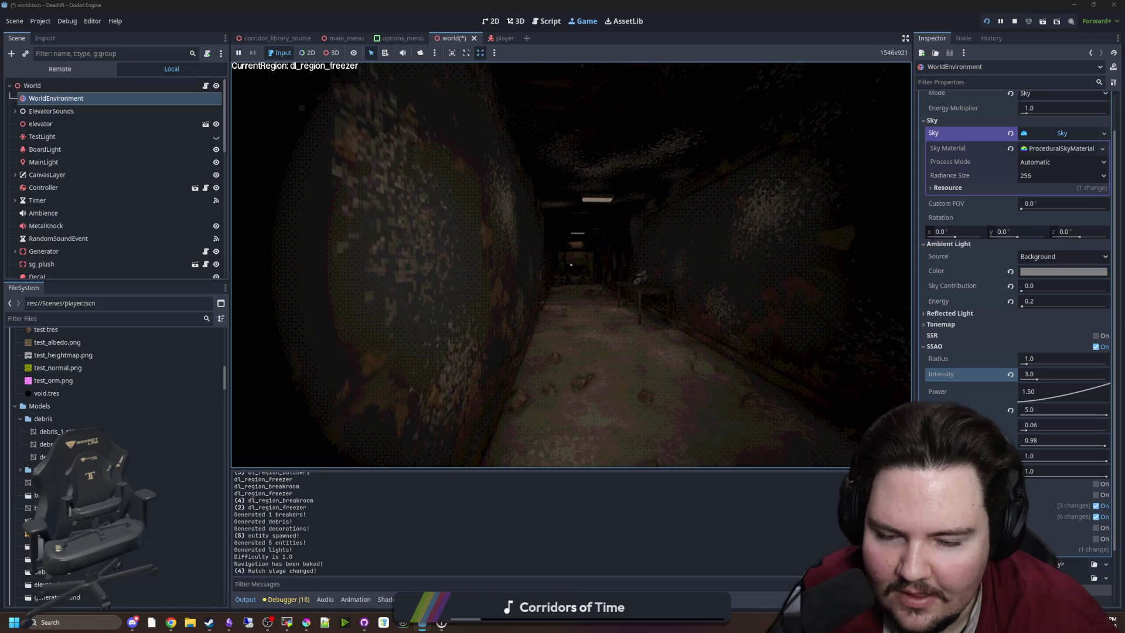
key(w)
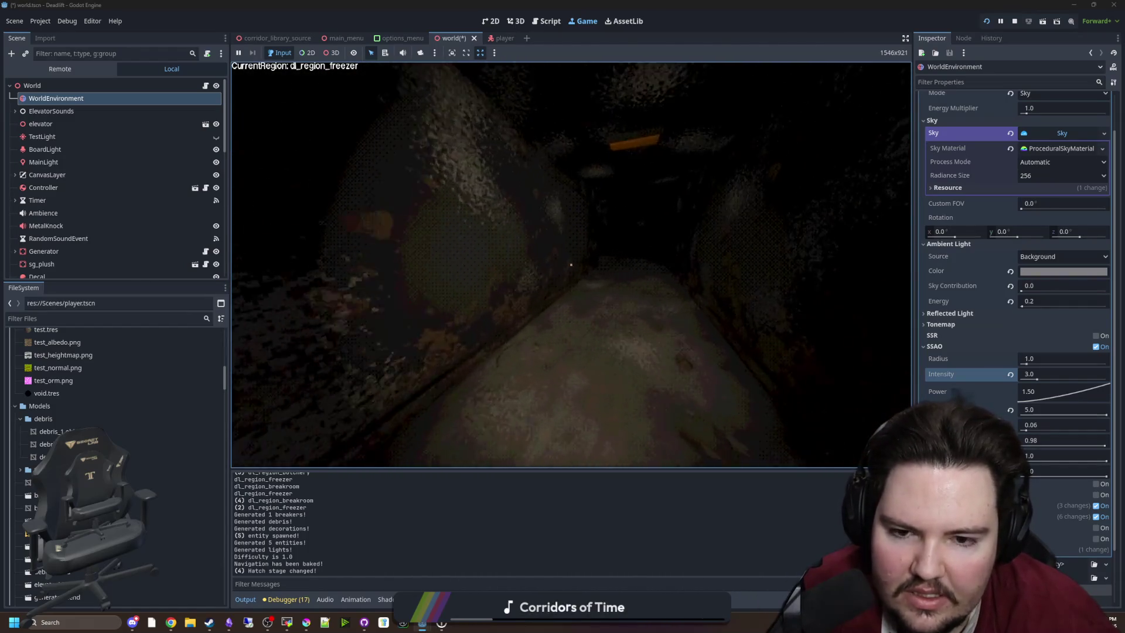
key(w)
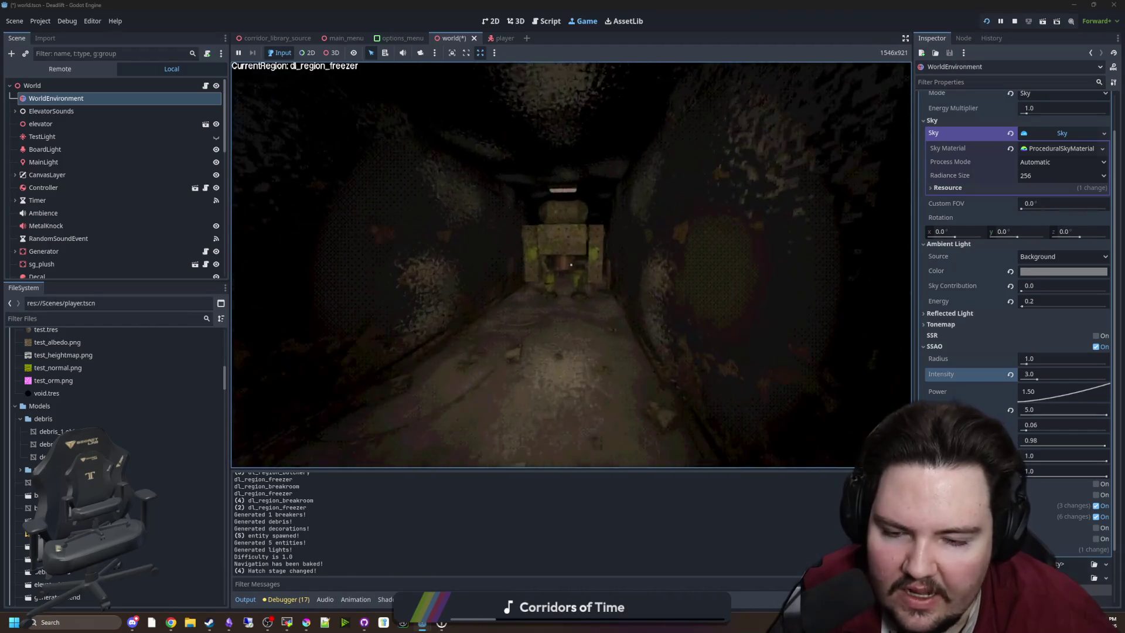
key(w)
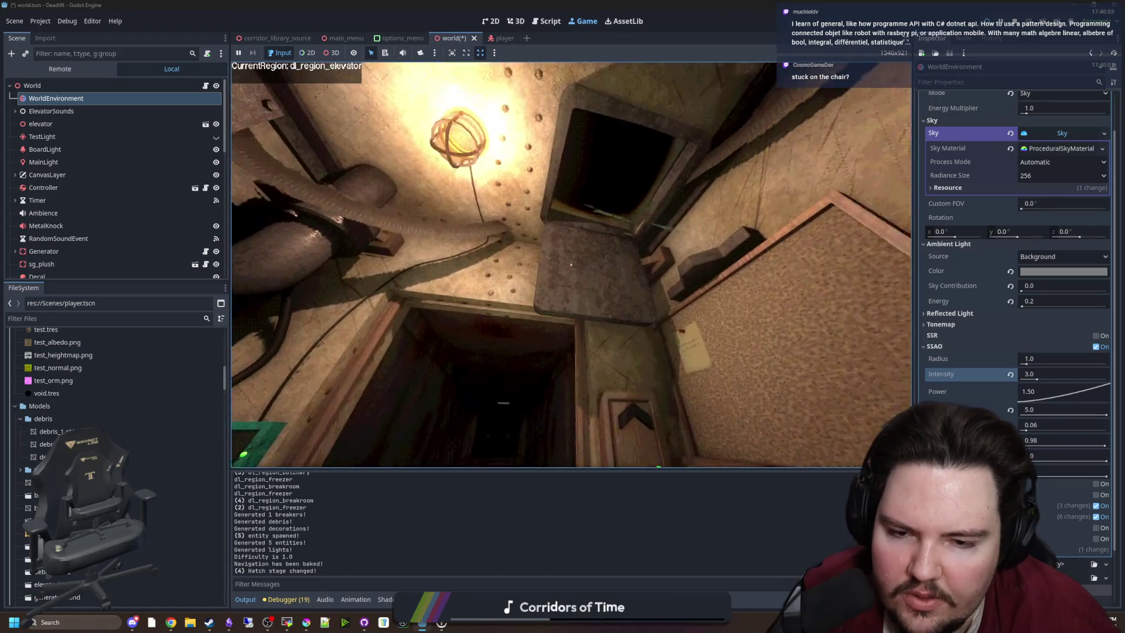
Step: Close the hatch in-game with E, advancing the hatch stage
key(e)
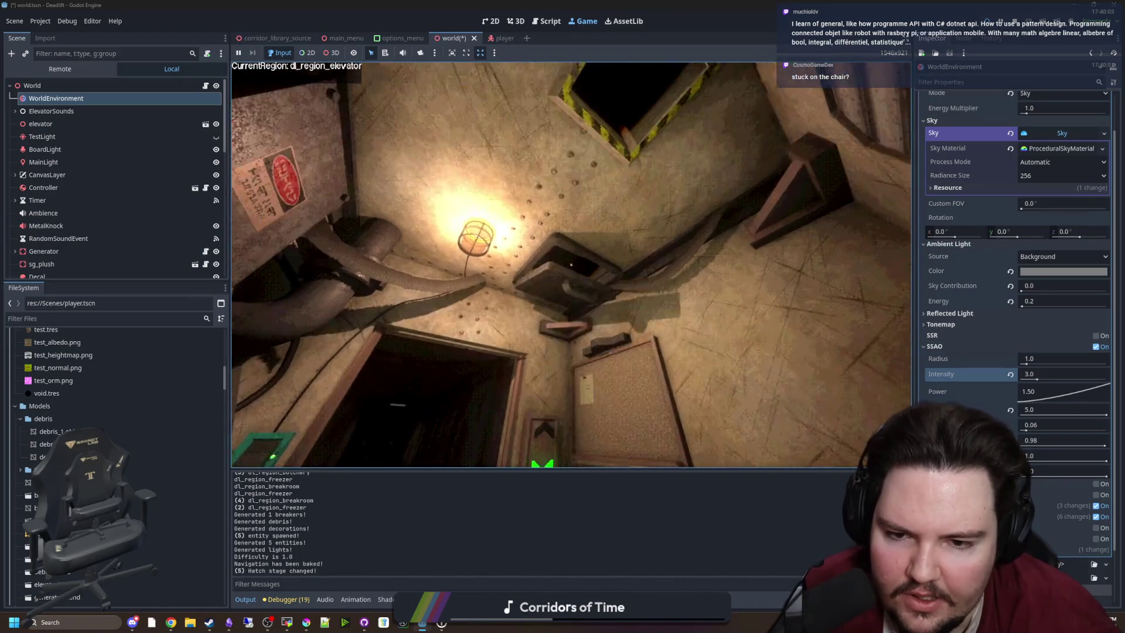
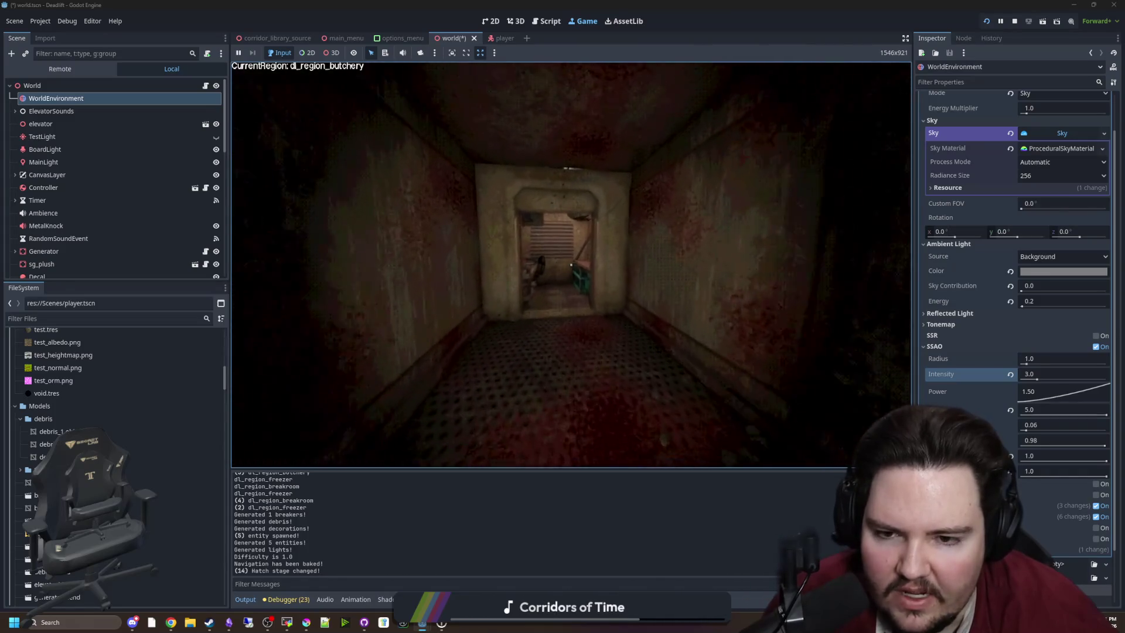
Step: Walk into the elevator room, grab a plush, walk up to the wall vent and pause
key(w)
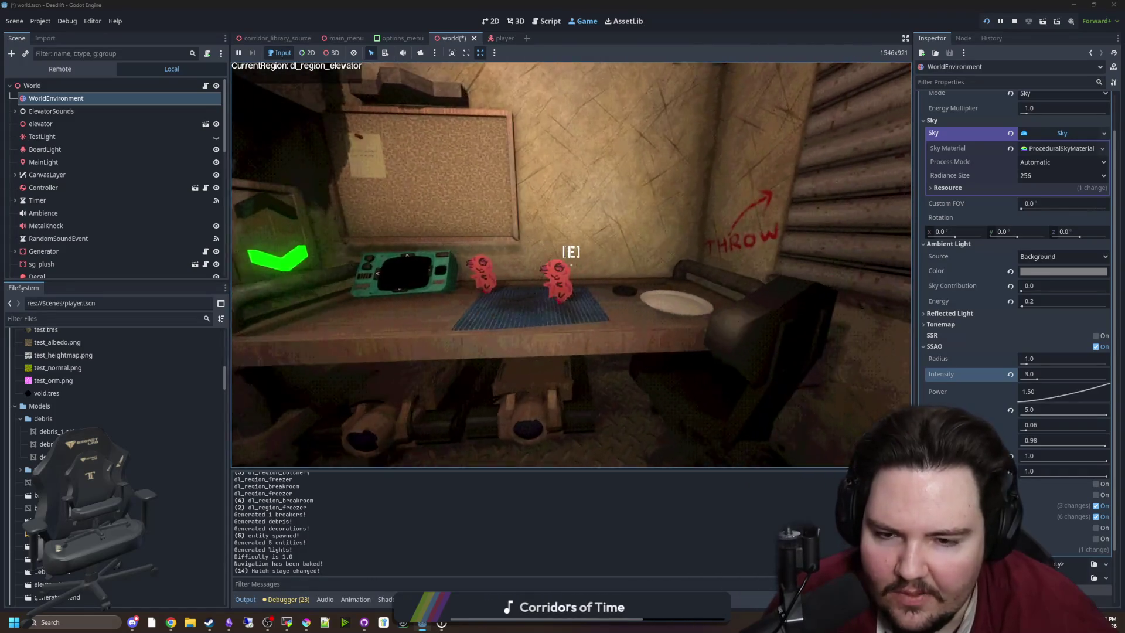
key(e)
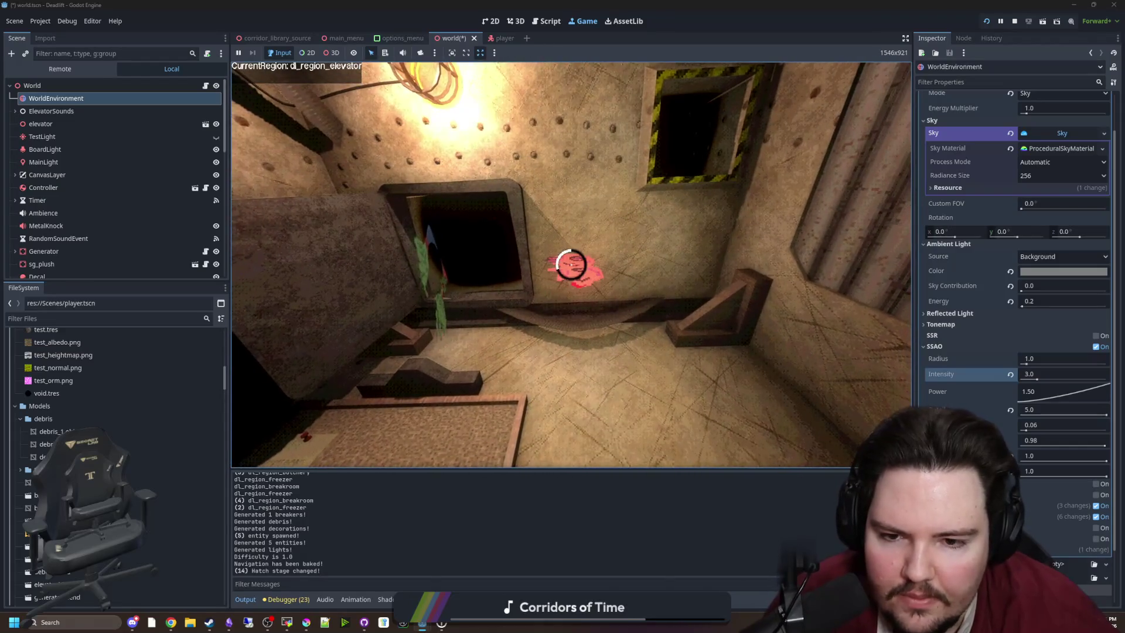
key(e)
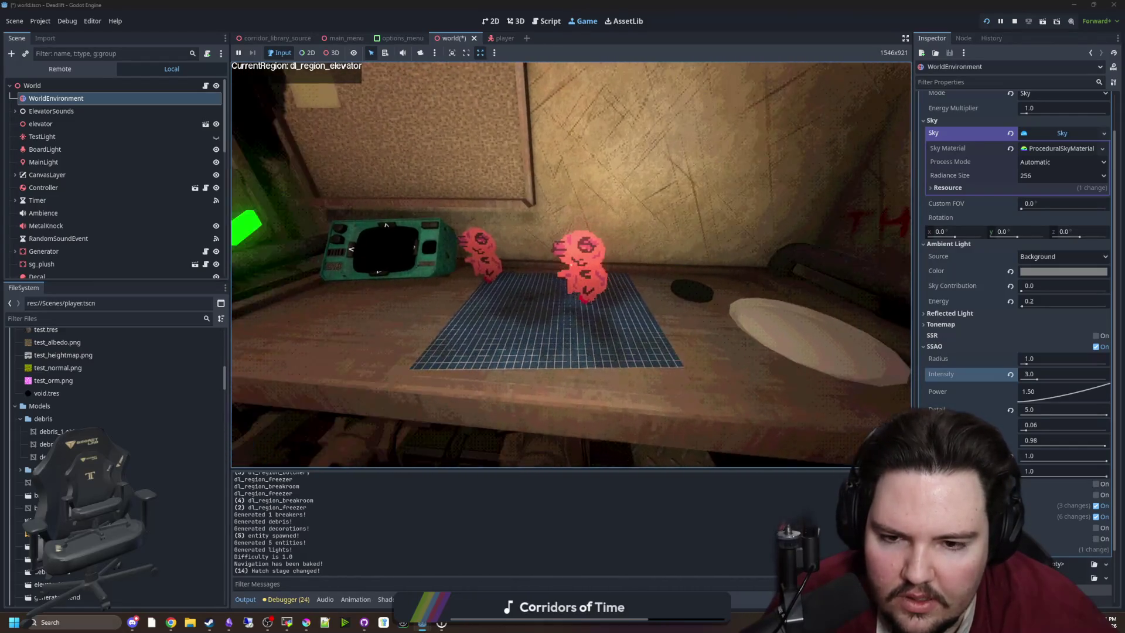
key(s)
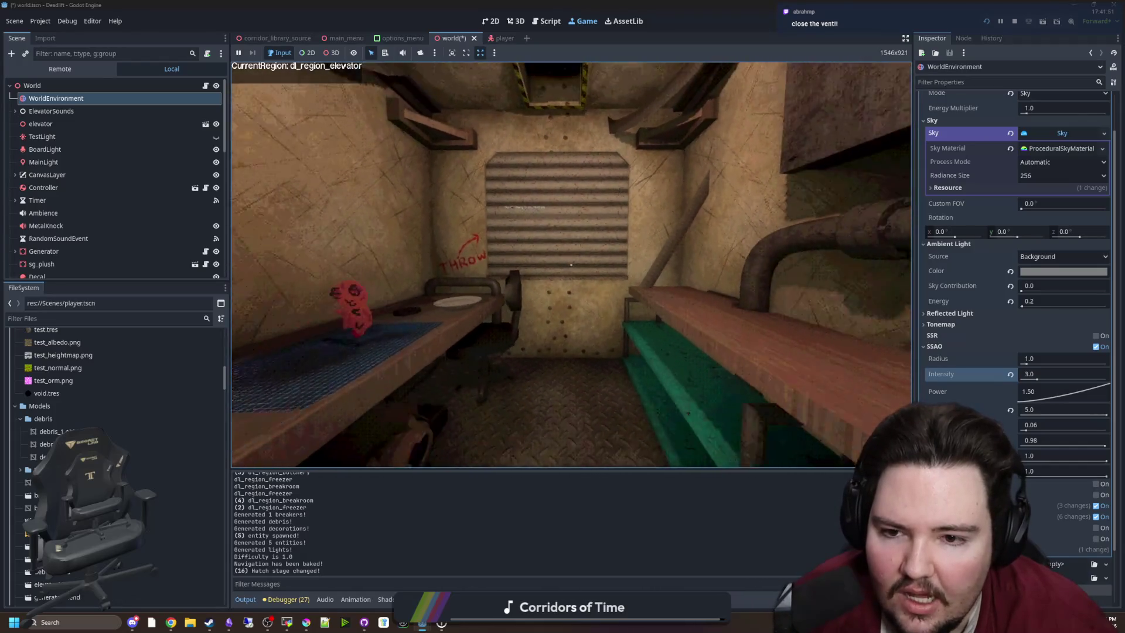
key(w)
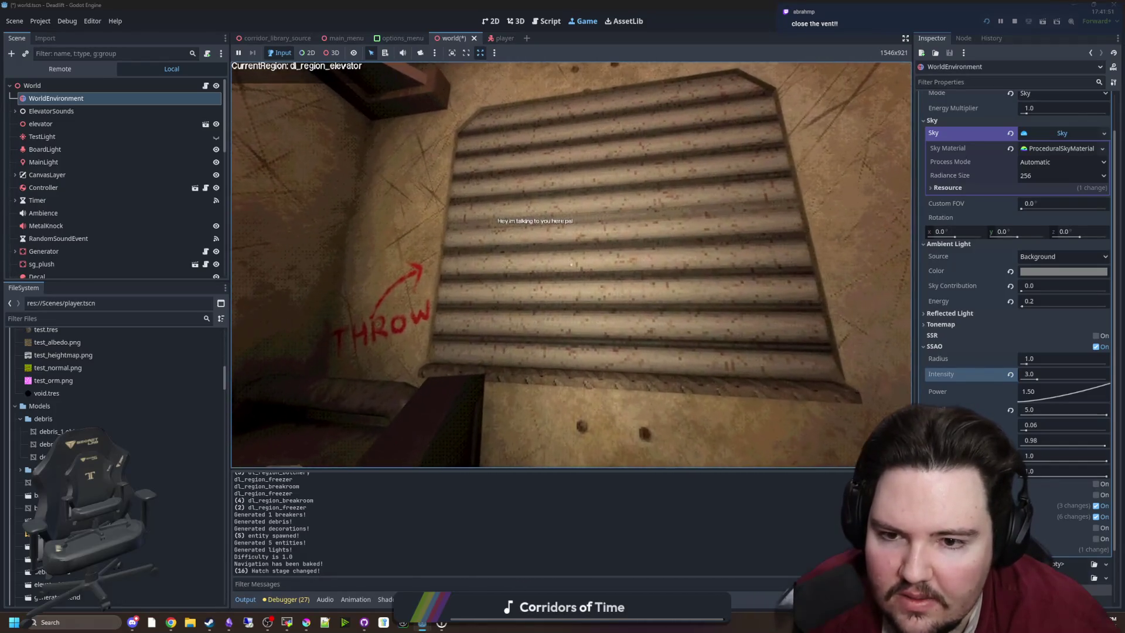
key(s)
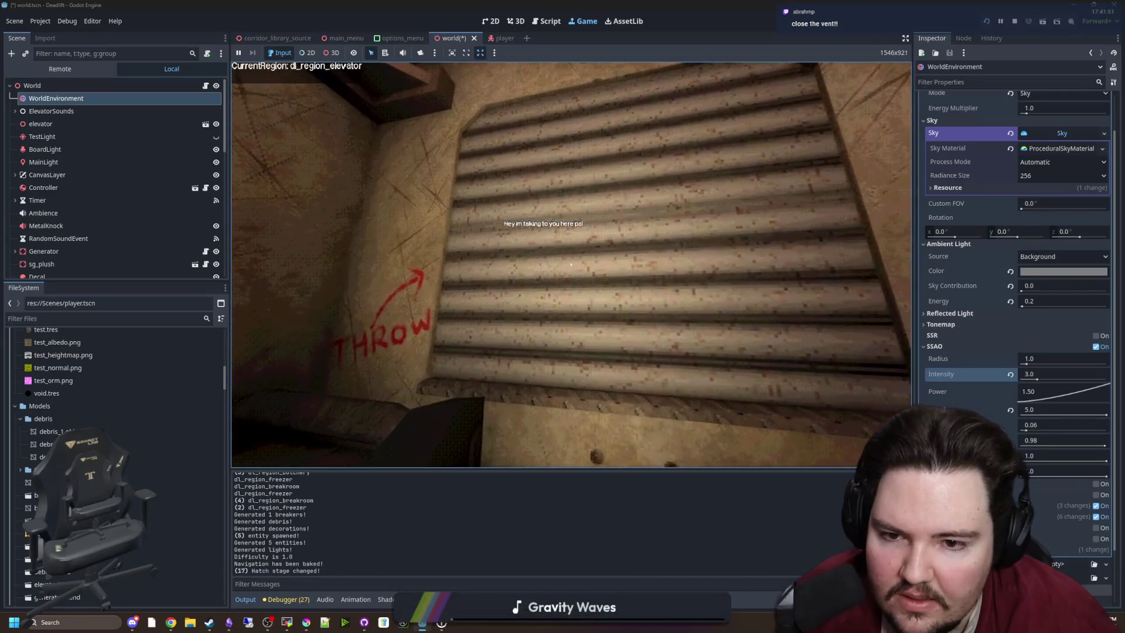
key(super)
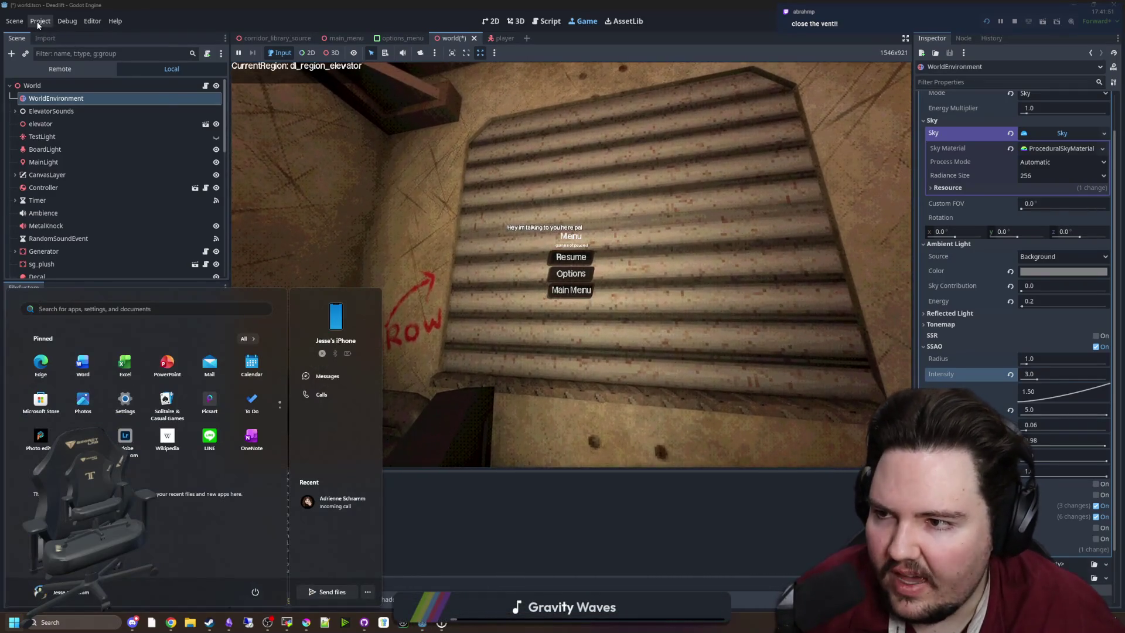
Step: Turn off Use TAA in the project's Anti Aliasing rendering settings
click(41, 21)
click(55, 34)
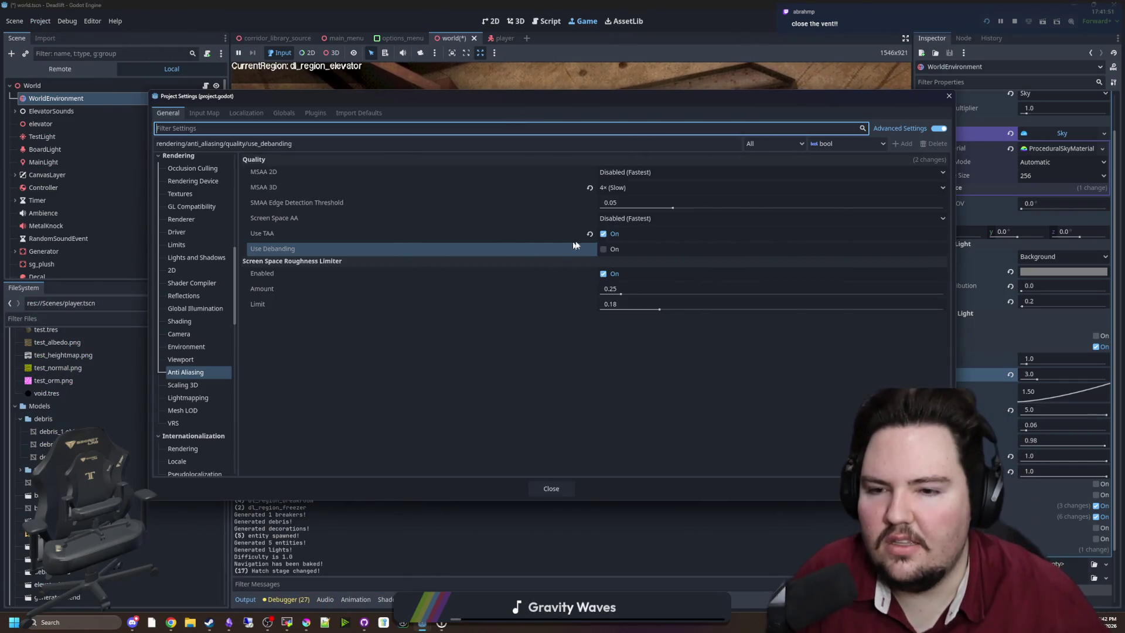
click(589, 233)
key(Escape)
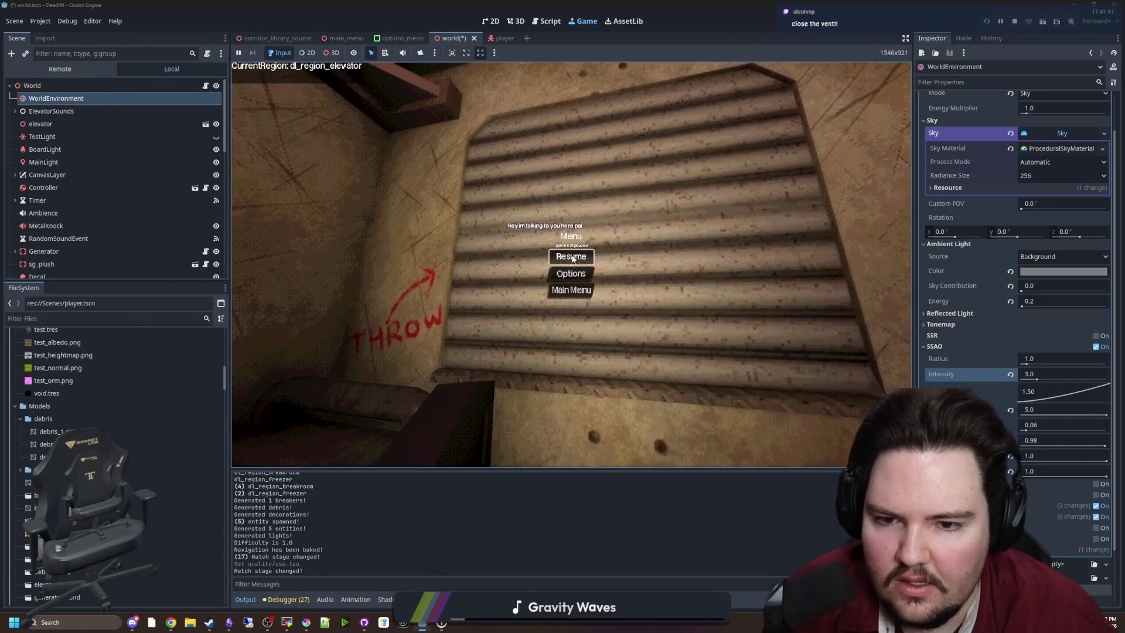
Step: Resume the game, walk away from and back to the vent, then pause again
click(570, 257)
key(s)
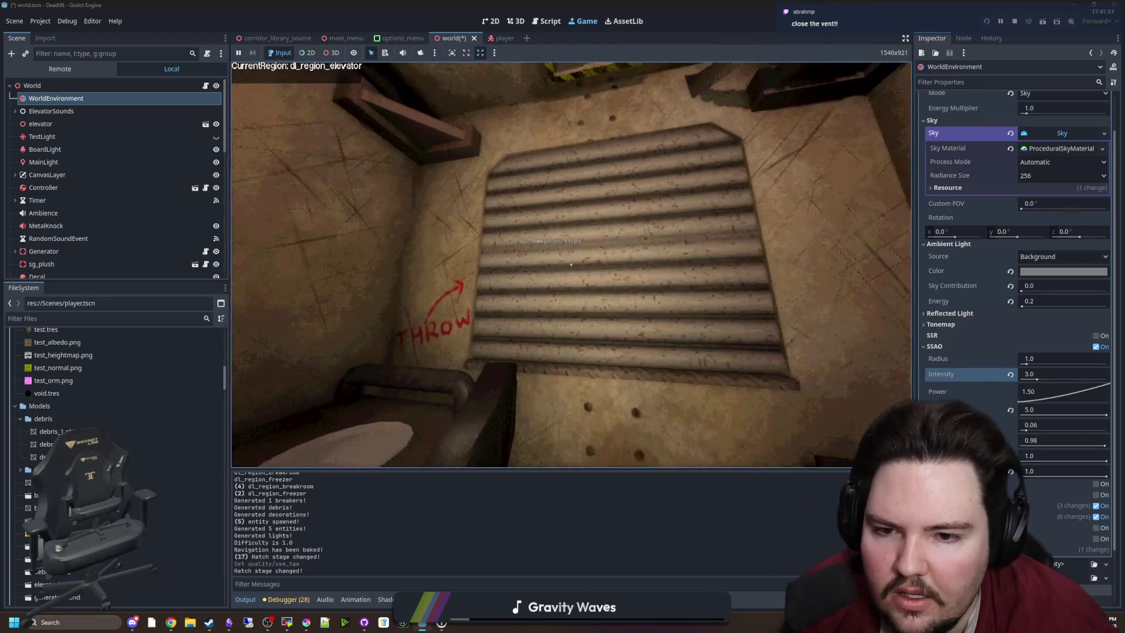
key(w)
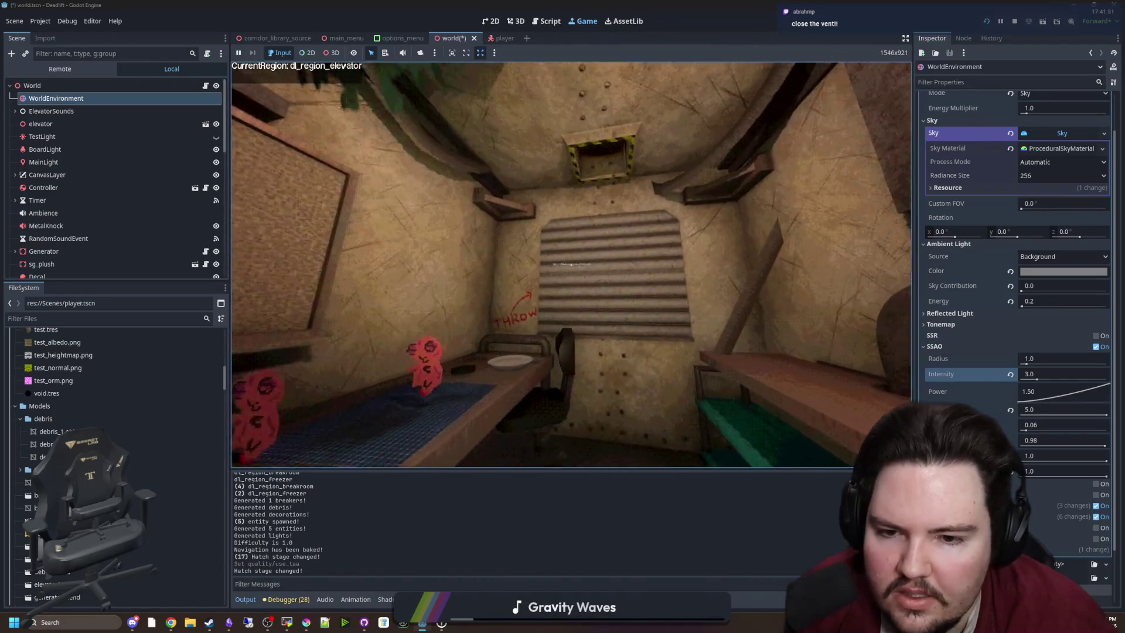
key(super)
Step: Recheck the Anti Aliasing project settings and their descriptions, then close Project Settings
click(40, 22)
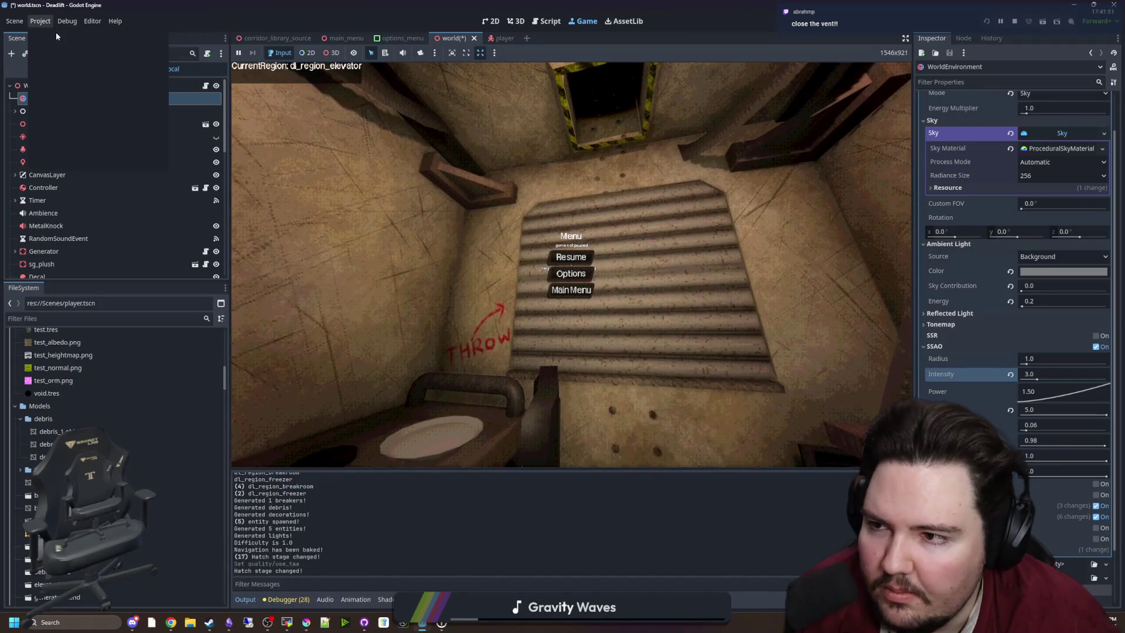
click(55, 32)
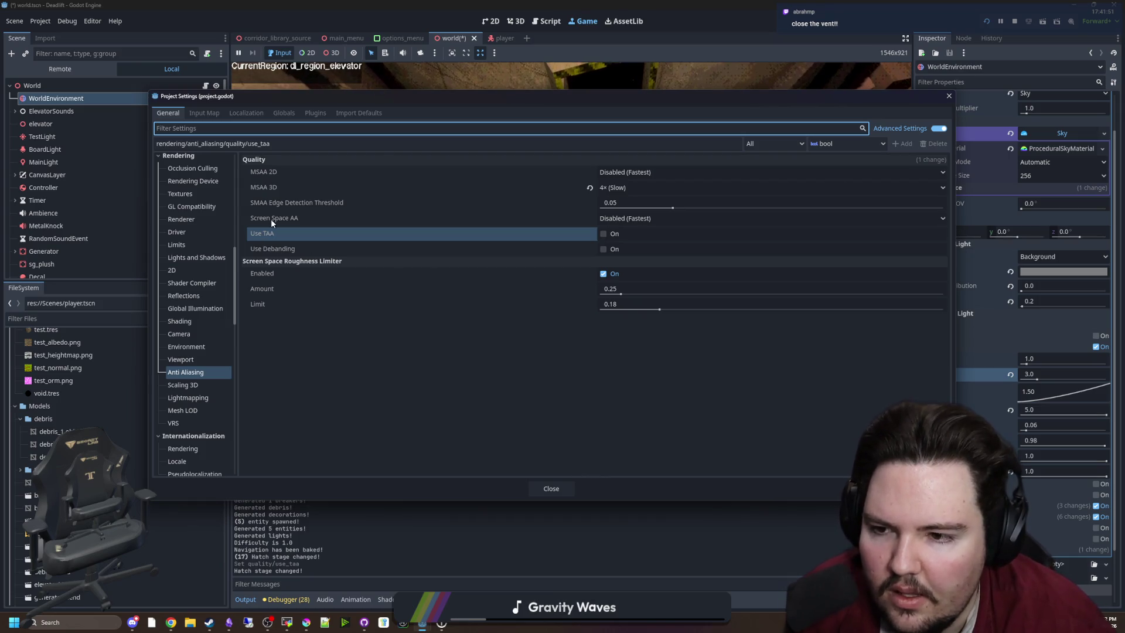
mouse_move(272, 223)
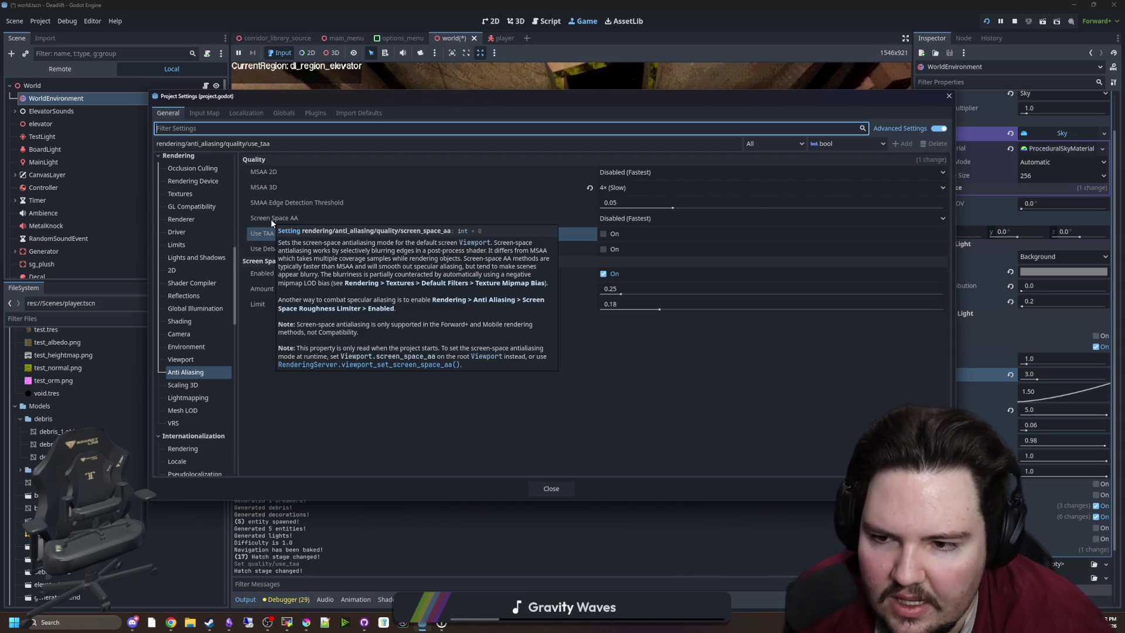
click(541, 465)
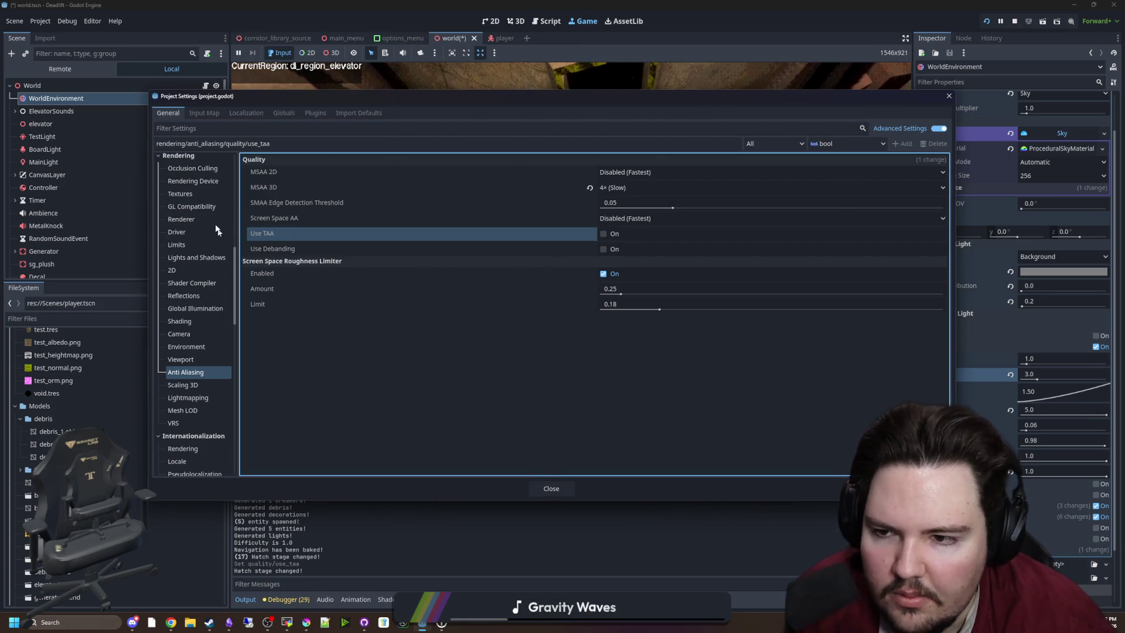
mouse_move(273, 188)
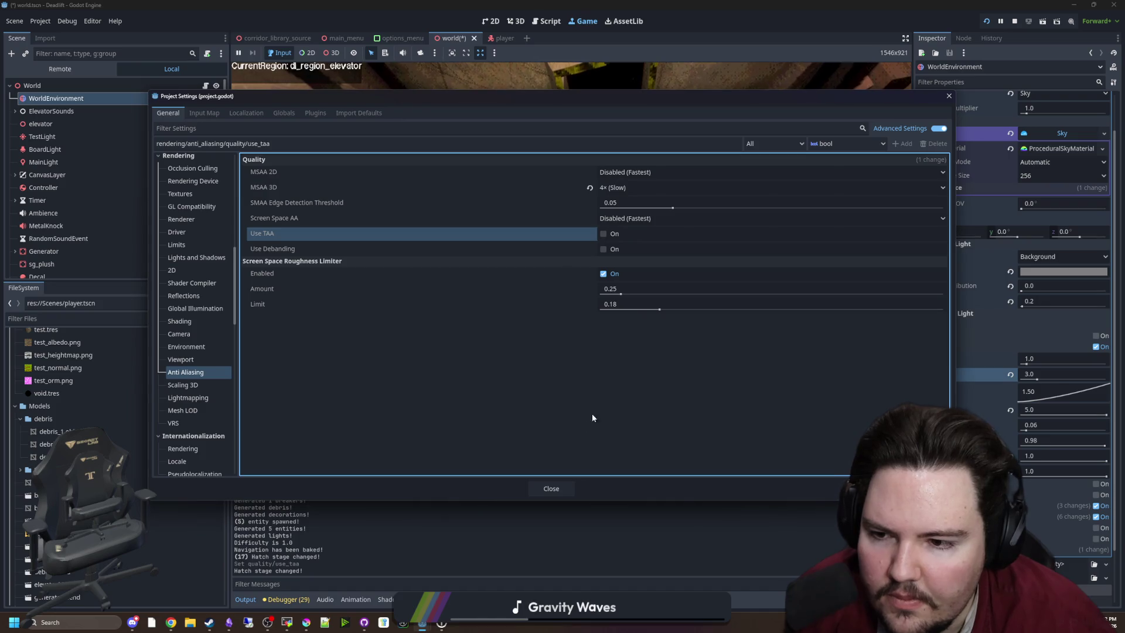
click(551, 488)
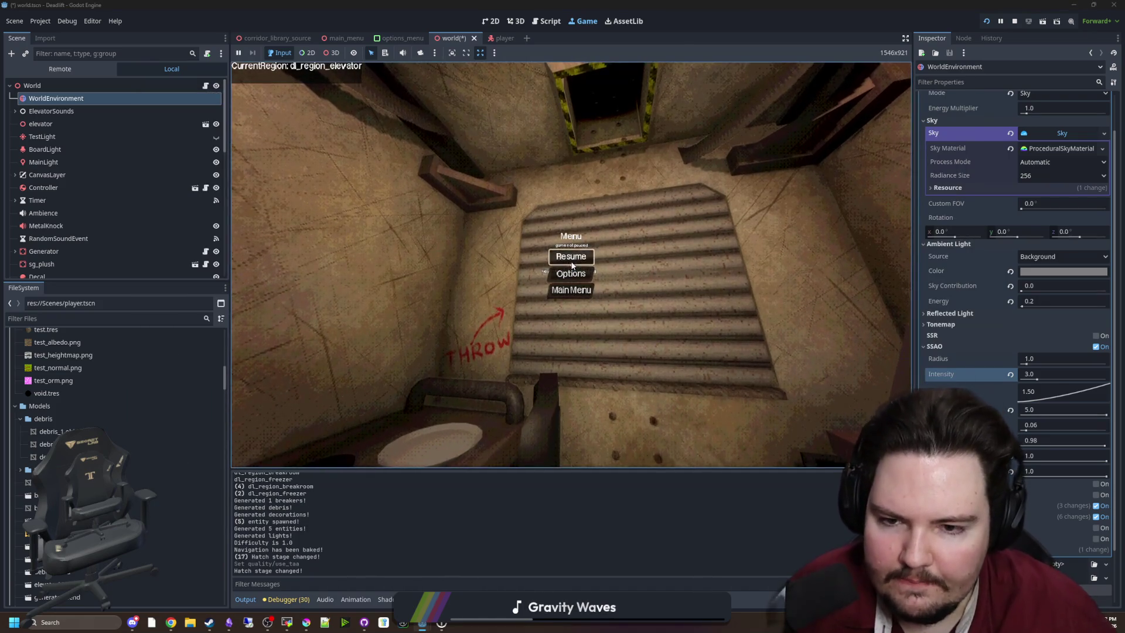
Step: Resume the game briefly, then stop the playtest and return to the editor with F8
key(Escape)
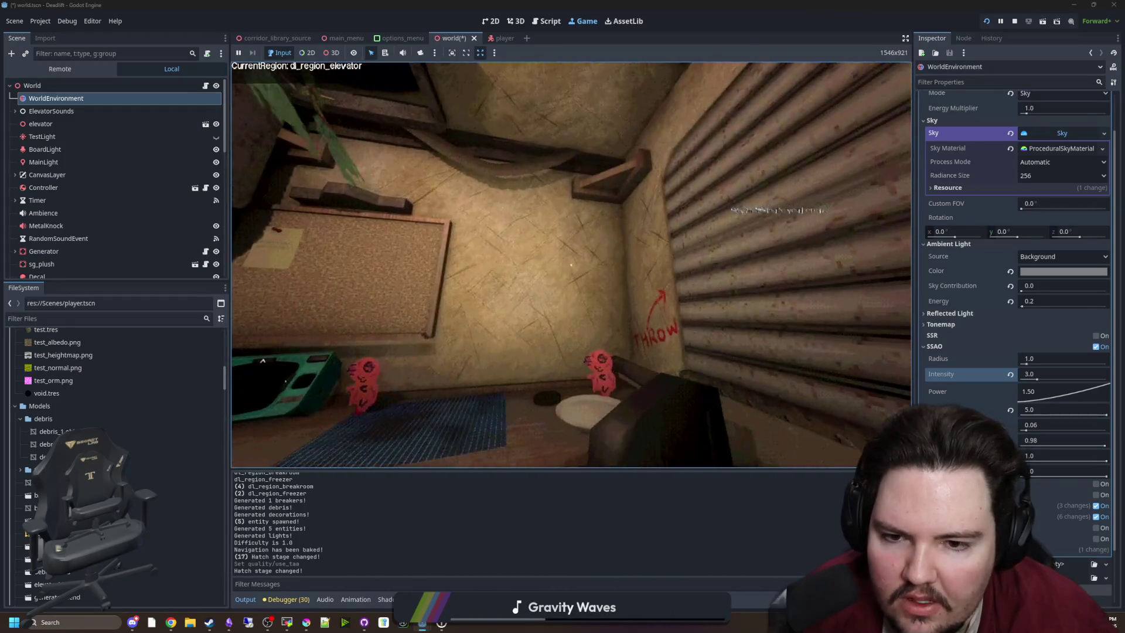
key(super)
key(Escape)
key(F8)
Step: Save the world scene and bring the Steam window to the screen centre
key(ctrl+s)
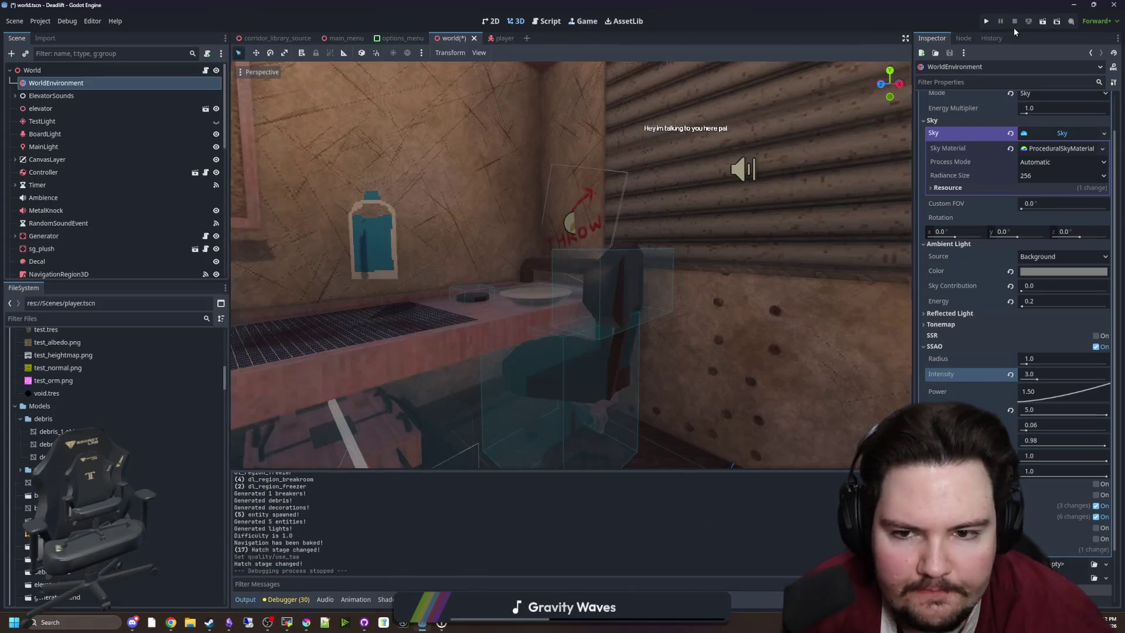
key(F5)
drag(503, 379, 629, 236)
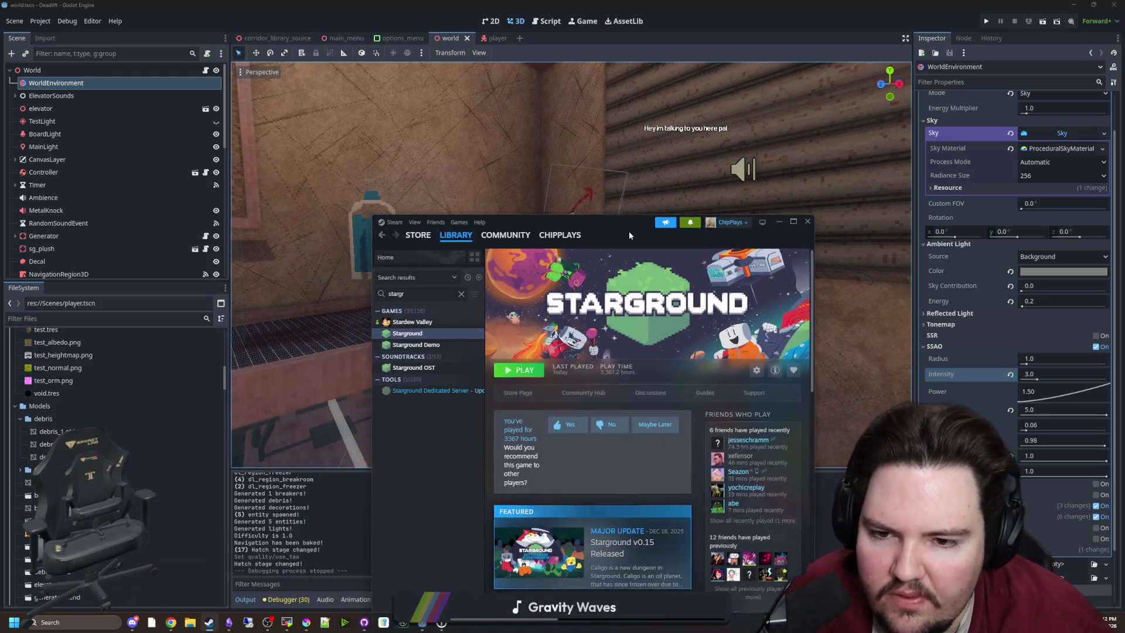
mouse_move(418, 234)
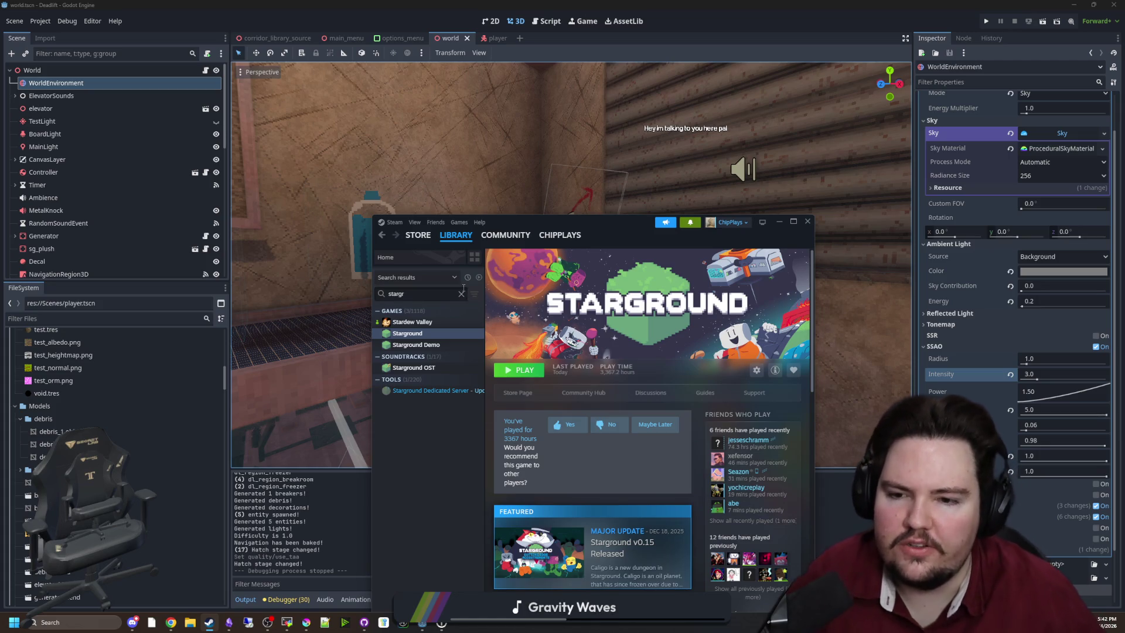
Step: Search the Steam library for 'blender' and launch Blender
click(461, 295)
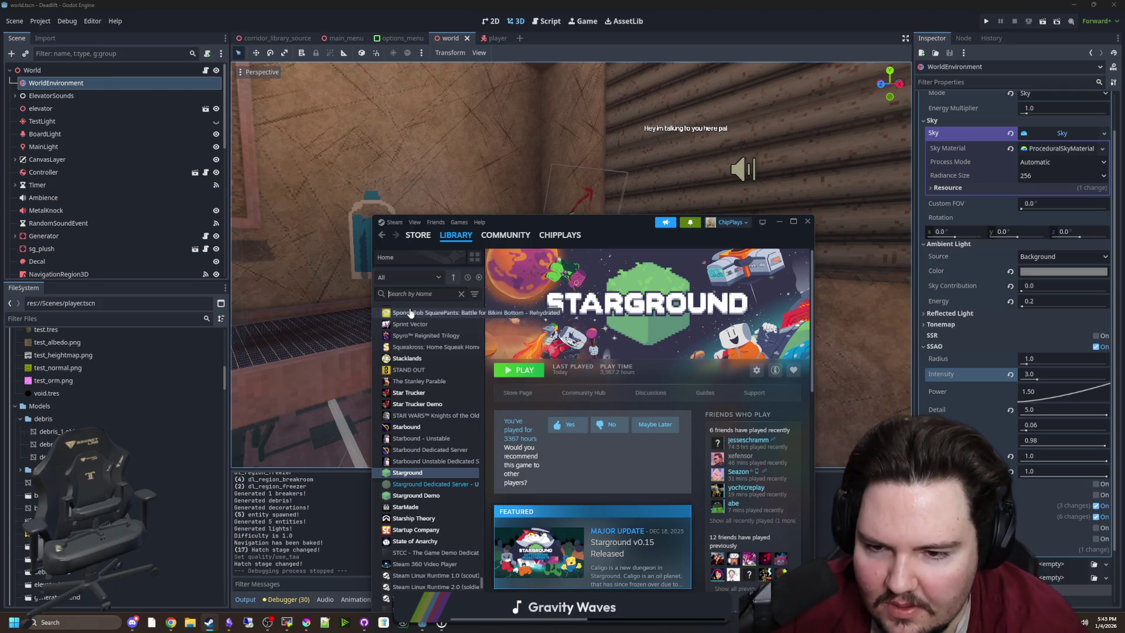
click(410, 312)
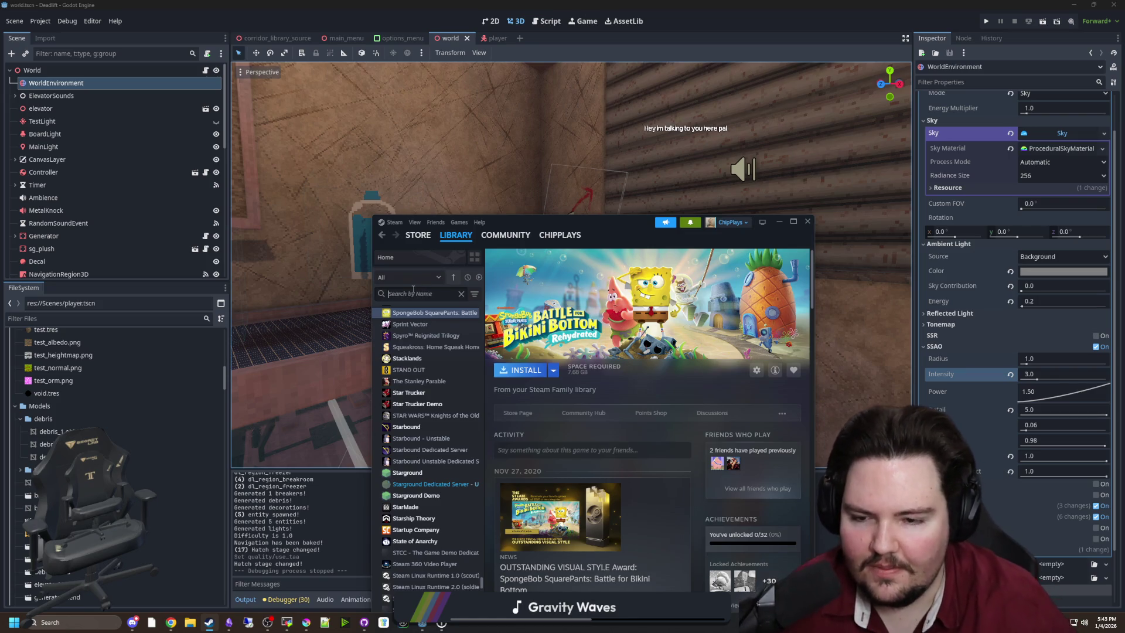
text(blender)
click(402, 323)
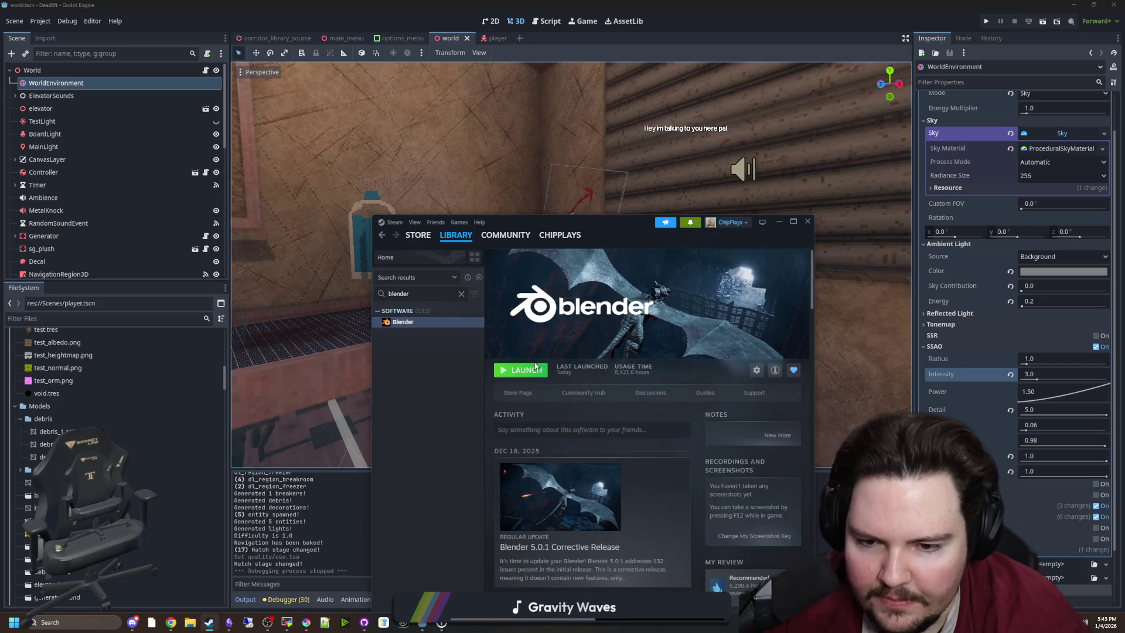
click(519, 375)
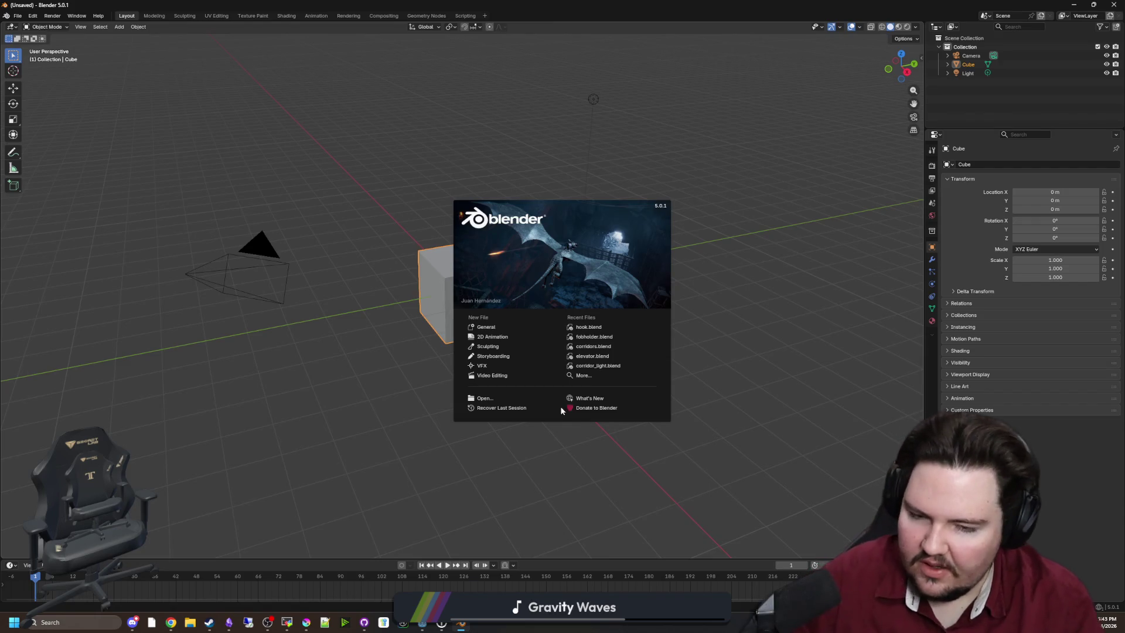
Step: Open elevator.blend from Recent Files and orbit around the elevator box
click(595, 357)
scroll(606, 307, up, 6)
right_click(688, 303)
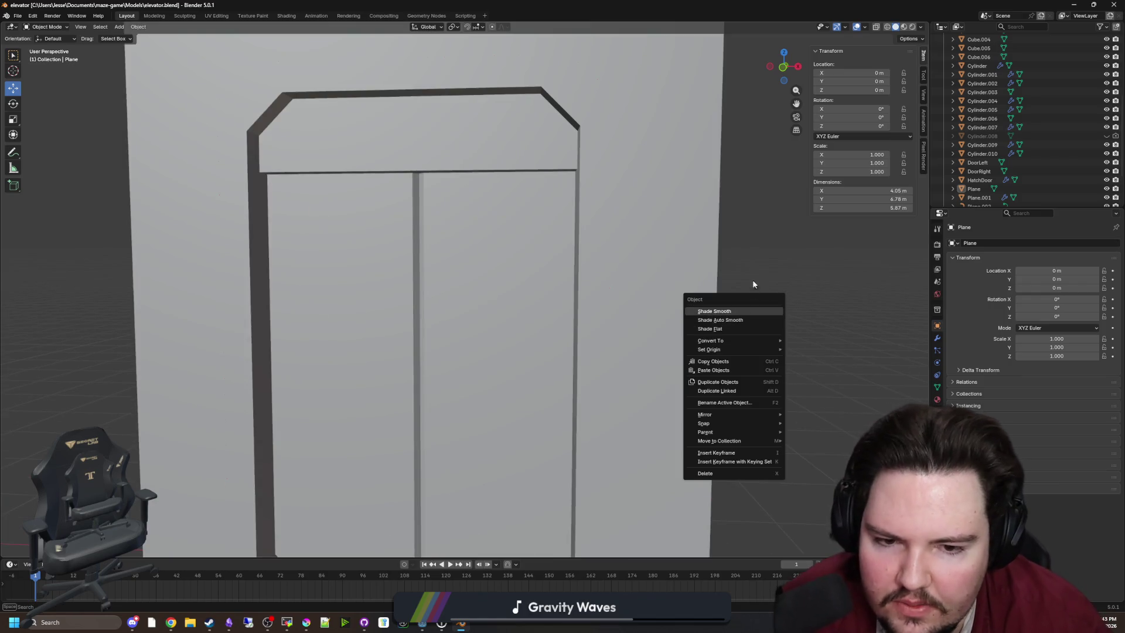
drag(731, 269, 698, 293)
scroll(698, 293, up, 5)
mouse_move(603, 311)
mouse_down()
mouse_move(469, 271)
mouse_move(570, 253)
mouse_move(649, 288)
mouse_up()
scroll(648, 287, down, 12)
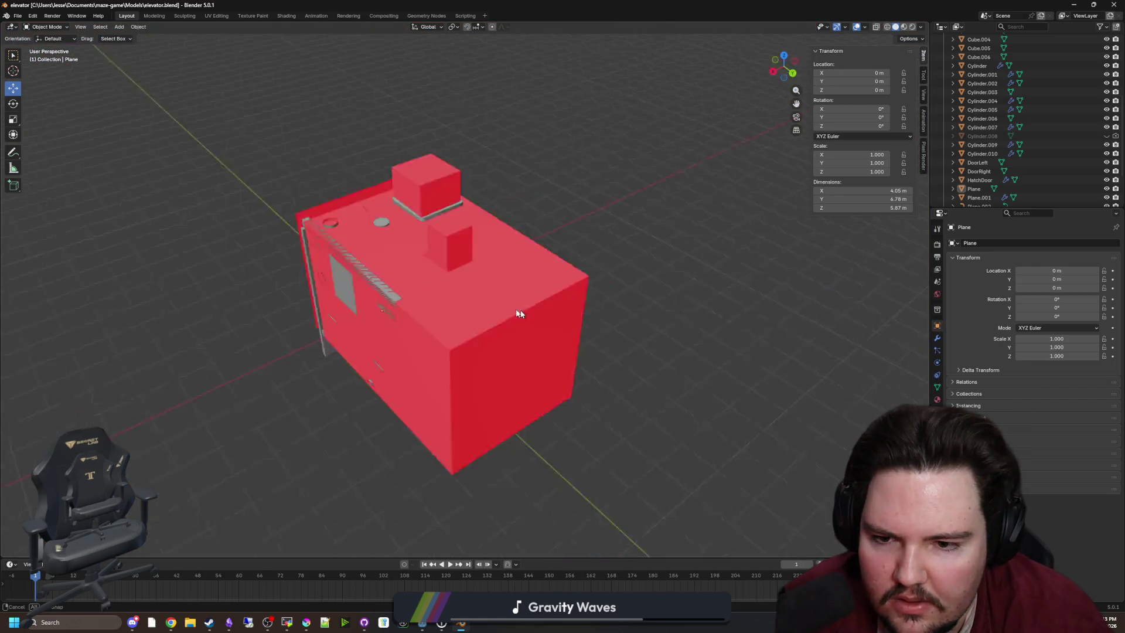
mouse_move(445, 320)
mouse_down()
mouse_move(380, 342)
mouse_move(440, 392)
mouse_move(510, 334)
mouse_move(371, 367)
mouse_move(401, 352)
mouse_up()
scroll(420, 396, up, 4)
scroll(405, 368, down, 4)
Step: Add a new mesh cube to the scene
key(shift+a)
mouse_move(345, 352)
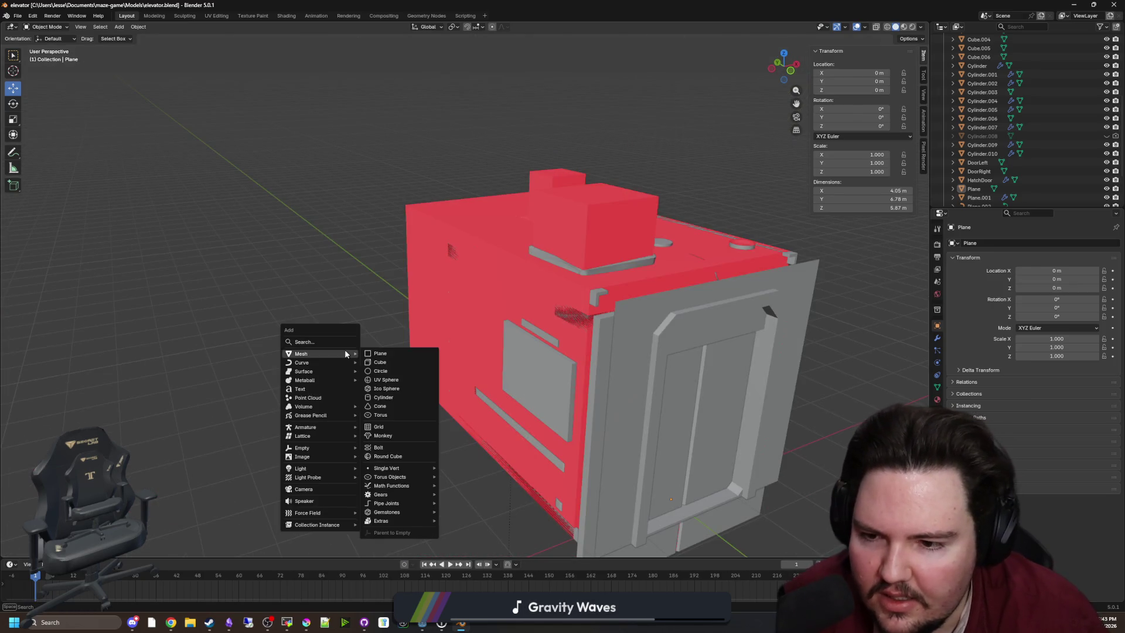
click(382, 364)
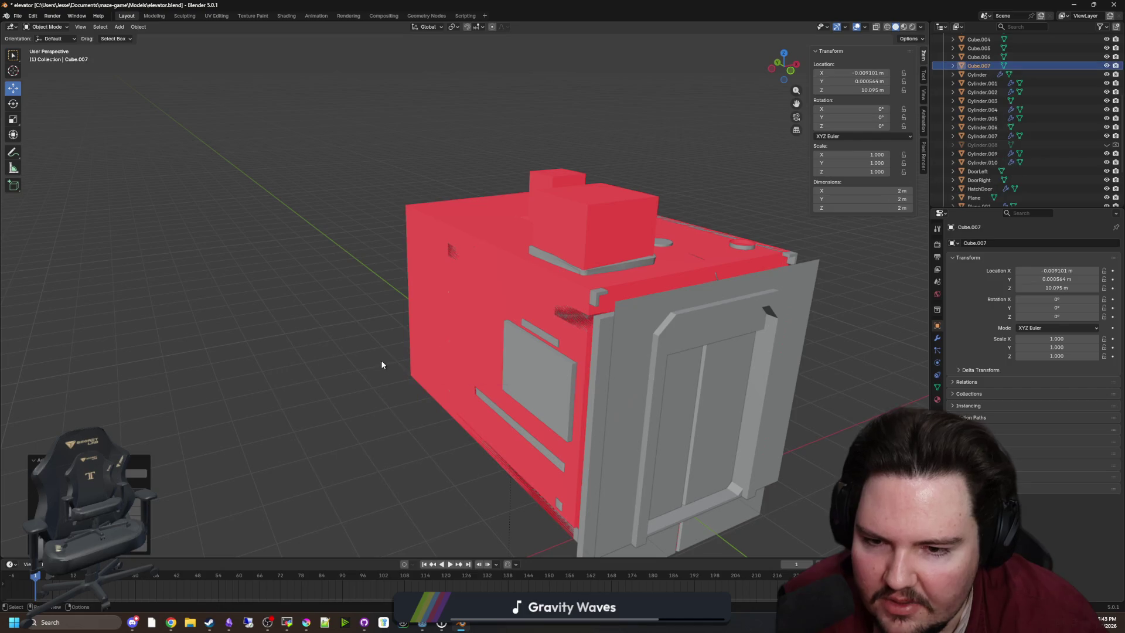
Step: Lower the new cube 8 m along Z beside the red box
scroll(404, 351, down, 4)
drag(424, 342, 581, 330)
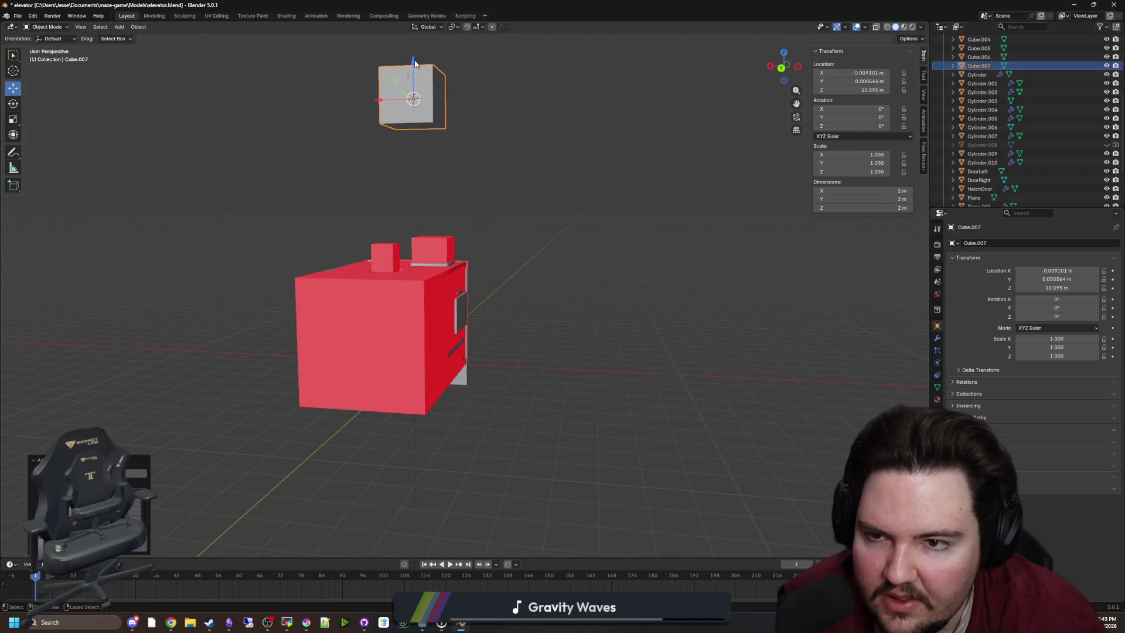
drag(414, 65, 413, 271)
mouse_move(405, 311)
mouse_down()
mouse_move(385, 341)
mouse_move(456, 339)
mouse_up()
key(x)
key(Escape)
mouse_move(582, 360)
mouse_down()
mouse_move(459, 340)
mouse_move(500, 359)
mouse_move(334, 354)
mouse_up()
Step: Place the cube at X -2.0091, Y 4.4236 and Z 2.1036
key(g)
key(x)
click(580, 356)
mouse_move(580, 356)
mouse_down()
mouse_move(484, 340)
mouse_move(533, 369)
mouse_up()
key(g)
key(y)
click(345, 375)
key(g)
key(z)
click(627, 282)
Step: Reposition the cube to Y 3.1427 m and X -2.8814 m
scroll(627, 282, up, 10)
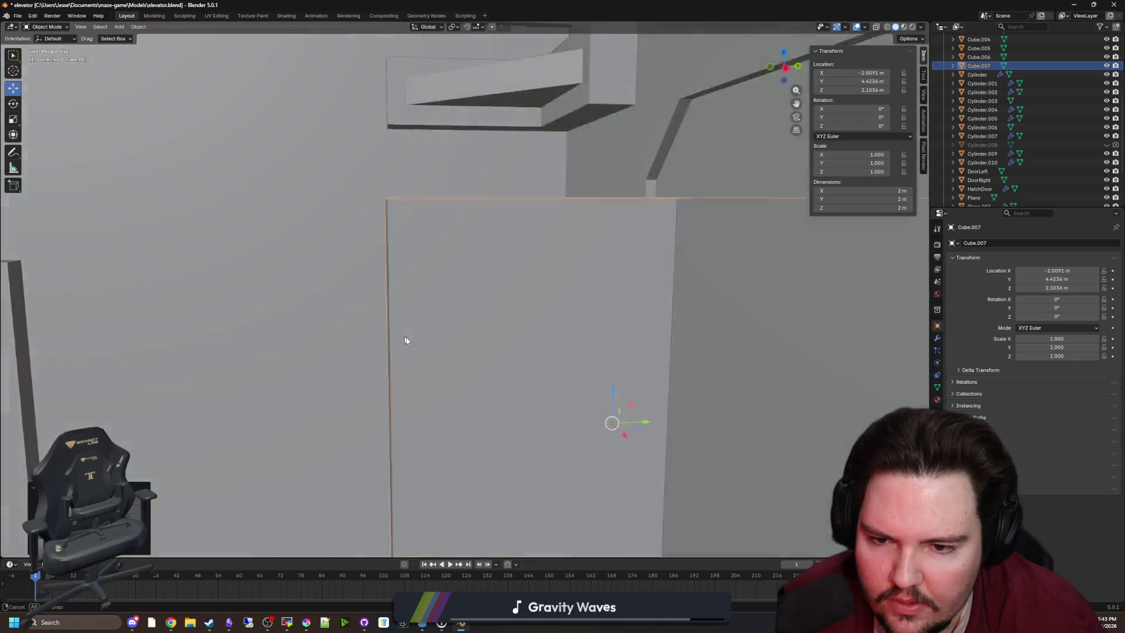
drag(405, 341, 480, 396)
scroll(481, 396, down, 10)
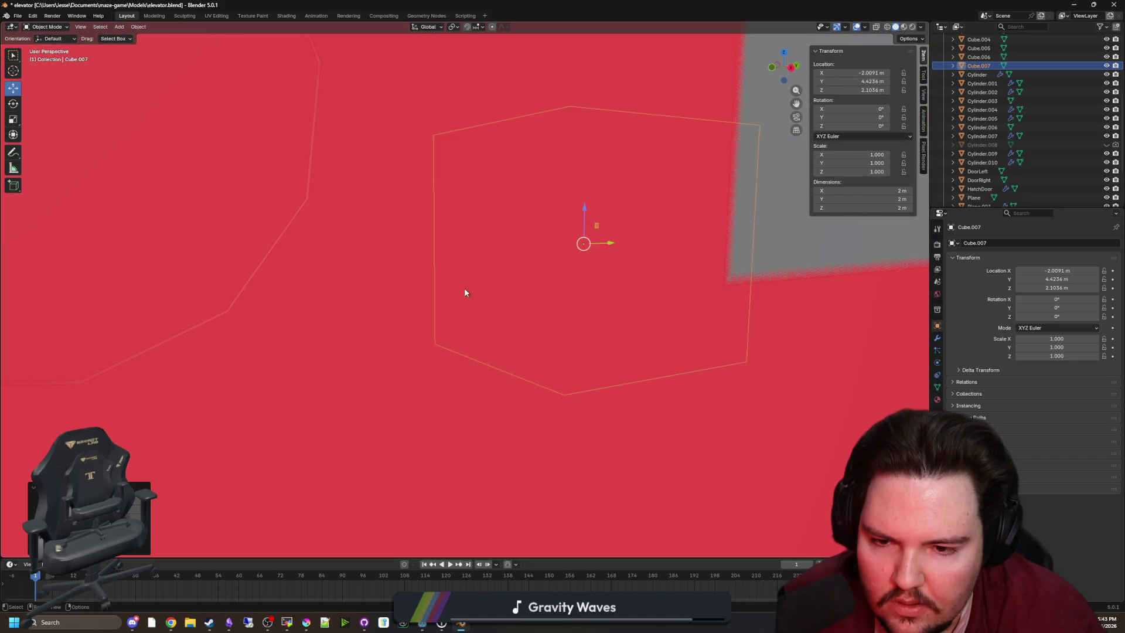
key(g)
key(y)
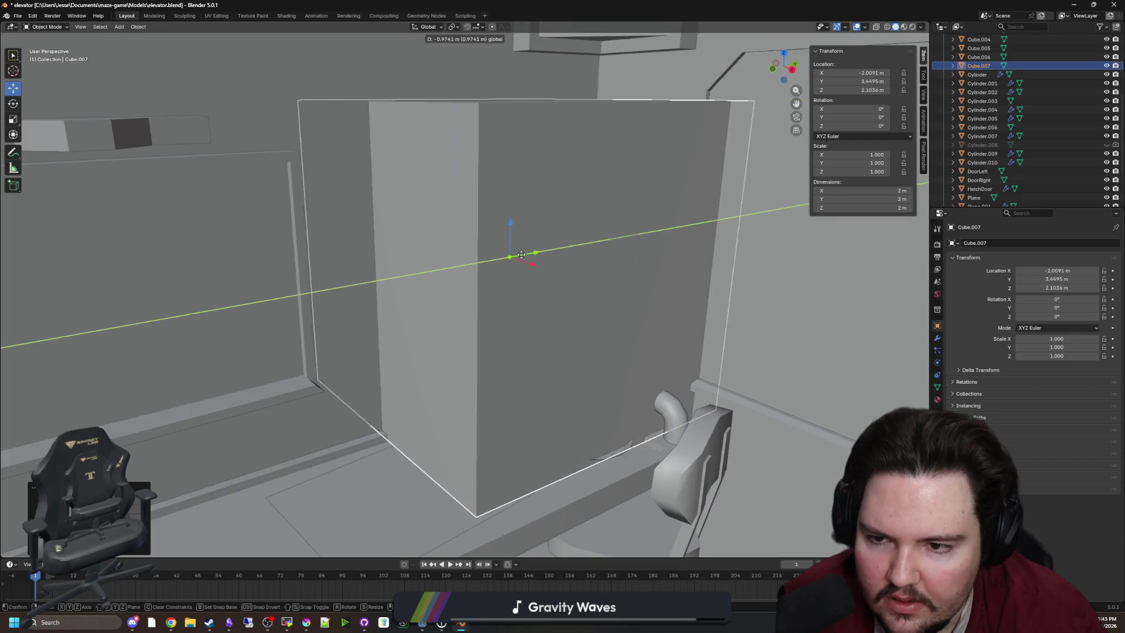
click(501, 271)
key(g)
key(x)
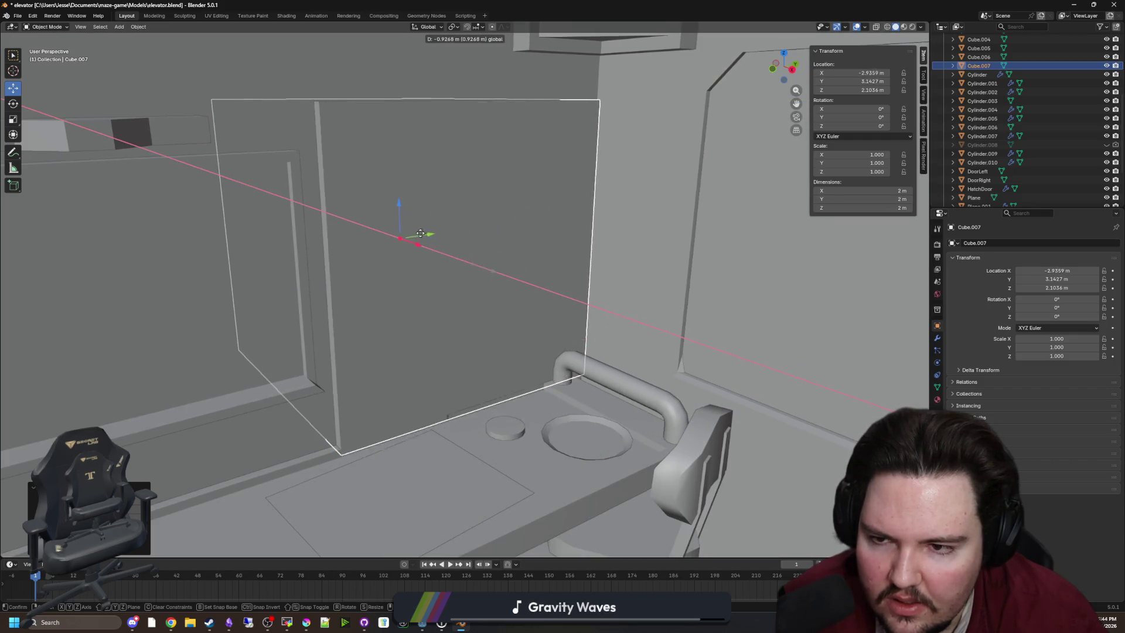
click(425, 233)
Step: In X-ray Edit Mode, slide one side face along Y to thin the cube
key(Tab)
key(KP_Decimal)
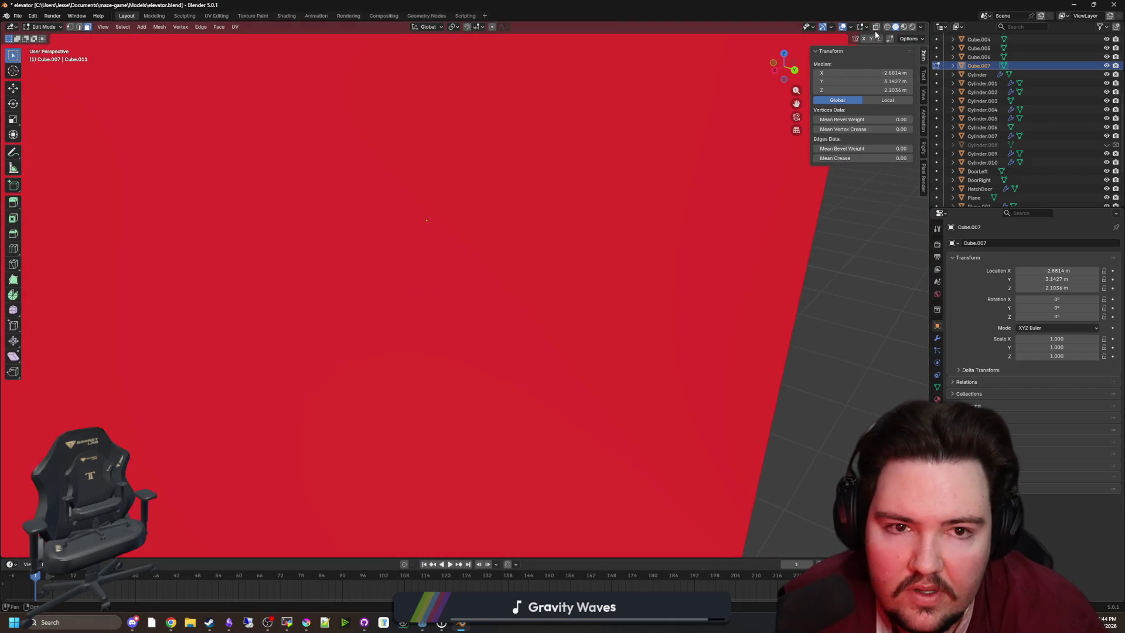
click(876, 26)
key(alt+a)
click(529, 237)
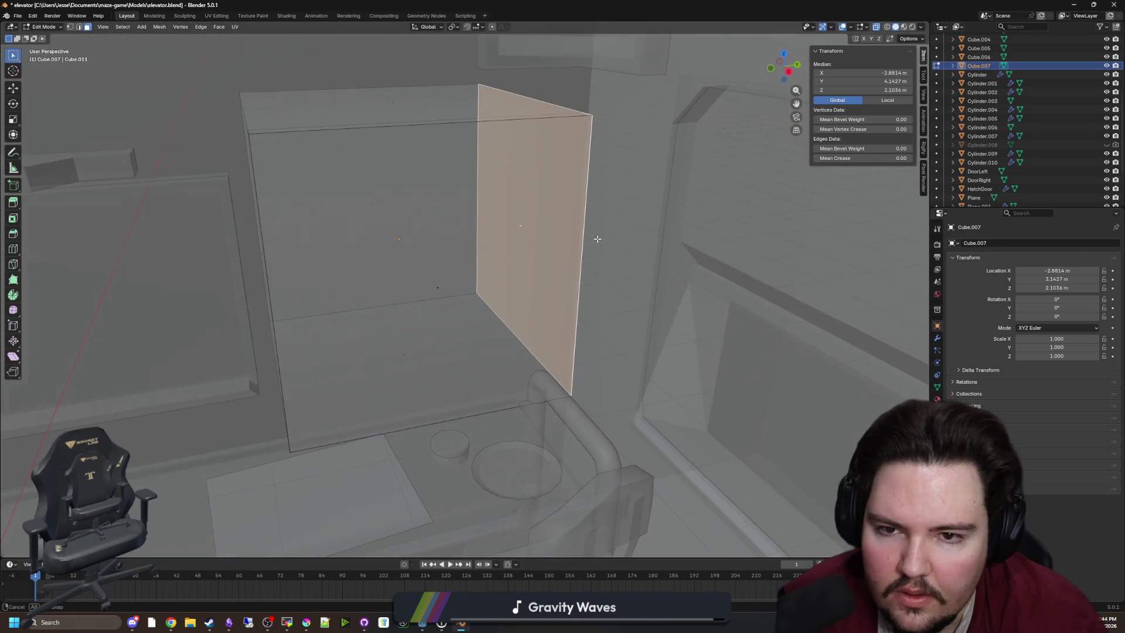
key(g)
key(y)
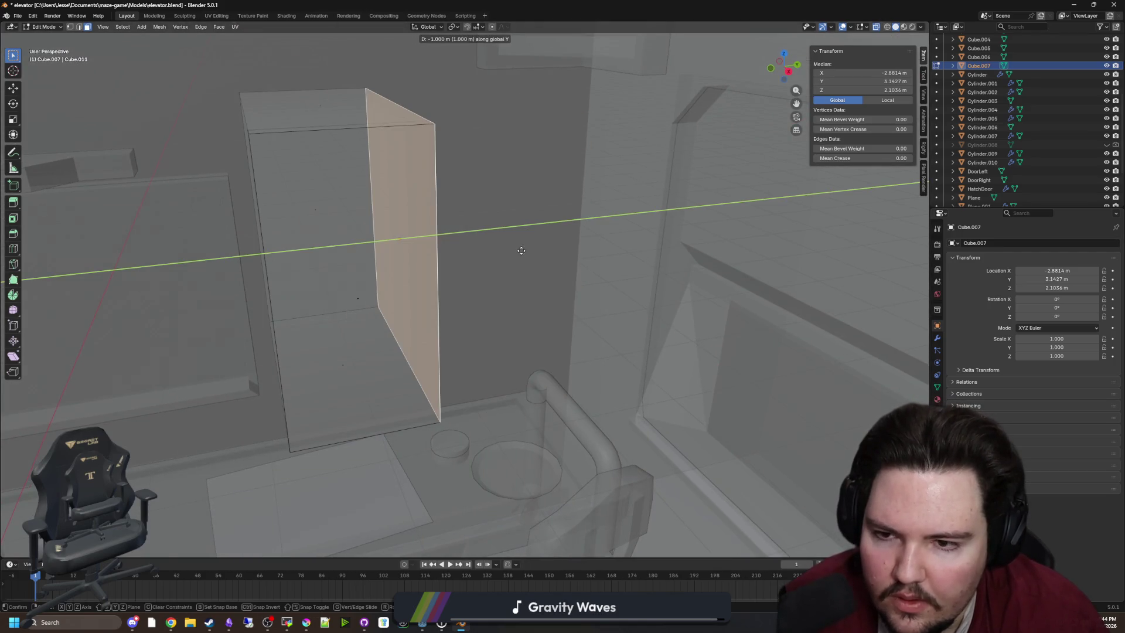
click(542, 249)
scroll(527, 258, up, 4)
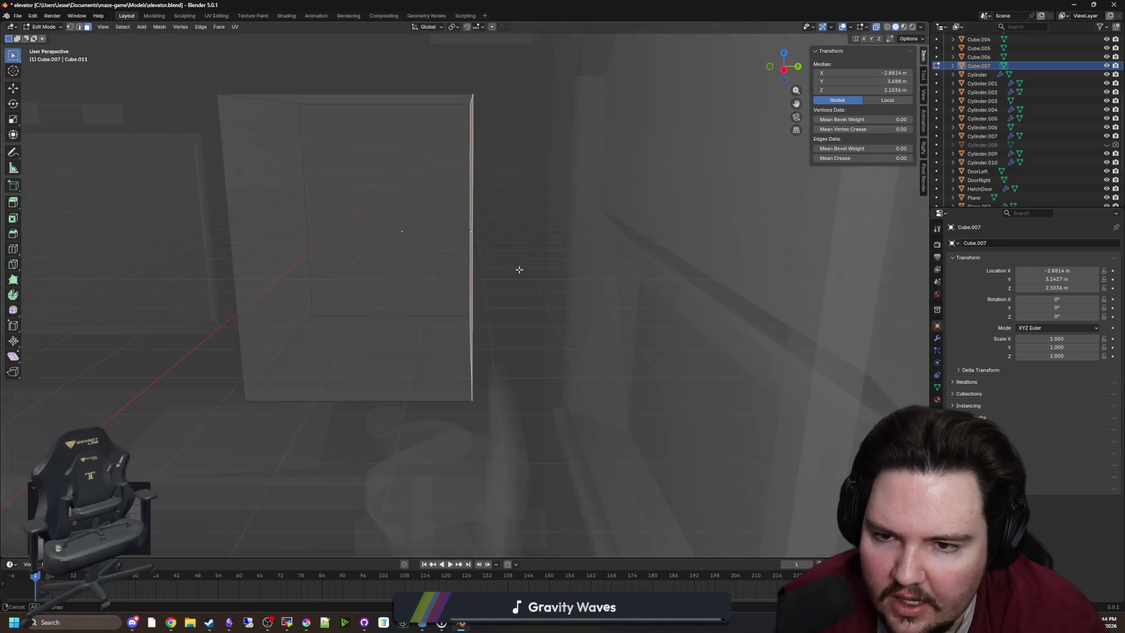
key(Tab)
key(alt+z)
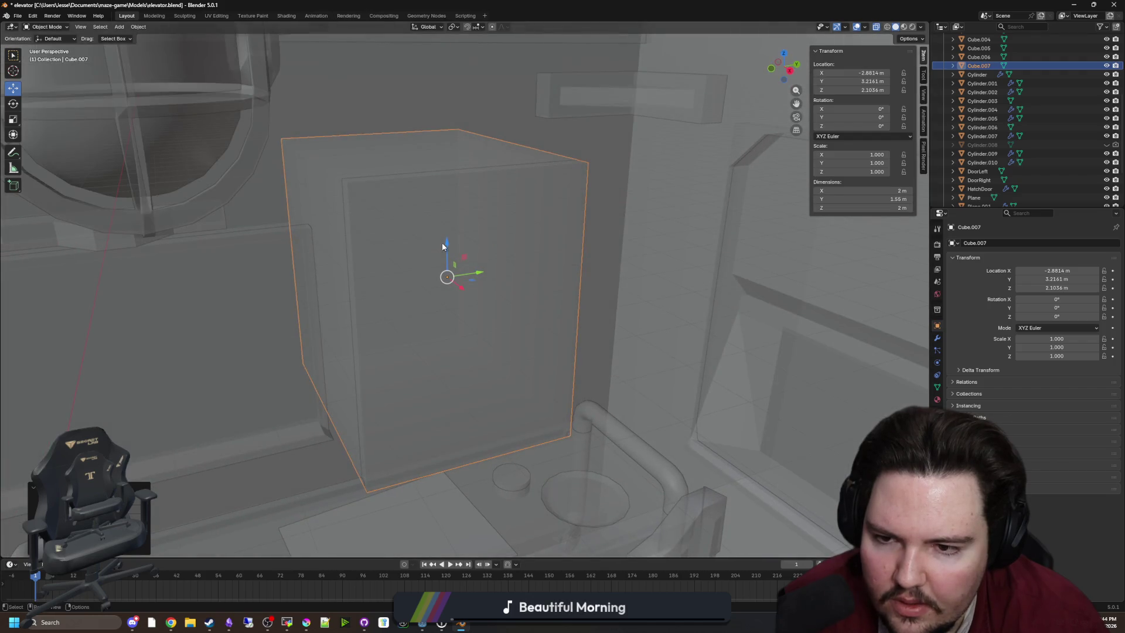
Step: Raise the cube slightly along Z and nudge it to Y 3.1815 m
drag(447, 245, 439, 219)
scroll(422, 219, up, 3)
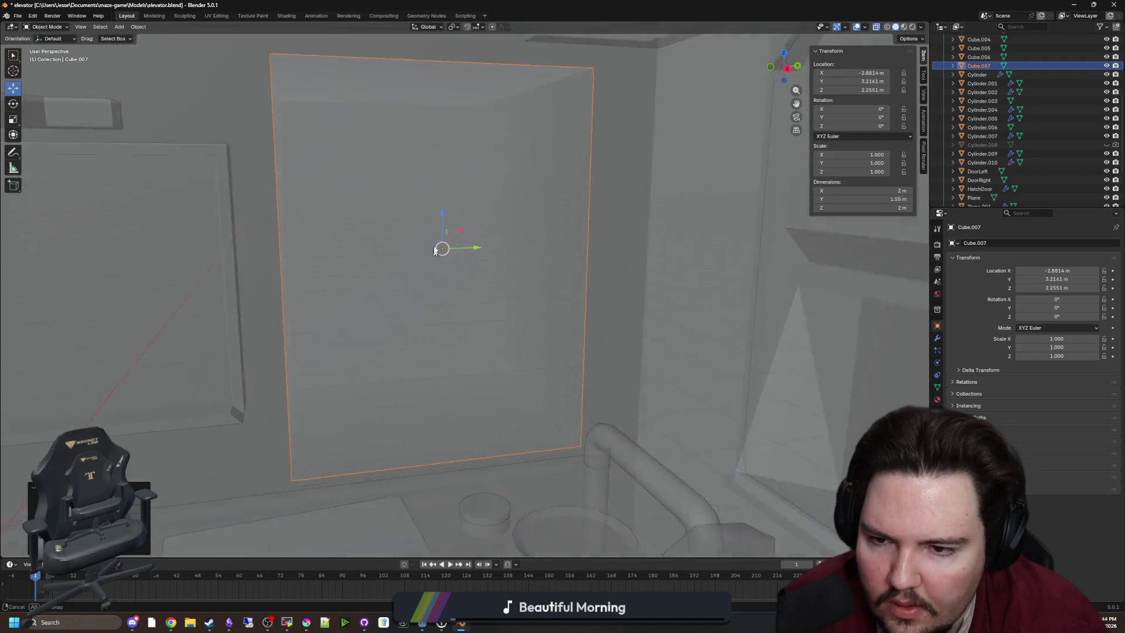
drag(510, 244, 504, 254)
scroll(504, 293, down, 5)
scroll(510, 340, down, 2)
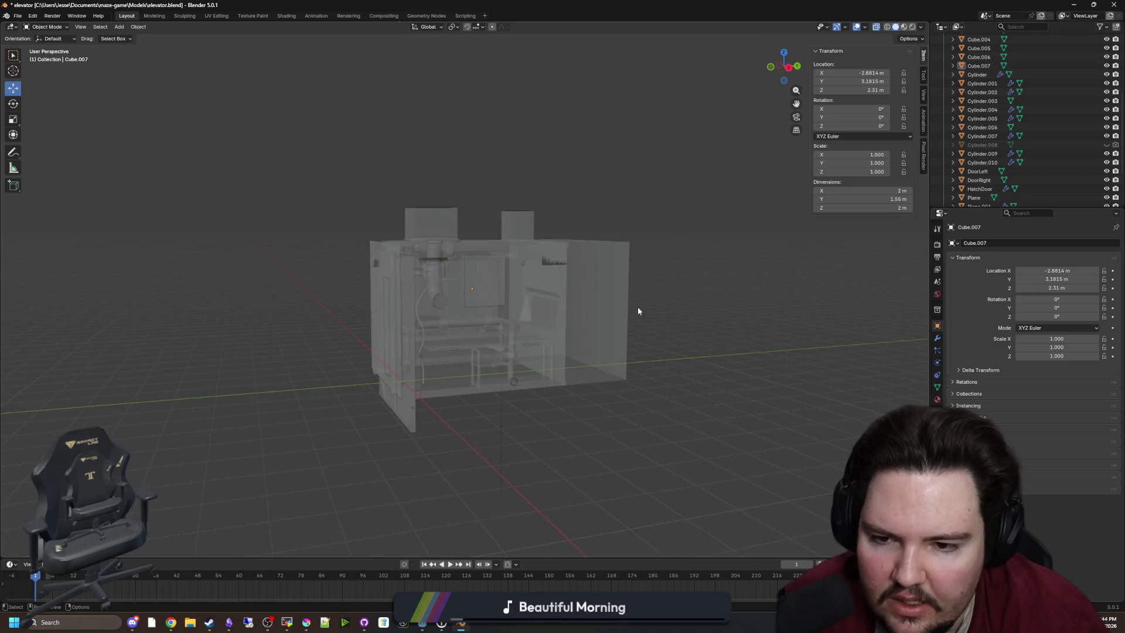
scroll(667, 306, up, 10)
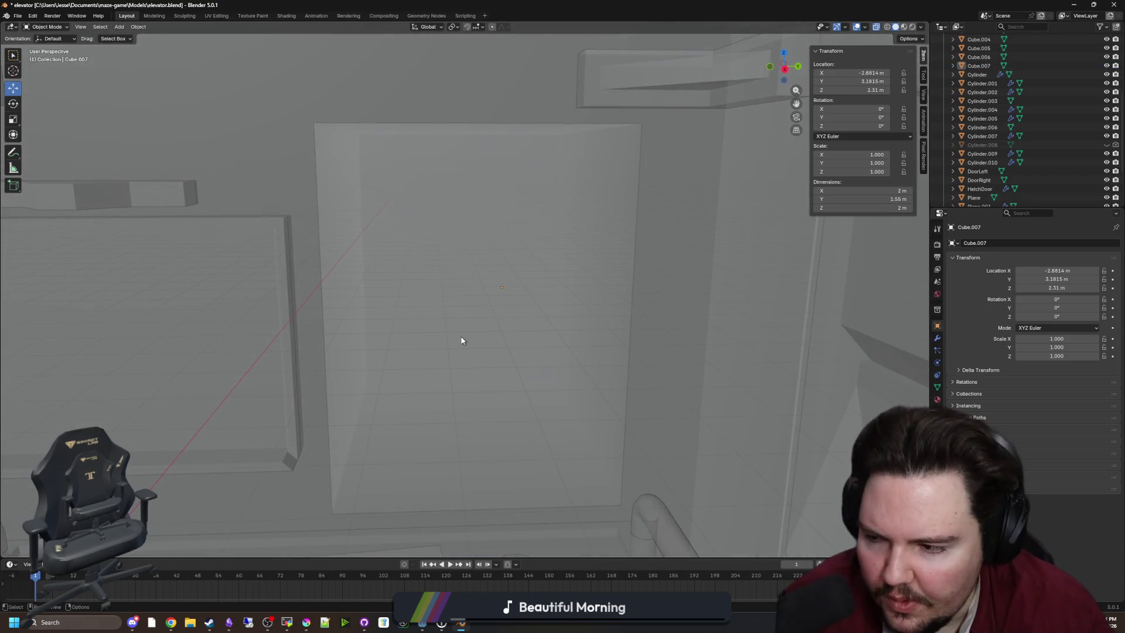
mouse_move(457, 328)
mouse_down()
mouse_move(530, 301)
mouse_move(572, 204)
mouse_up()
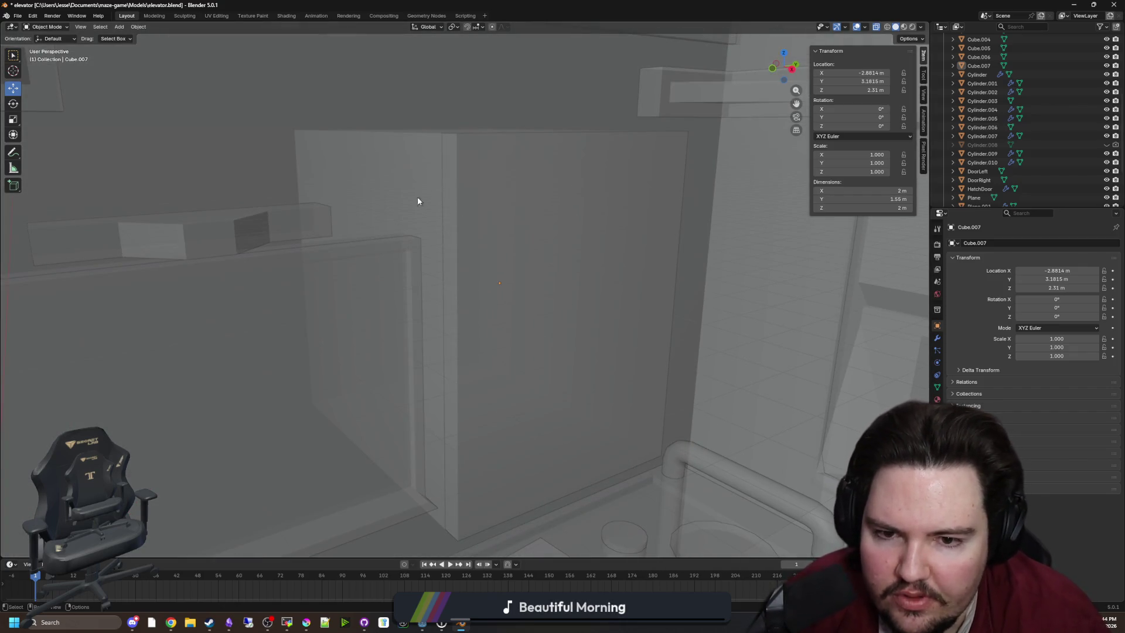
scroll(562, 311, down, 3)
scroll(572, 321, up, 2)
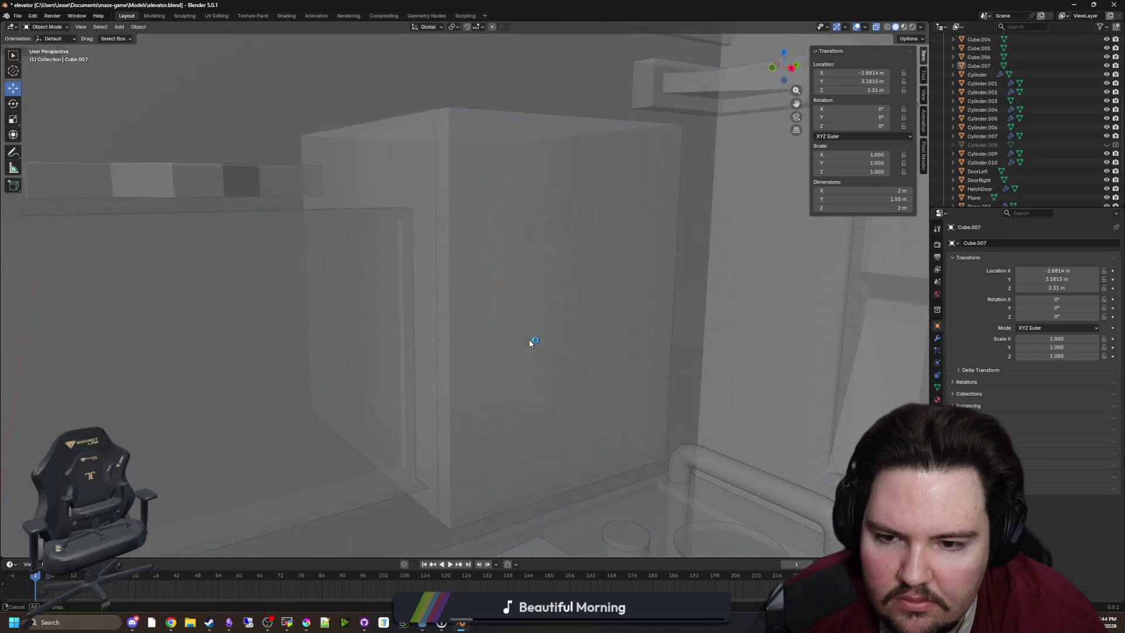
scroll(517, 342, down, 2)
Step: Reselect Cube.007, turn X-ray off, and move it to X -2.9057 m
click(485, 340)
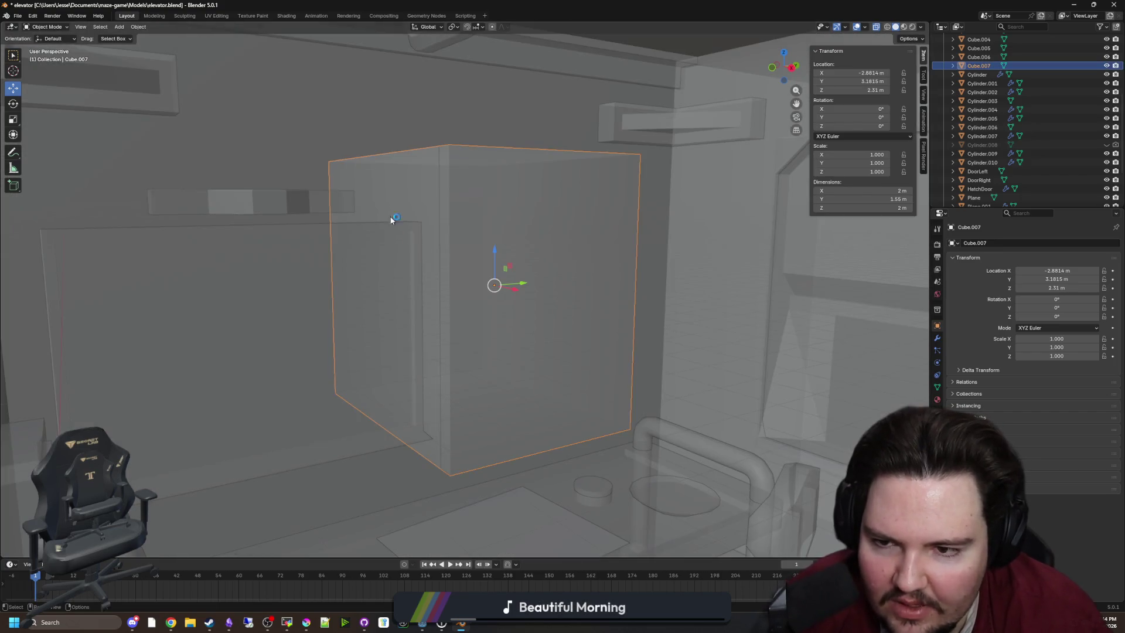
click(354, 138)
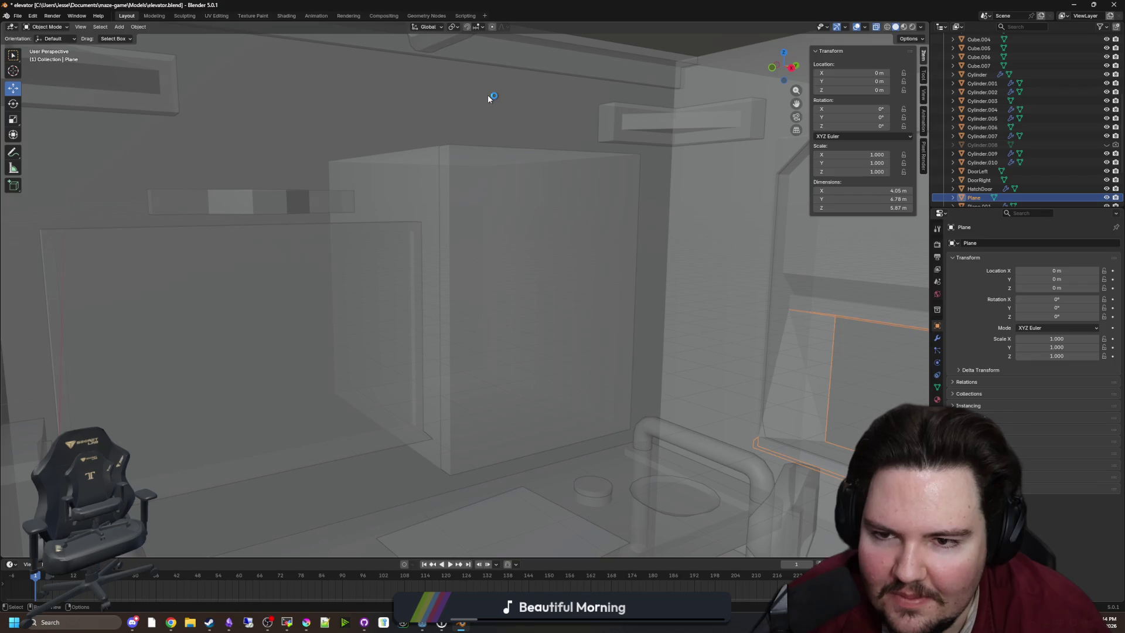
click(503, 202)
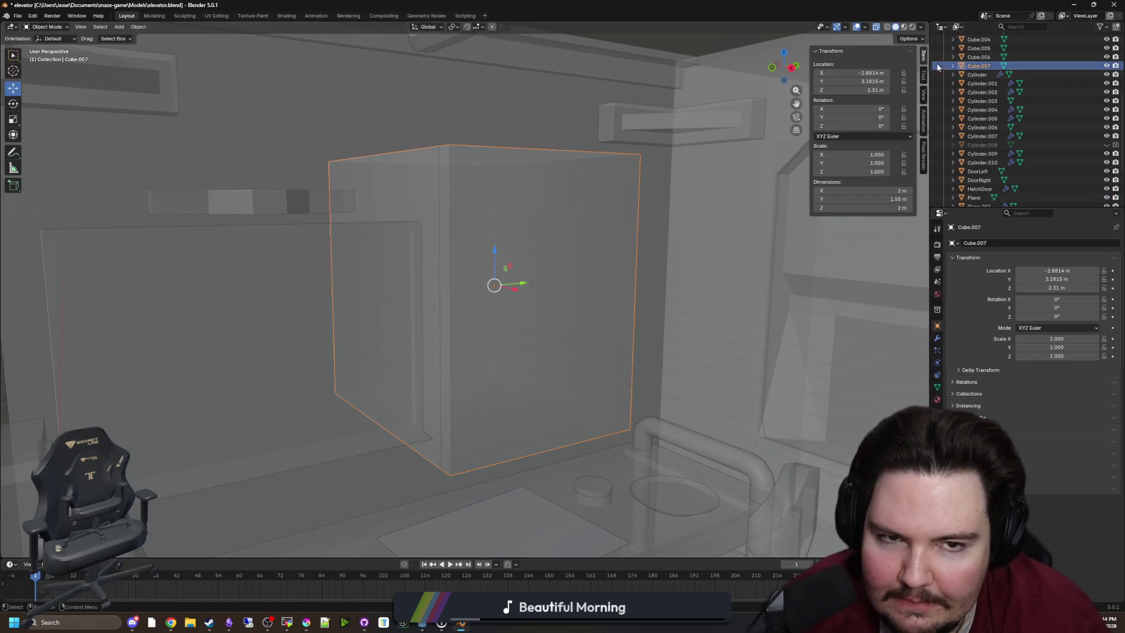
click(873, 29)
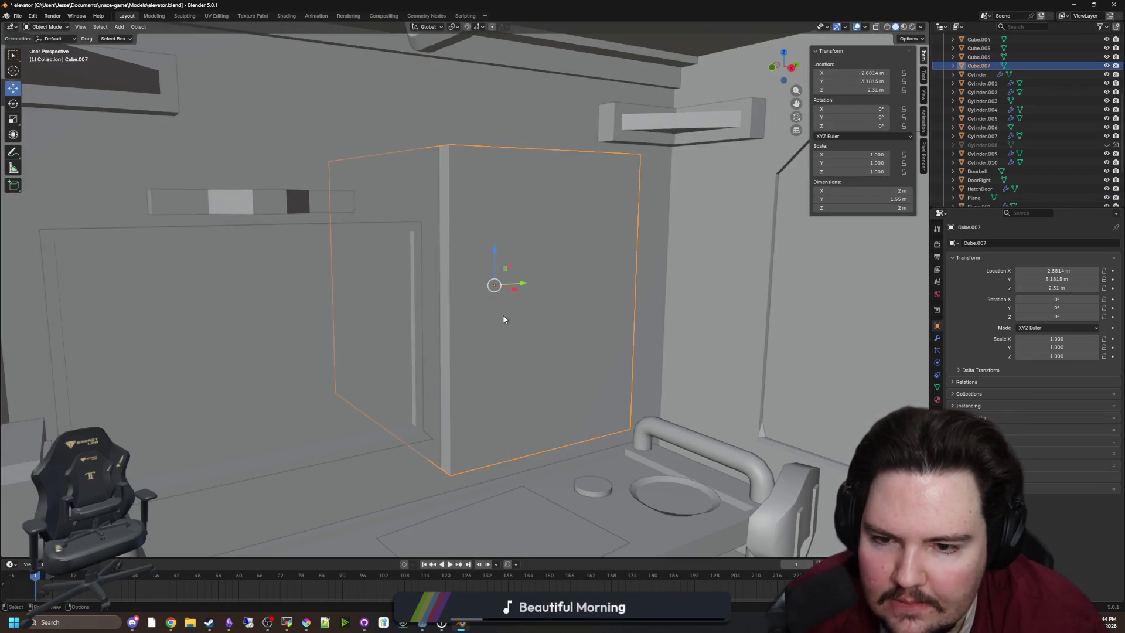
scroll(519, 295, up, 3)
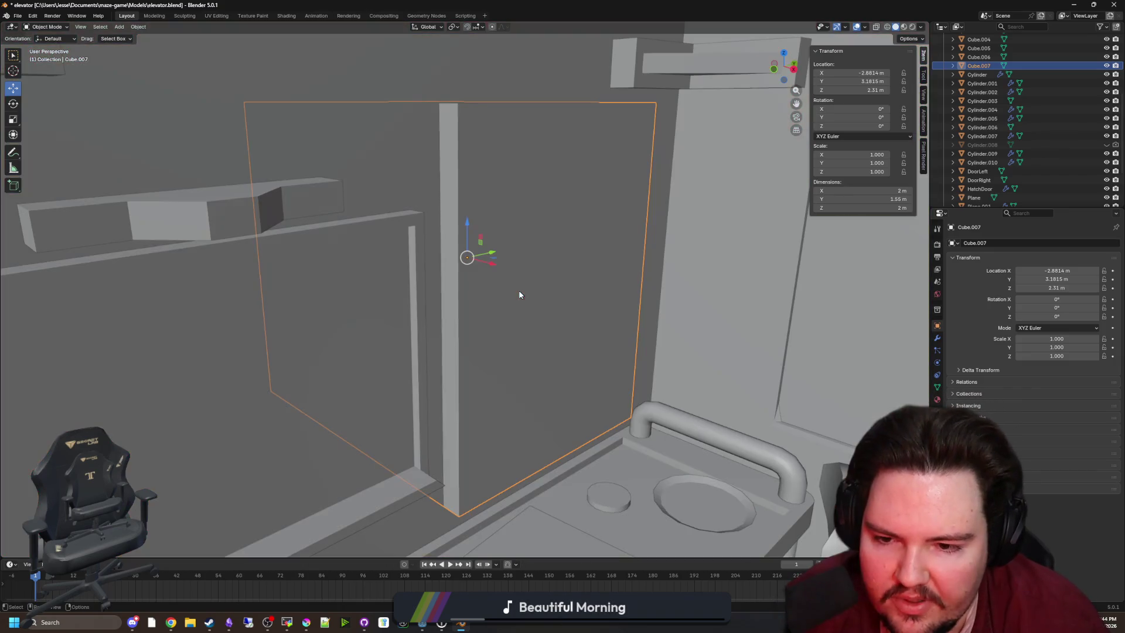
key(g)
key(x)
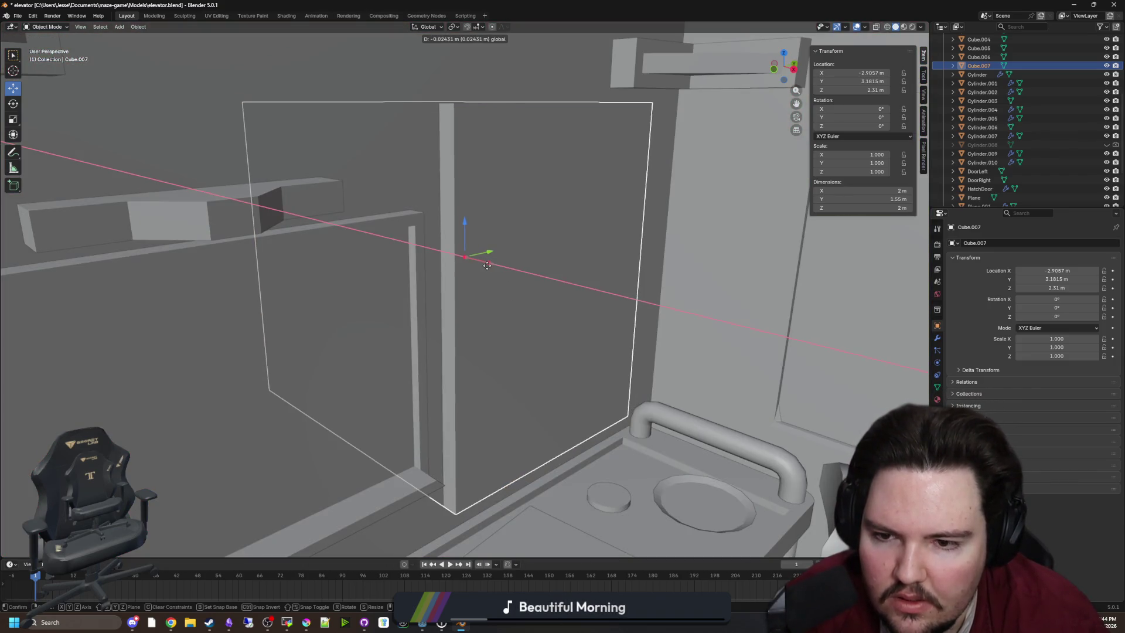
click(490, 265)
Step: Try moving the cube's left face along X, then cancel and leave Edit Mode
key(Tab)
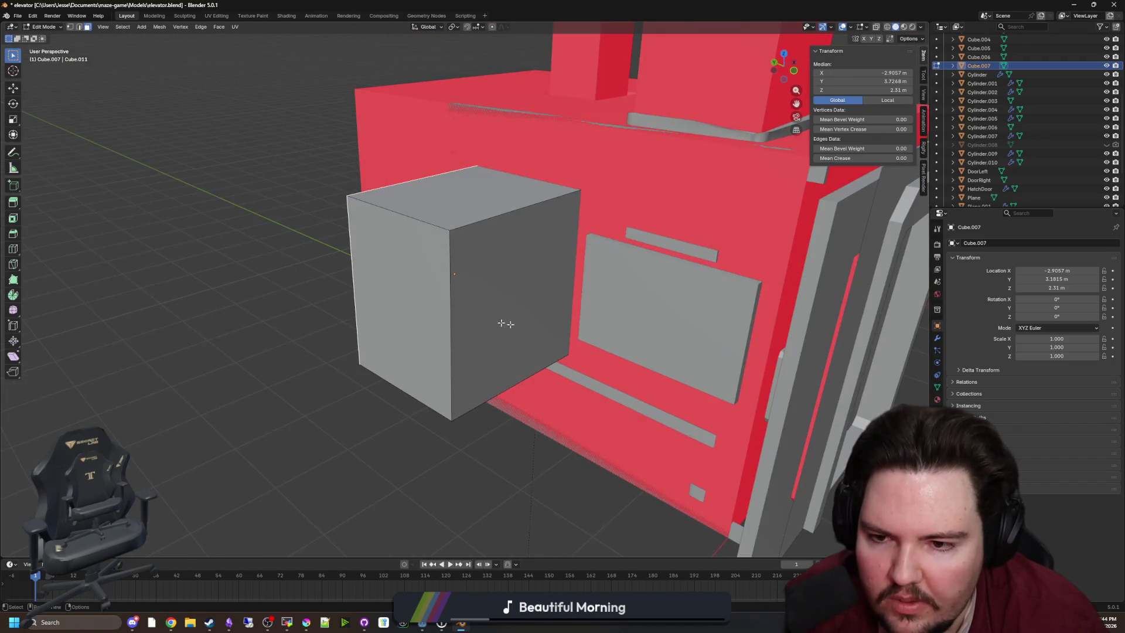
click(404, 271)
key(g)
key(x)
key(Escape)
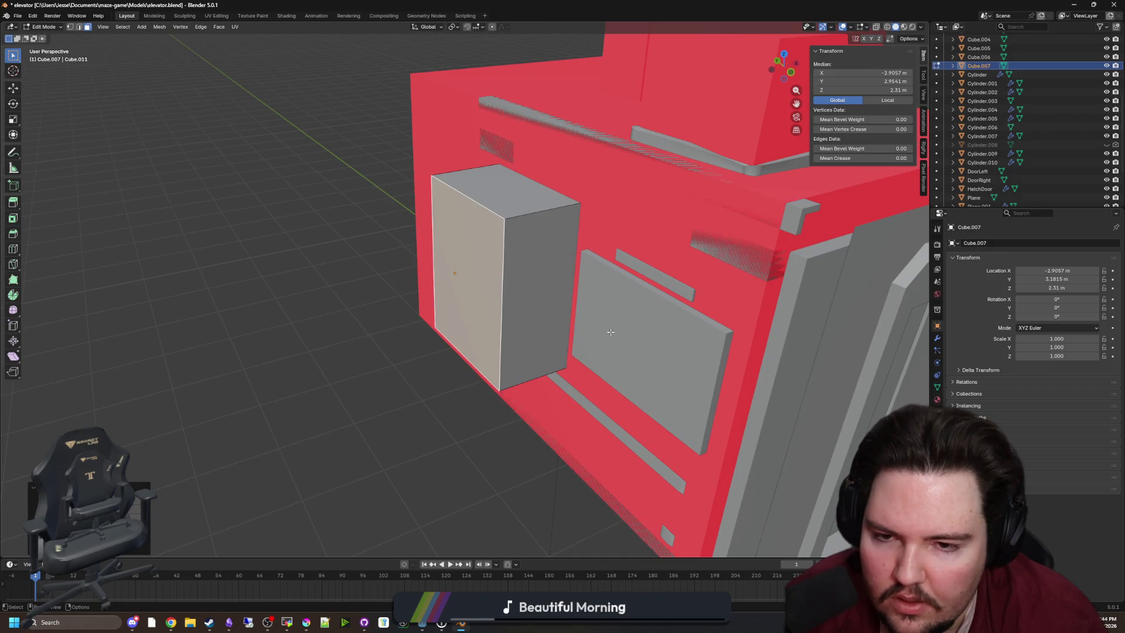
scroll(542, 288, up, 10)
scroll(583, 339, down, 2)
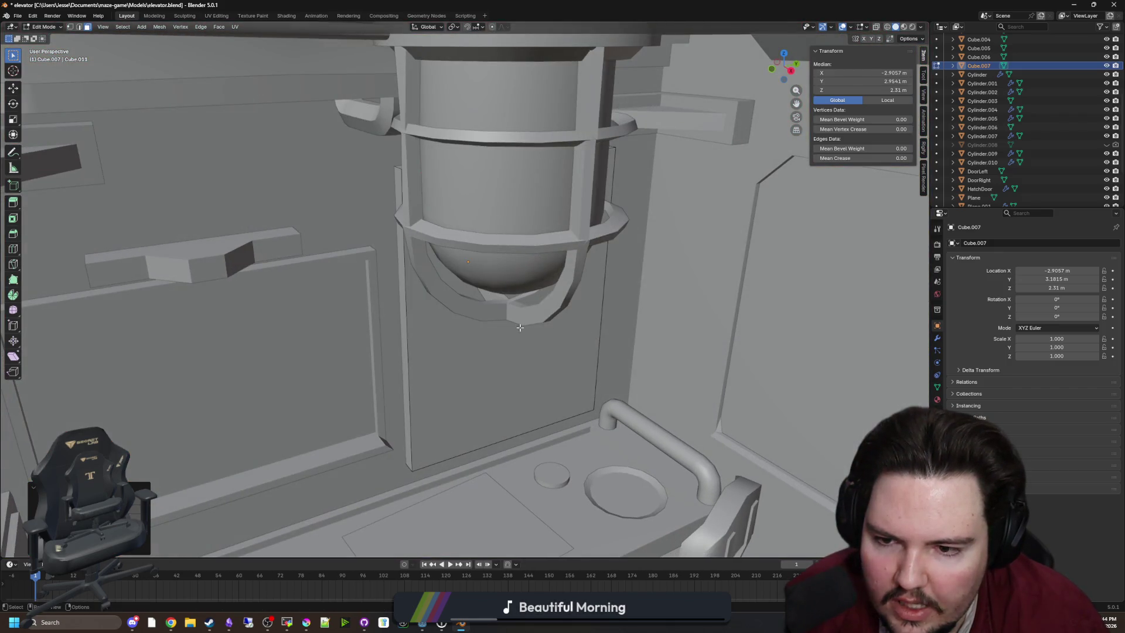
key(Tab)
Step: Select the elevator body Plane and bring up its Add Modifier list
click(329, 202)
scroll(648, 234, down, 8)
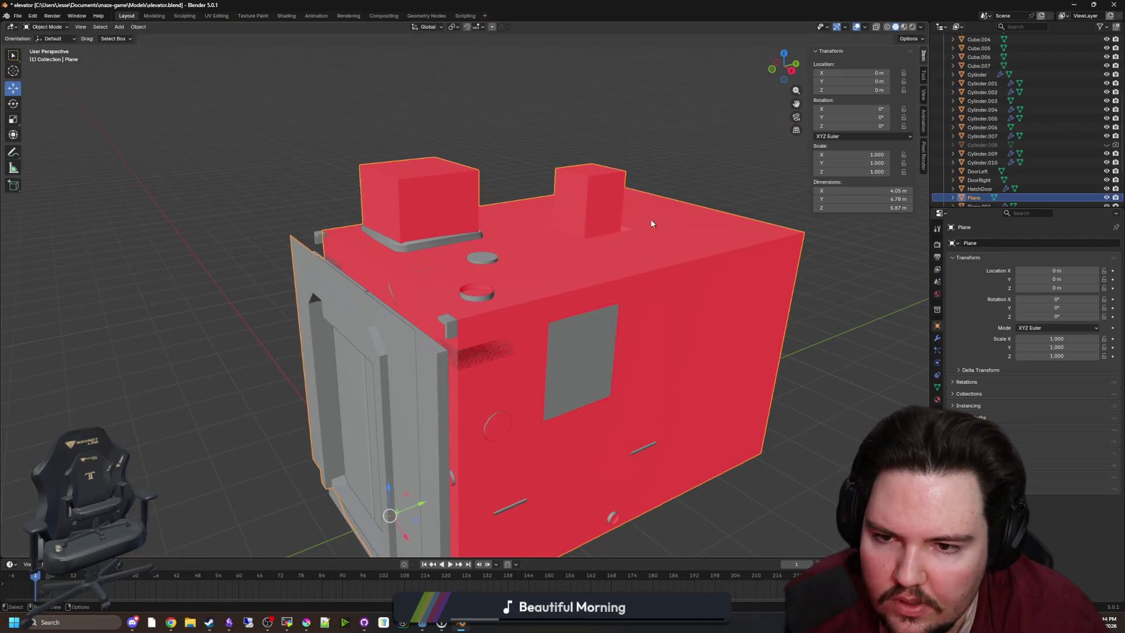
scroll(593, 322, up, 10)
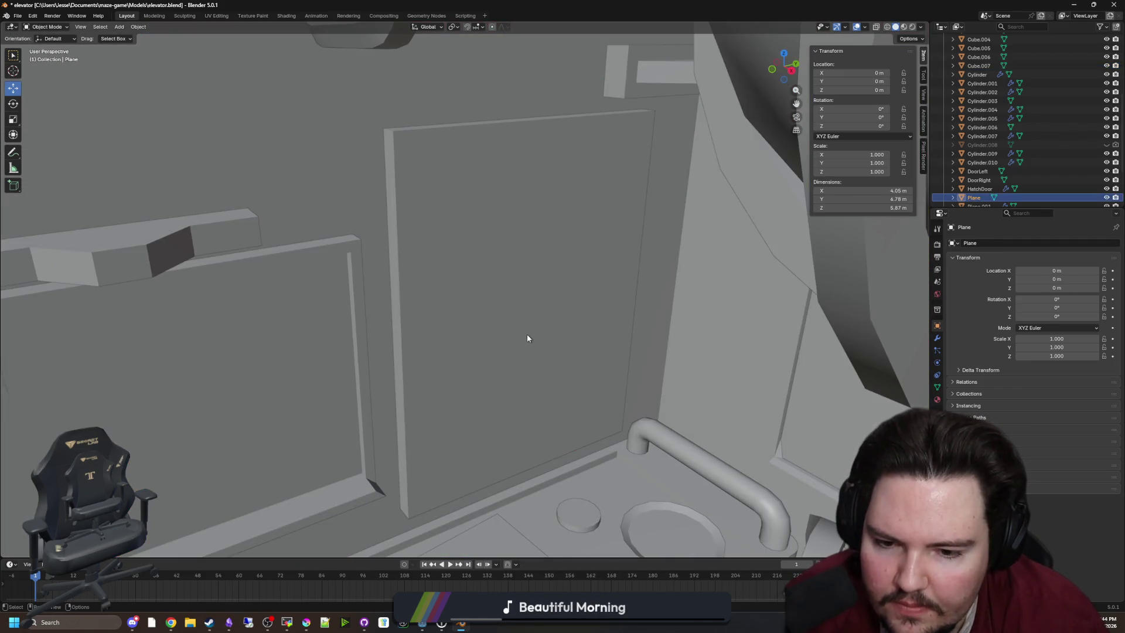
scroll(526, 334, down, 6)
click(937, 338)
click(984, 242)
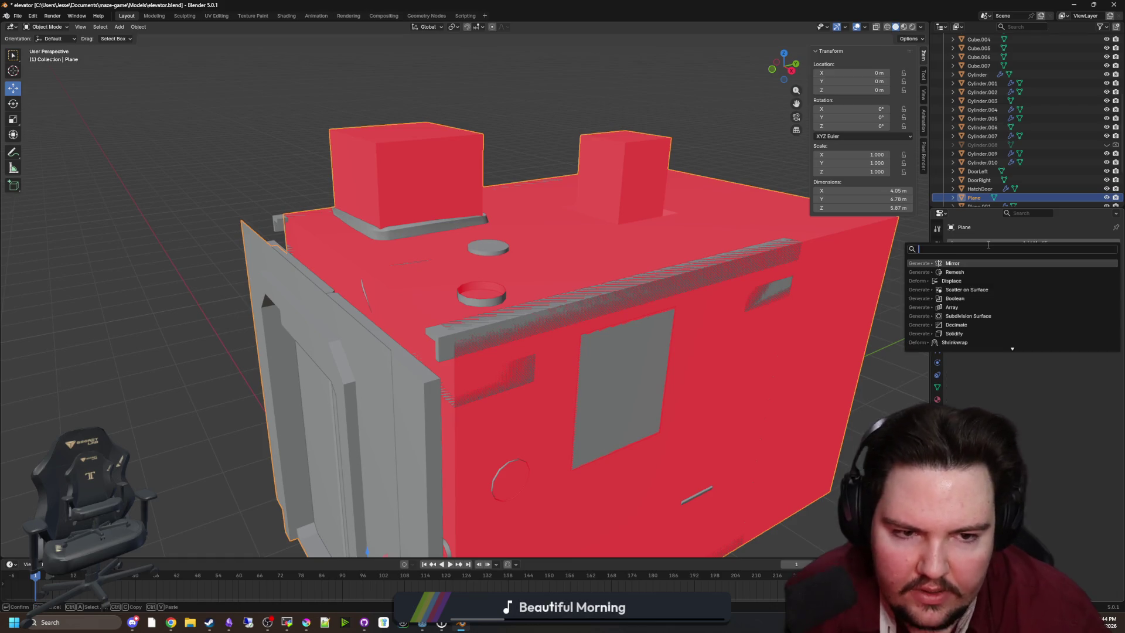
Step: Add a Boolean Difference modifier to Plane with Cube.007 as the cutter
mouse_move(972, 276)
click(991, 246)
scroll(724, 331, up, 6)
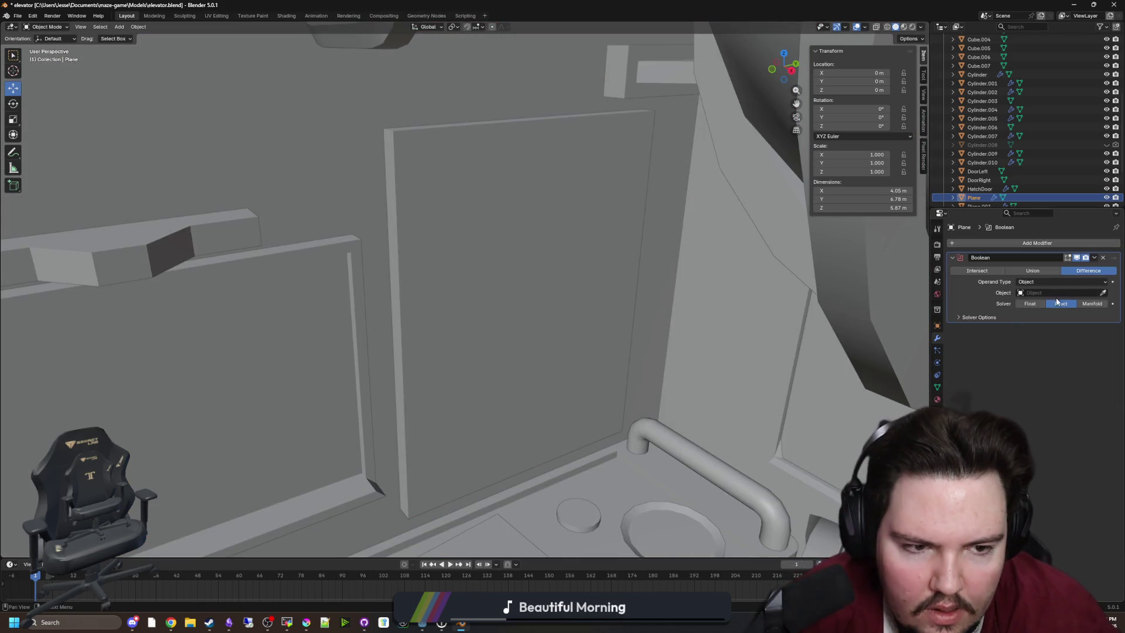
click(574, 251)
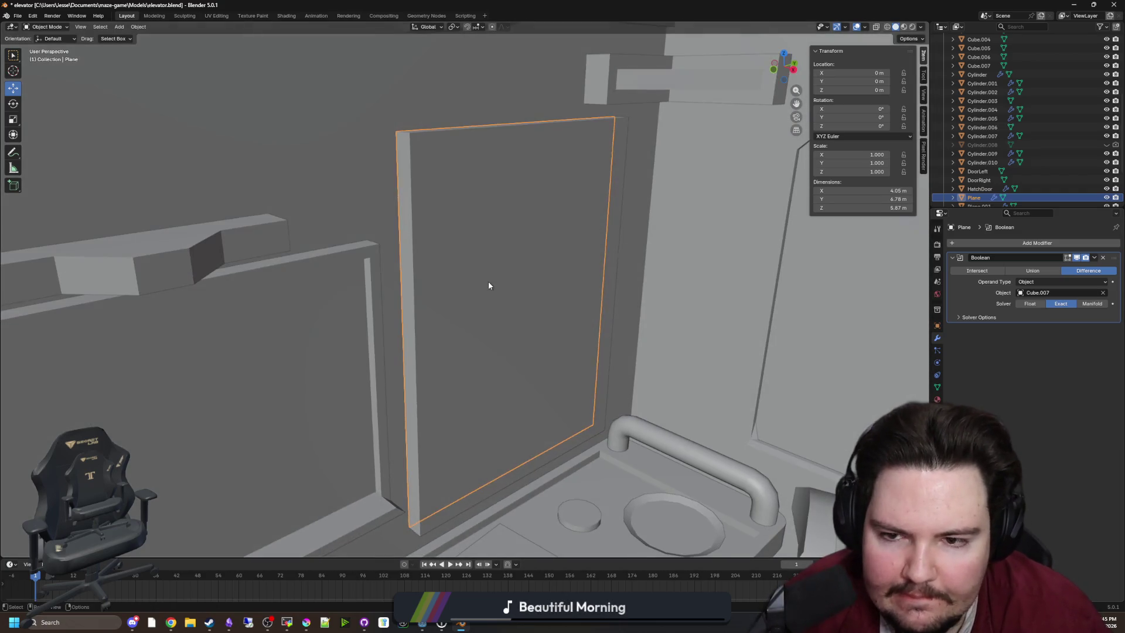
Step: Toggle Cube.007's visibility to check the wall opening, then bring up the Add menu
click(978, 66)
click(1107, 65)
click(1107, 66)
click(1107, 66)
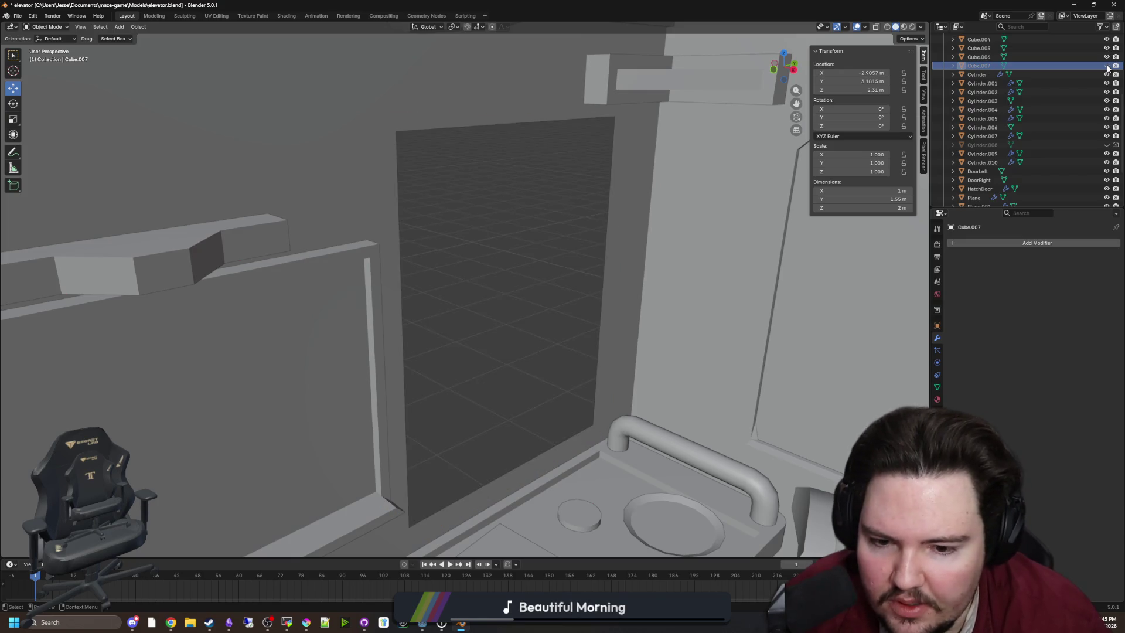
click(1107, 66)
drag(588, 254, 575, 250)
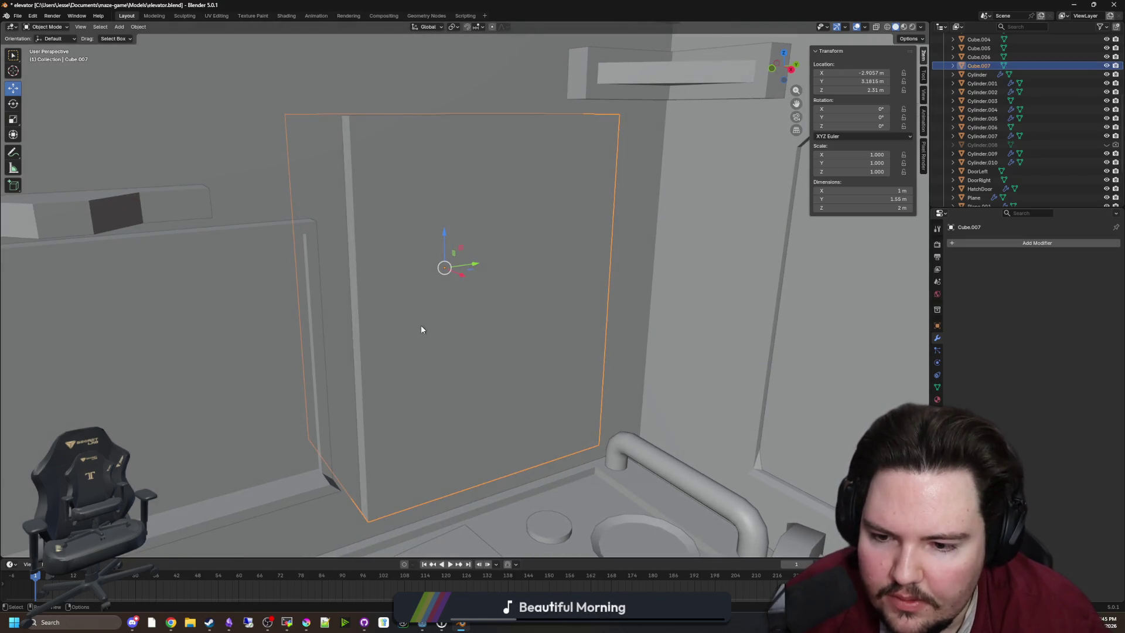
key(Home)
key(shift+a)
Step: Add a 2 m cylinder and rotate it 90° on the Y axis onto its side
mouse_move(250, 237)
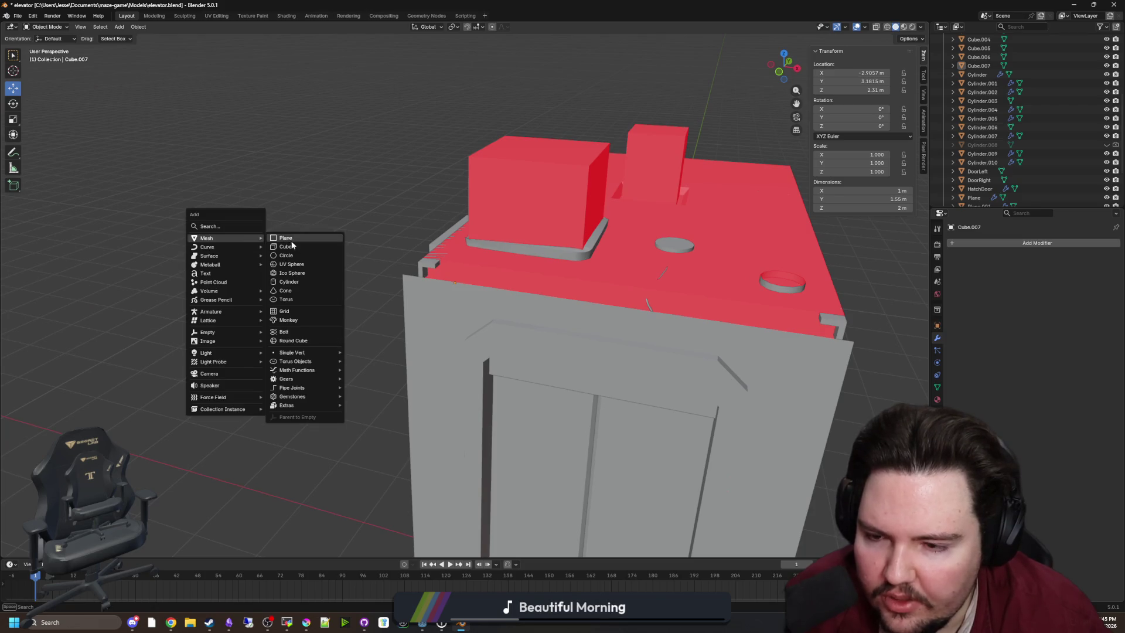
click(302, 282)
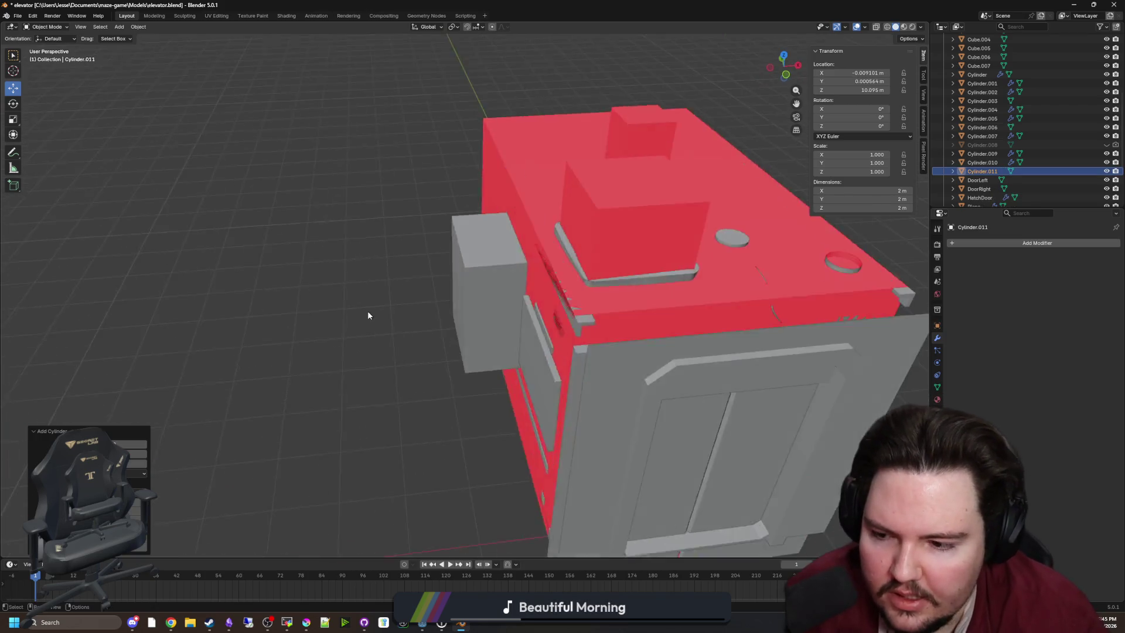
scroll(369, 310, down, 4)
key(KP_Decimal)
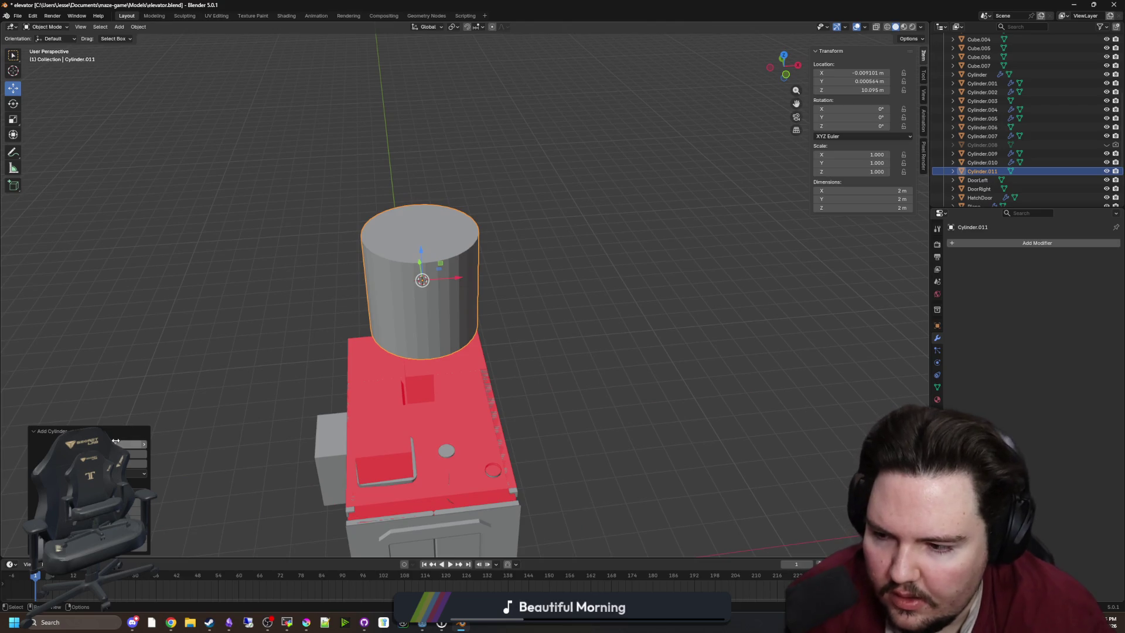
key(Return)
key(KP_1)
key(r)
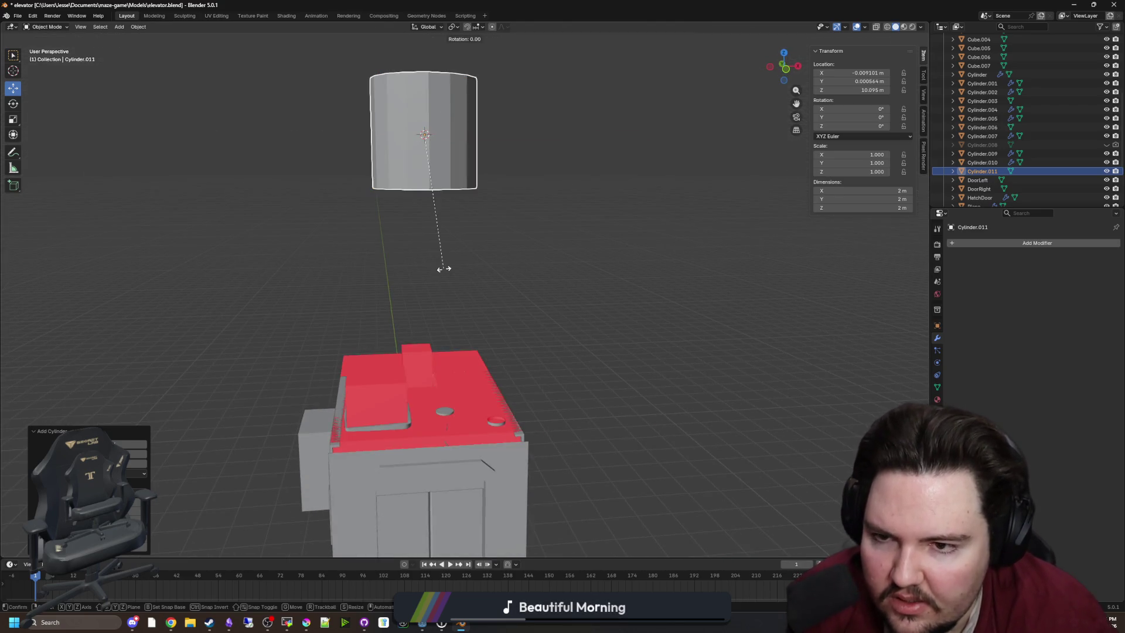
key(x)
key(y)
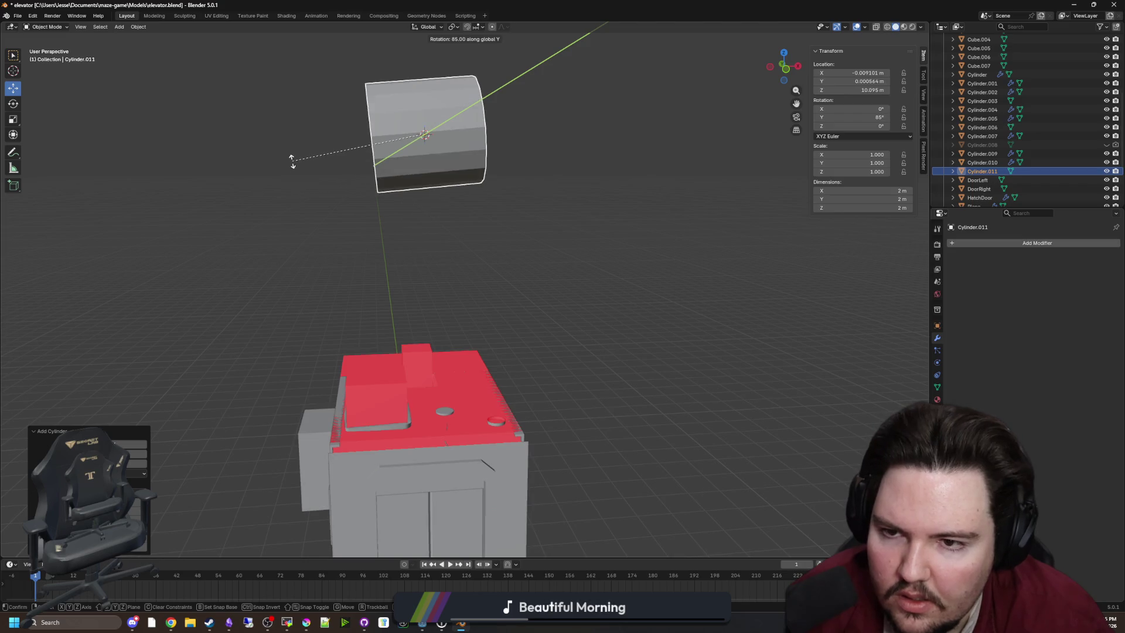
click(342, 195)
Step: Move the cylinder down and along X against the elevator's front wall panel
mouse_move(549, 174)
mouse_down()
mouse_move(637, 121)
mouse_move(650, 363)
mouse_up()
mouse_move(609, 397)
mouse_down()
mouse_move(515, 392)
mouse_move(501, 375)
mouse_up()
scroll(501, 376, up, 4)
key(shift+grave)
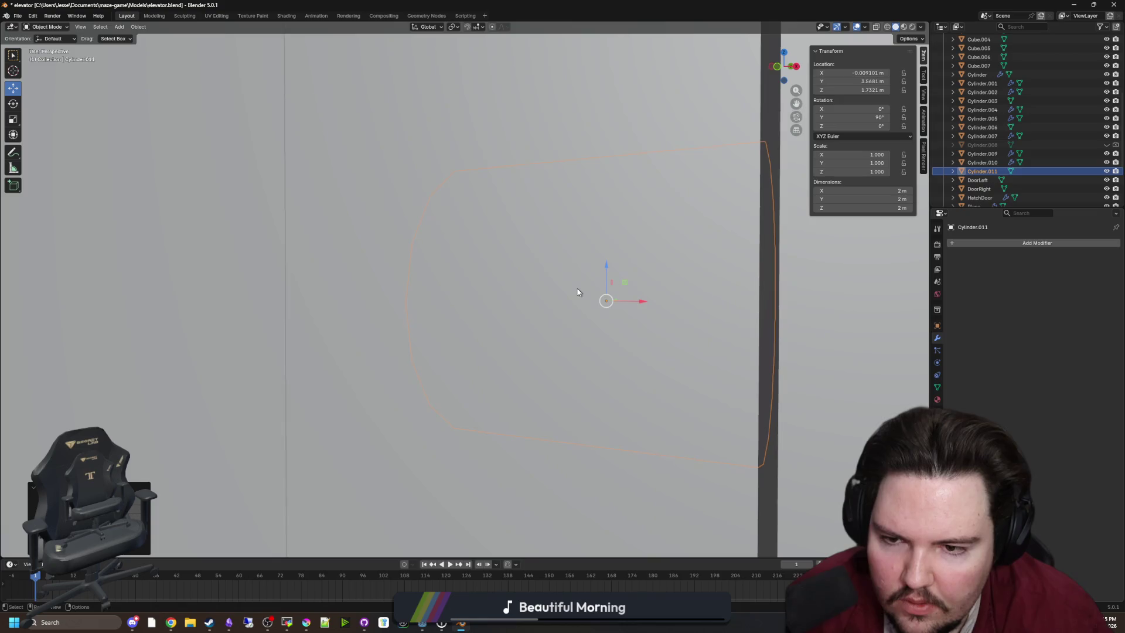
key(s)
click(603, 307)
mouse_move(706, 335)
mouse_down()
mouse_move(280, 307)
mouse_move(300, 317)
mouse_up()
key(shift+grave)
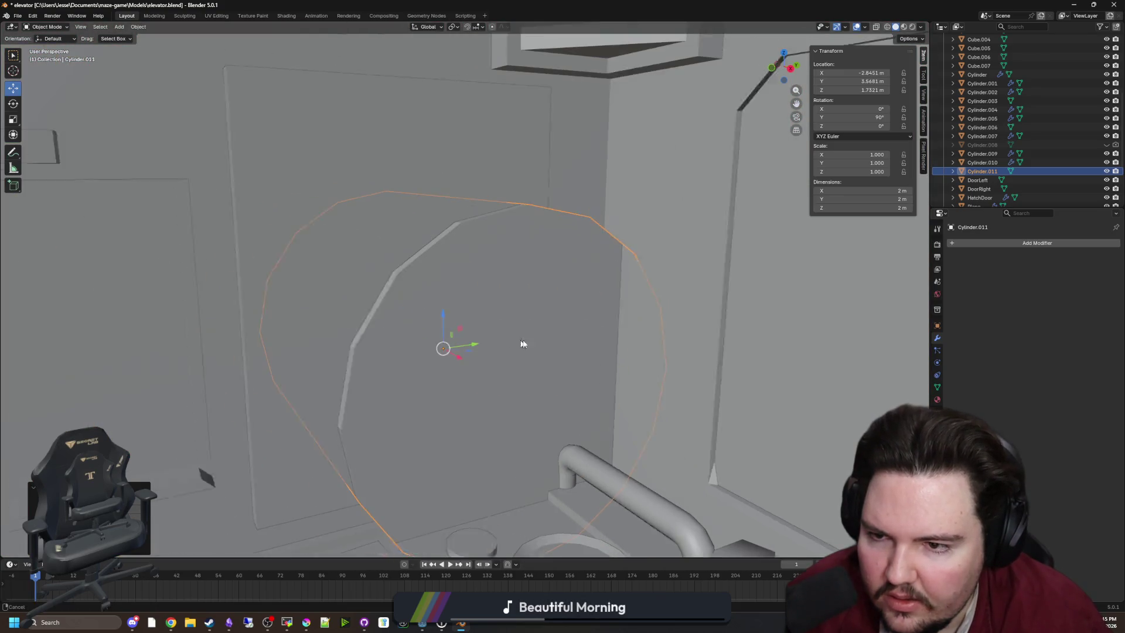
click(356, 187)
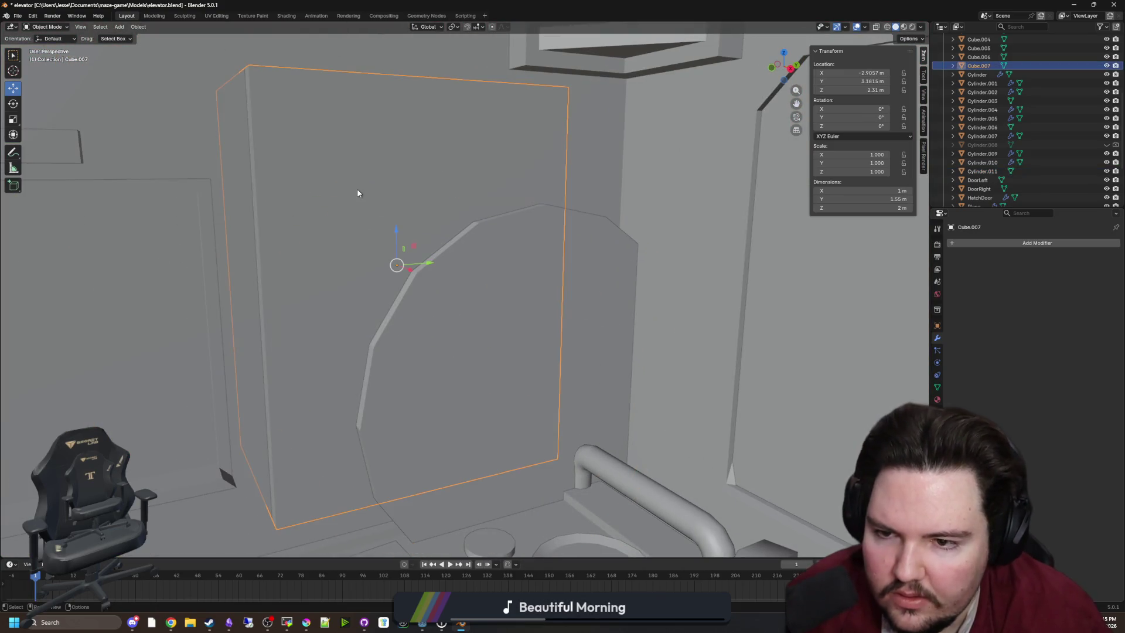
Step: Give the wall panel a Boolean Difference modifier using Cylinder.011 as the cutter
click(993, 243)
text(bool)
key(Return)
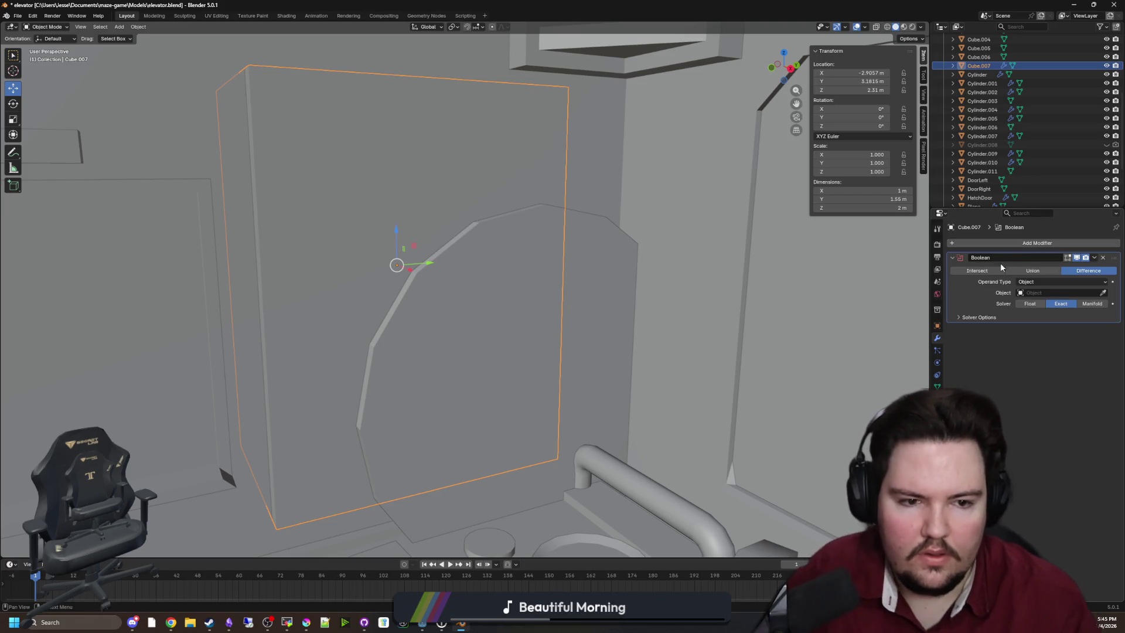
click(1102, 292)
click(526, 328)
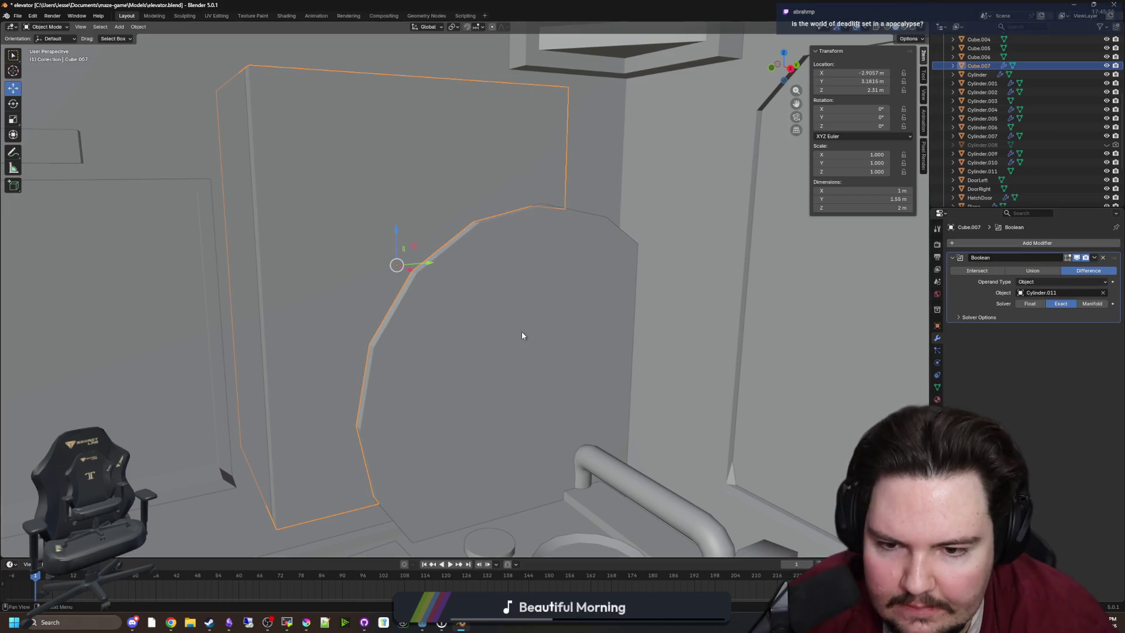
Step: Shrink the cutting cylinder to 0.418 scale, about 0.836 m across
click(549, 324)
scroll(549, 326, up, 2)
mouse_move(549, 333)
mouse_down()
mouse_move(519, 319)
mouse_move(420, 315)
mouse_up()
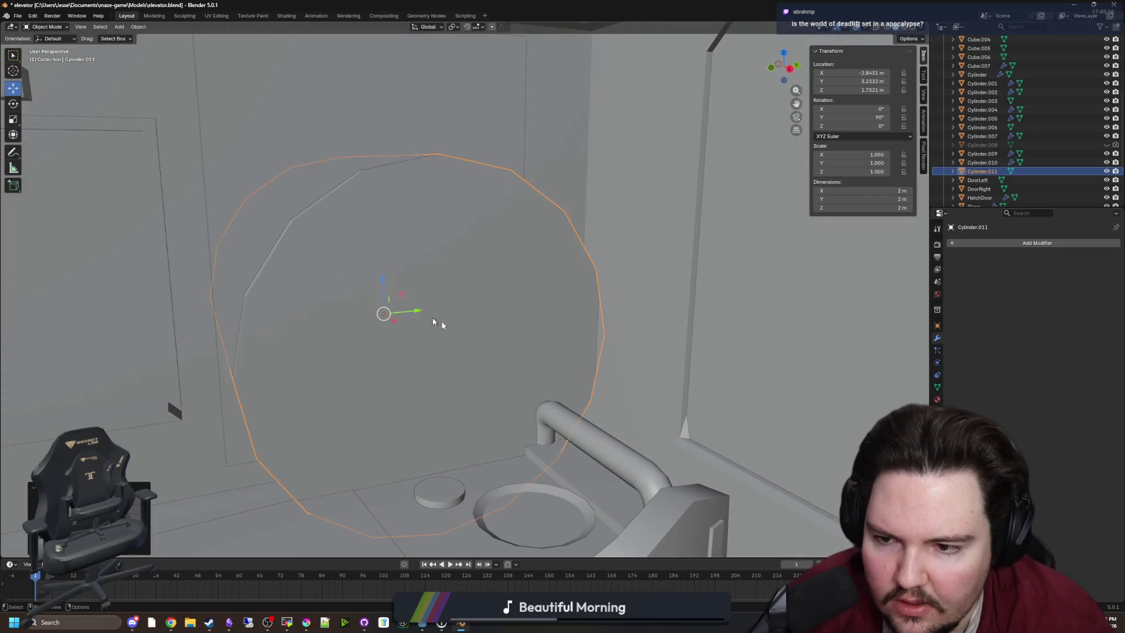
key(s)
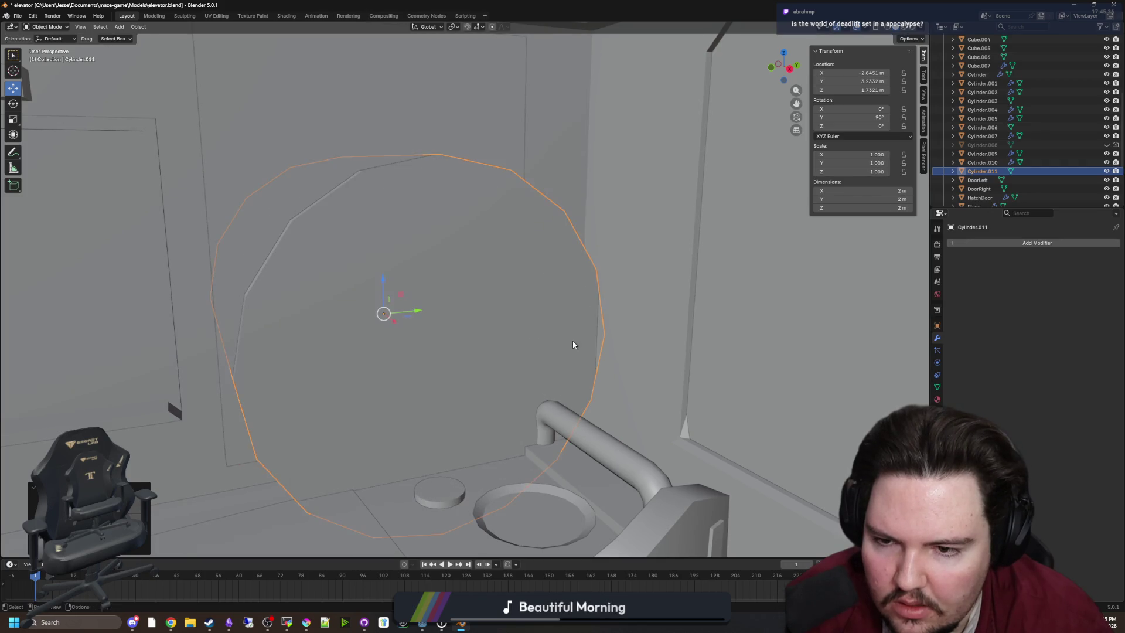
key(z)
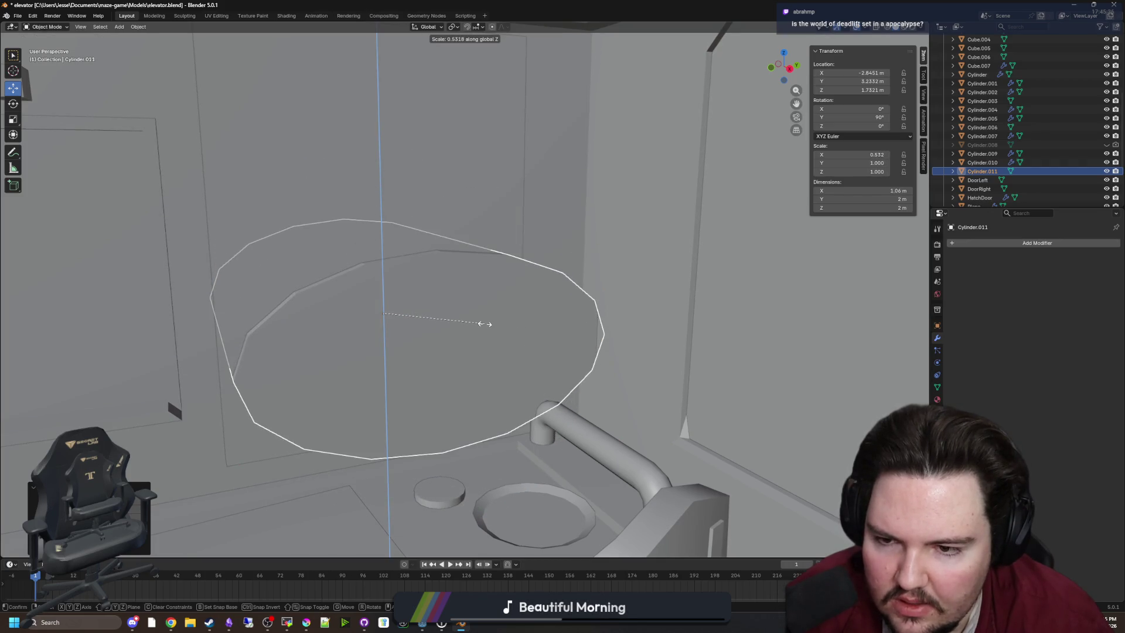
key(shift+z)
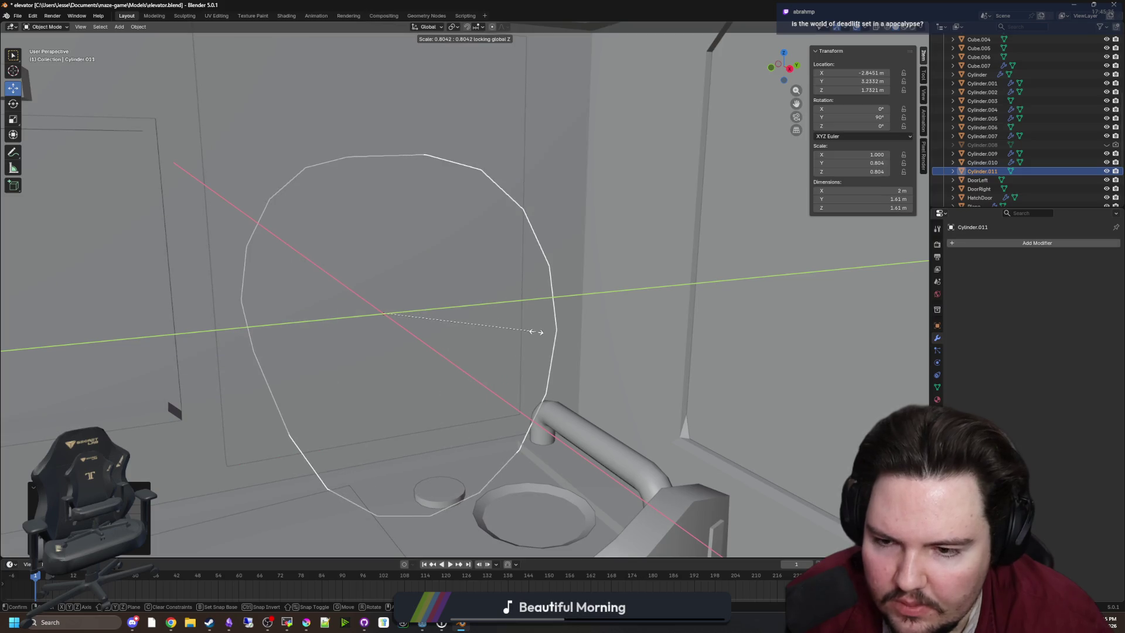
key(shift+y)
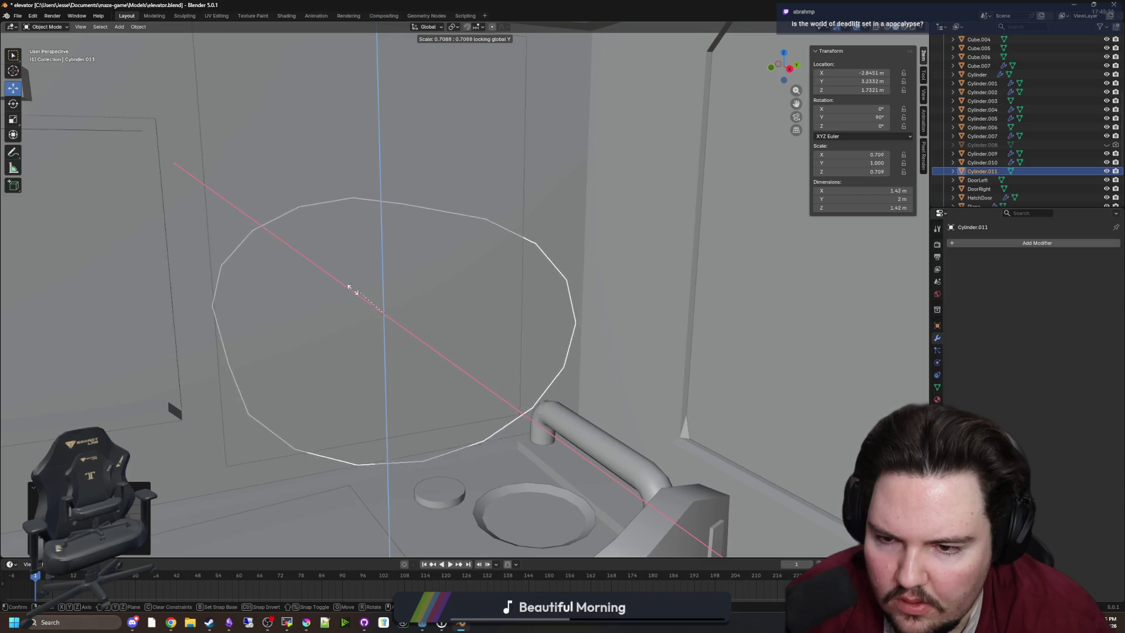
key(Escape)
key(s)
click(522, 343)
Step: Move the cylinder to X -1.668 and set its Location Y to 3.1815 to match the panel
key(g)
key(x)
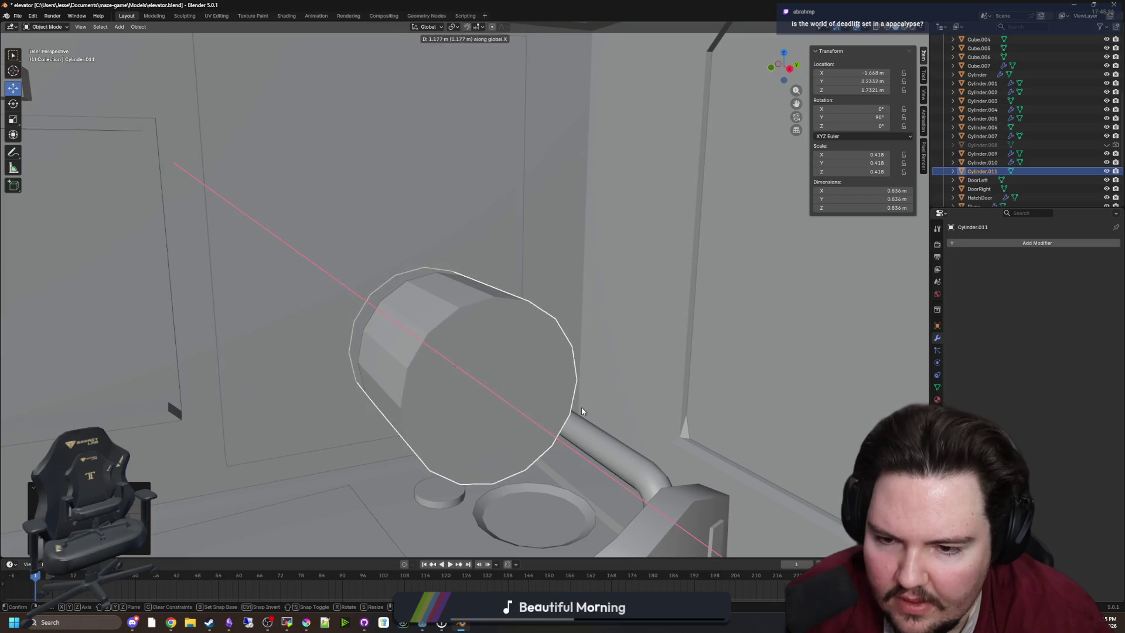
key(y)
click(564, 406)
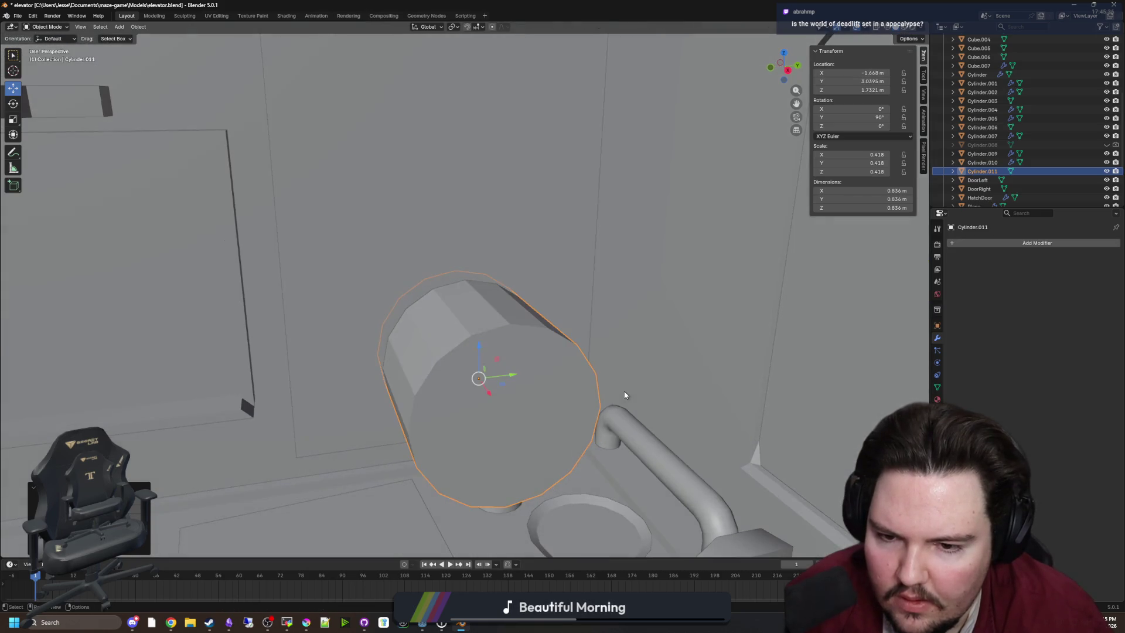
click(470, 225)
click(937, 326)
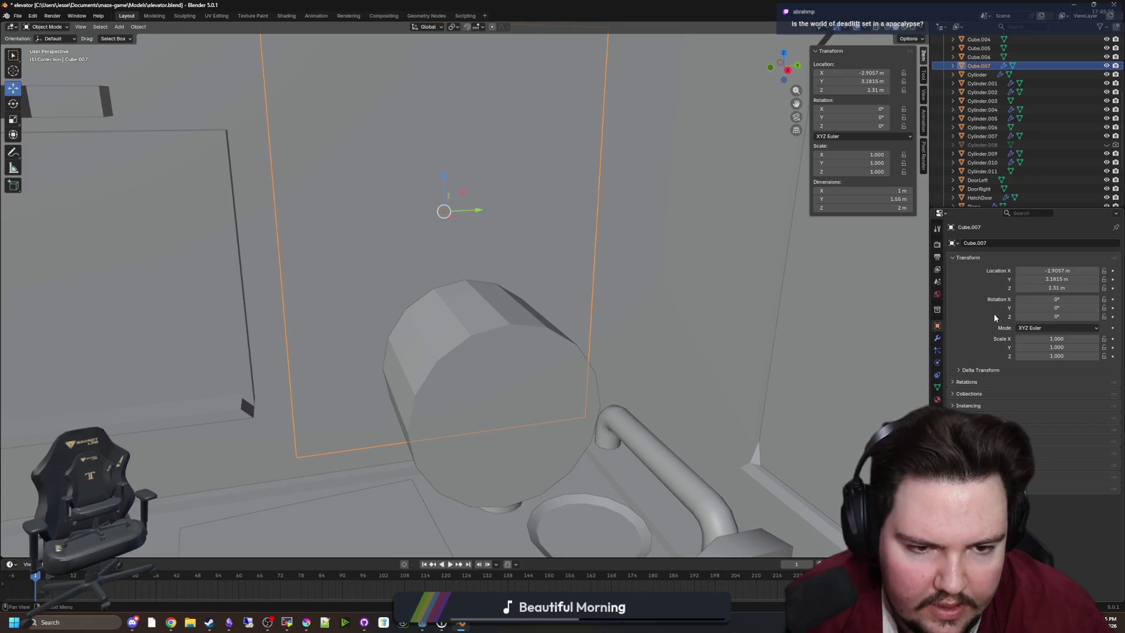
click(509, 374)
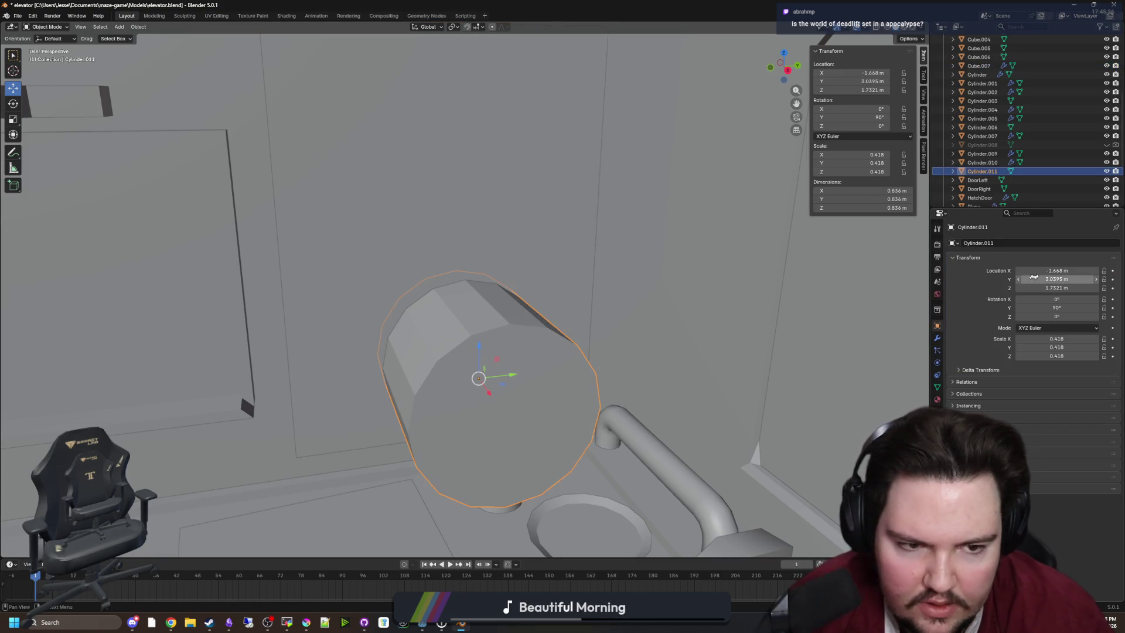
text(3.1815)
key(Return)
scroll(607, 314, down, 2)
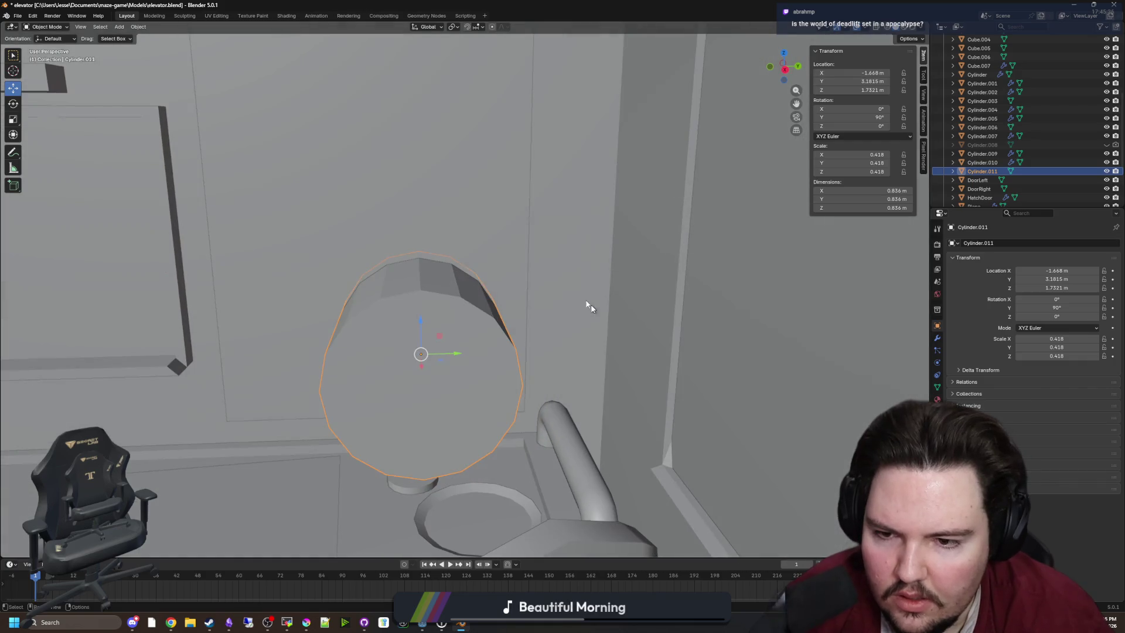
click(414, 201)
right_click(396, 200)
Step: Set the wall panel's origin to its centre of mass (volume)
mouse_move(387, 238)
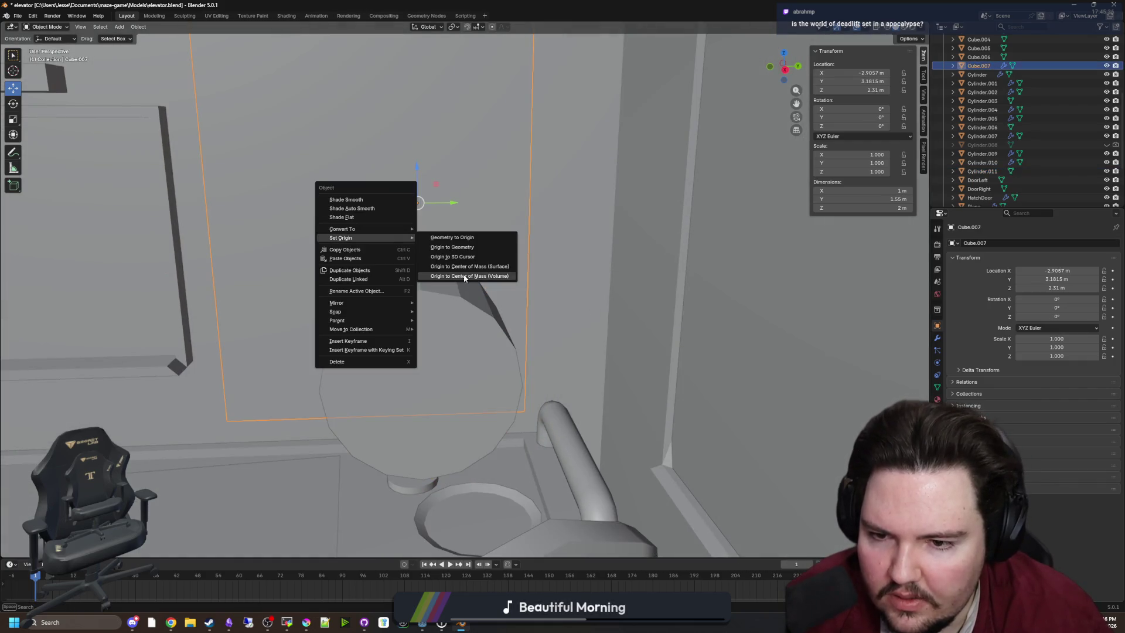
click(463, 274)
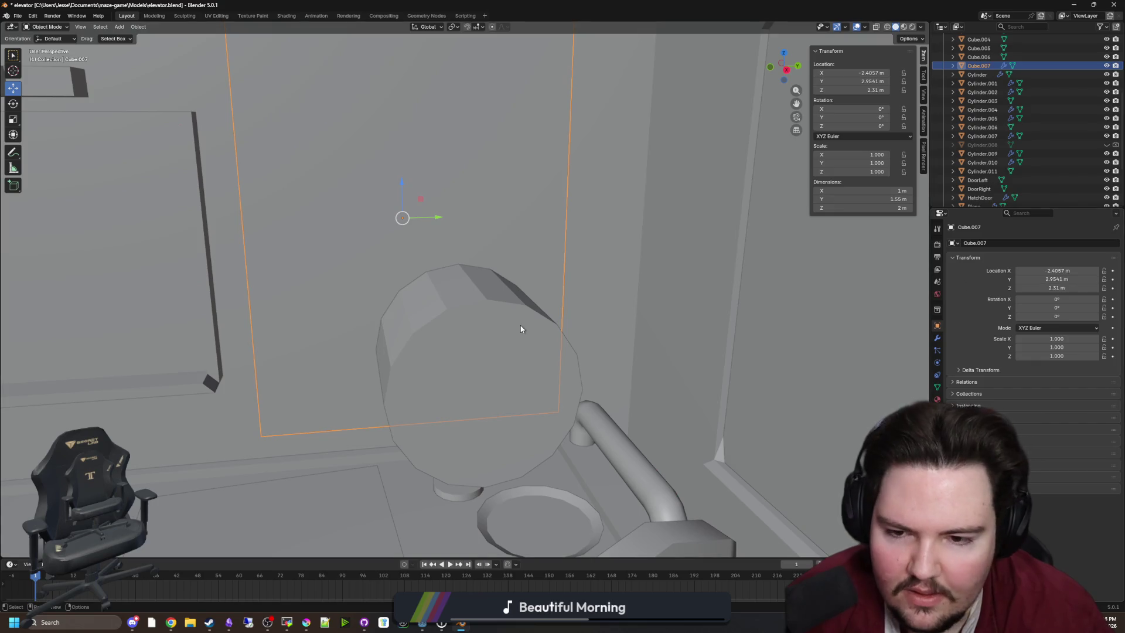
click(982, 171)
key(g)
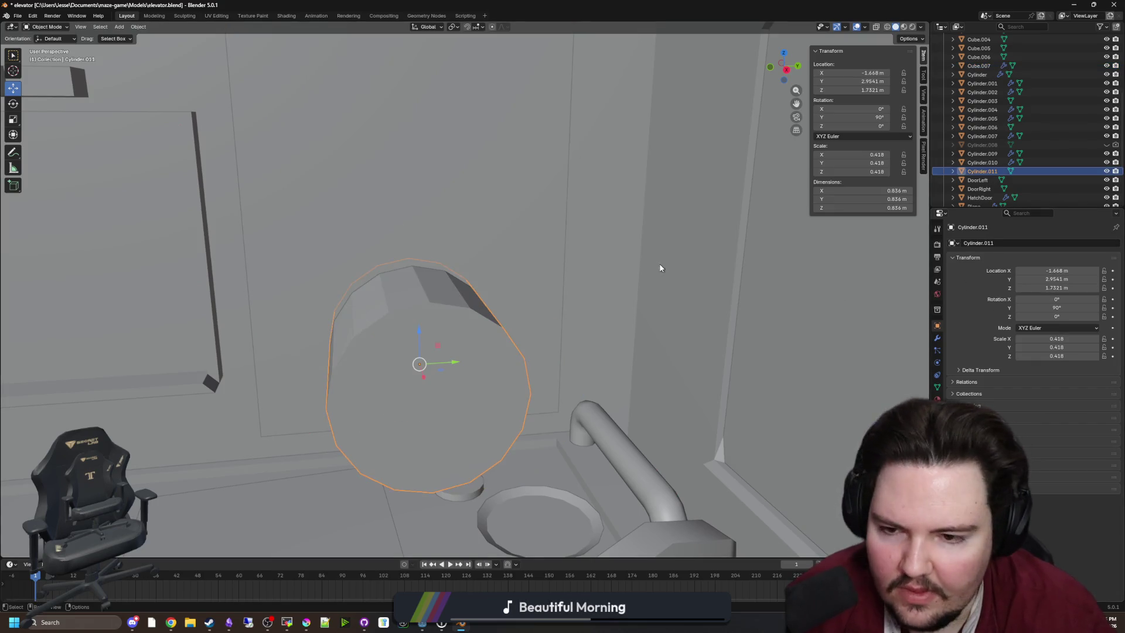
scroll(578, 292, up, 2)
scroll(579, 292, up, 2)
Step: Slide the cylinder along X and resize it to 0.595 scale, 1.19 m across
key(s)
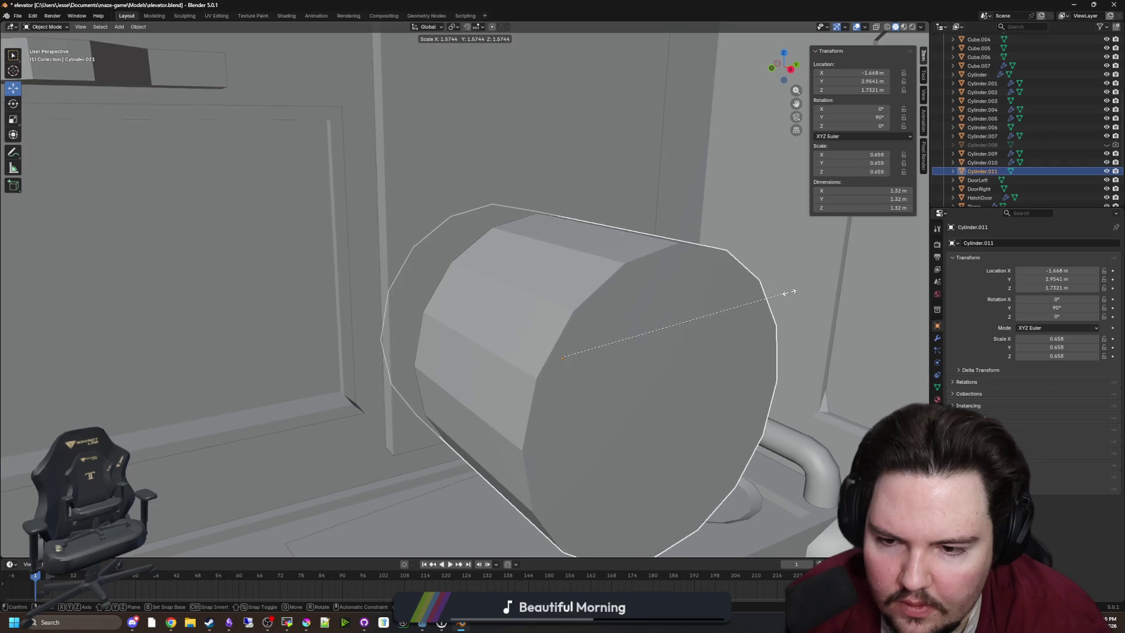
key(g)
key(x)
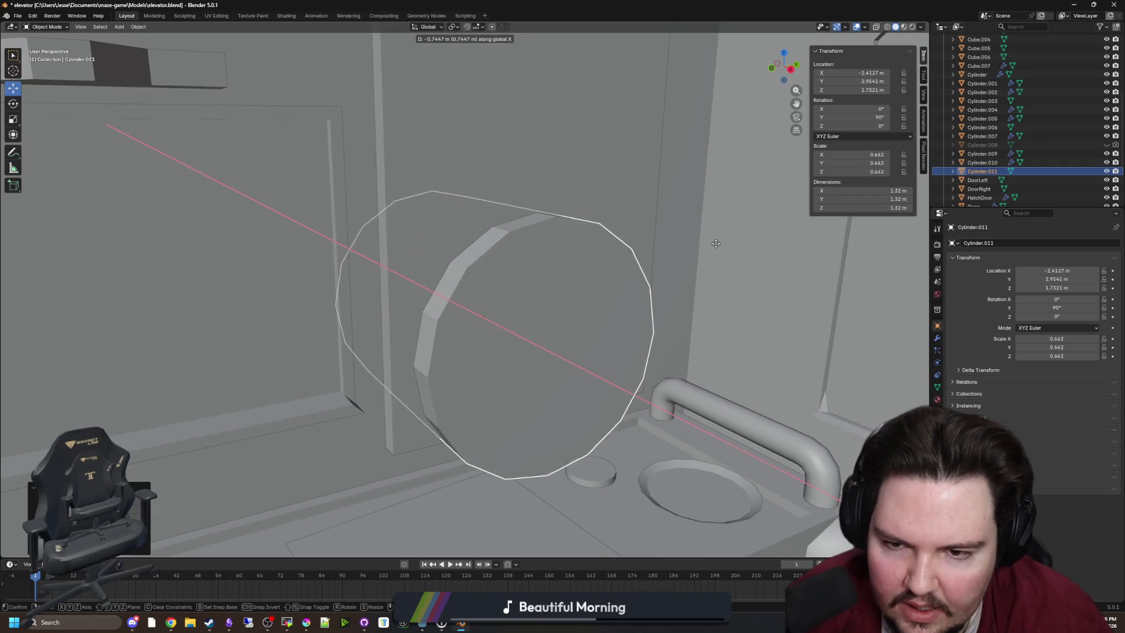
click(593, 296)
scroll(593, 296, down, 2)
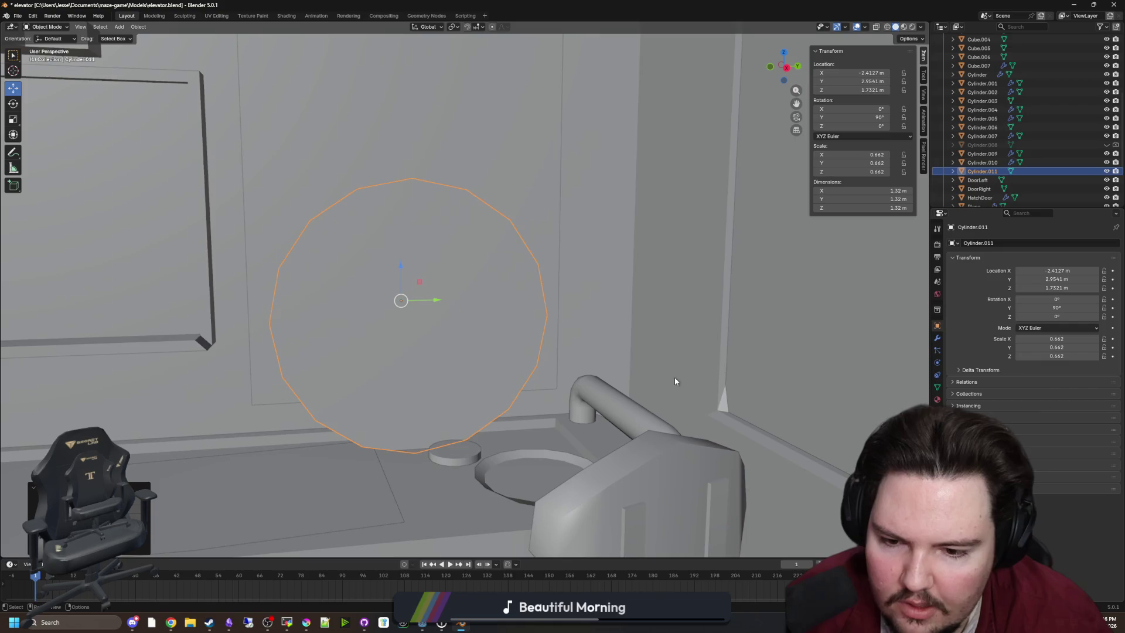
scroll(665, 378, up, 3)
scroll(634, 359, up, 1)
key(s)
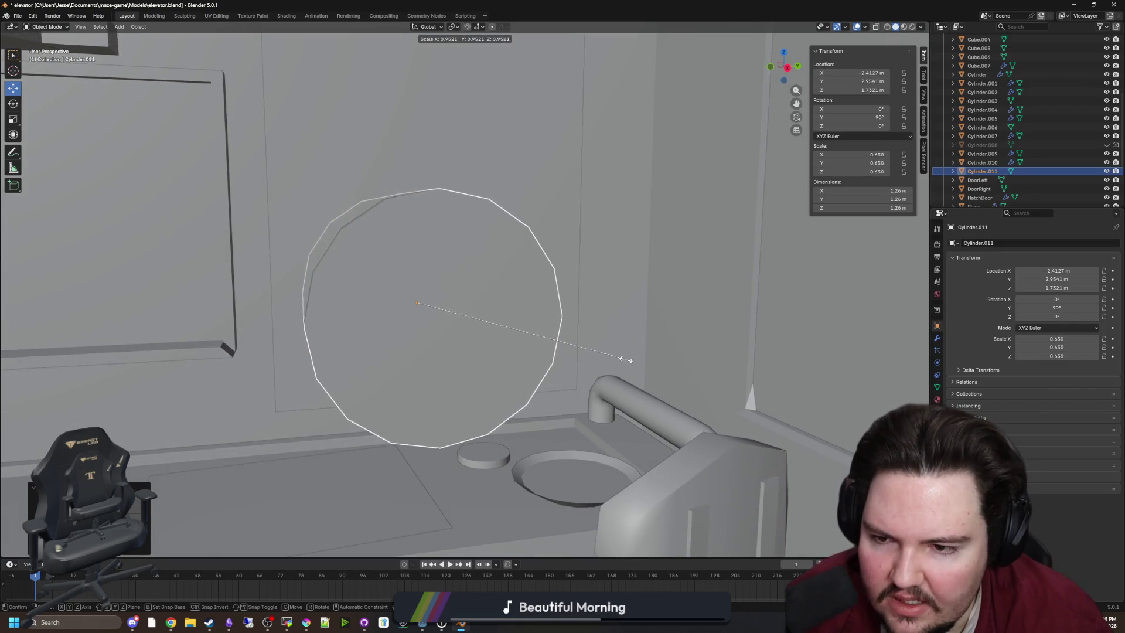
click(614, 355)
Step: Raise the cylinder along Z to about Z 1.9893 so the hole sits higher
key(g)
key(z)
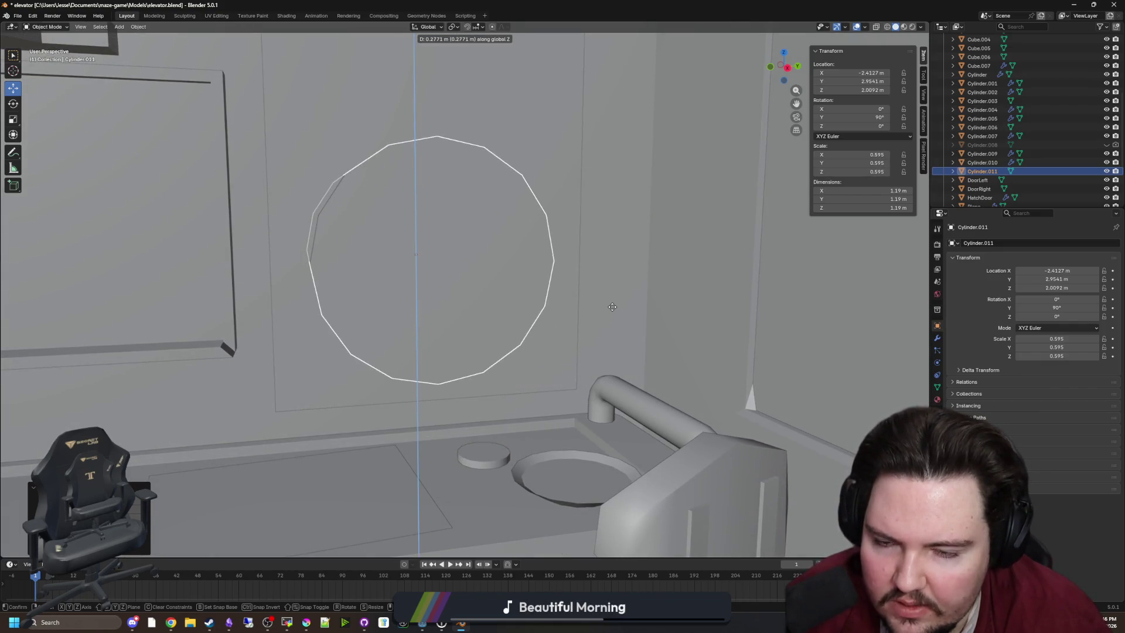
click(612, 318)
mouse_move(613, 318)
mouse_down()
mouse_move(610, 307)
mouse_move(575, 324)
mouse_move(627, 359)
mouse_move(487, 328)
mouse_move(522, 299)
mouse_up()
key(g)
key(z)
click(608, 303)
click(498, 240)
Step: Try moving the cylinder's end face along X in Edit Mode
drag(498, 240, 578, 251)
click(596, 287)
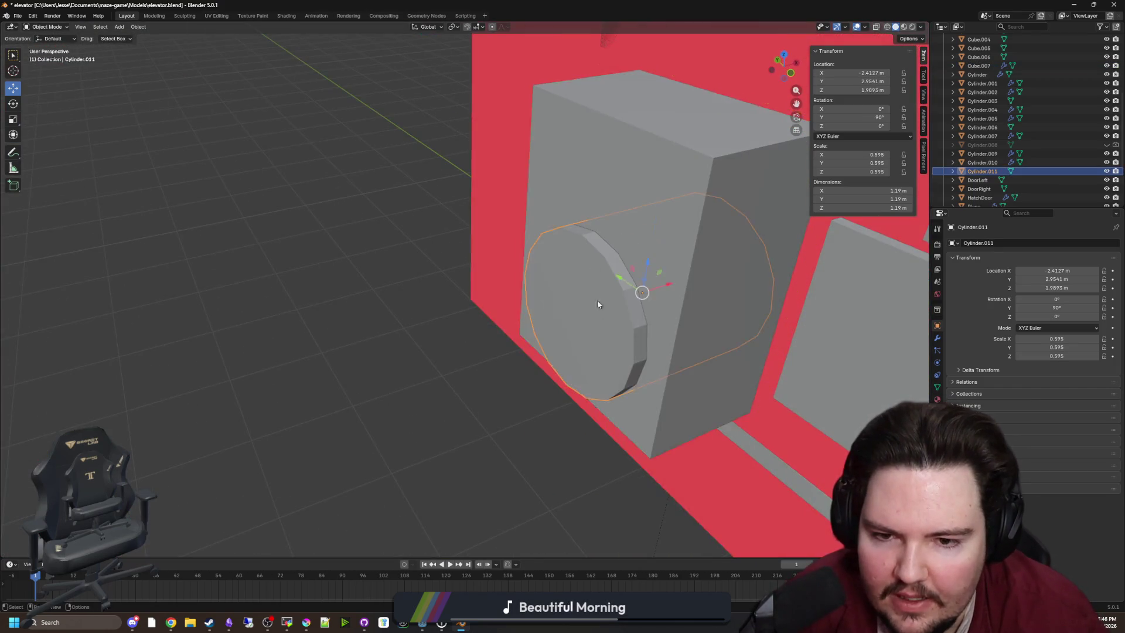
key(Tab)
key(g)
key(x)
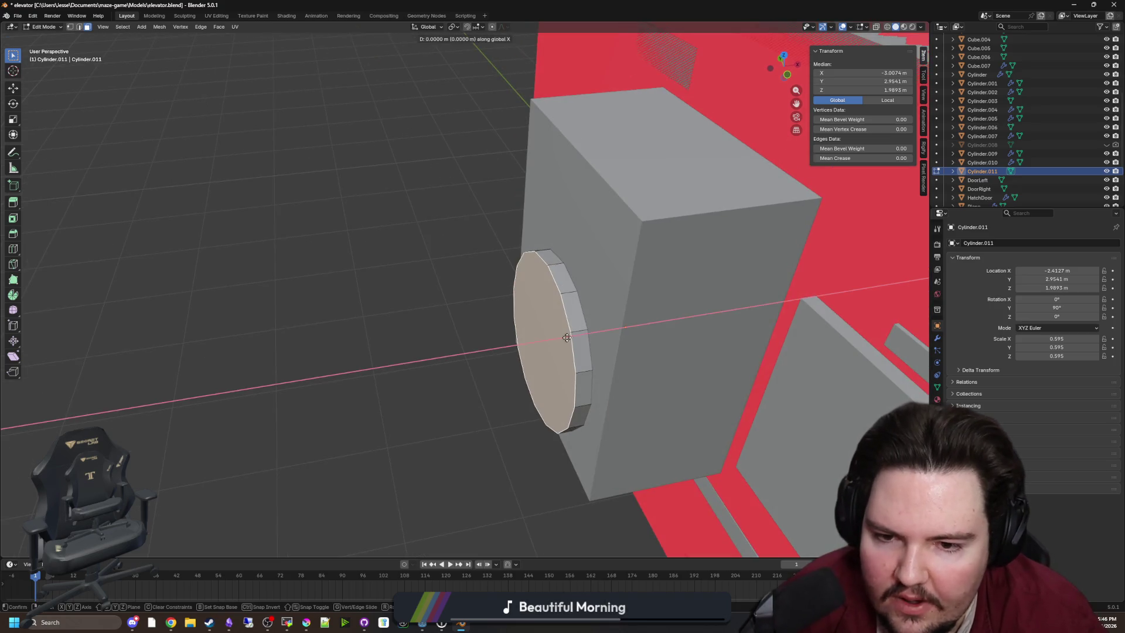
key(Escape)
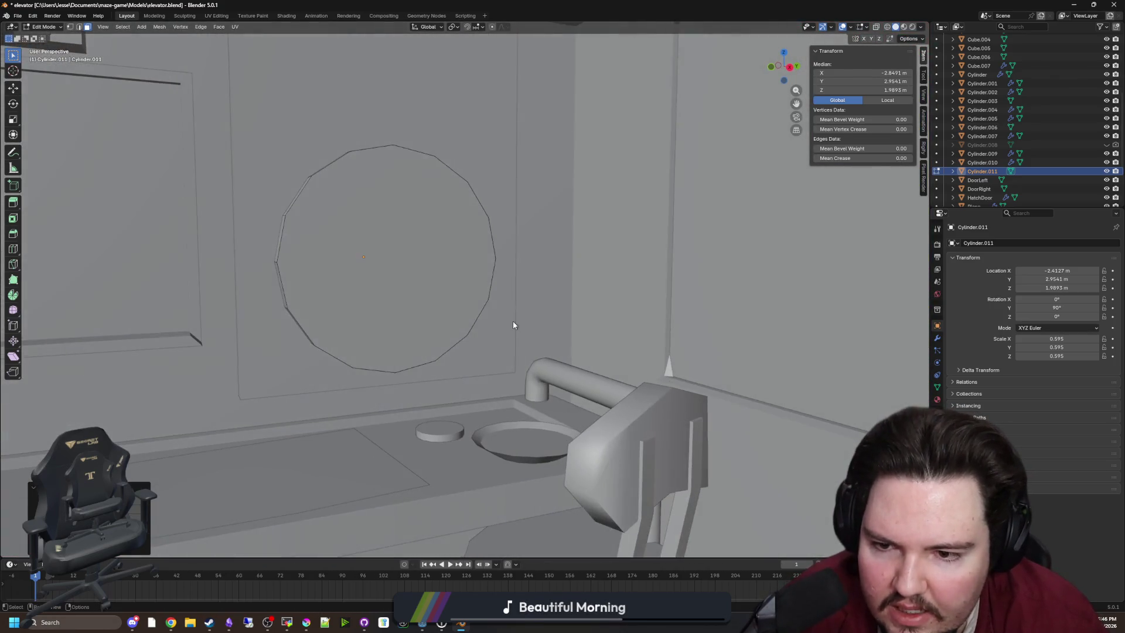
key(Tab)
Step: Hide the cutting cylinder and select the Plane behind the panel
click(492, 236)
click(938, 339)
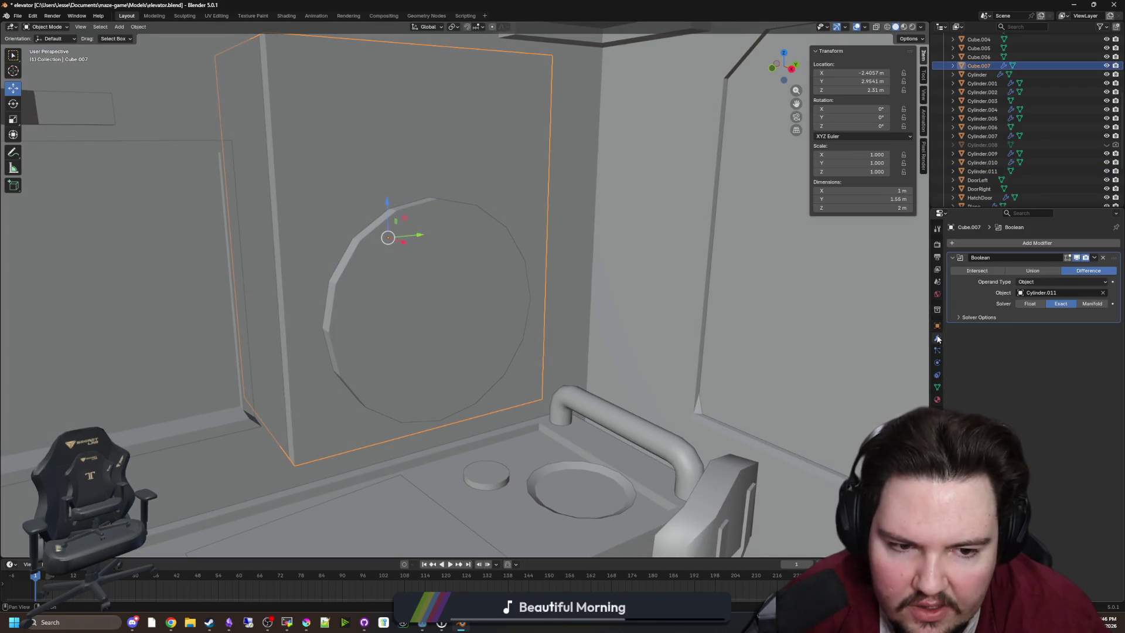
drag(586, 281, 614, 282)
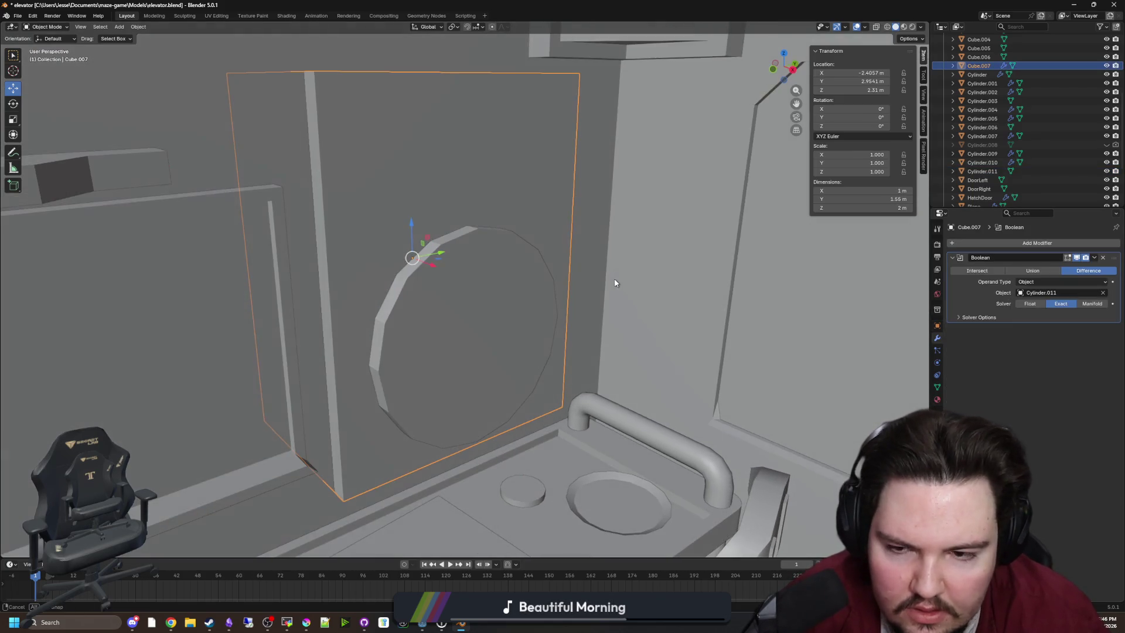
click(432, 334)
key(h)
drag(514, 312, 487, 304)
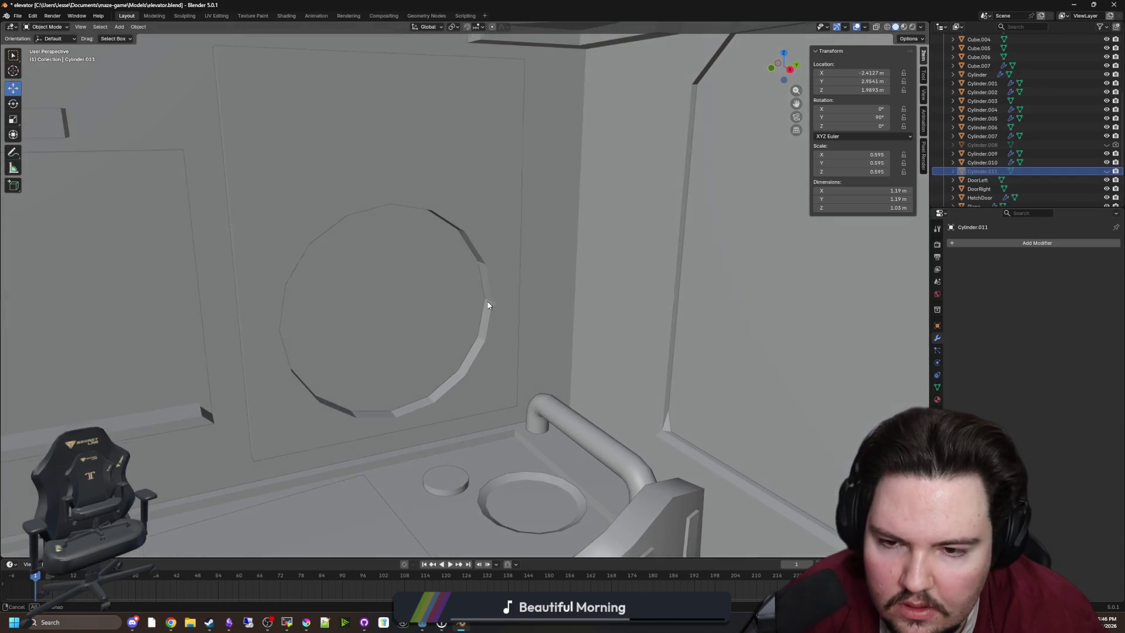
click(415, 269)
mouse_move(427, 271)
mouse_down()
mouse_move(452, 271)
mouse_move(525, 306)
mouse_move(461, 282)
mouse_up()
Step: Compare the Plane's Boolean solvers, settling back on Exact
click(1035, 305)
click(1054, 303)
click(1092, 304)
click(1063, 303)
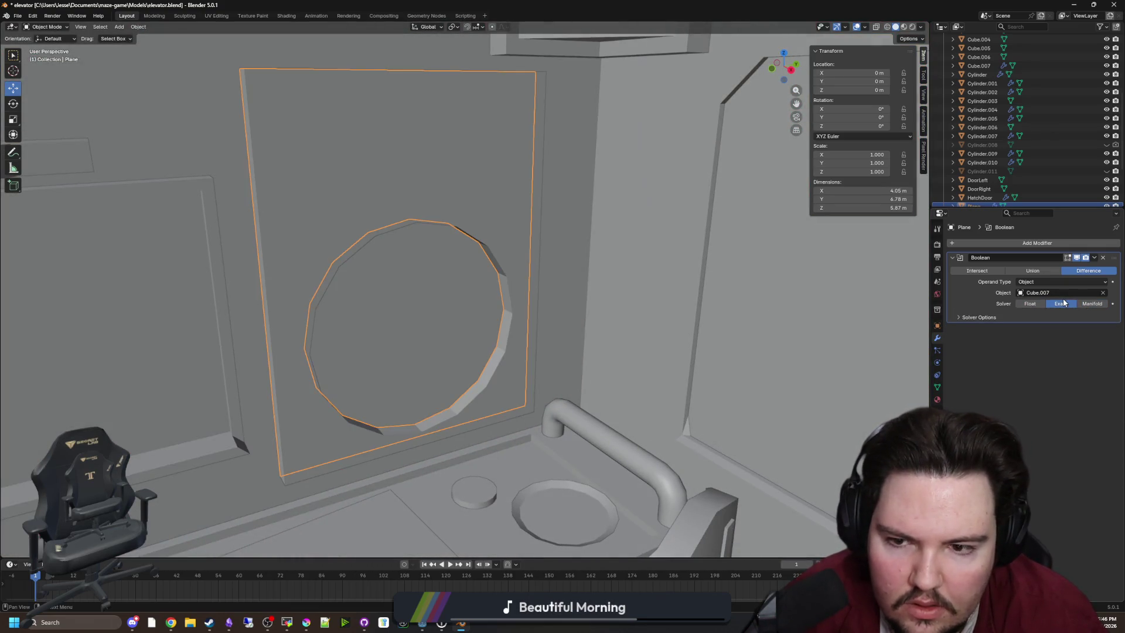
scroll(850, 324, down, 8)
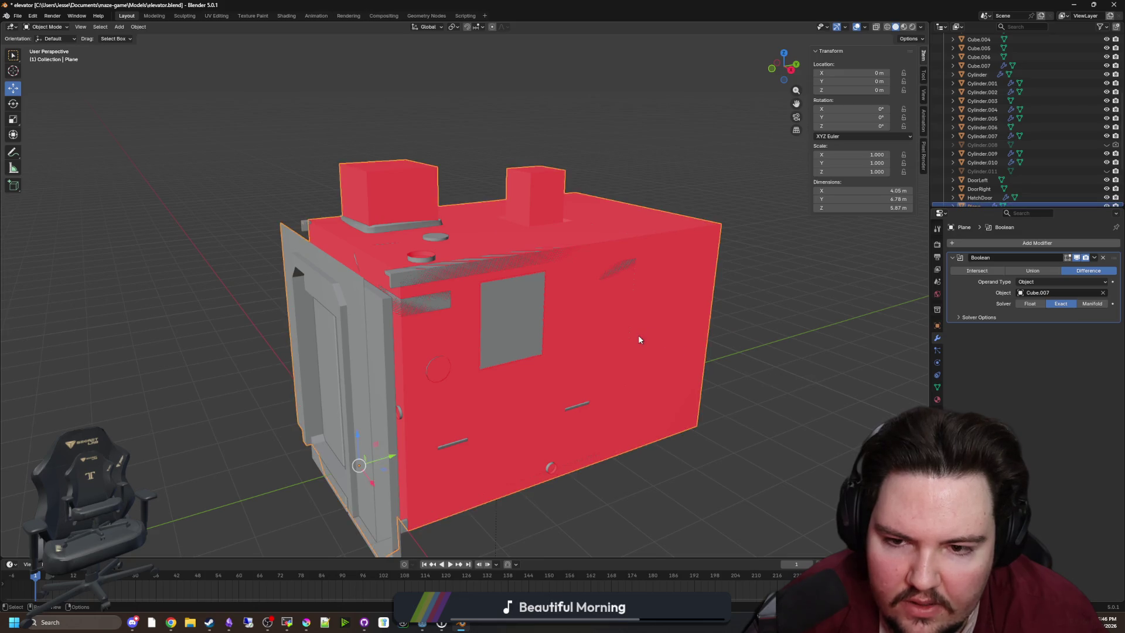
scroll(640, 334, up, 8)
drag(640, 334, 658, 341)
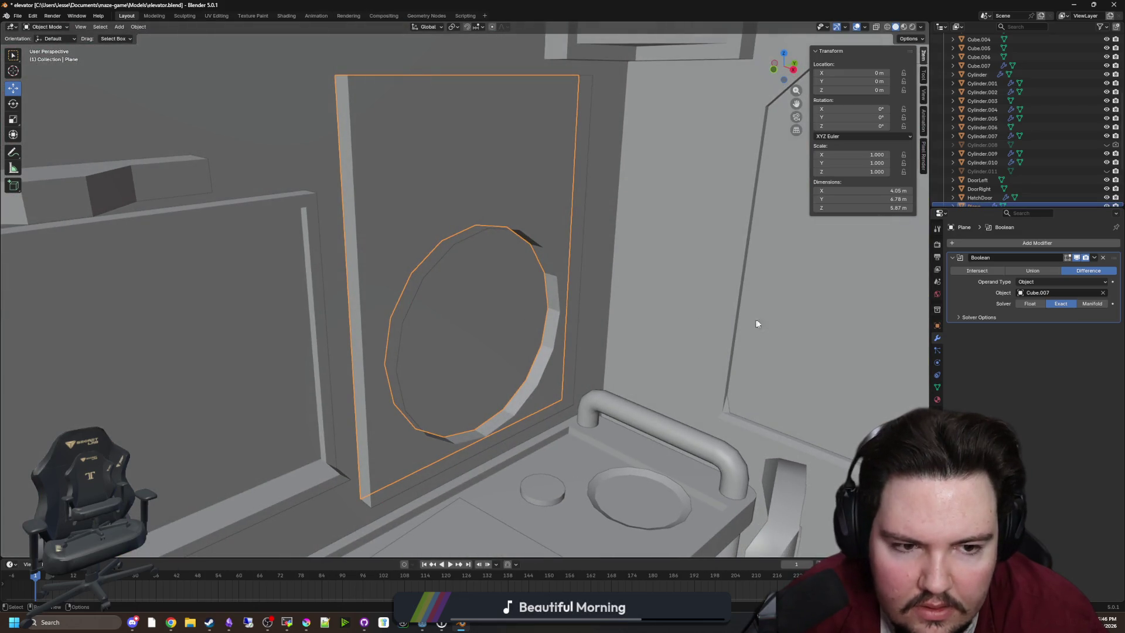
Step: Apply the wall Plane's Boolean modifier to make the doorway cut permanent
click(495, 199)
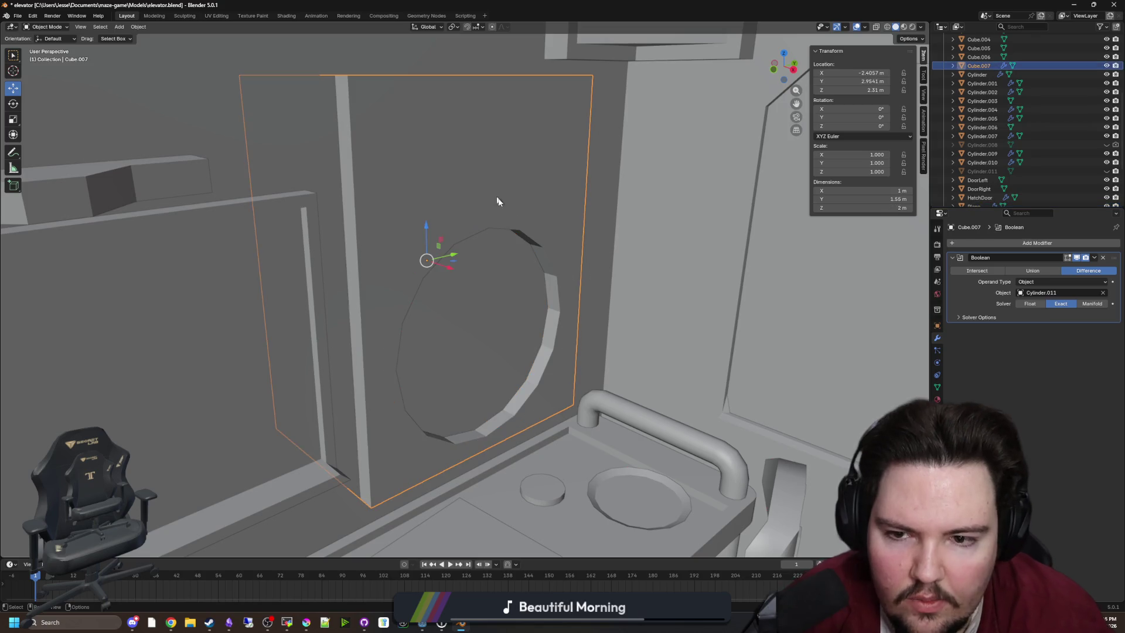
click(1077, 258)
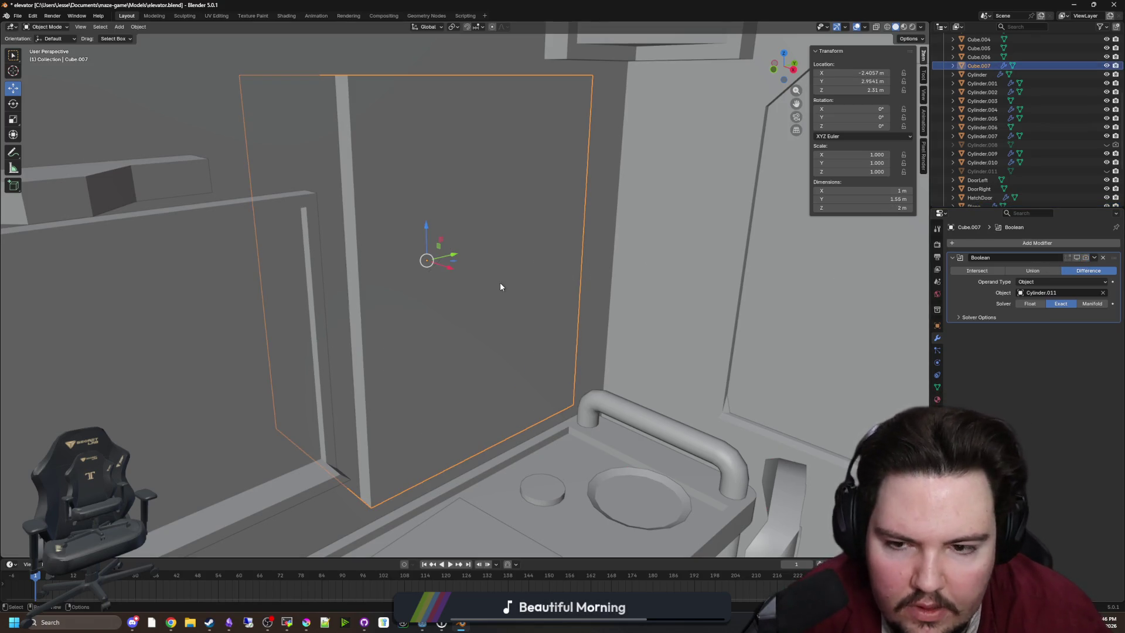
scroll(711, 311, down, 8)
click(871, 305)
scroll(767, 344, up, 8)
click(1095, 258)
click(1067, 263)
Step: Turn Cube.007's Boolean back on in the viewport and inspect the round tunnel
click(516, 243)
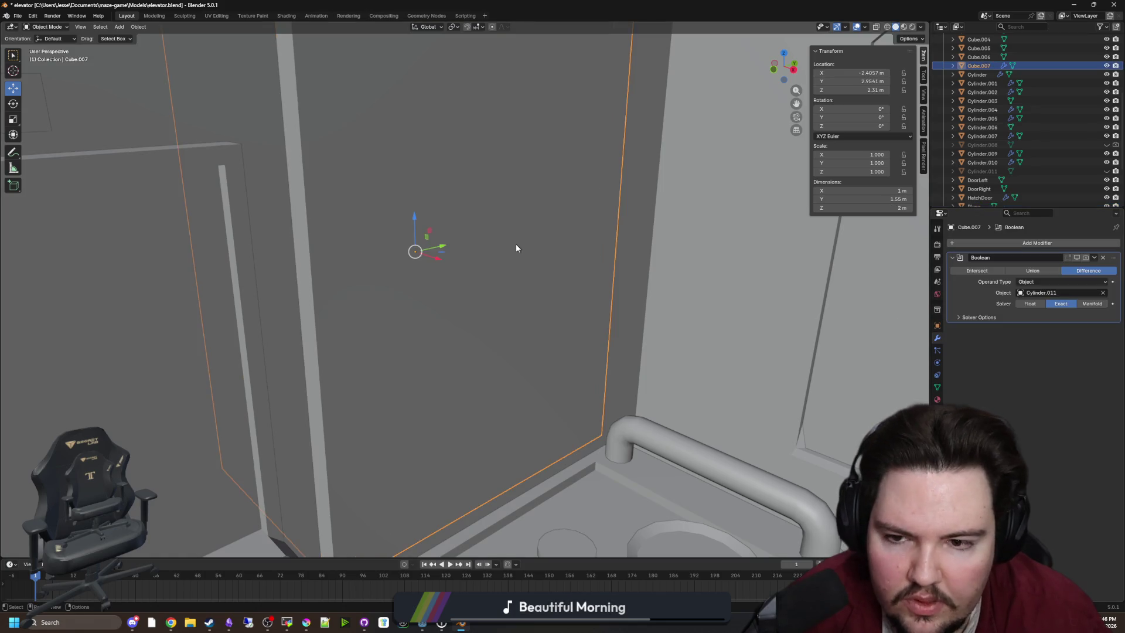
click(1077, 258)
scroll(600, 318, down, 8)
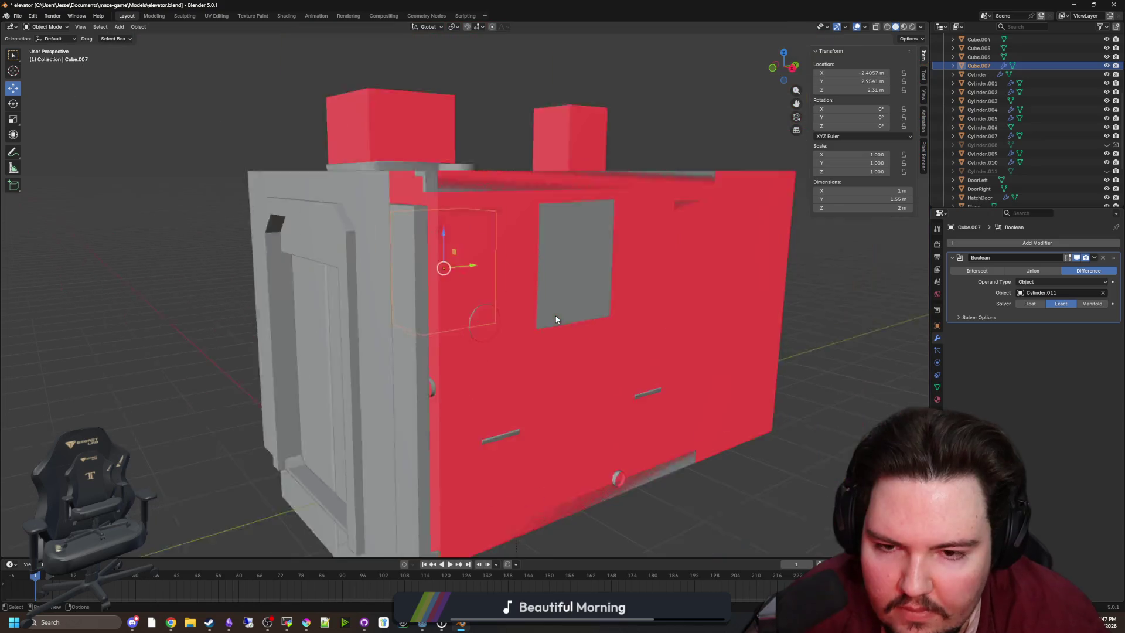
scroll(556, 319, down, 8)
click(701, 307)
scroll(504, 359, up, 12)
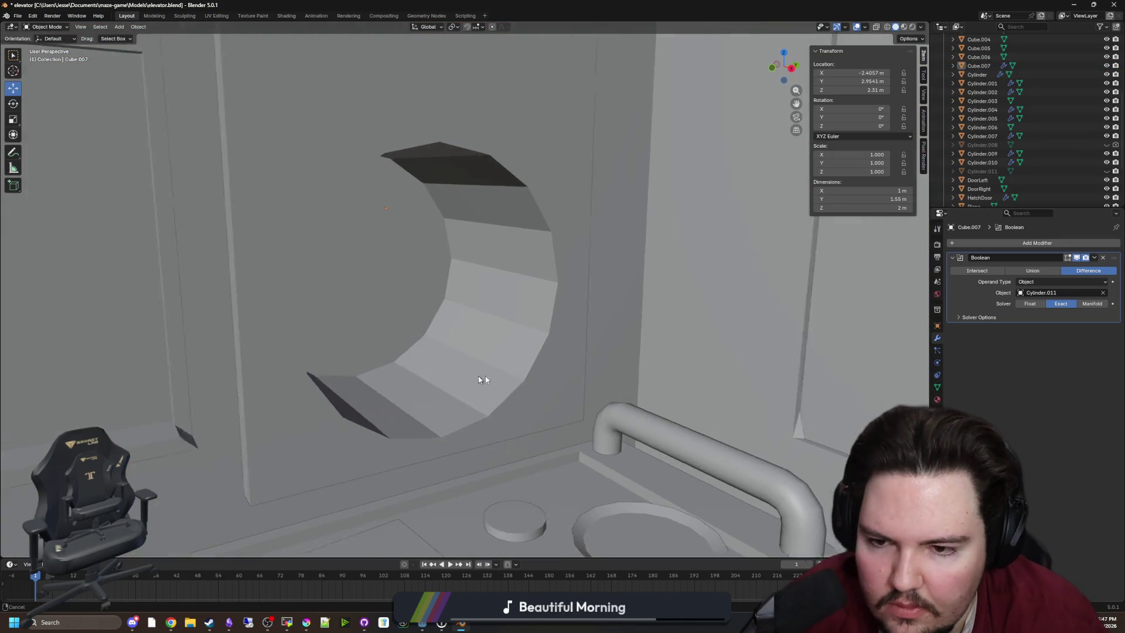
scroll(505, 382, down, 4)
scroll(505, 382, up, 5)
click(536, 388)
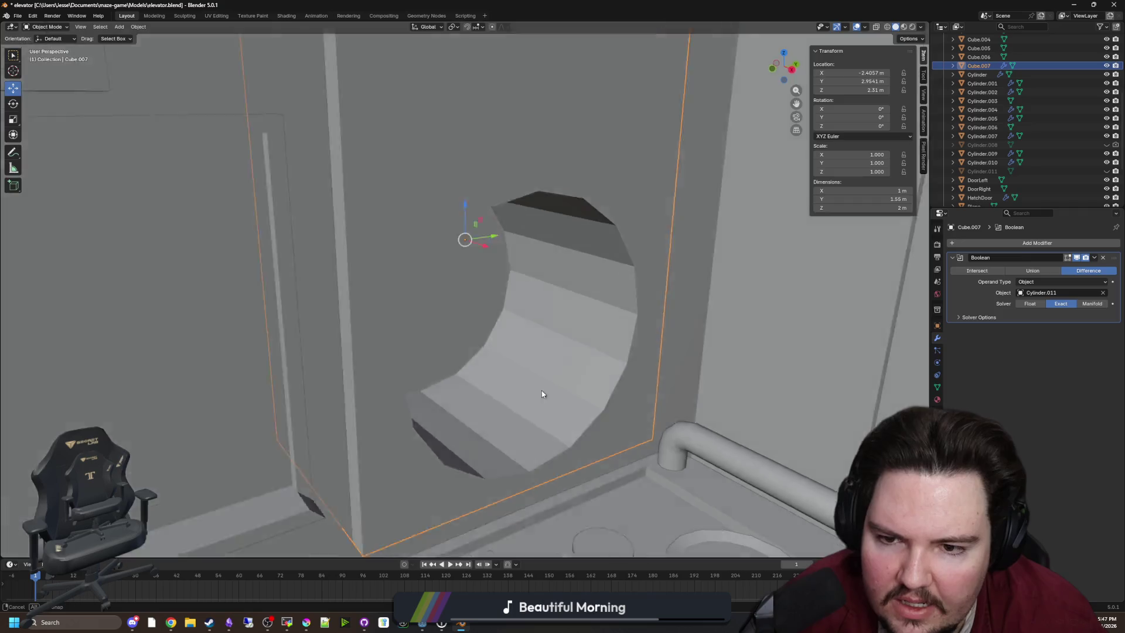
scroll(536, 391, down, 5)
scroll(610, 397, up, 5)
scroll(526, 384, down, 3)
scroll(459, 358, up, 3)
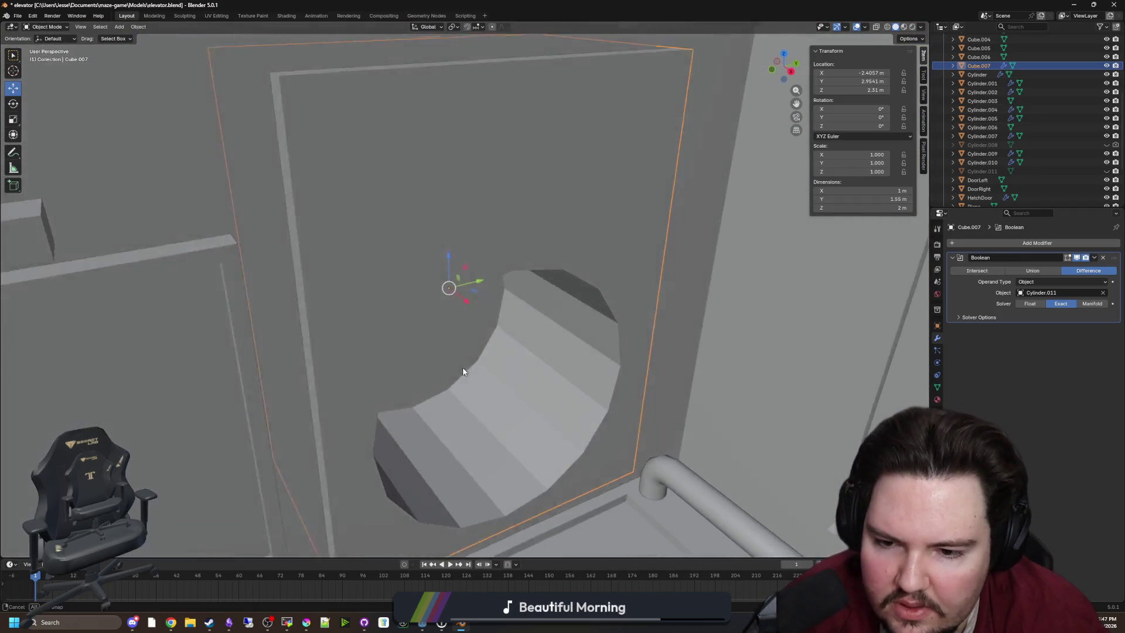
scroll(461, 371, down, 3)
scroll(481, 363, up, 4)
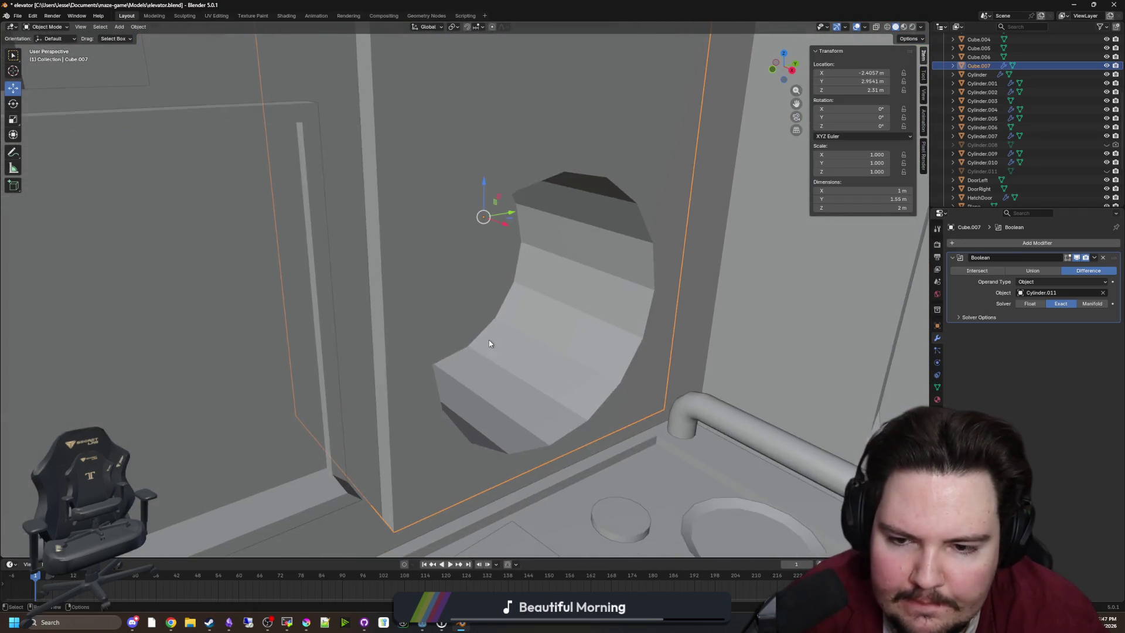
scroll(489, 343, down, 4)
scroll(518, 304, up, 5)
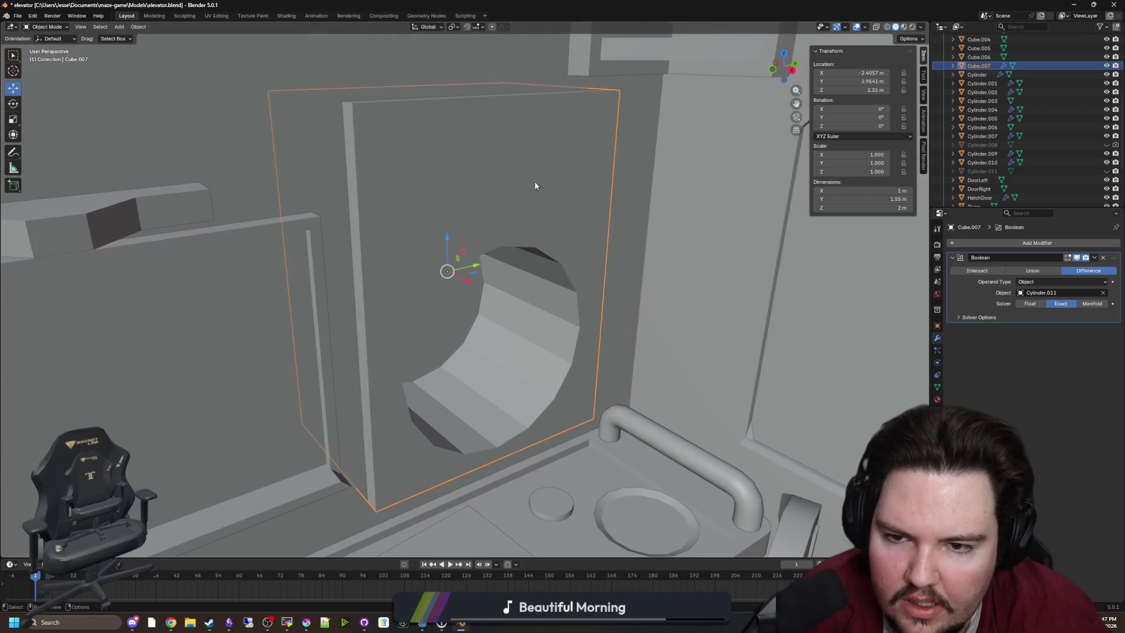
scroll(511, 233, down, 4)
scroll(578, 234, up, 5)
mouse_move(550, 228)
mouse_down()
mouse_move(547, 271)
mouse_move(488, 266)
mouse_move(517, 260)
mouse_move(506, 249)
mouse_up()
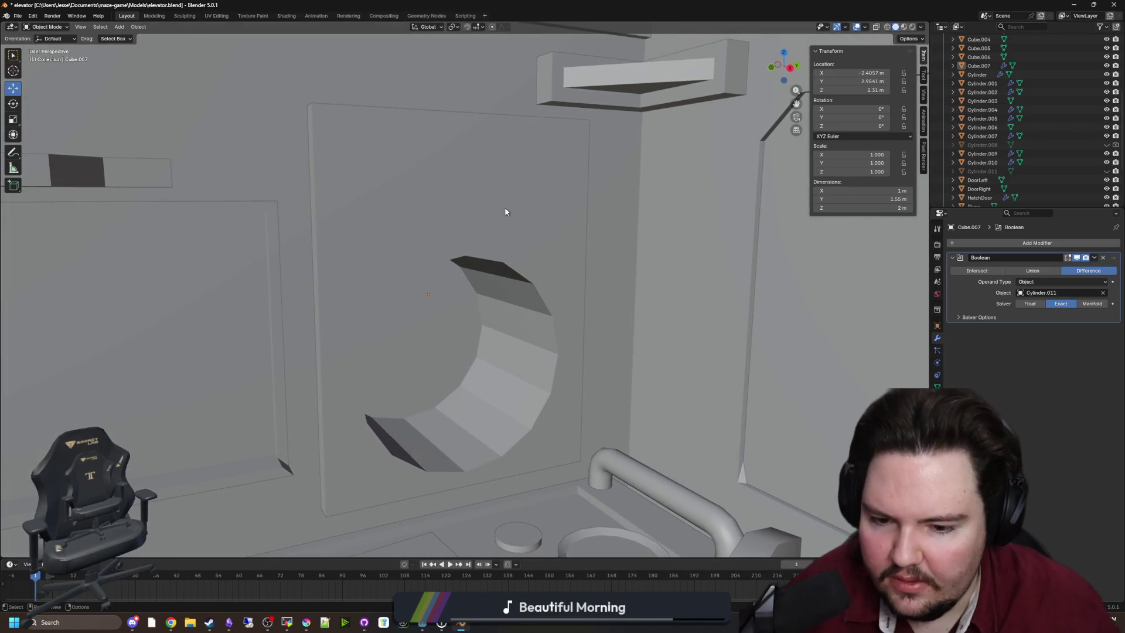
mouse_move(462, 242)
mouse_down()
mouse_move(473, 256)
mouse_move(457, 230)
mouse_move(422, 246)
mouse_move(491, 217)
mouse_move(472, 251)
mouse_move(535, 245)
mouse_move(676, 348)
mouse_up()
Step: Apply Cube.007's Boolean modifier to bake the round tunnel into its mesh
click(473, 243)
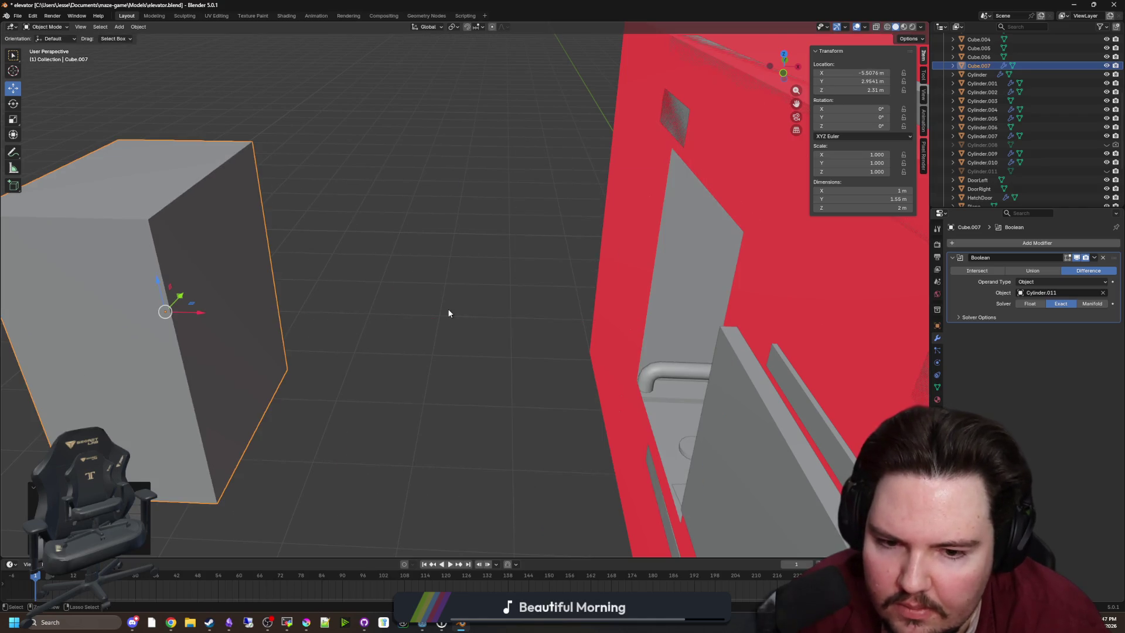
click(1091, 260)
click(1031, 271)
Step: Slide the panel block out along X to about -7.5 m beside the elevator
key(g)
key(x)
scroll(473, 282, up, 8)
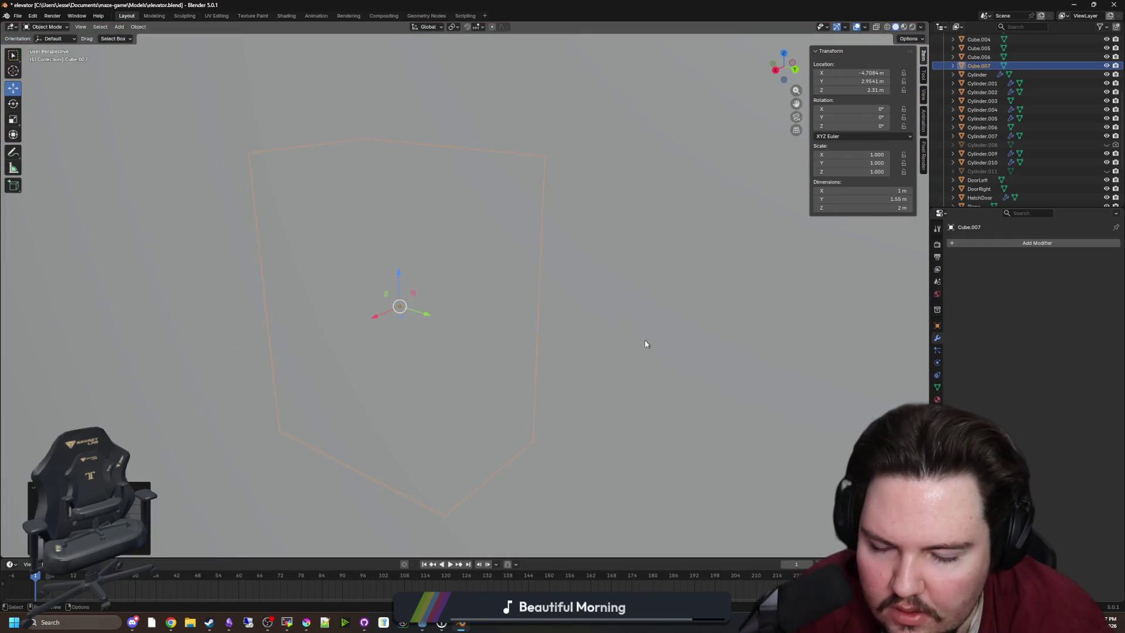
scroll(638, 335, down, 8)
scroll(529, 318, up, 4)
scroll(651, 330, down, 4)
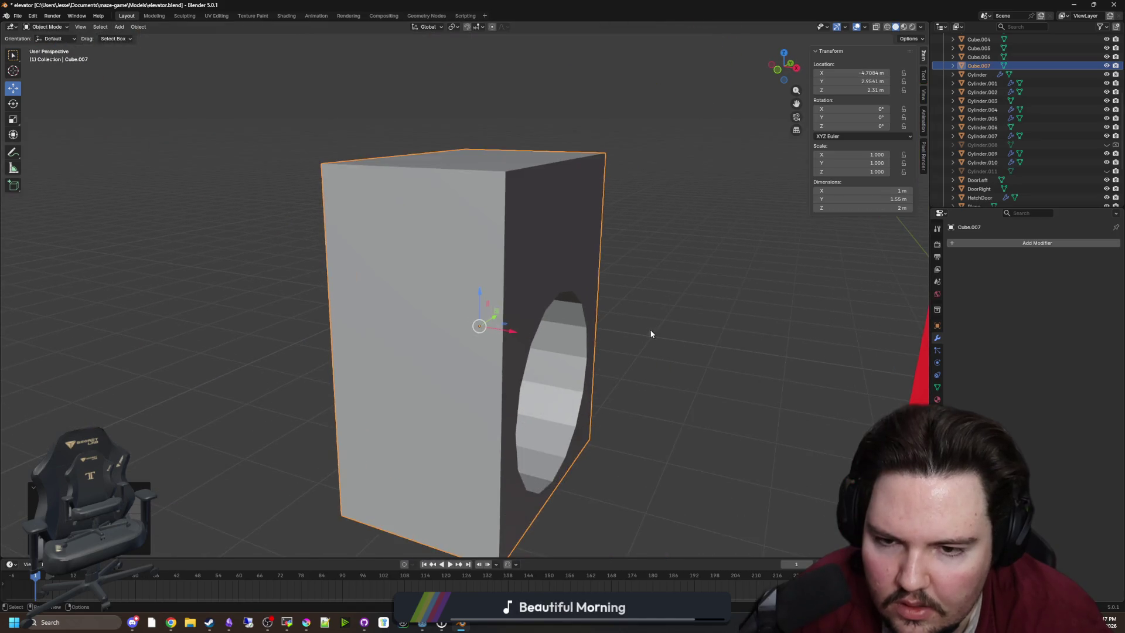
scroll(471, 302, down, 3)
drag(505, 317, 388, 291)
key(KP_Decimal)
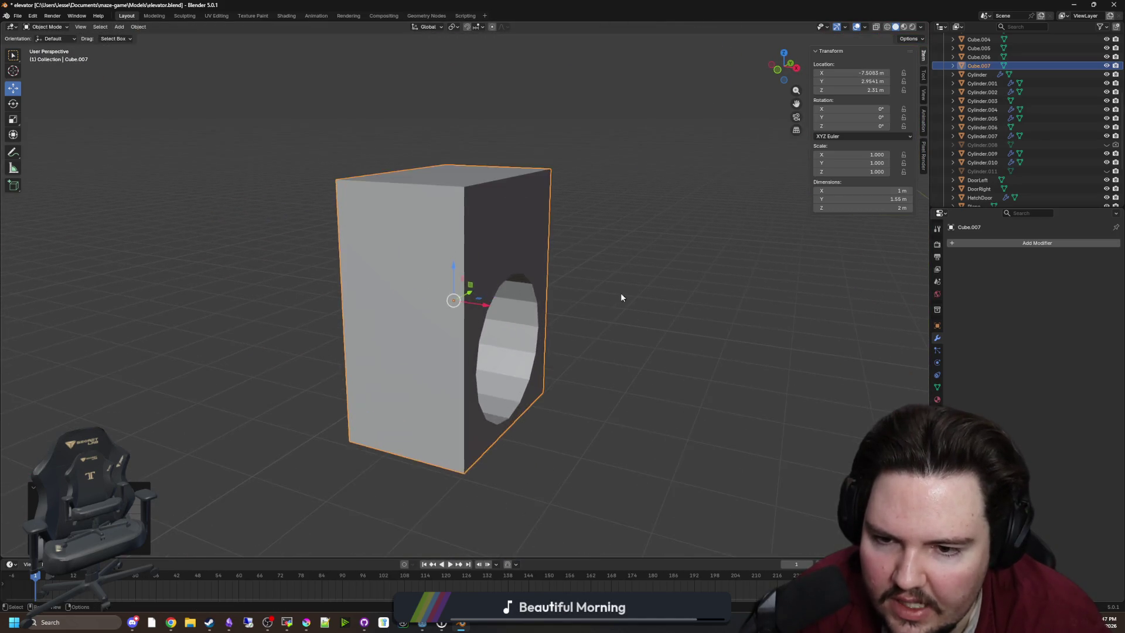
scroll(620, 293, up, 3)
drag(445, 351, 552, 344)
key(Tab)
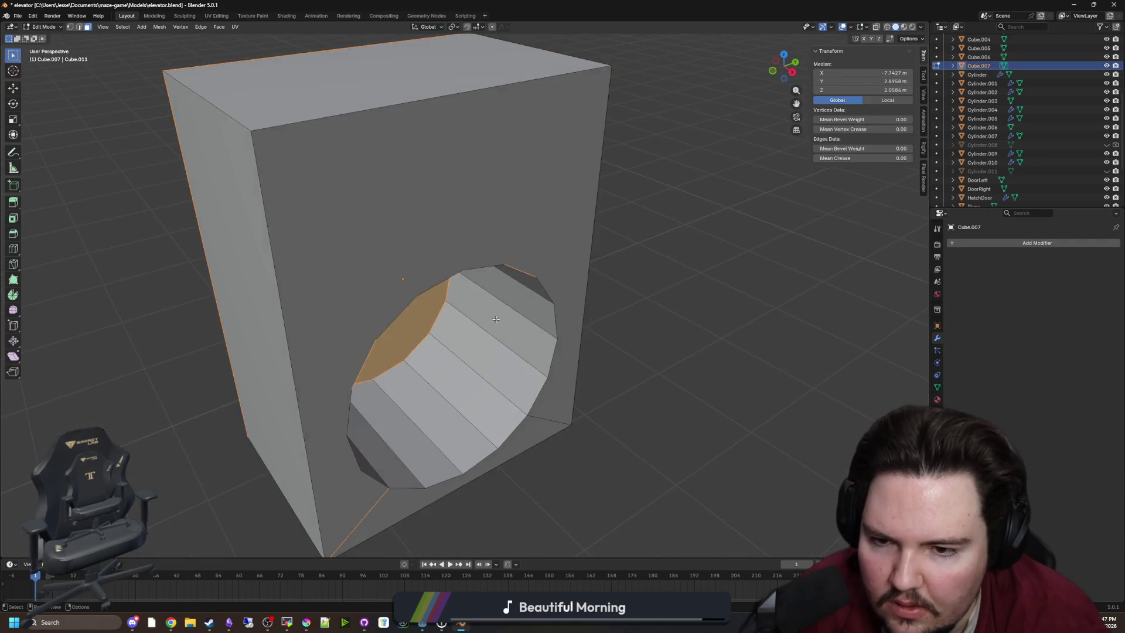
Step: Select the block's front face and bottom triangles, then start an inset and cancel it
key(KP_Decimal)
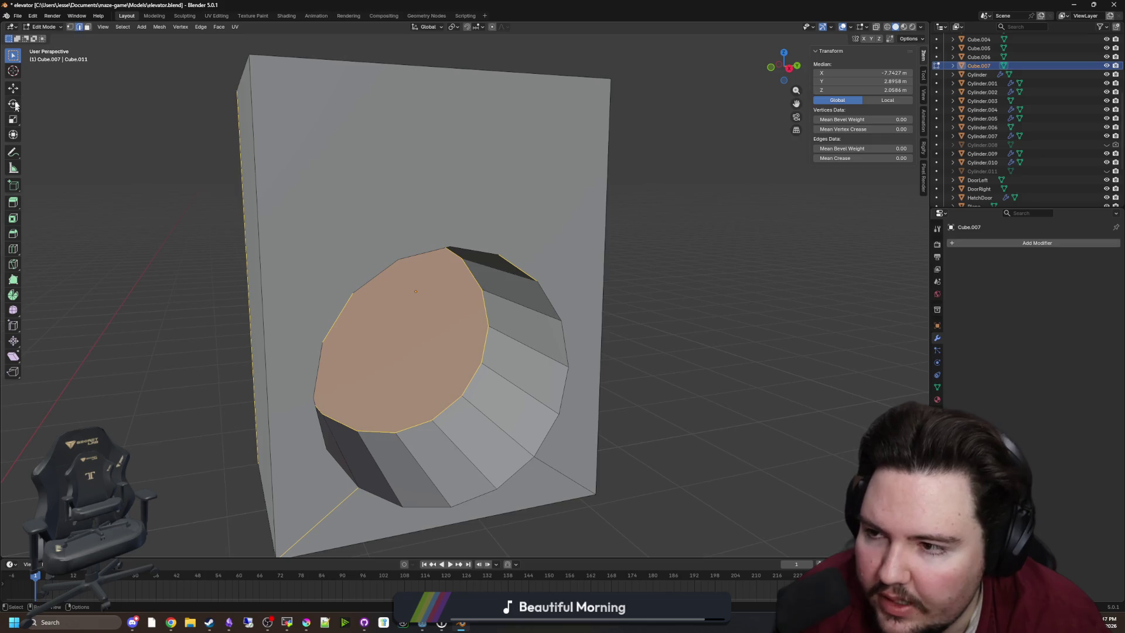
key(alt+a)
mouse_move(281, 191)
mouse_down()
mouse_move(389, 181)
mouse_move(393, 208)
mouse_up()
click(87, 27)
click(375, 175)
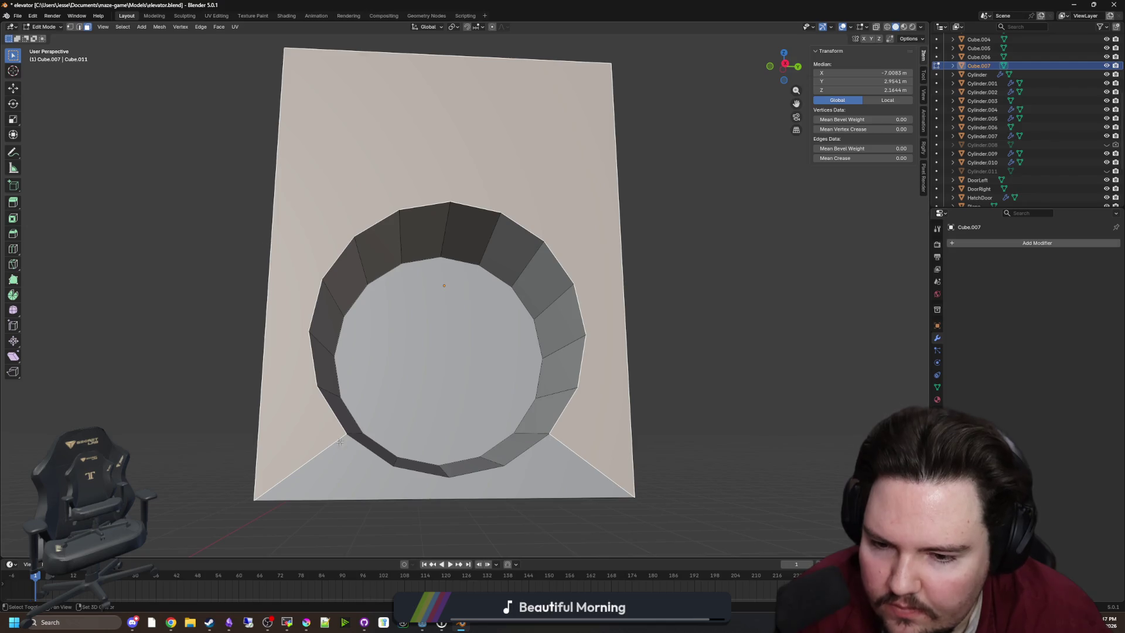
key(l)
click(13, 218)
mouse_move(468, 298)
mouse_down()
mouse_move(478, 285)
mouse_move(451, 298)
mouse_up()
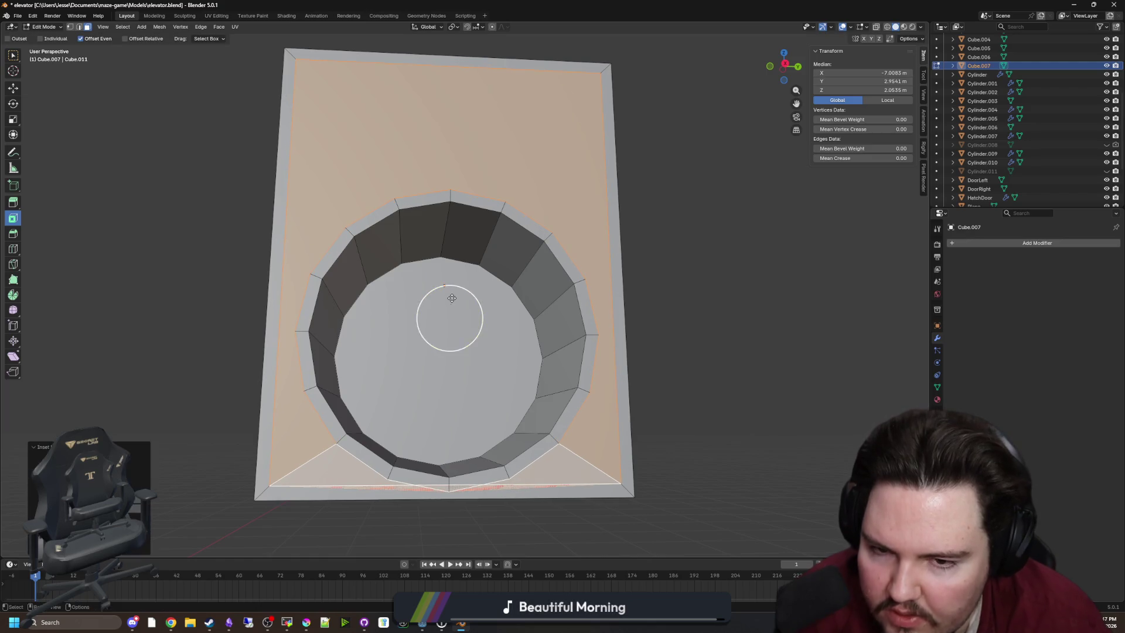
key(Escape)
Step: Try insetting the edge loop around the tunnel rim, then undo it
click(80, 27)
alt+click(437, 204)
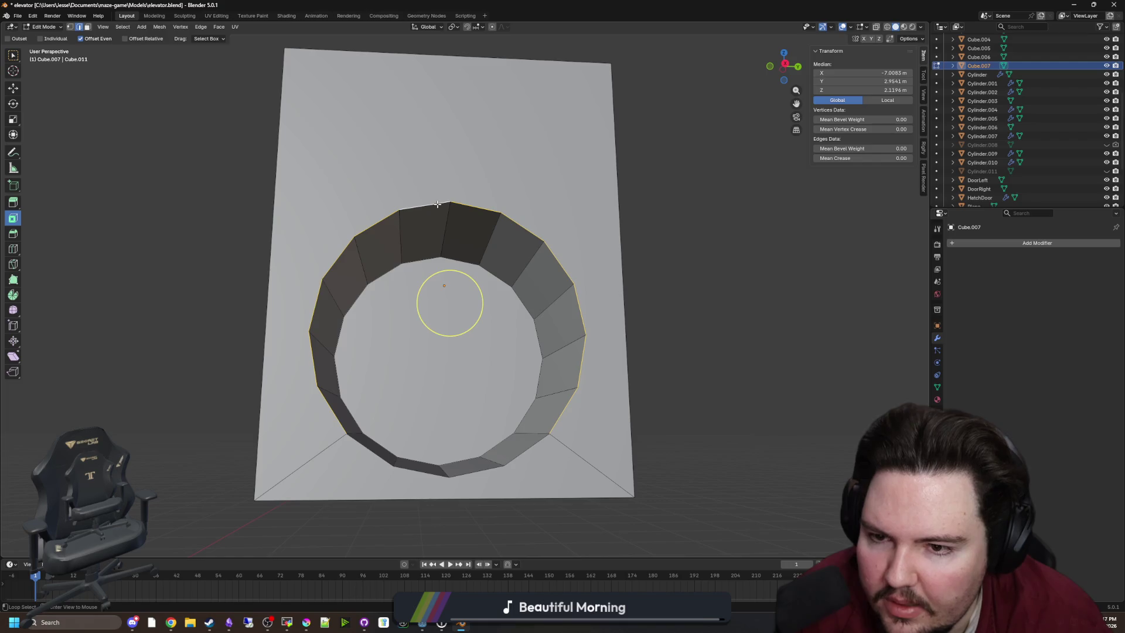
drag(483, 326, 478, 317)
click(452, 326)
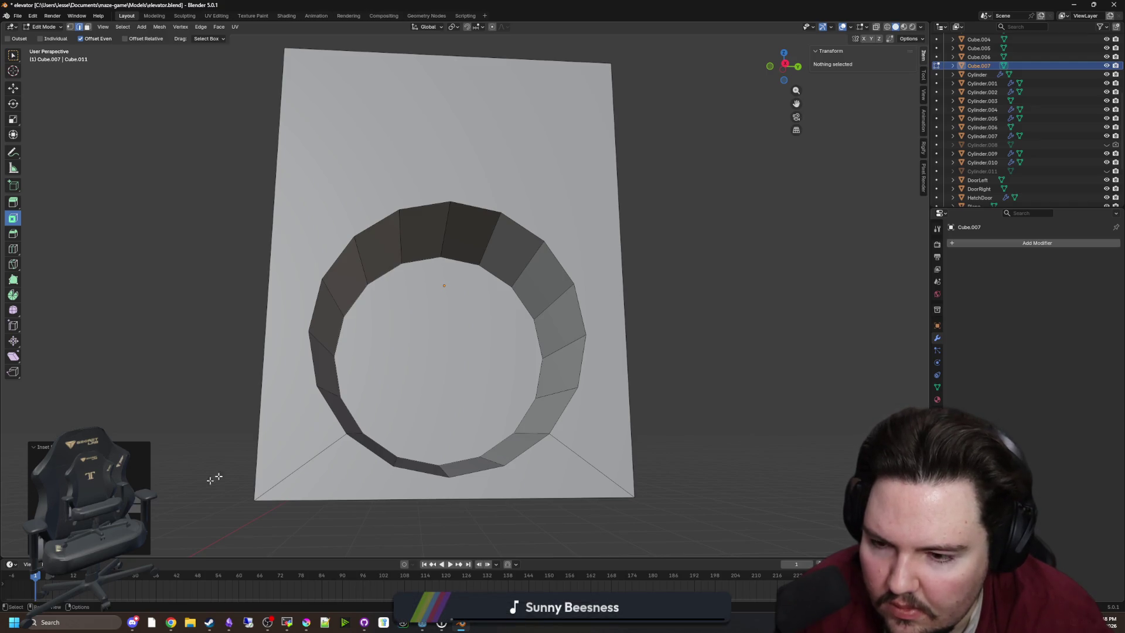
key(ctrl+z)
click(289, 319)
key(ctrl+z)
click(352, 184)
key(c)
Step: Select the front faces and inset them by about 0.1 m into a narrow border
click(87, 27)
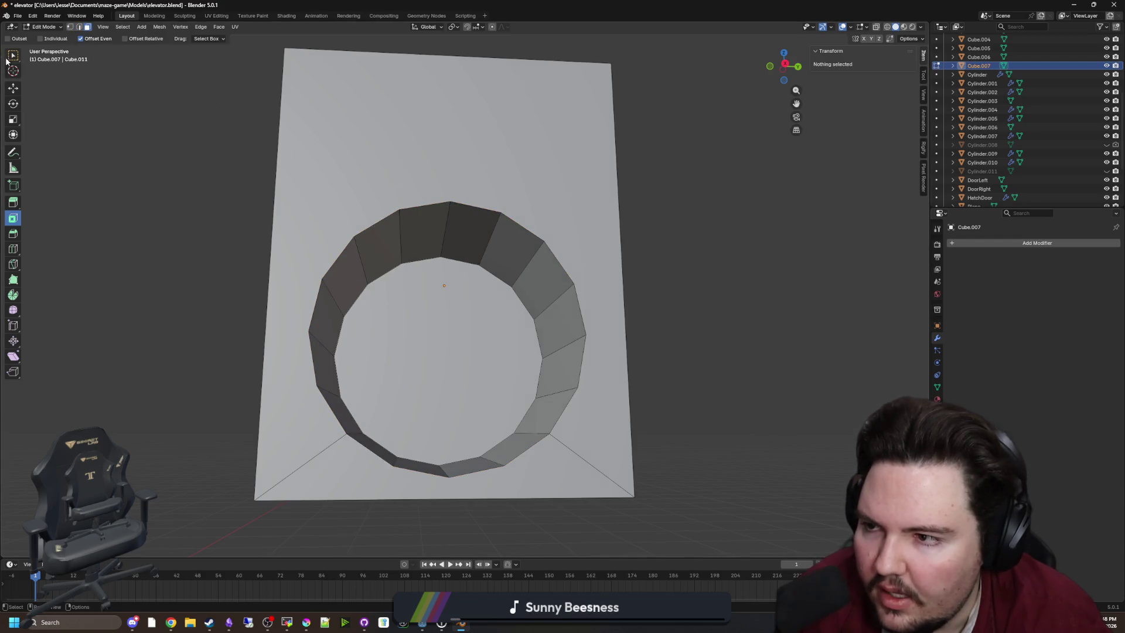
key(w)
click(401, 106)
shift+click(357, 476)
click(13, 218)
drag(462, 321, 468, 301)
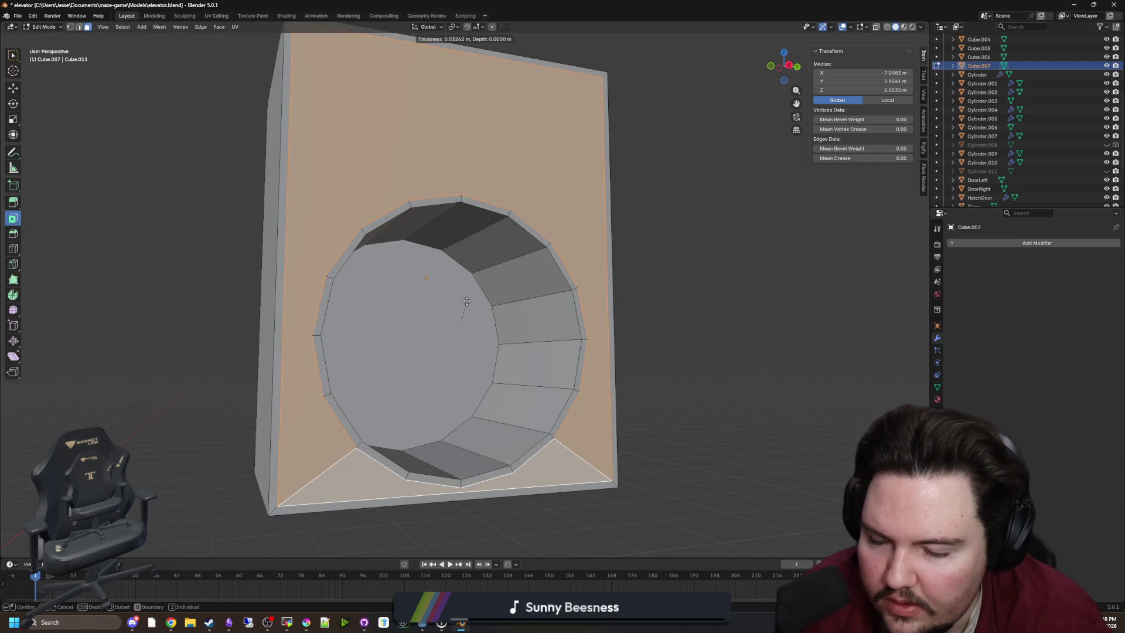
mouse_move(461, 302)
mouse_down()
mouse_move(447, 301)
mouse_move(462, 321)
mouse_move(462, 309)
mouse_up()
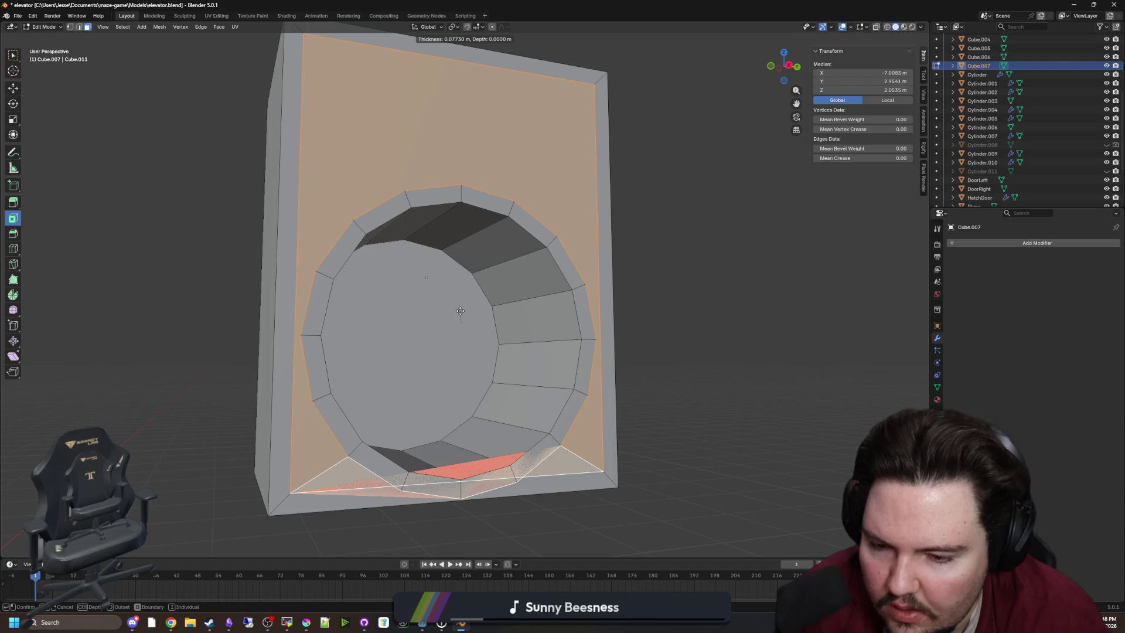
click(461, 311)
Step: Clear the selection, switch to vertex select, orbit to a near-front view, and show the desktop
click(145, 183)
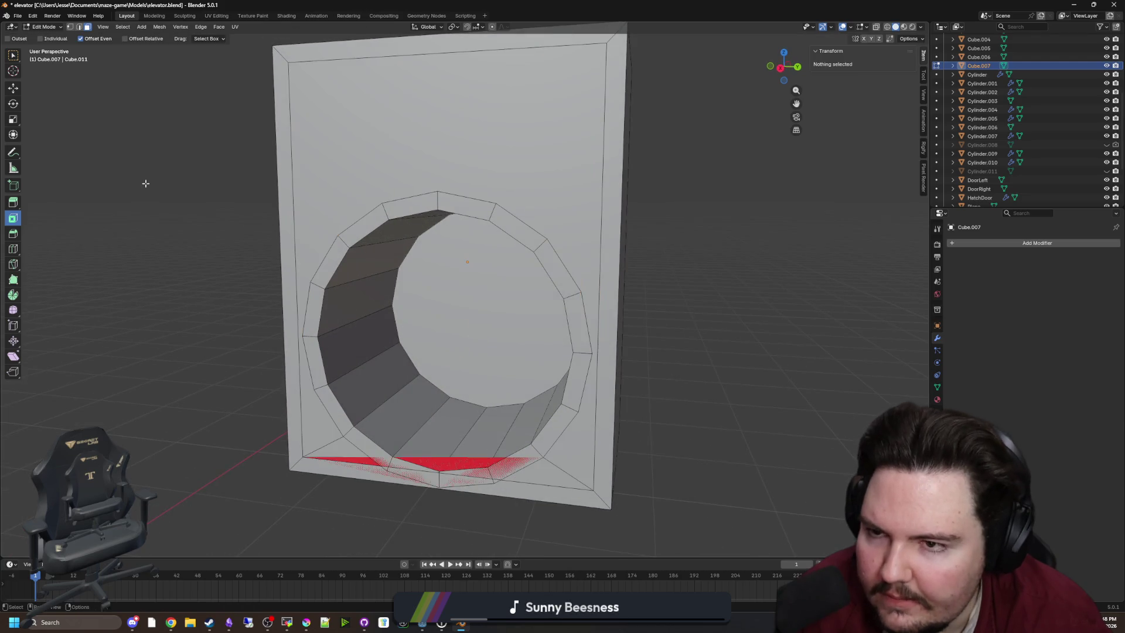
click(71, 28)
click(288, 62)
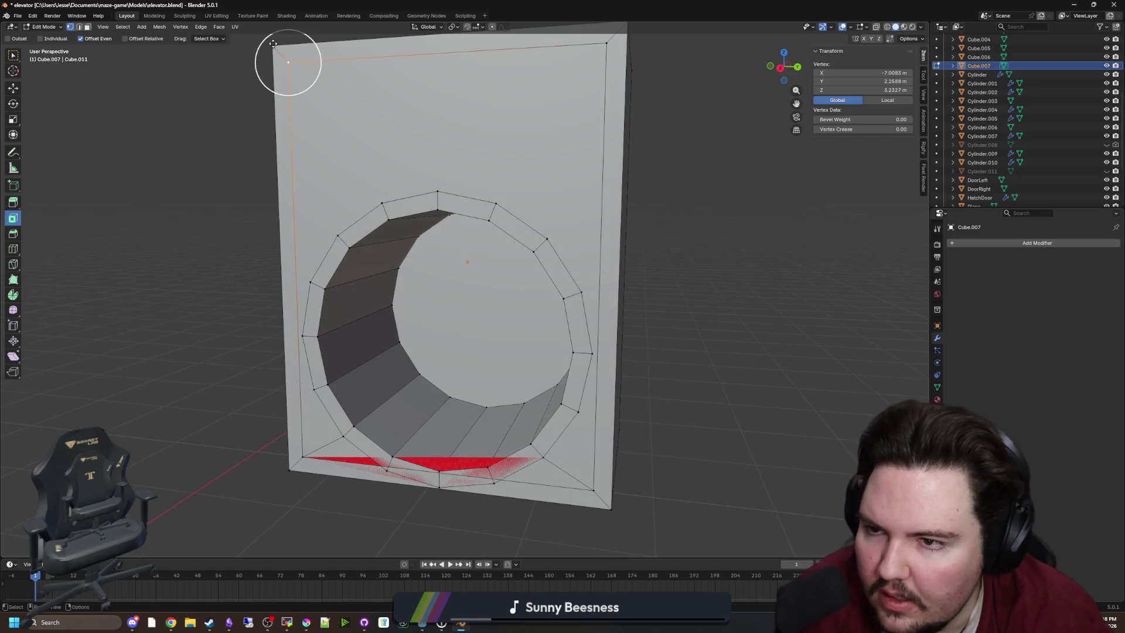
click(13, 55)
drag(784, 66, 735, 119)
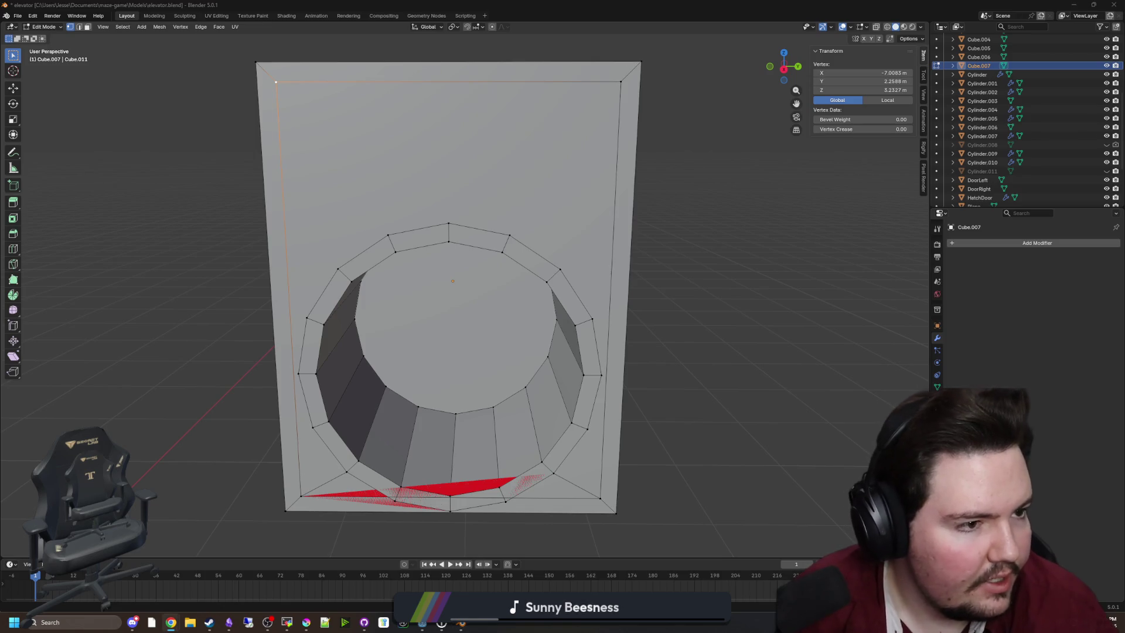
key(super+d)
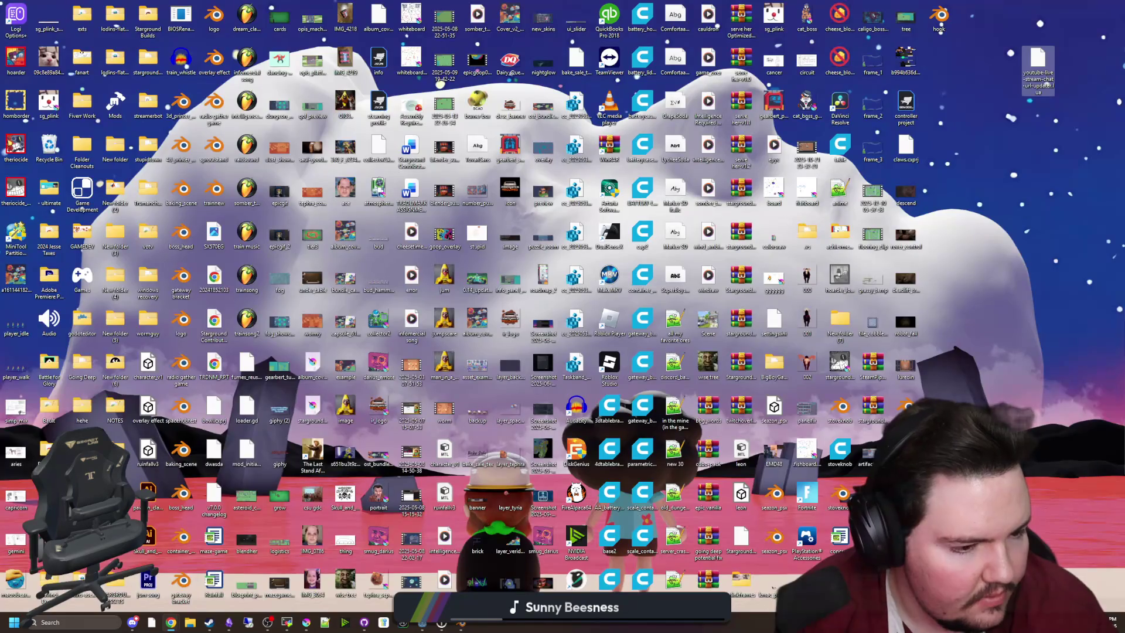
Step: Bring up the Game UI Database page, maximise the browser and open the Metro screenshot full-size
key(super+d)
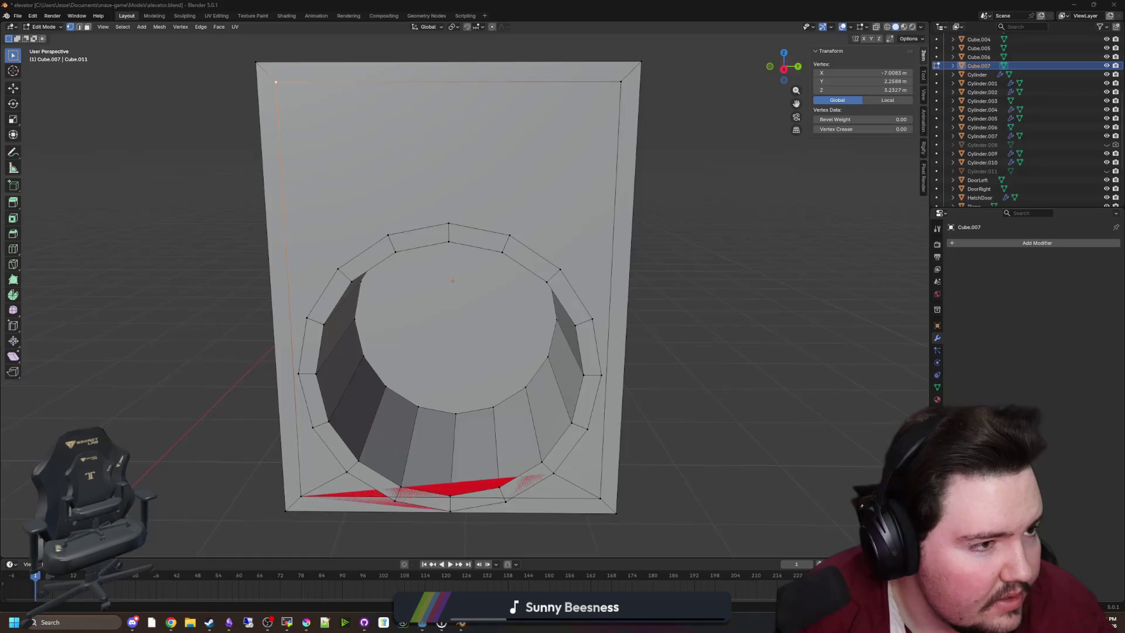
key(alt+Tab)
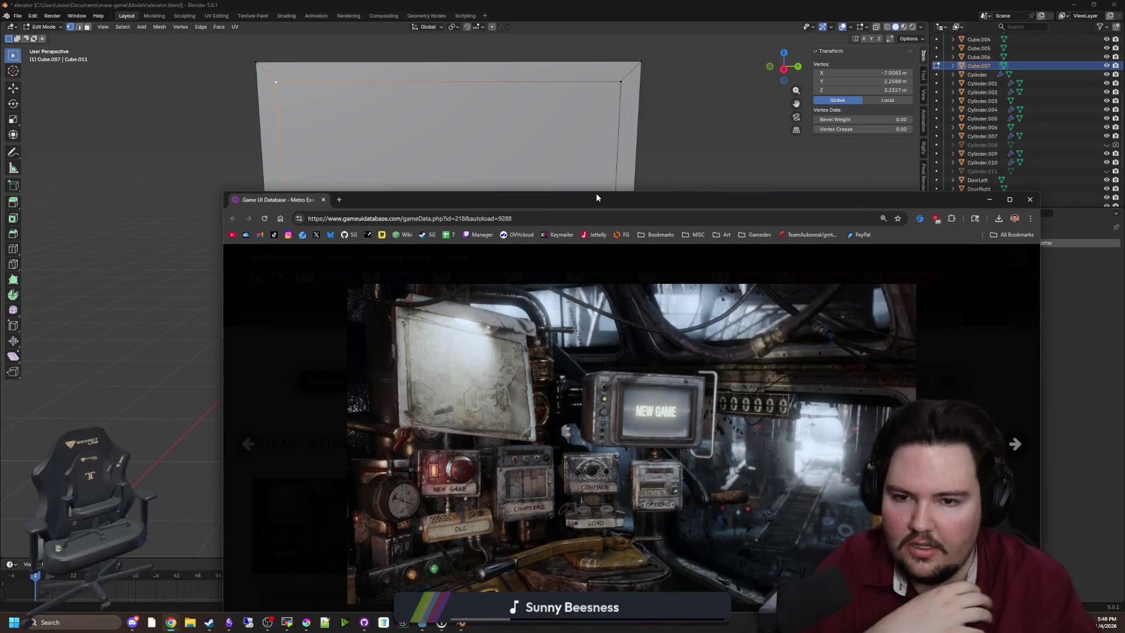
double_click(550, 200)
click(546, 209)
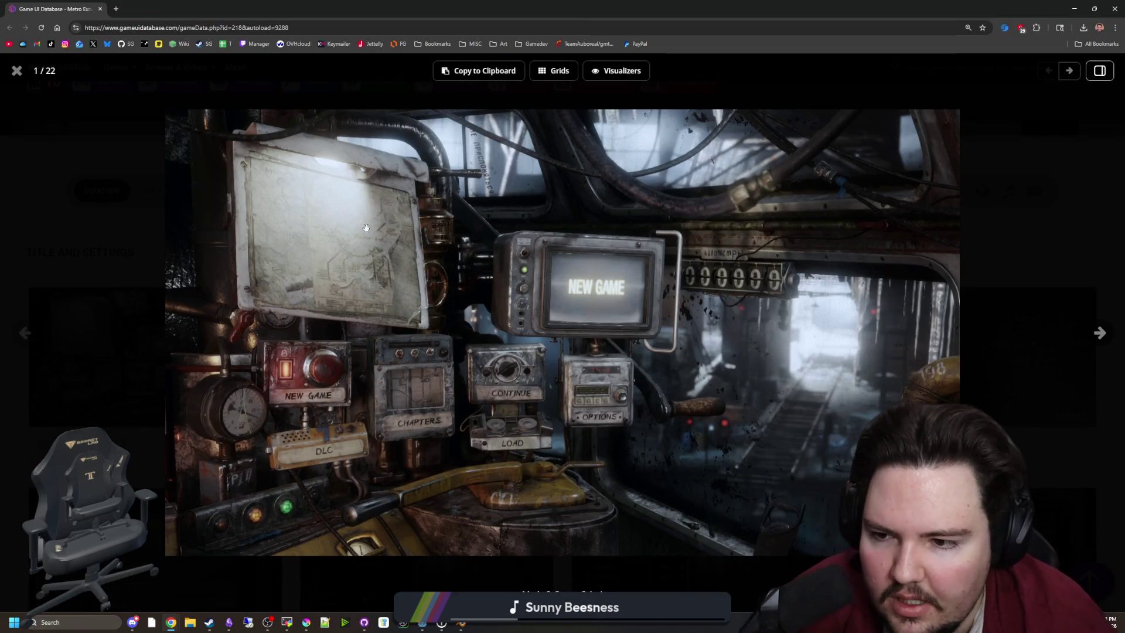
Step: Open the main menu screenshot in a new tab, check the next image, return, then go back to Blender
right_click(480, 307)
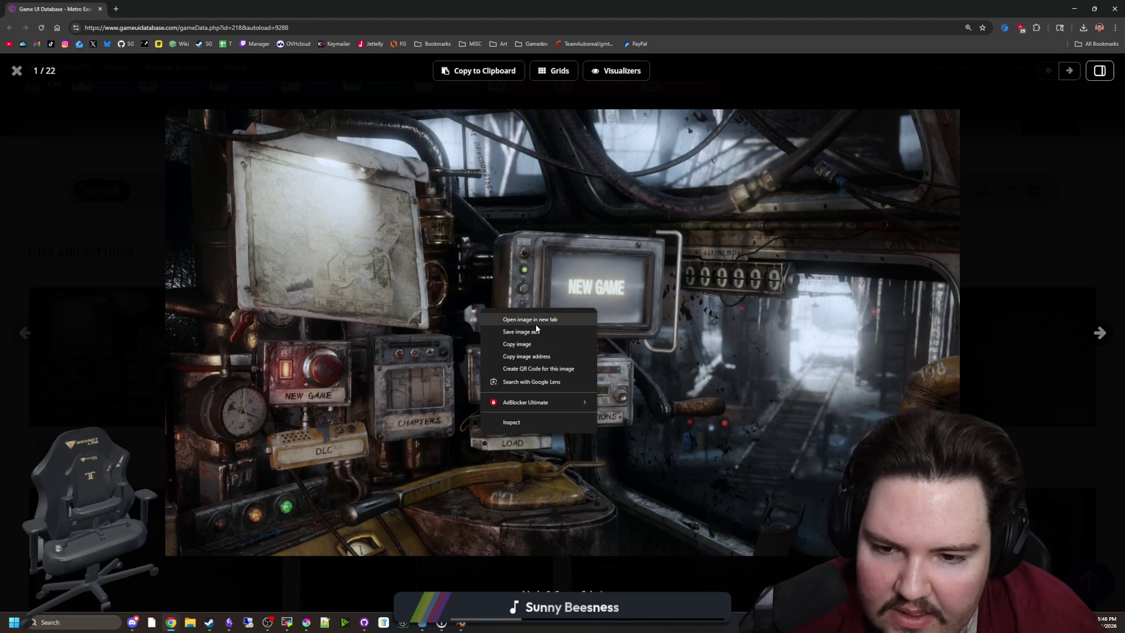
click(535, 321)
key(Right)
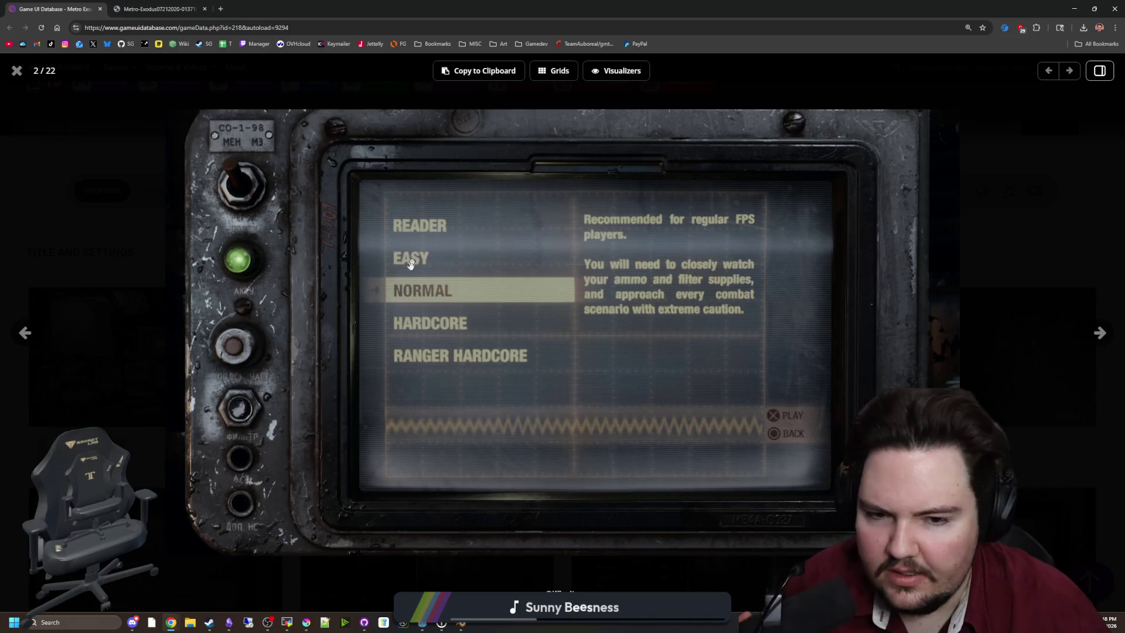
click(25, 332)
key(alt+Tab)
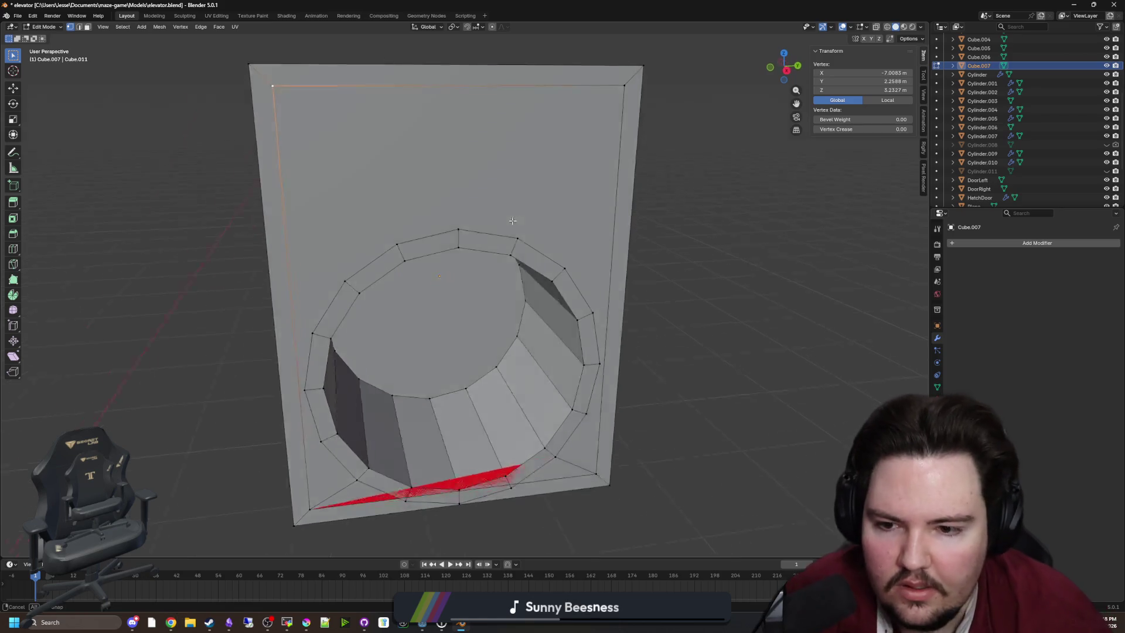
Step: From a front view in Edit Mode, merge the bottom-left vertices At First
scroll(504, 237, down, 3)
key(Tab)
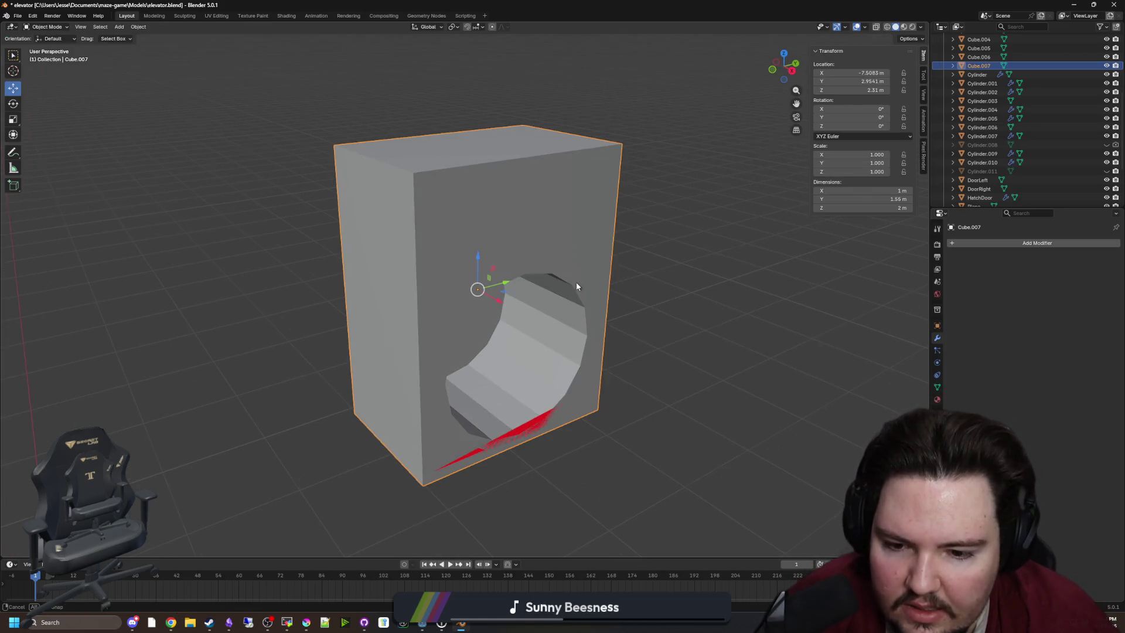
key(Tab)
scroll(469, 281, down, 3)
mouse_move(373, 280)
mouse_down()
mouse_move(359, 225)
mouse_move(370, 268)
mouse_move(107, 99)
mouse_up()
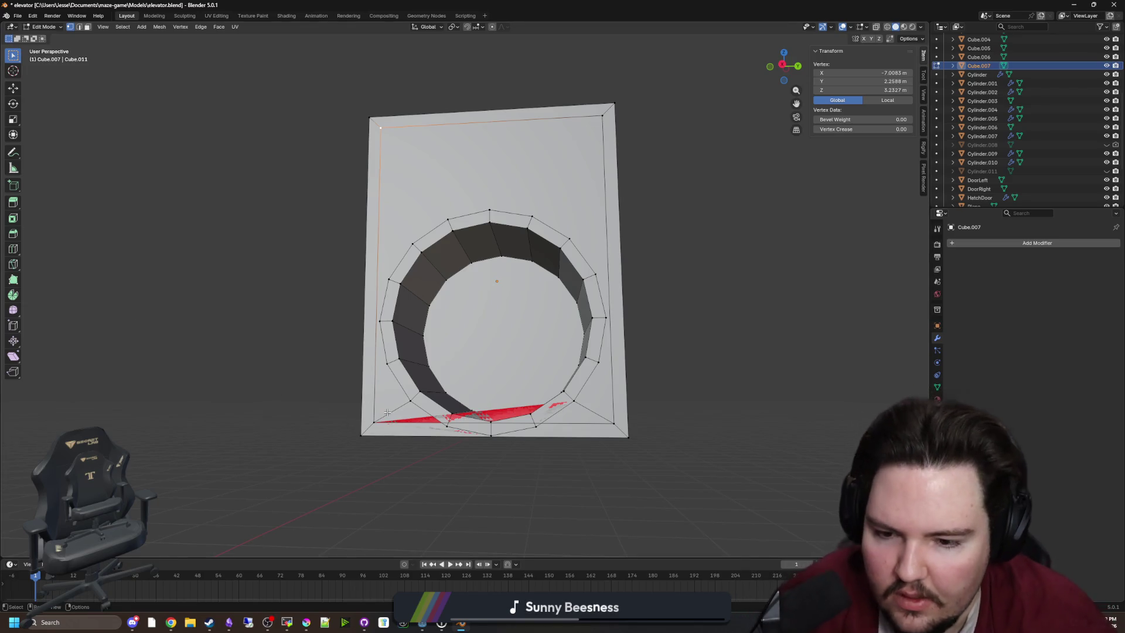
scroll(387, 412, up, 1)
shift+click(340, 448)
key(m)
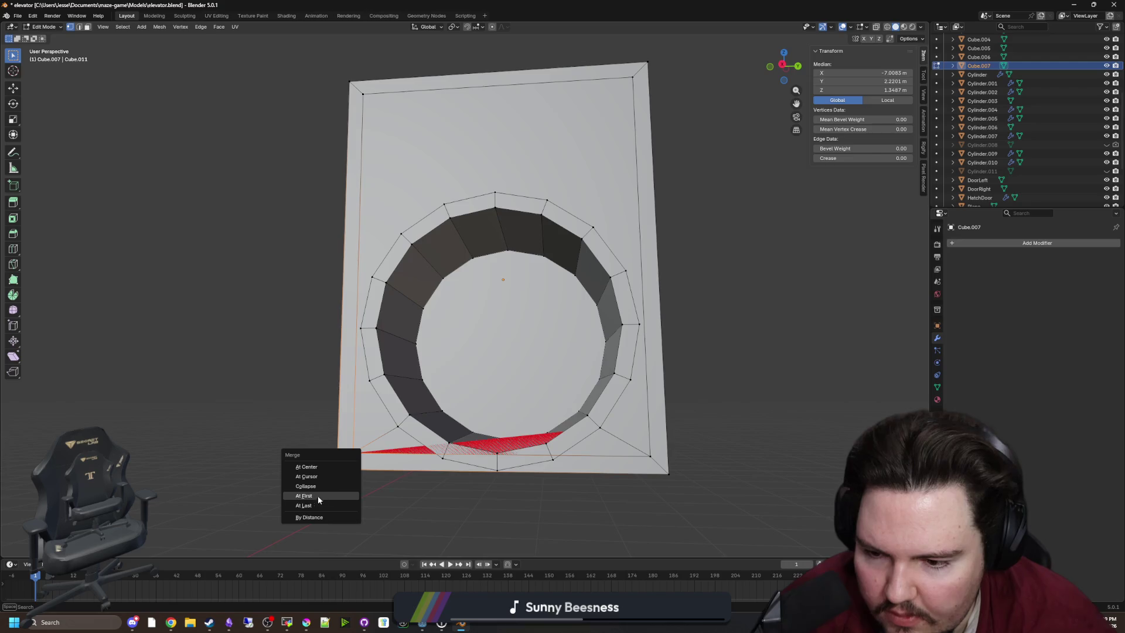
click(322, 495)
Step: Merge the bottom-right corner vertices and the stray top-left vertex into their corners
key(alt+a)
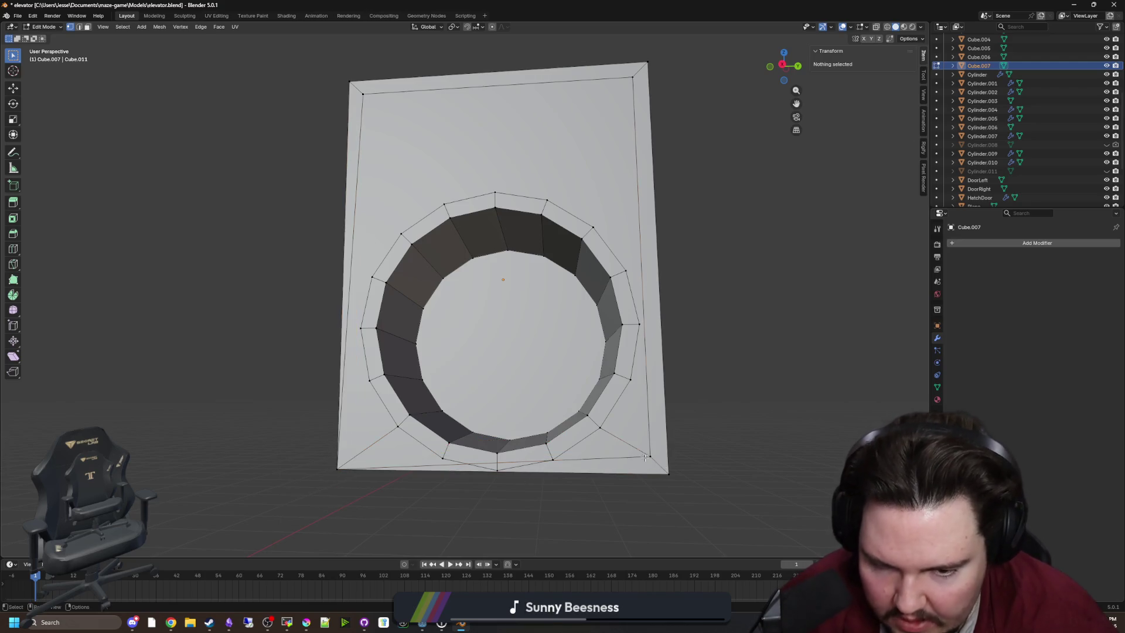
click(649, 455)
shift+click(668, 473)
key(m)
click(666, 469)
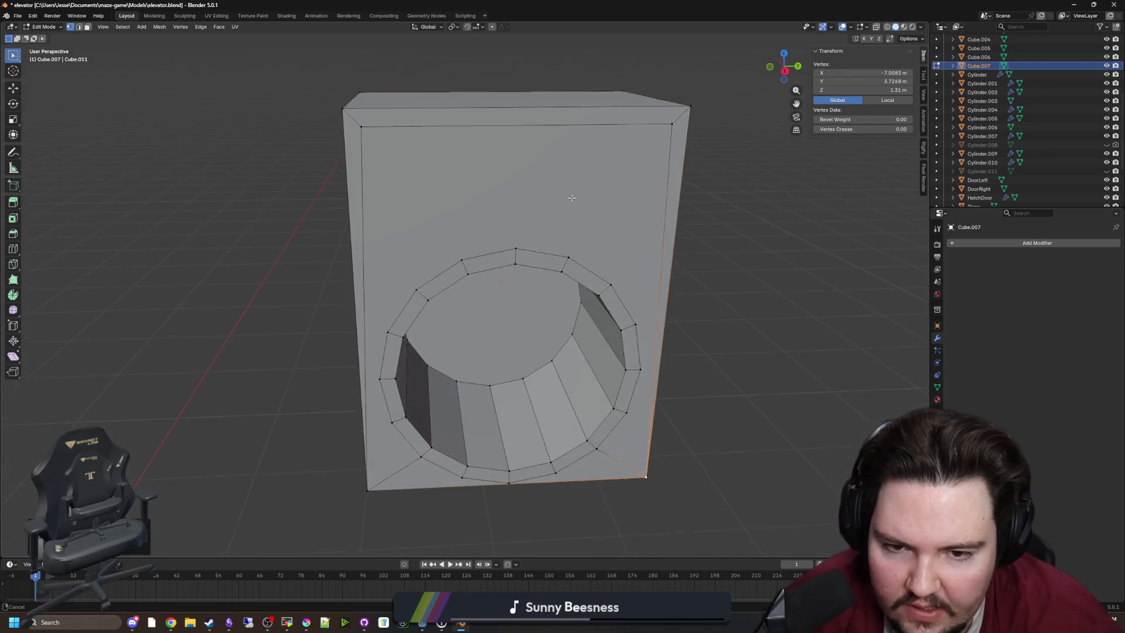
shift+click(693, 148)
click(693, 149)
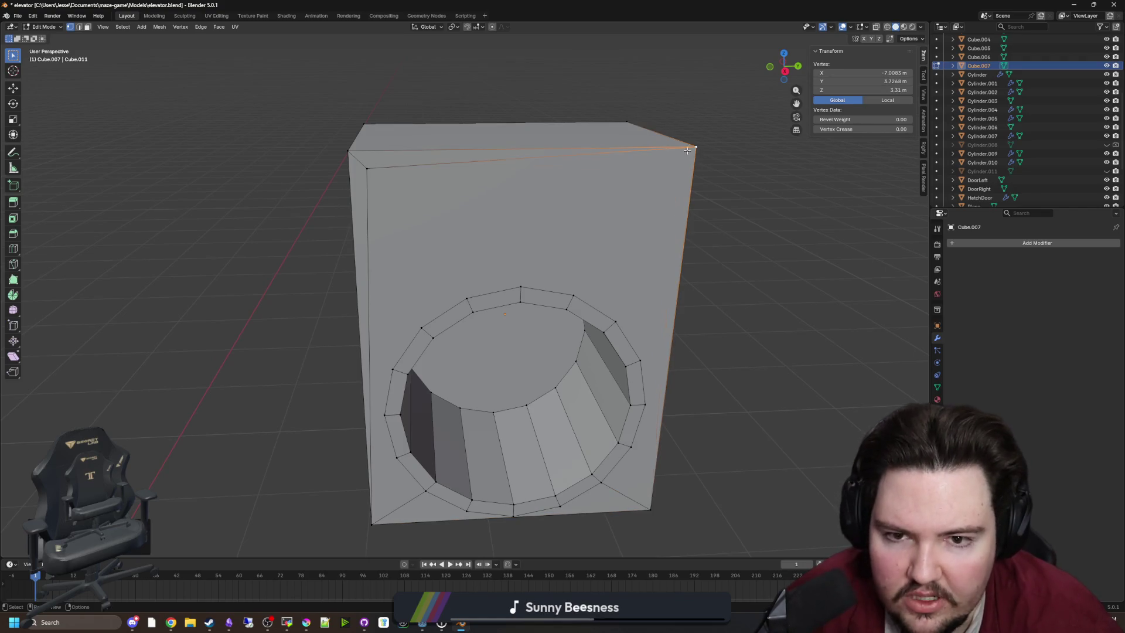
shift+click(366, 170)
key(m)
click(351, 153)
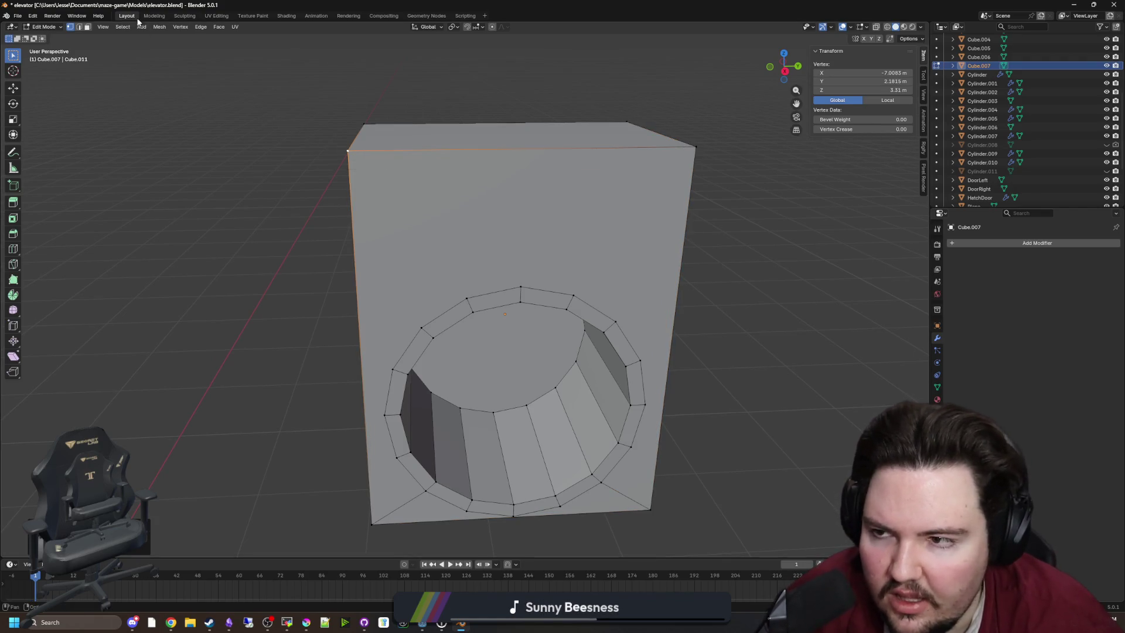
Step: Extrude the ring of faces around the opening about 0.038 m along its normals
click(85, 29)
click(446, 324)
alt+click(467, 310)
drag(467, 310, 575, 353)
key(e)
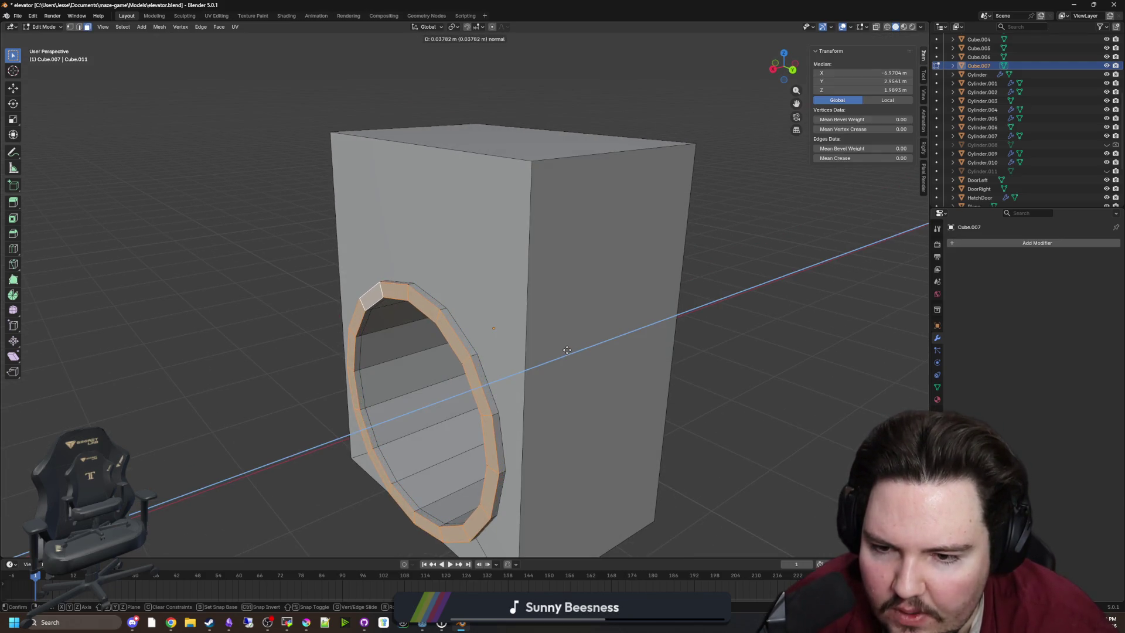
click(564, 350)
key(shift+KP_7)
mouse_move(200, 492)
mouse_down()
mouse_move(314, 389)
mouse_move(304, 409)
mouse_move(318, 447)
mouse_move(263, 457)
mouse_move(709, 407)
mouse_move(637, 395)
mouse_move(687, 303)
mouse_up()
Step: Deselect the ring, leave Edit Mode and orbit to an angled side view of the box
click(708, 407)
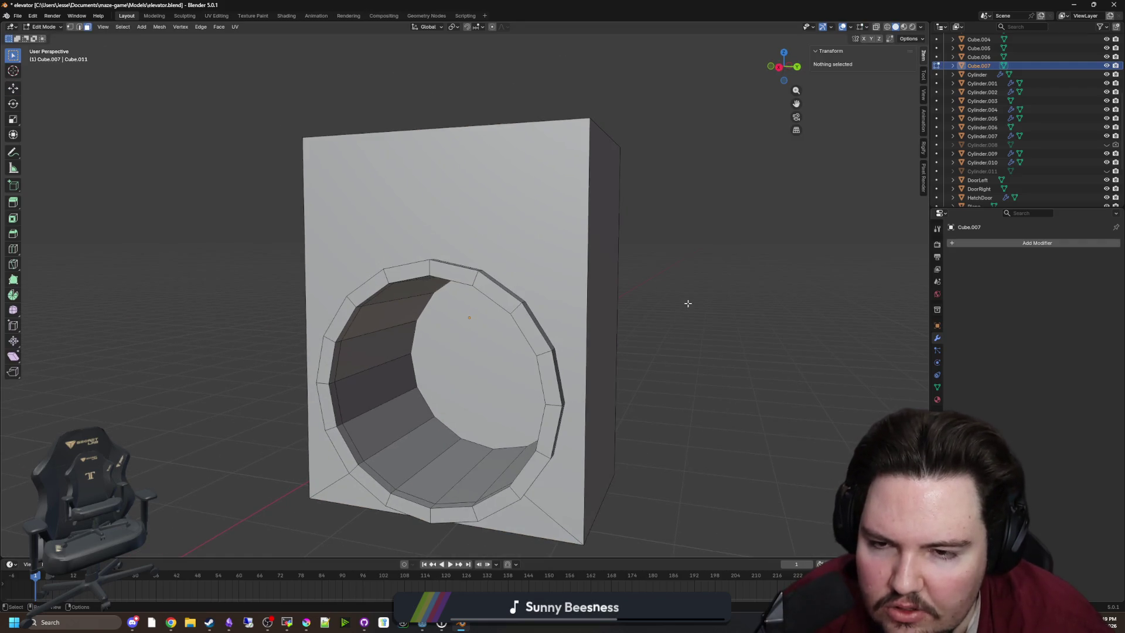
key(Tab)
mouse_move(693, 264)
mouse_down()
mouse_move(565, 279)
mouse_move(578, 264)
mouse_move(547, 234)
mouse_move(554, 297)
mouse_move(457, 369)
mouse_move(458, 318)
mouse_move(563, 349)
mouse_up()
key(shift+a)
mouse_move(471, 378)
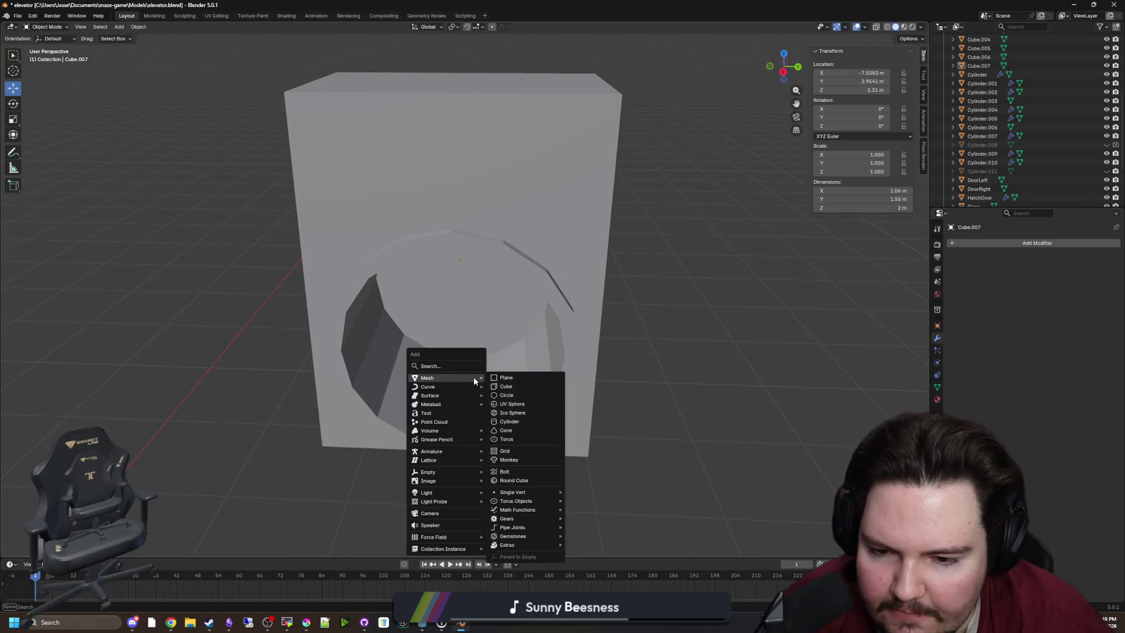
Step: Add a circle mesh, then select Cube.007, frame it and enter Edit Mode
click(516, 394)
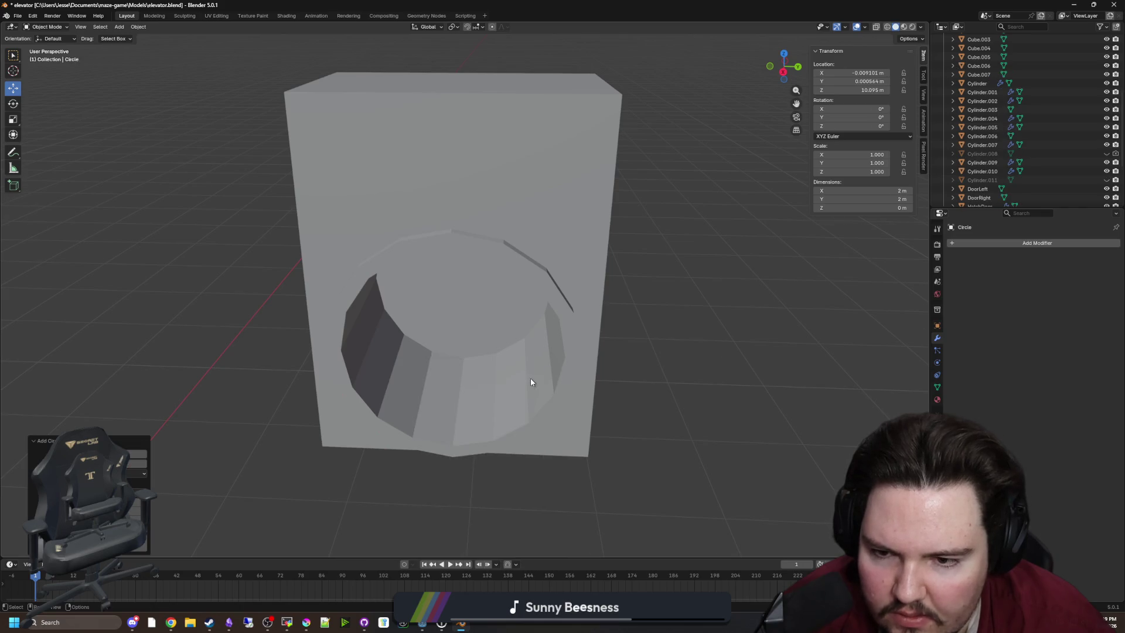
scroll(669, 350, down, 10)
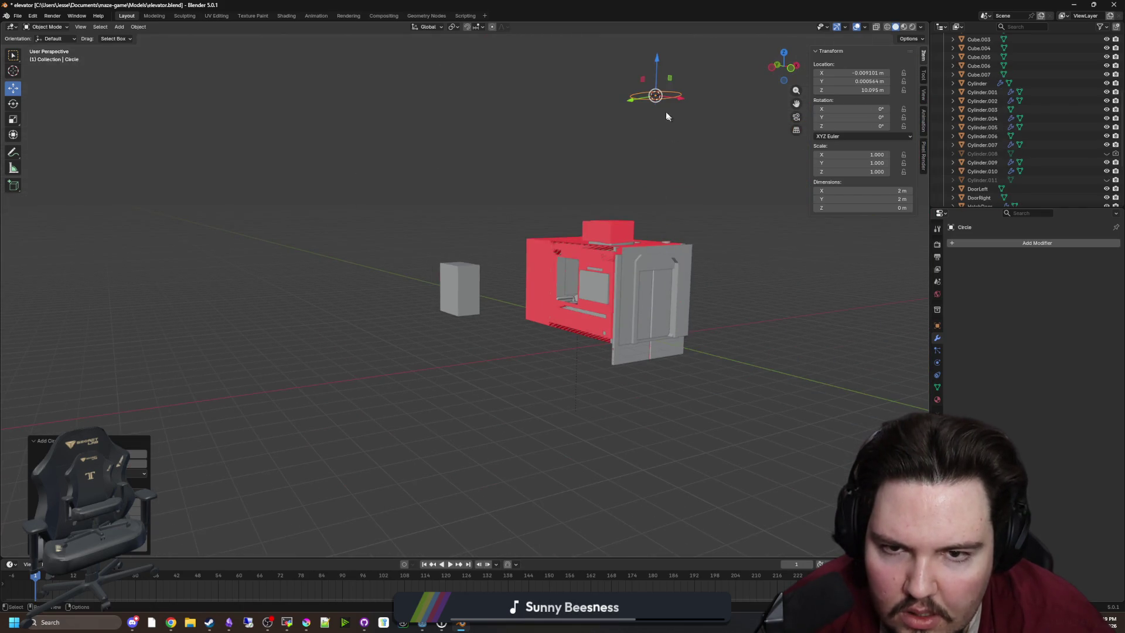
drag(598, 165, 594, 165)
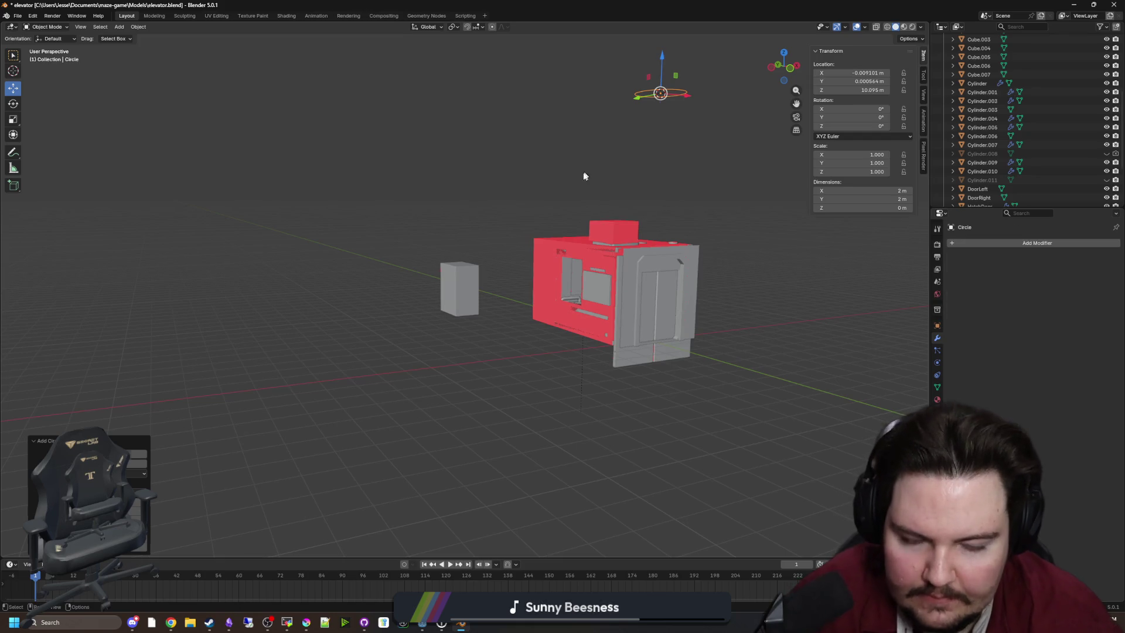
click(446, 279)
key(KP_Decimal)
key(Tab)
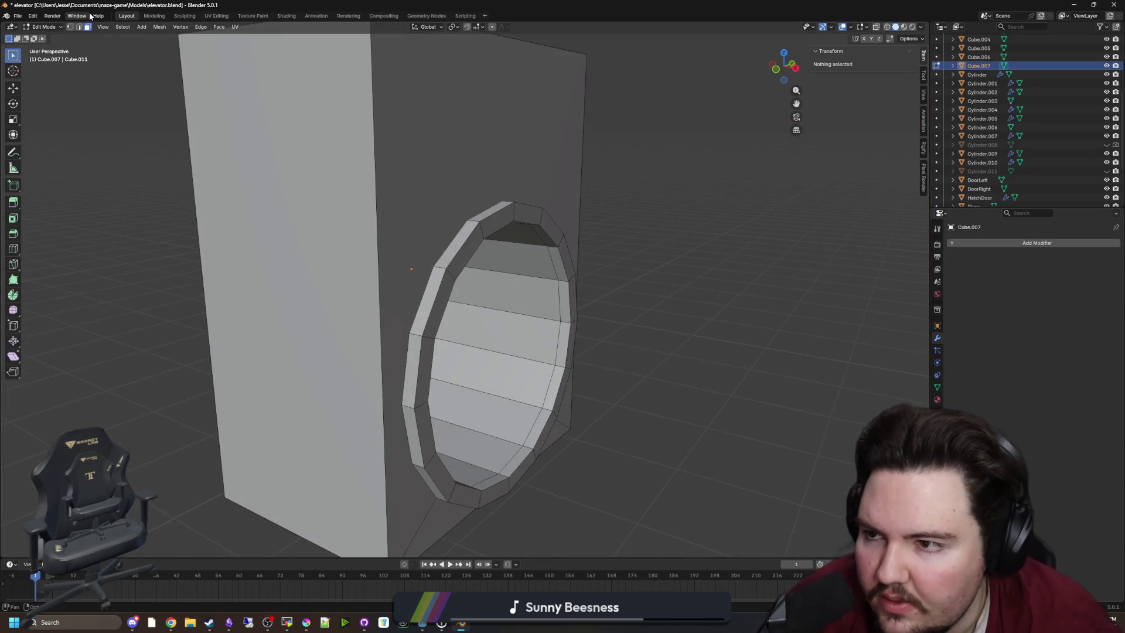
Step: Fill the opening's edge loop with a face and separate it into its own object
drag(127, 120, 408, 226)
alt+click(408, 226)
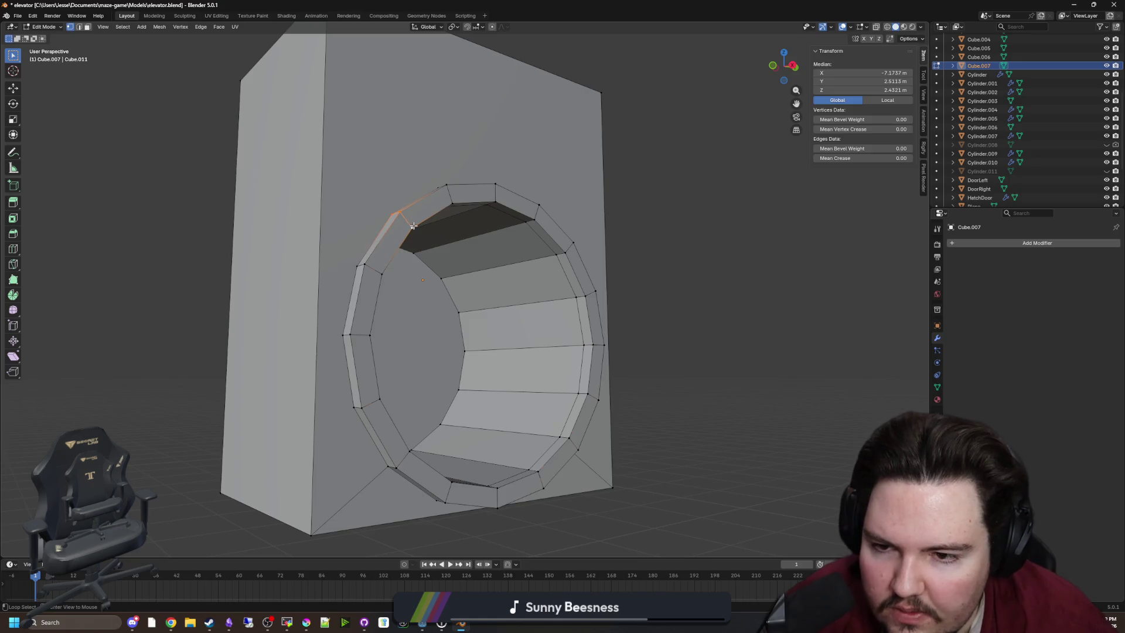
key(f)
click(634, 285)
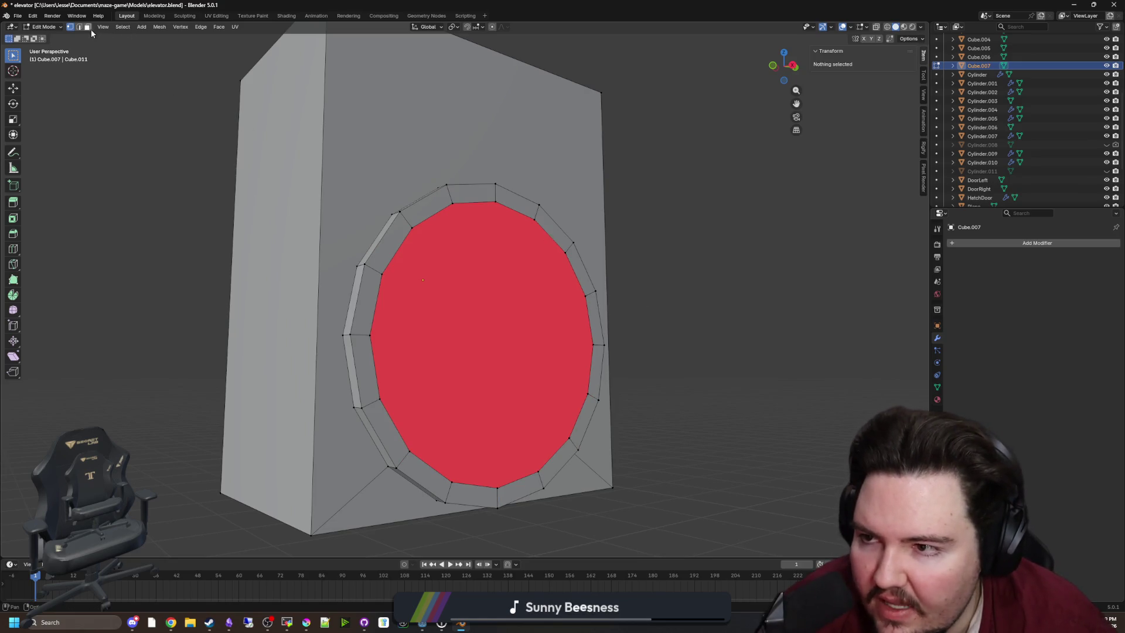
click(493, 297)
key(ctrl+p)
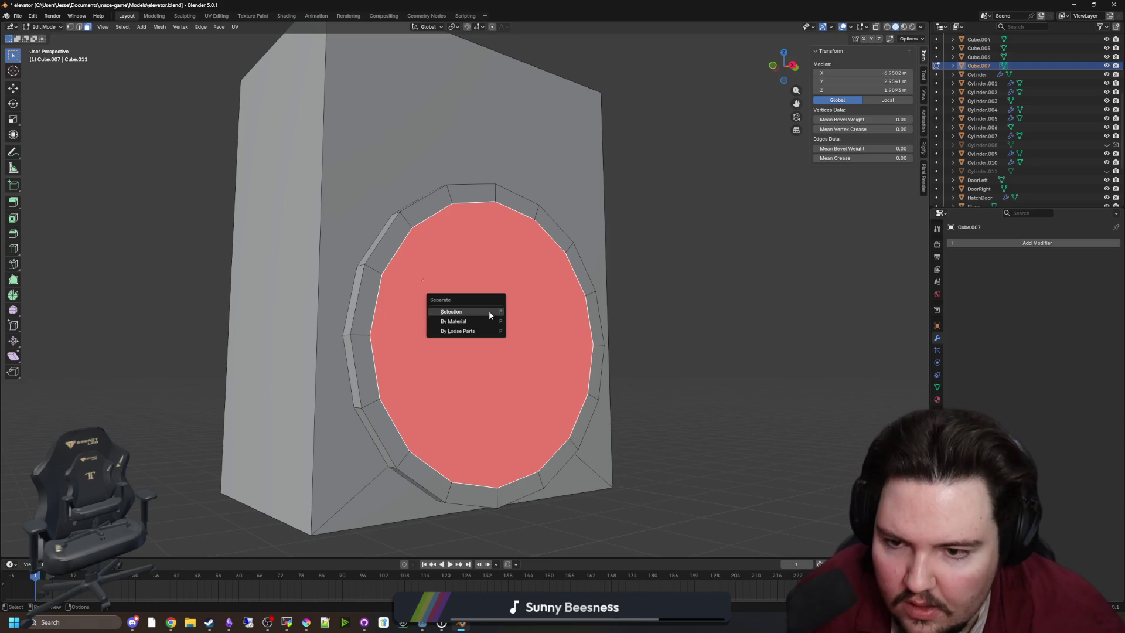
click(489, 311)
key(Tab)
click(480, 308)
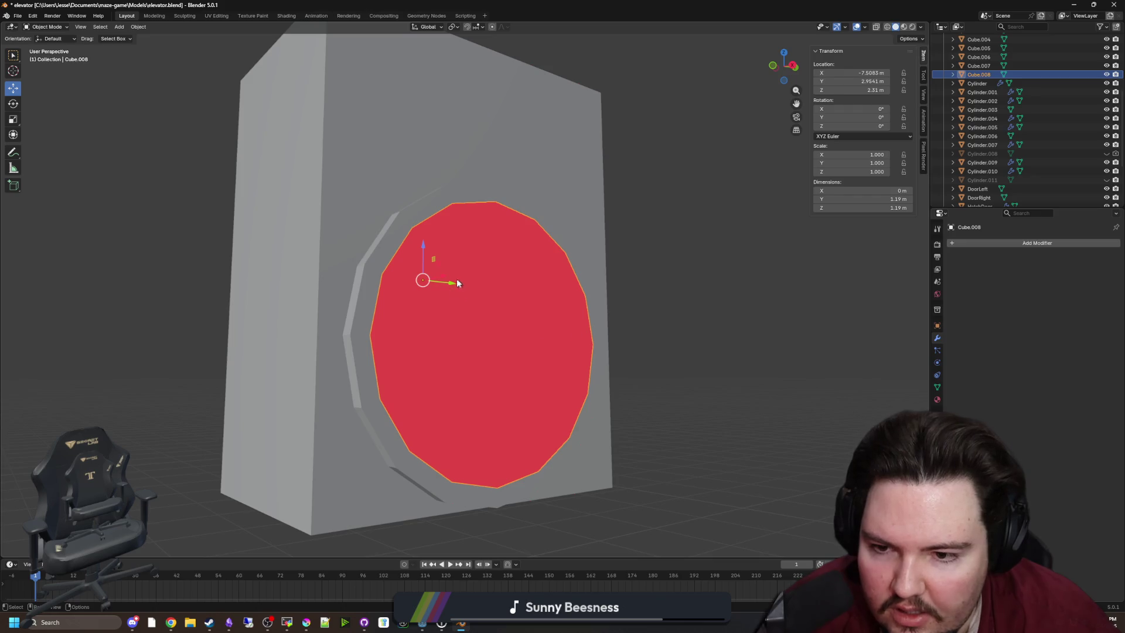
Step: Set the new face's origin to geometry and extrude it into a thick disc
drag(458, 291, 428, 277)
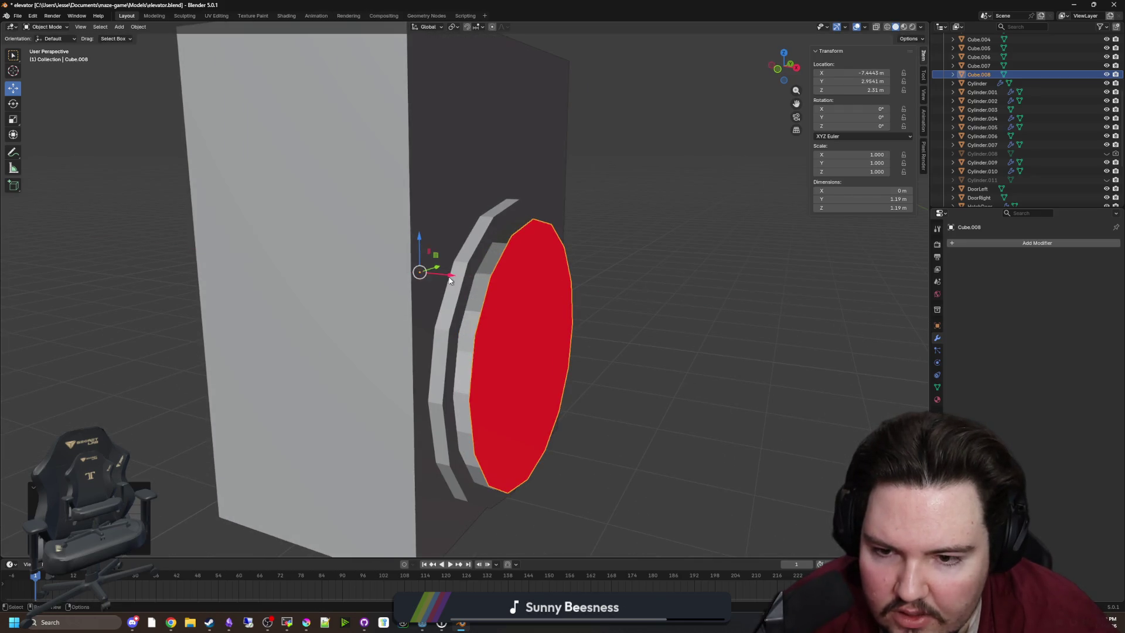
right_click(446, 276)
mouse_move(451, 275)
click(528, 304)
key(Tab)
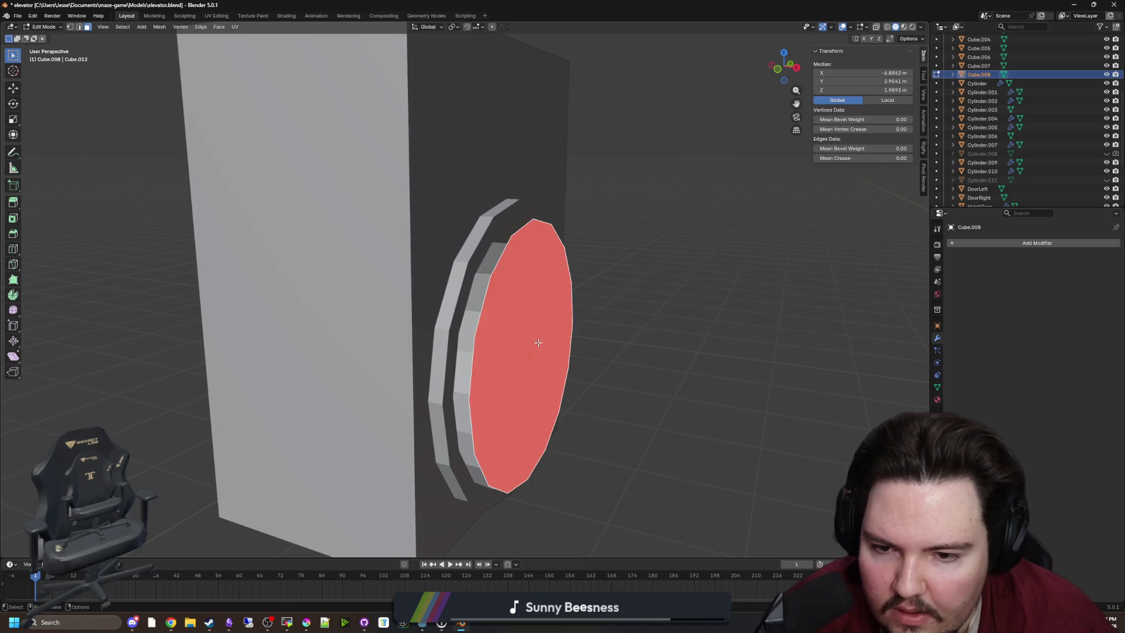
key(e)
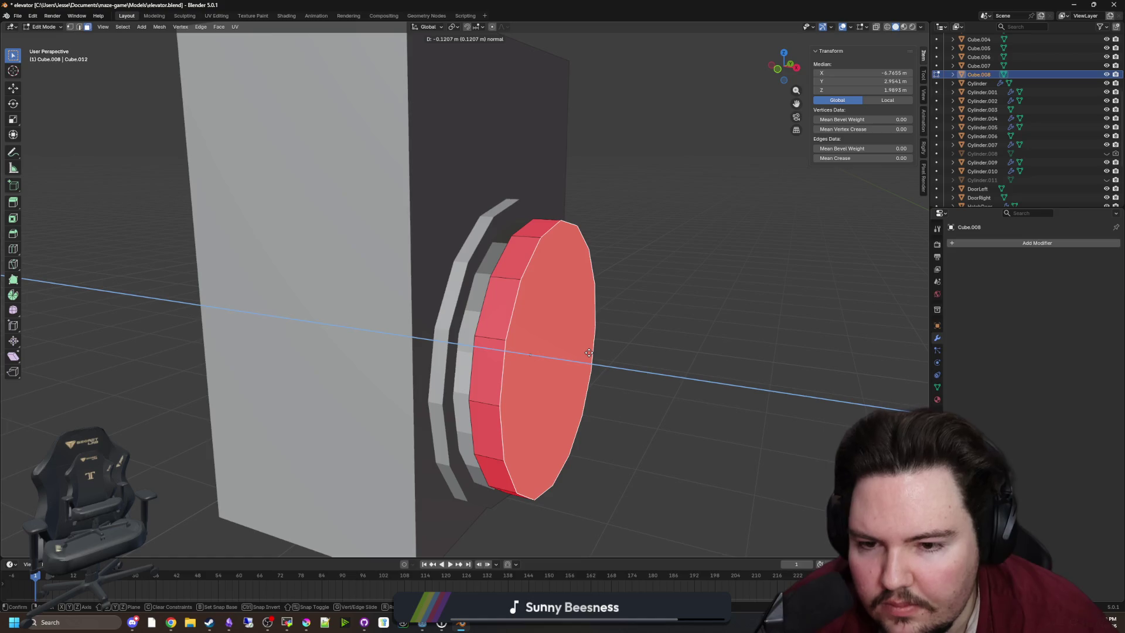
click(588, 352)
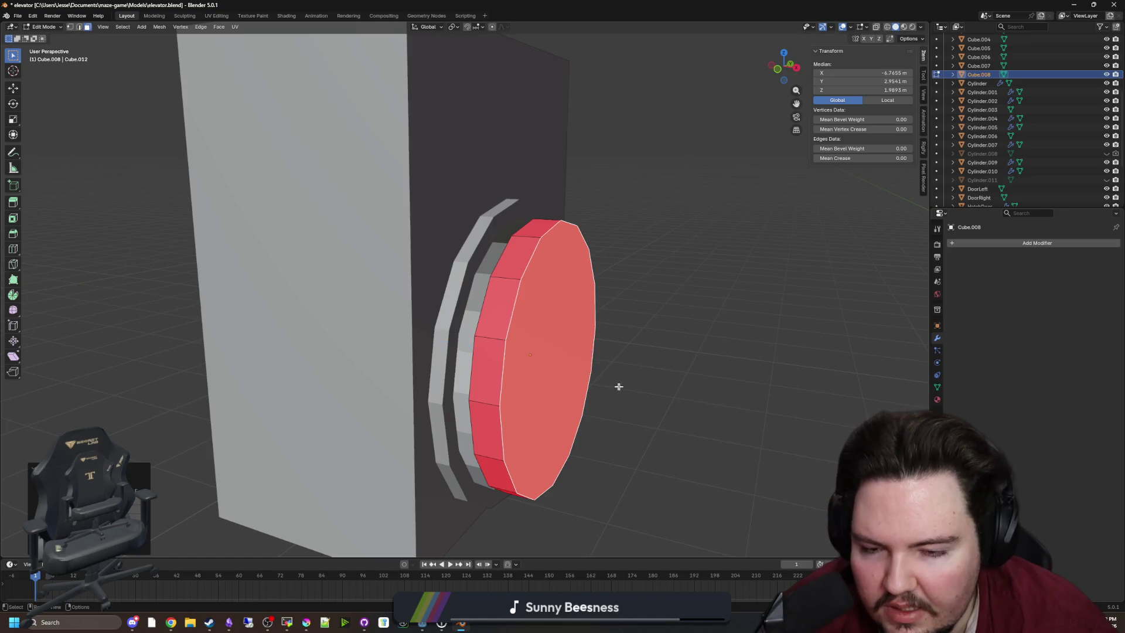
Step: Bevel the disc's front edges, try Shade Smooth by Angle, undo it, and deselect
click(80, 27)
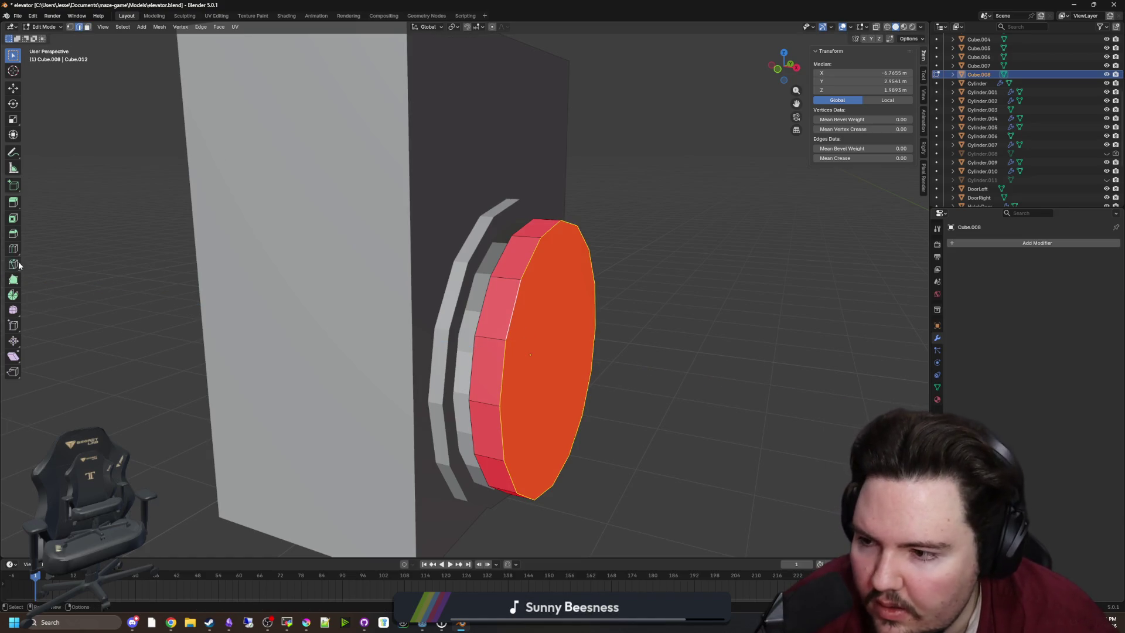
click(13, 233)
drag(514, 356, 511, 352)
key(Tab)
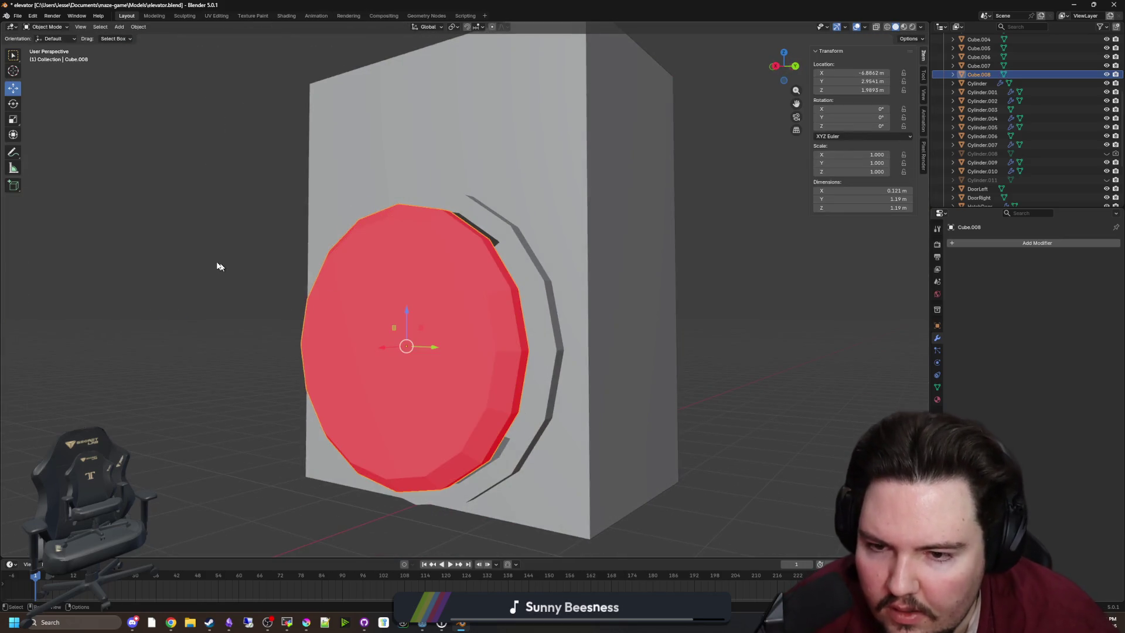
click(400, 326)
right_click(398, 324)
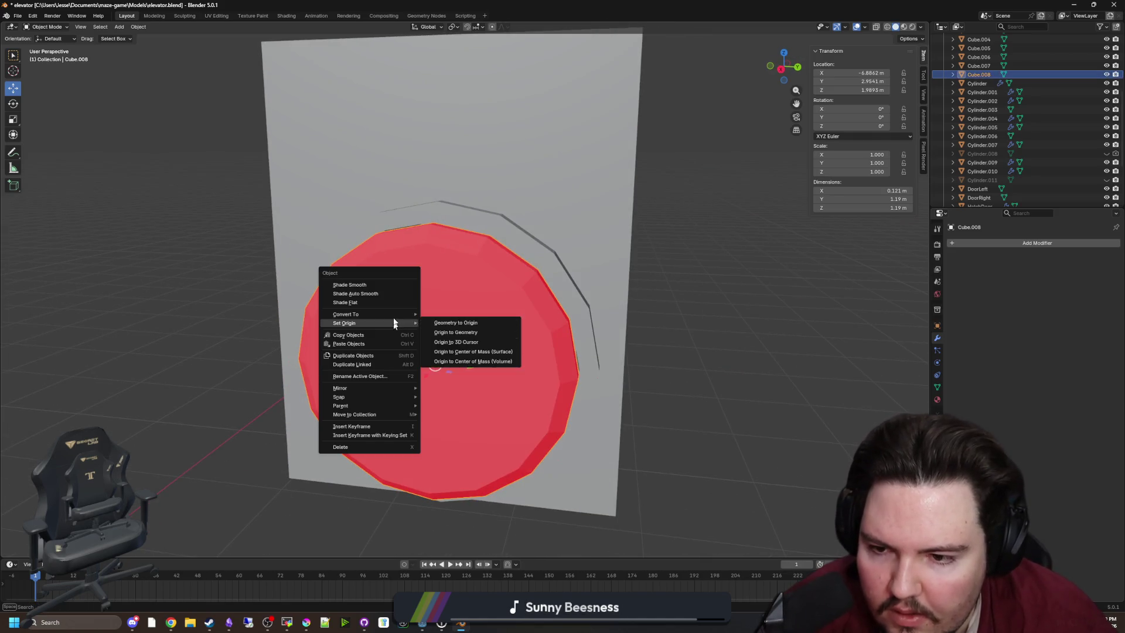
click(343, 294)
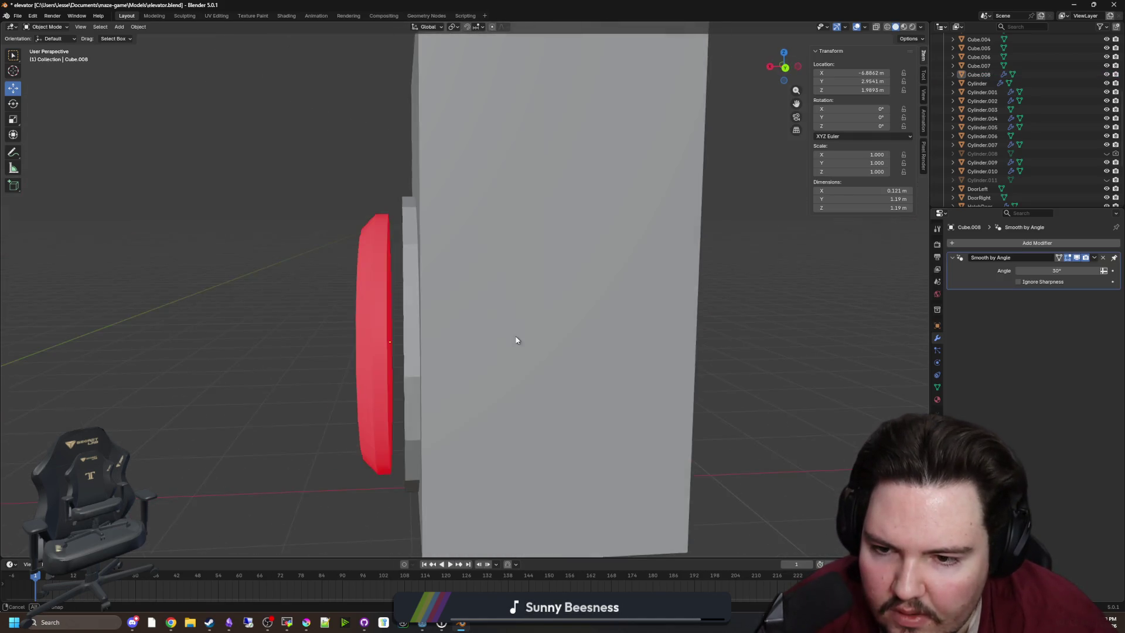
key(ctrl+z)
click(733, 341)
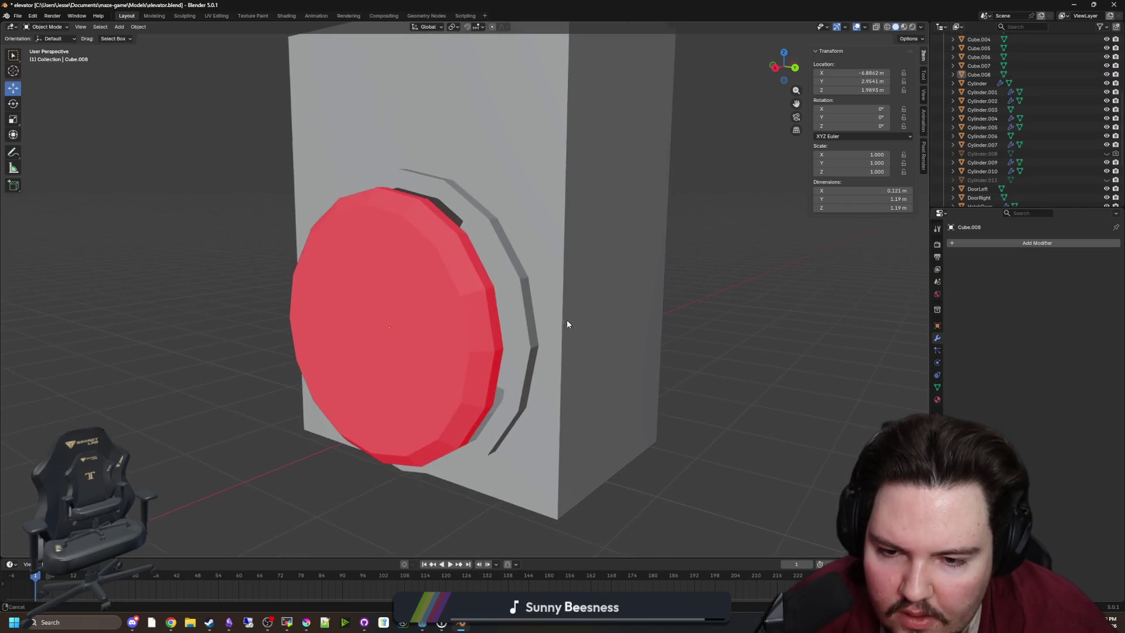
Step: Add a cylinder and move it down onto the grey box, sliding it along Y
key(shift+a)
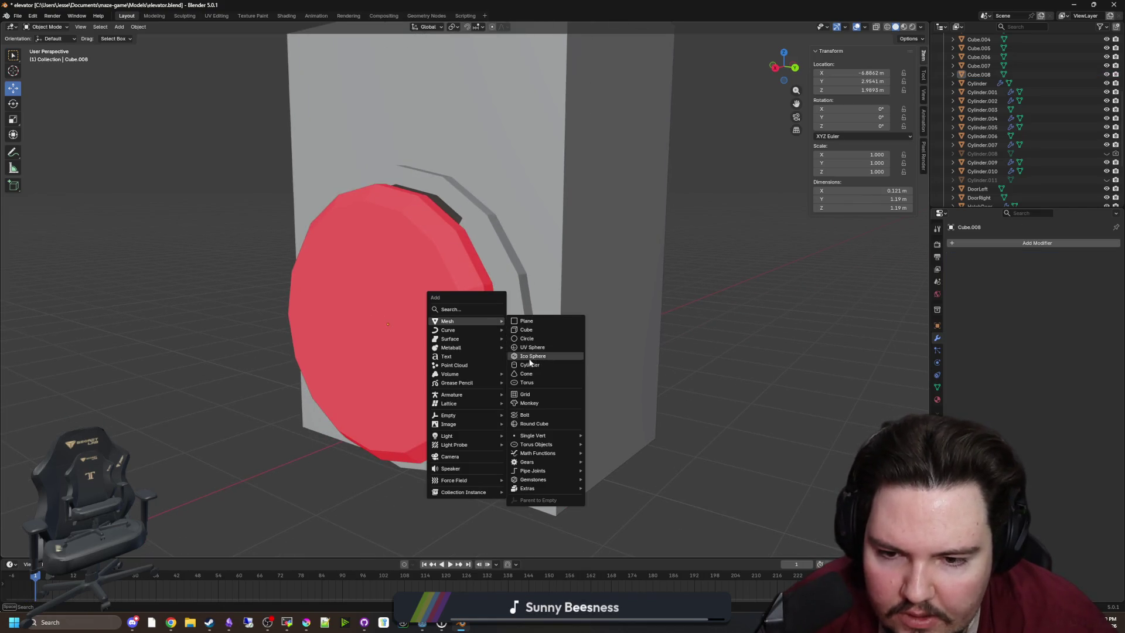
click(529, 365)
scroll(529, 359, down, 5)
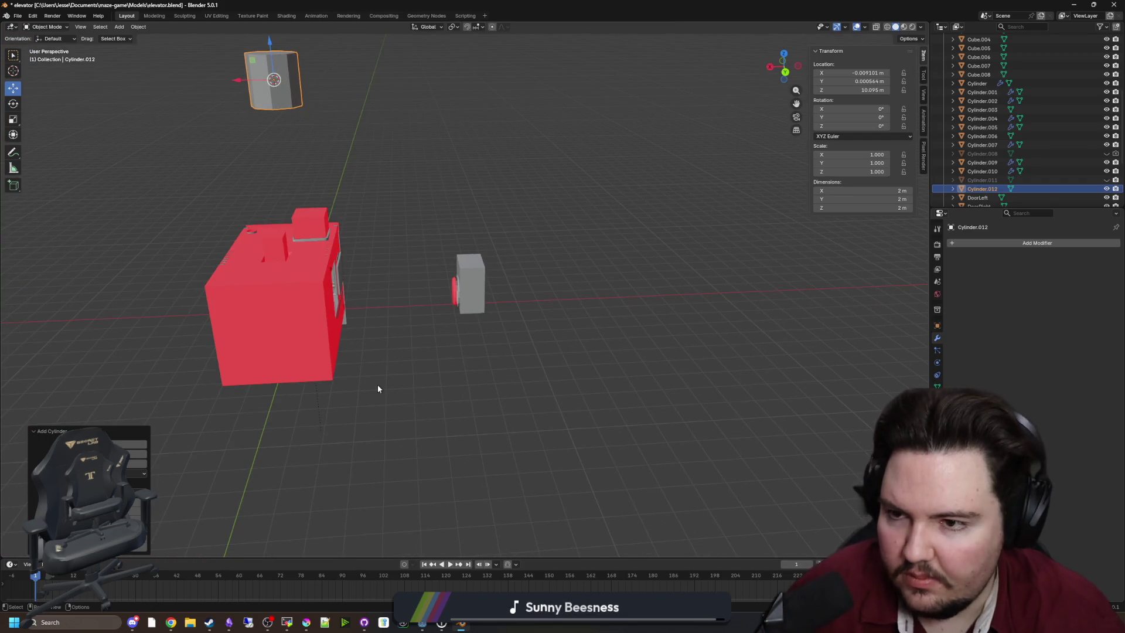
drag(237, 80, 422, 80)
drag(456, 42, 456, 264)
scroll(409, 350, up, 3)
mouse_move(408, 350)
mouse_down()
mouse_move(469, 319)
mouse_move(432, 376)
mouse_move(501, 296)
mouse_move(423, 367)
mouse_up()
key(g)
key(y)
scroll(515, 394, up, 2)
click(514, 393)
Step: Make the cylinder thinner, then shorter, then uniformly small at about 0.056 scale
scroll(423, 367, up, 2)
key(s)
key(shift+z)
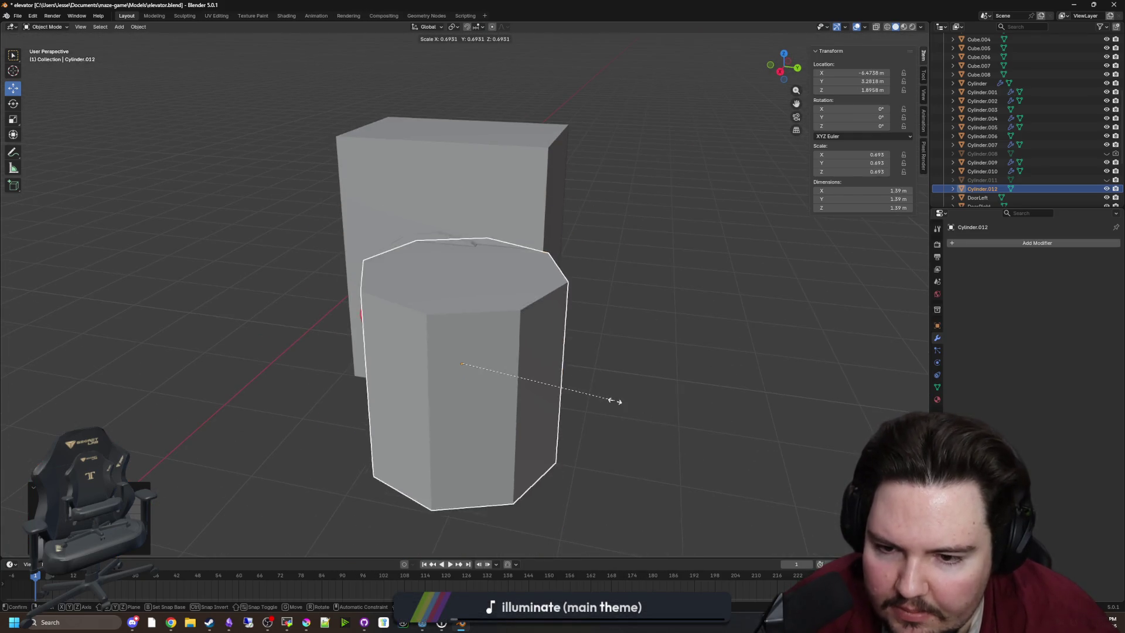
click(498, 369)
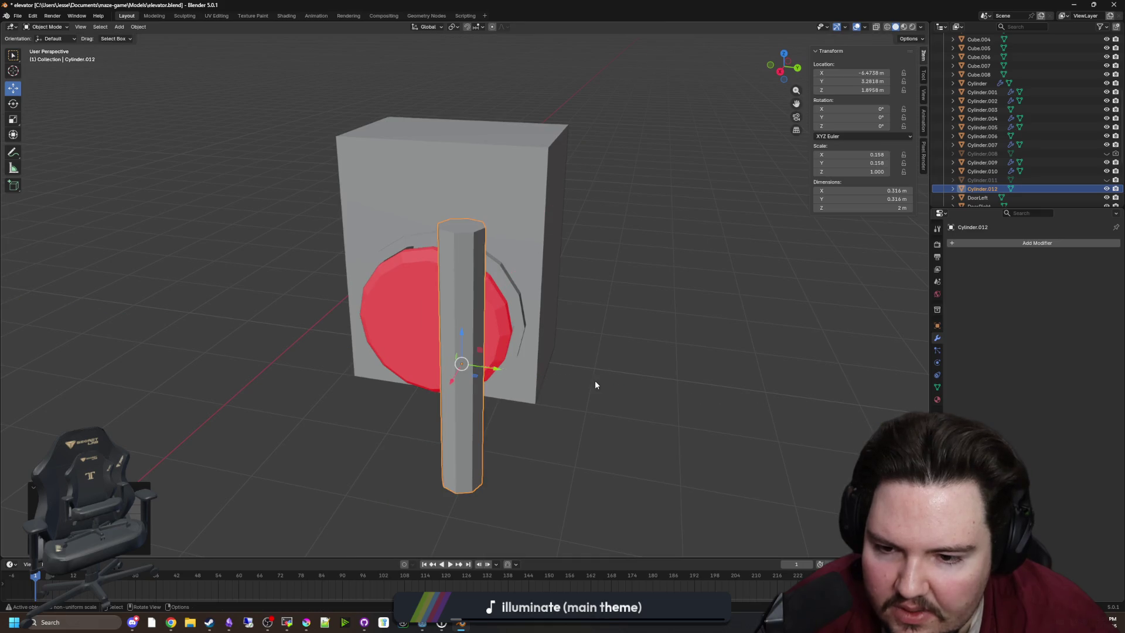
key(s)
key(z)
click(495, 347)
key(s)
click(495, 381)
Step: Move the small cylinder along X, Y and Z to the red door's edge as a hinge
key(g)
key(x)
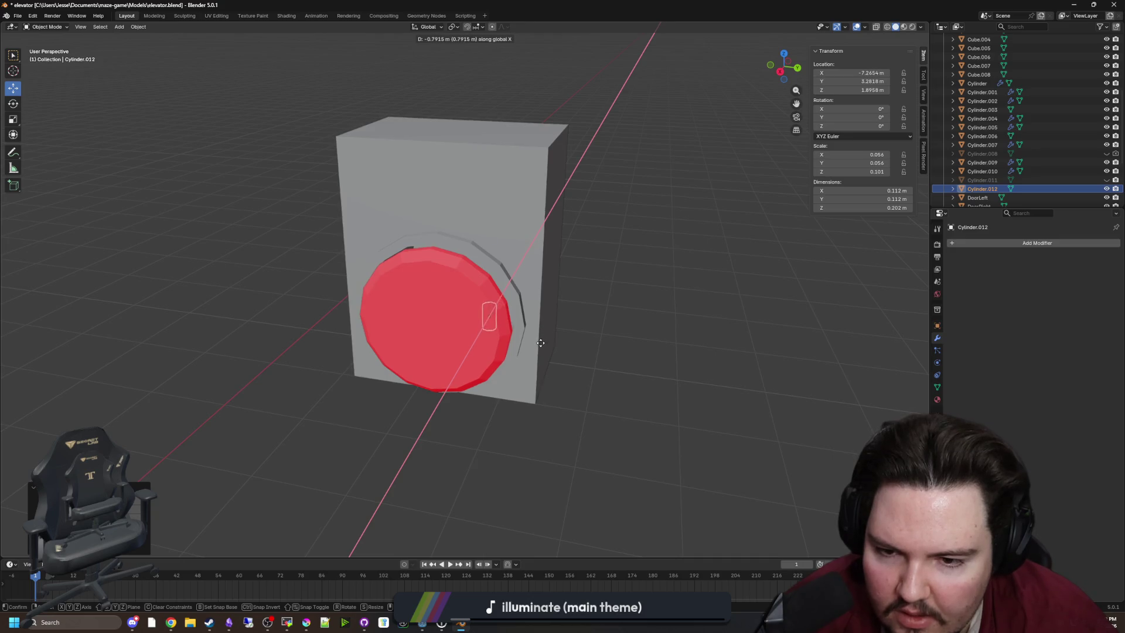
scroll(540, 343, up, 3)
key(y)
key(x)
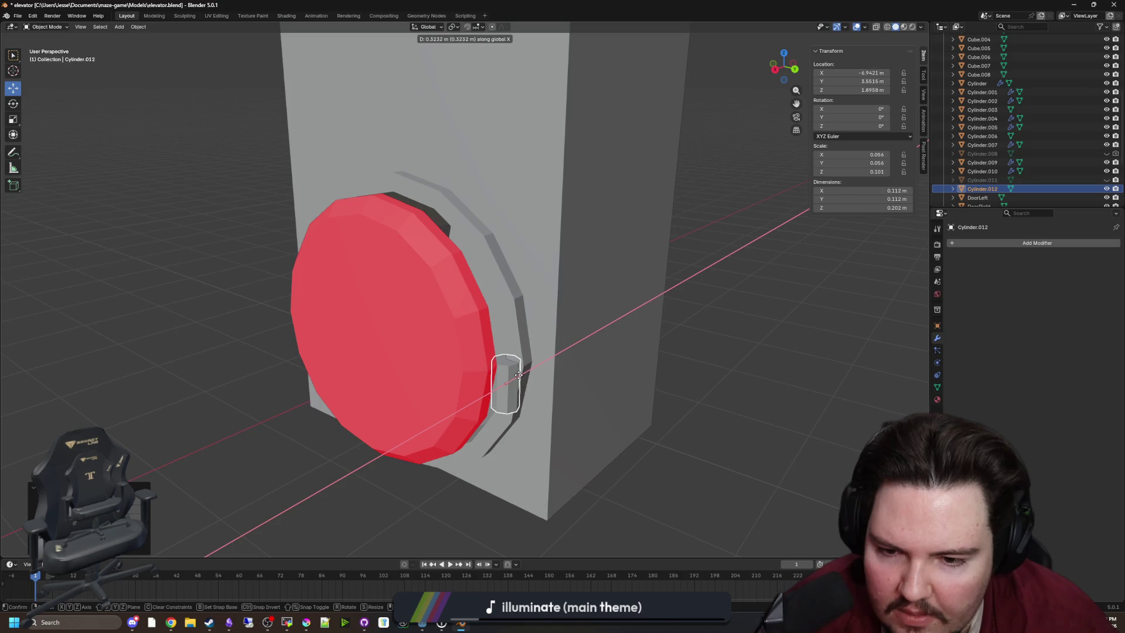
key(z)
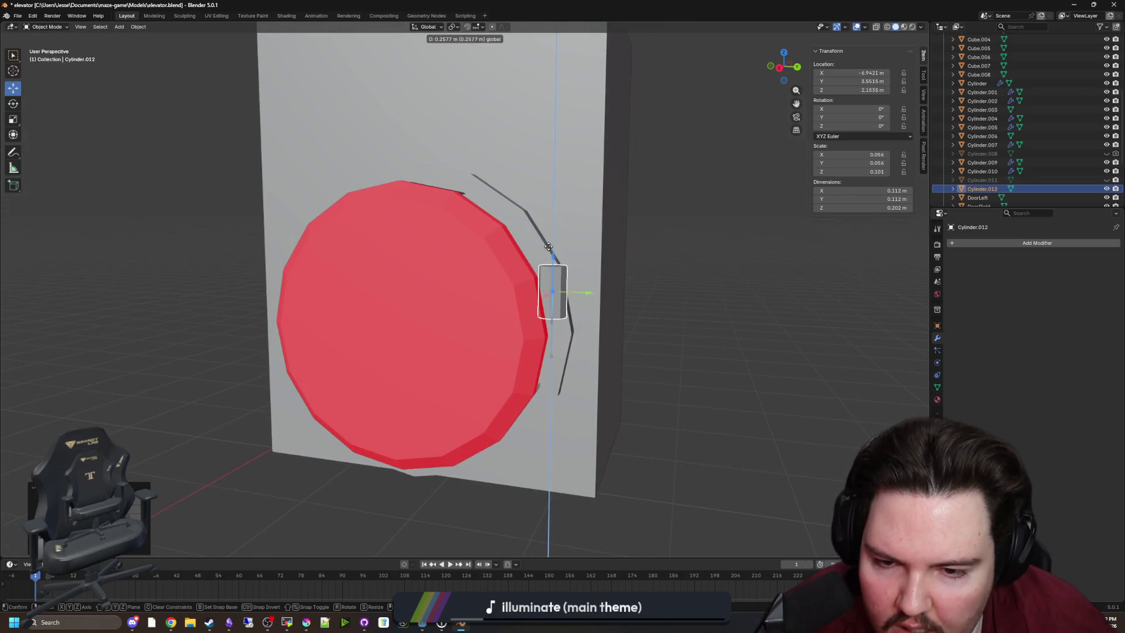
click(549, 248)
click(378, 314)
Step: Nudge the red door Cube.008 and the hinge cylinder Cylinder.012 slightly along X
key(g)
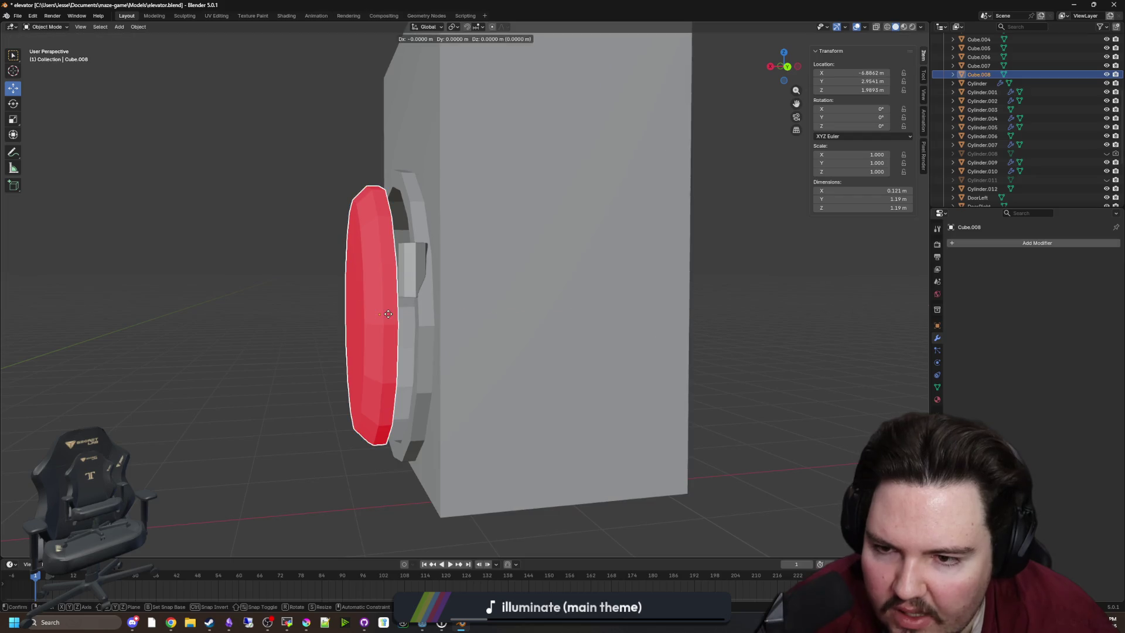
click(410, 319)
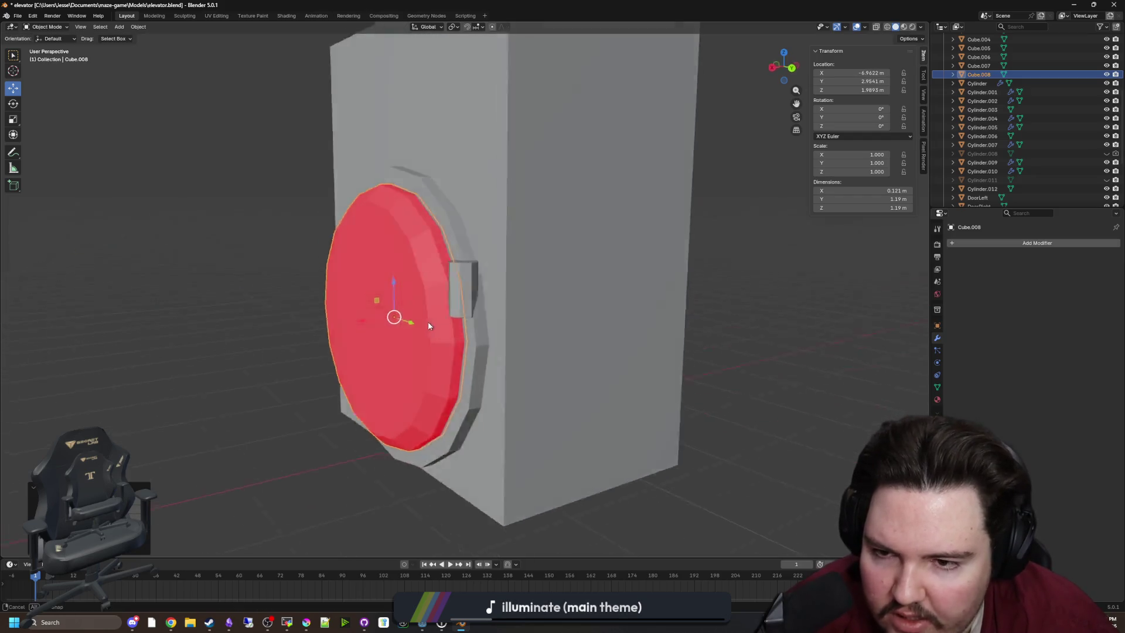
scroll(567, 345, up, 4)
click(598, 296)
drag(600, 293, 593, 294)
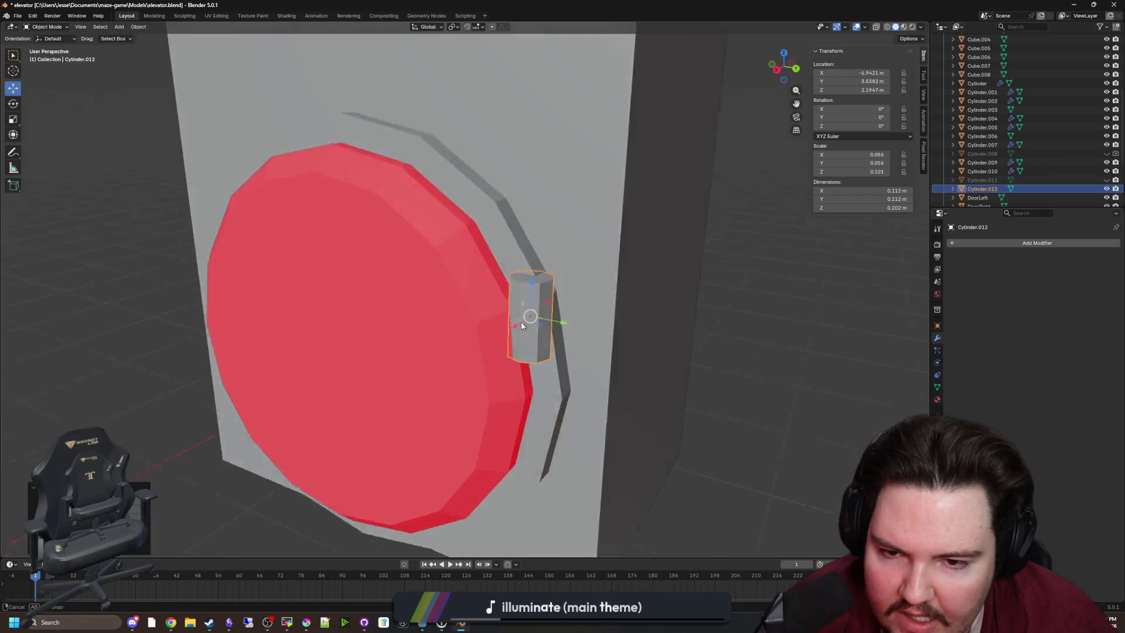
key(g)
key(x)
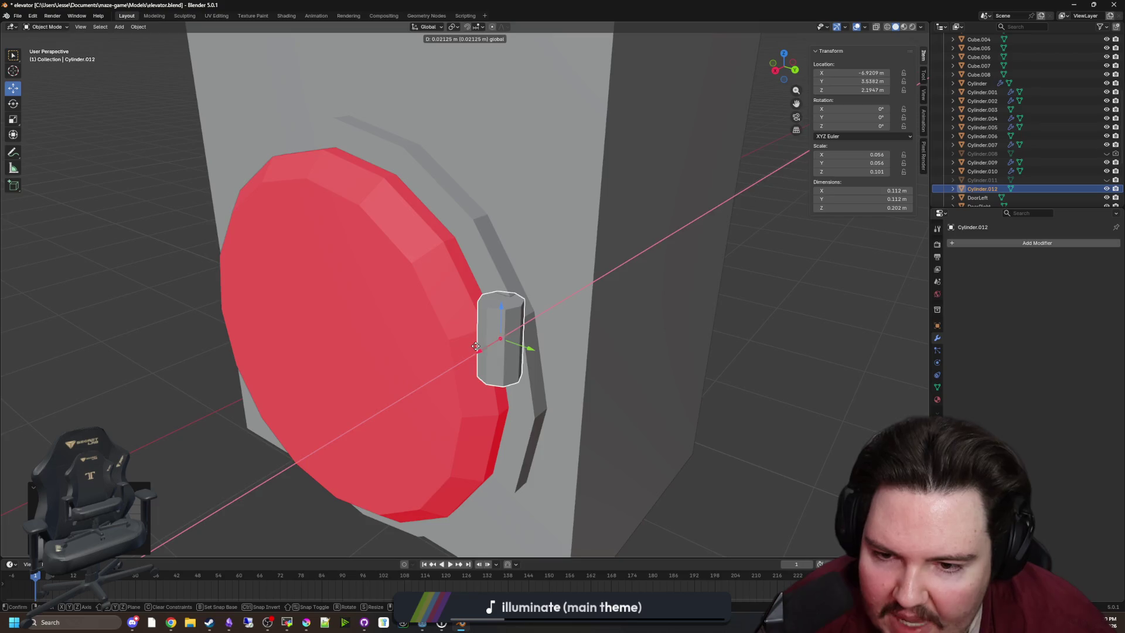
click(476, 347)
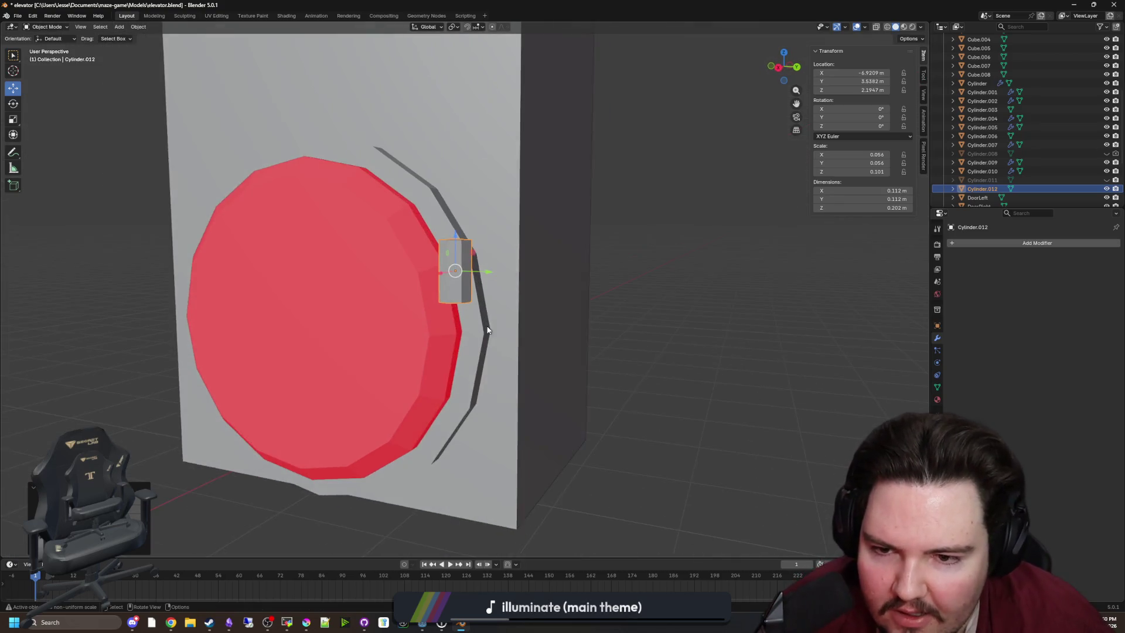
Step: Duplicate the hinge cylinder and place the copy about 0.40 m lower, at Z 1.7904 m
key(g)
key(z)
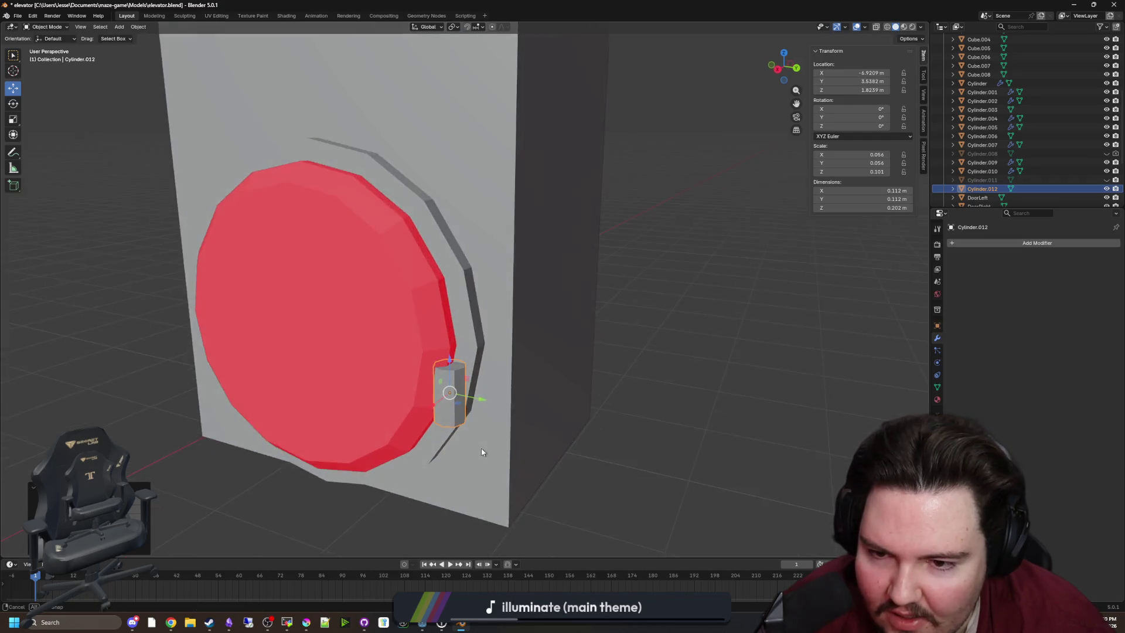
key(Escape)
key(shift+d)
key(z)
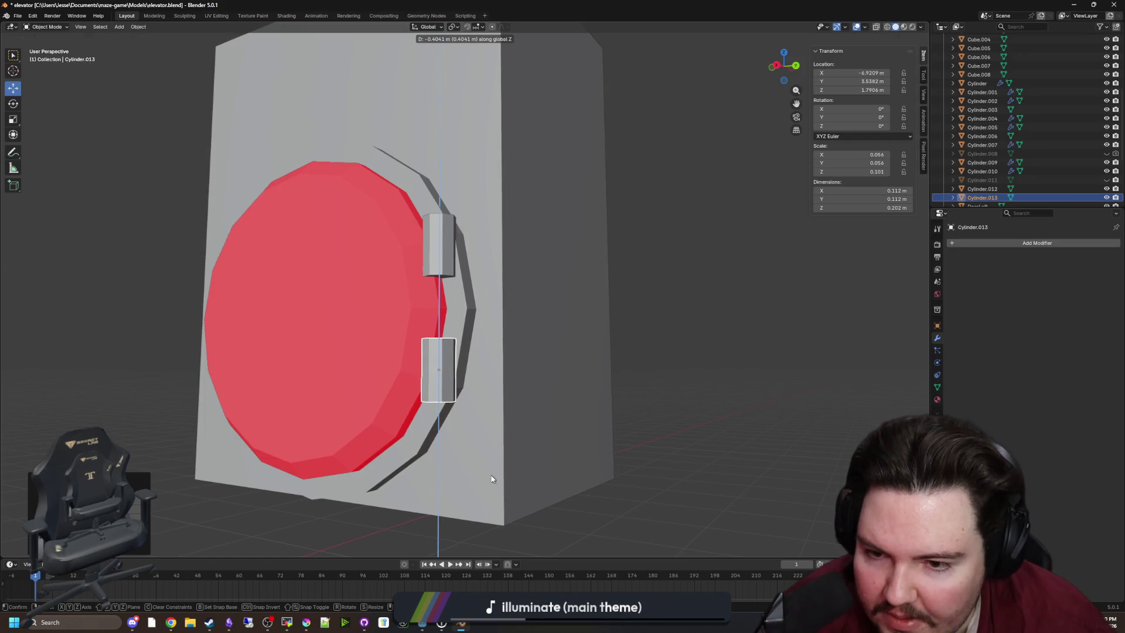
click(491, 475)
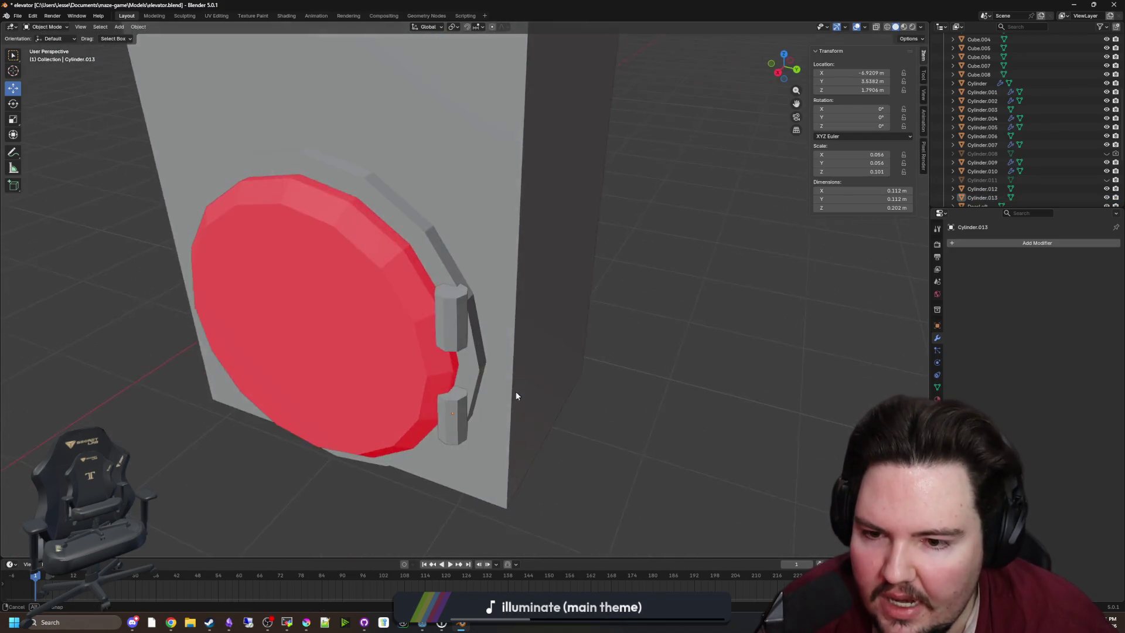
scroll(575, 362, down, 8)
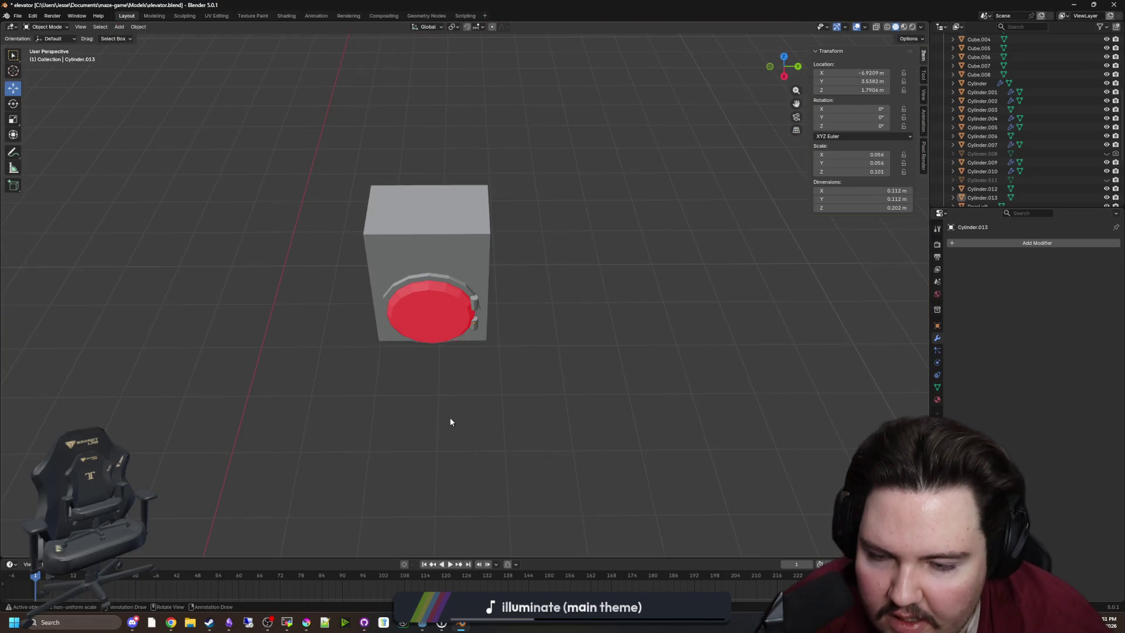
scroll(451, 420, up, 8)
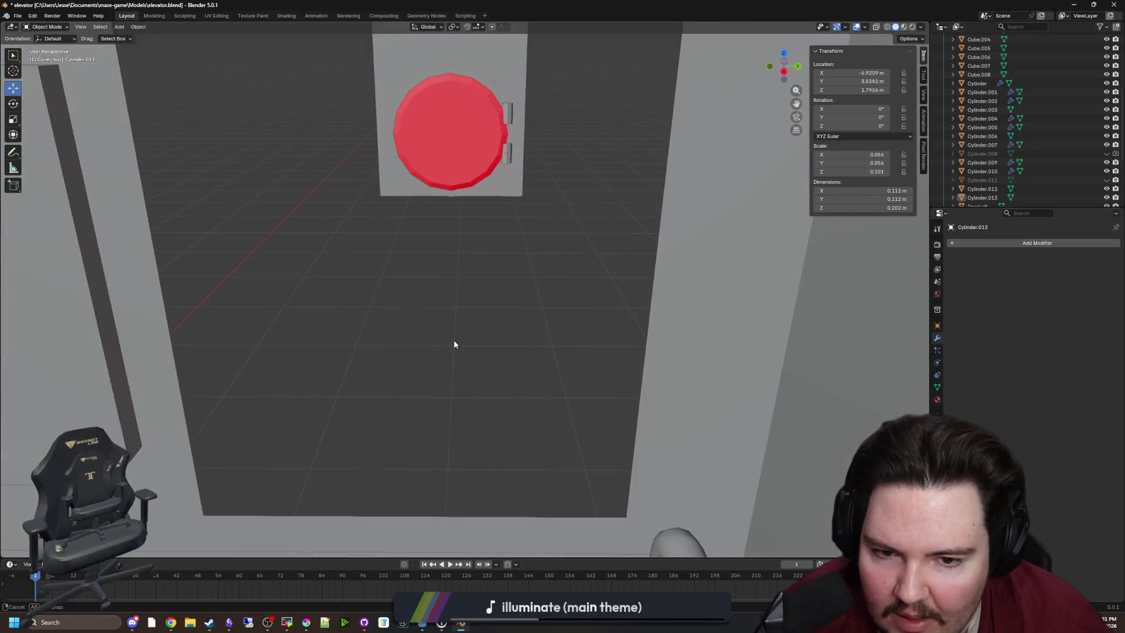
scroll(454, 345, down, 4)
scroll(461, 344, up, 1)
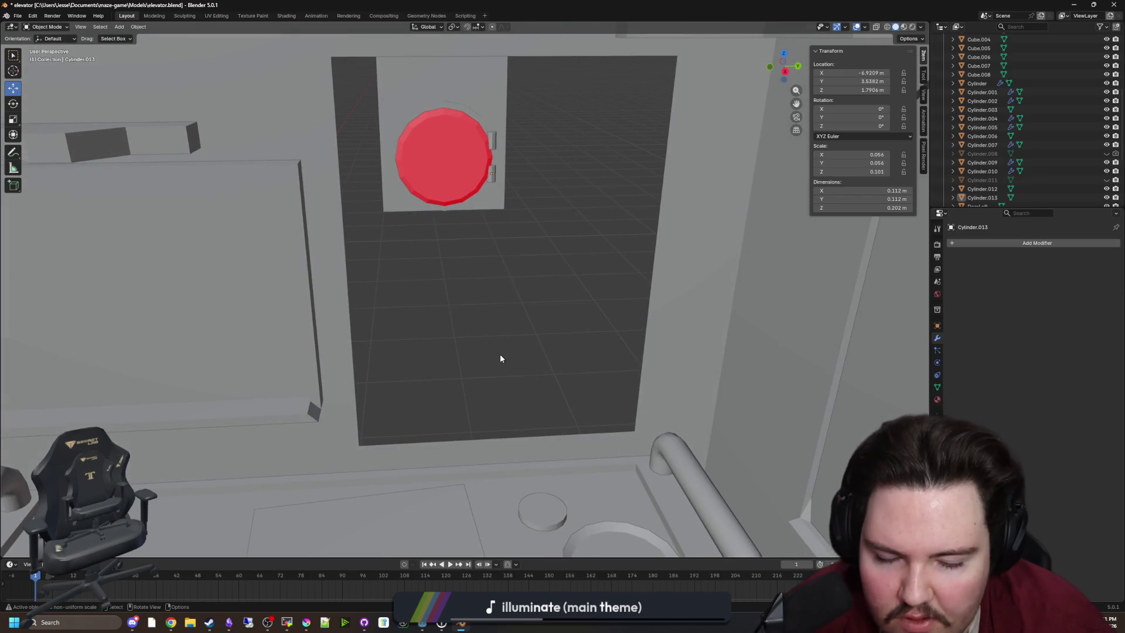
key(KP_Decimal)
scroll(481, 216, up, 3)
shift+click(508, 302)
shift+click(510, 205)
shift+click(475, 233)
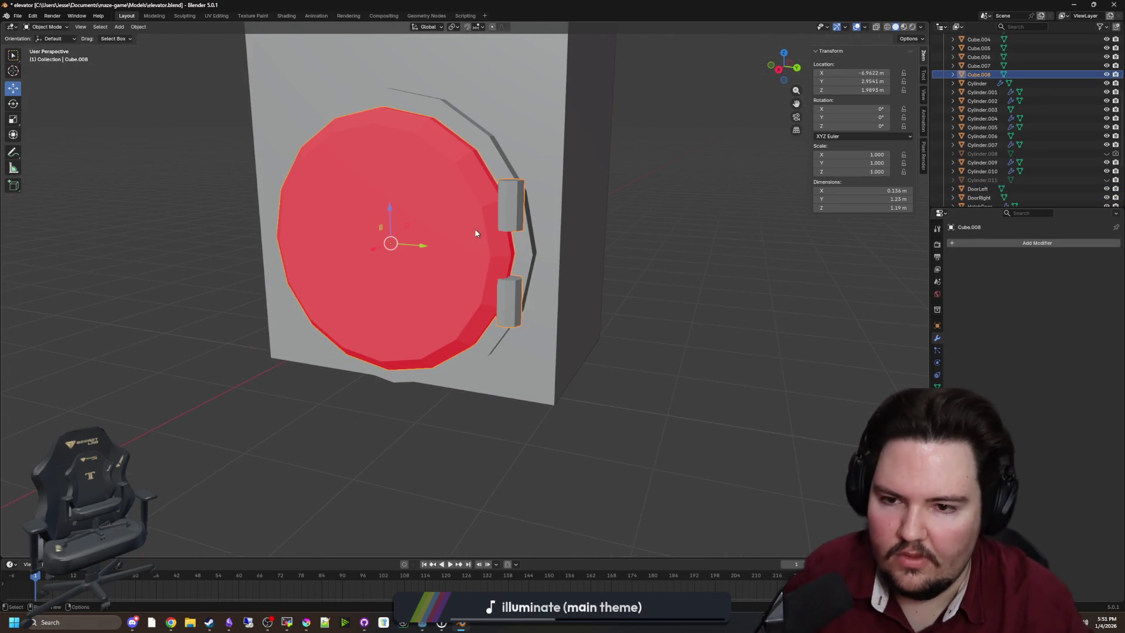
click(631, 253)
key(shift+a)
scroll(648, 269, up, 10)
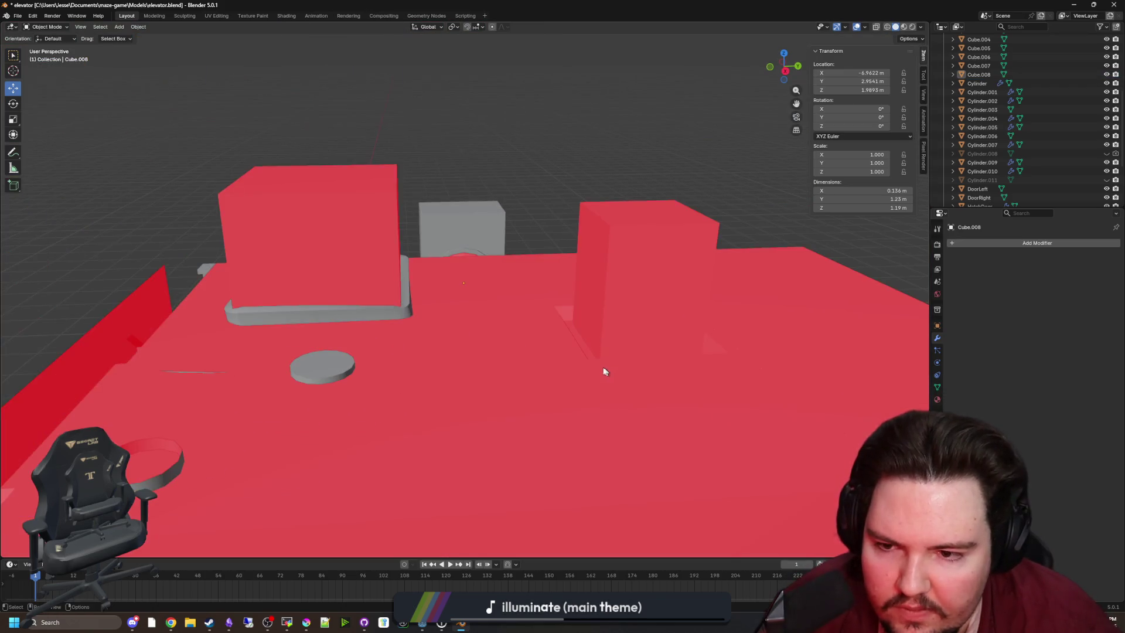
scroll(383, 337, down, 8)
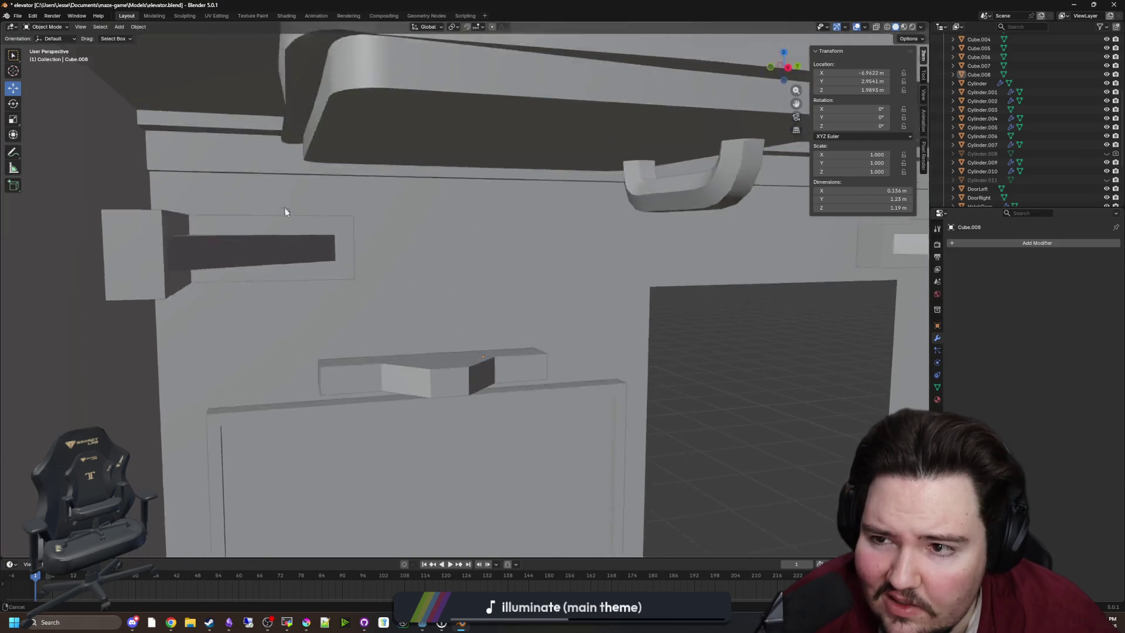
click(653, 234)
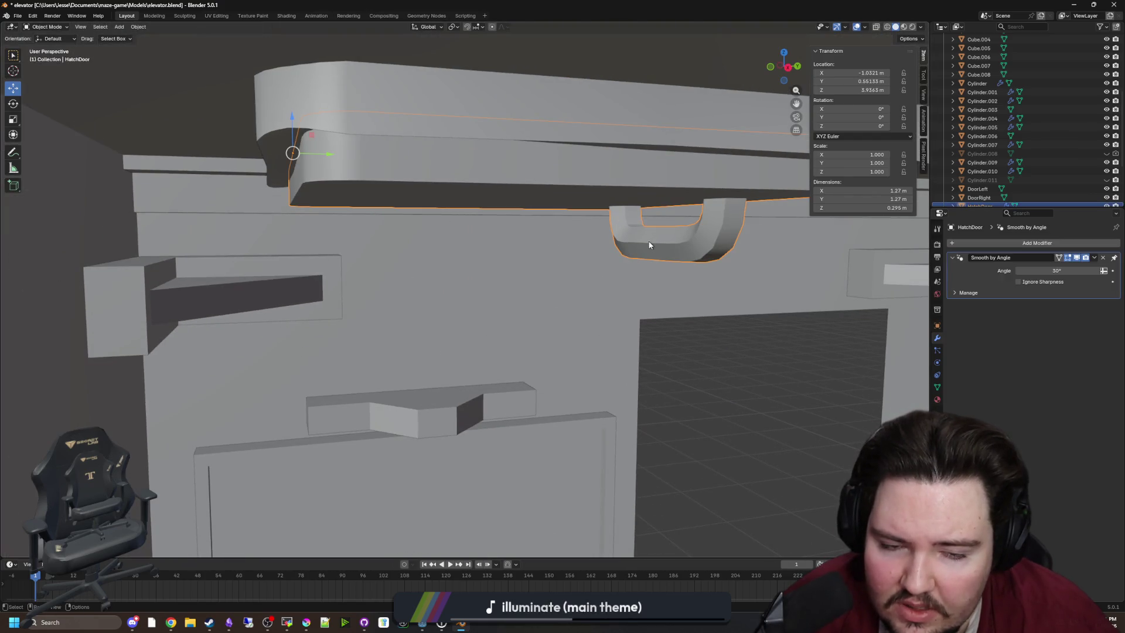
Step: Duplicate HatchDoor and slide the copy along X beside the porthole panel
key(KP_Decimal)
scroll(644, 248, down, 5)
key(shift+d)
key(x)
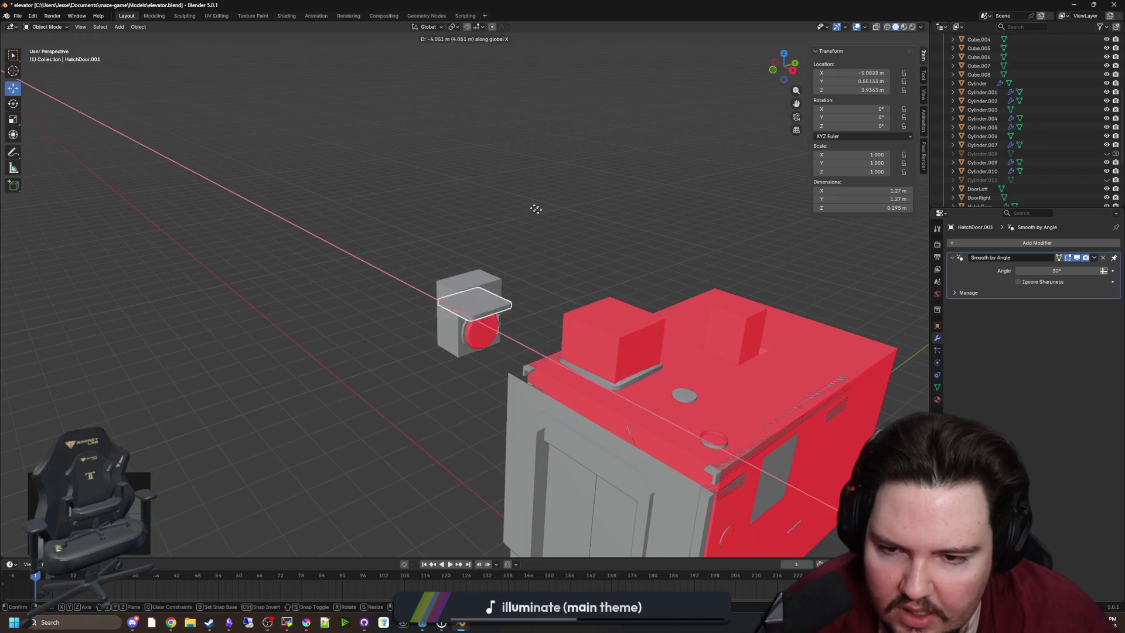
click(500, 289)
scroll(499, 289, up, 3)
Step: Delete the copy's linked plate geometry so only the curved handle remains
key(Tab)
key(KP_Decimal)
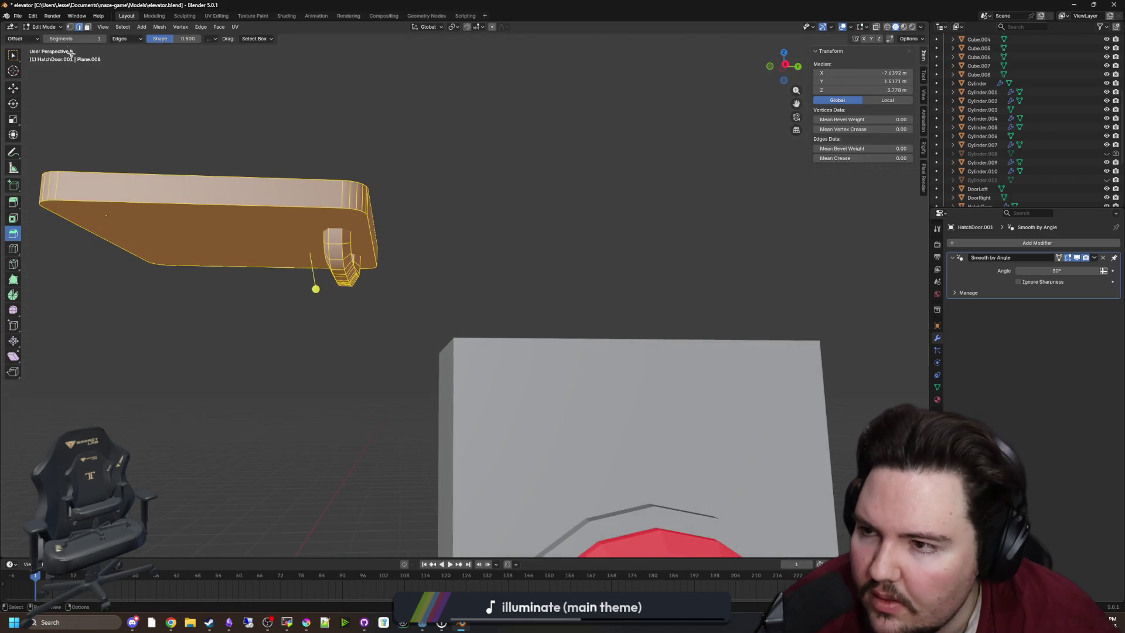
click(351, 183)
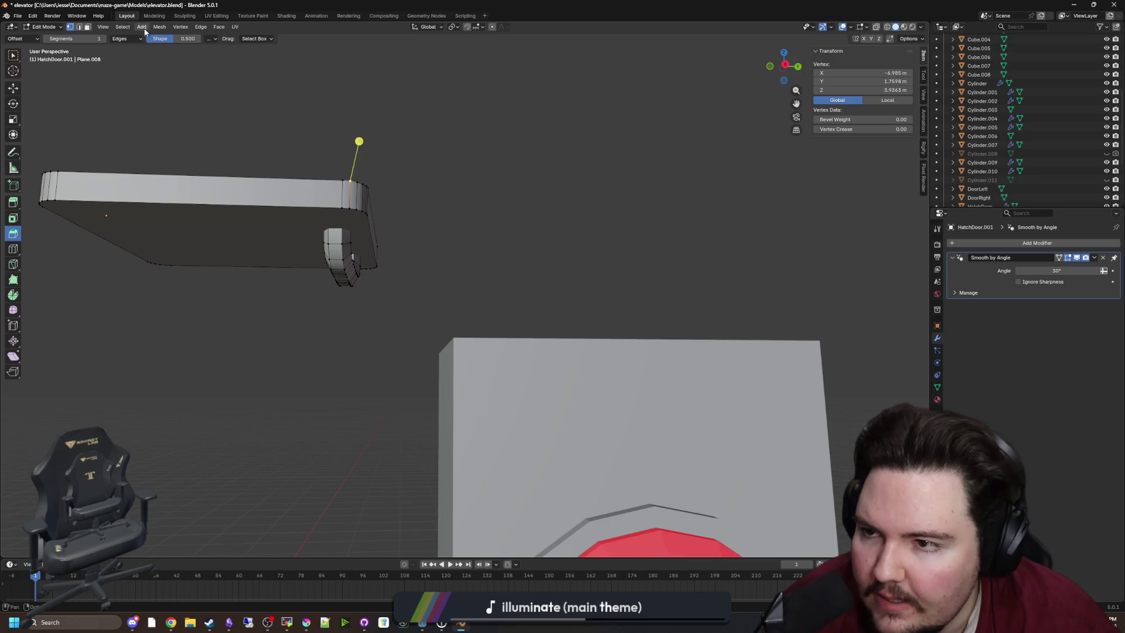
click(122, 27)
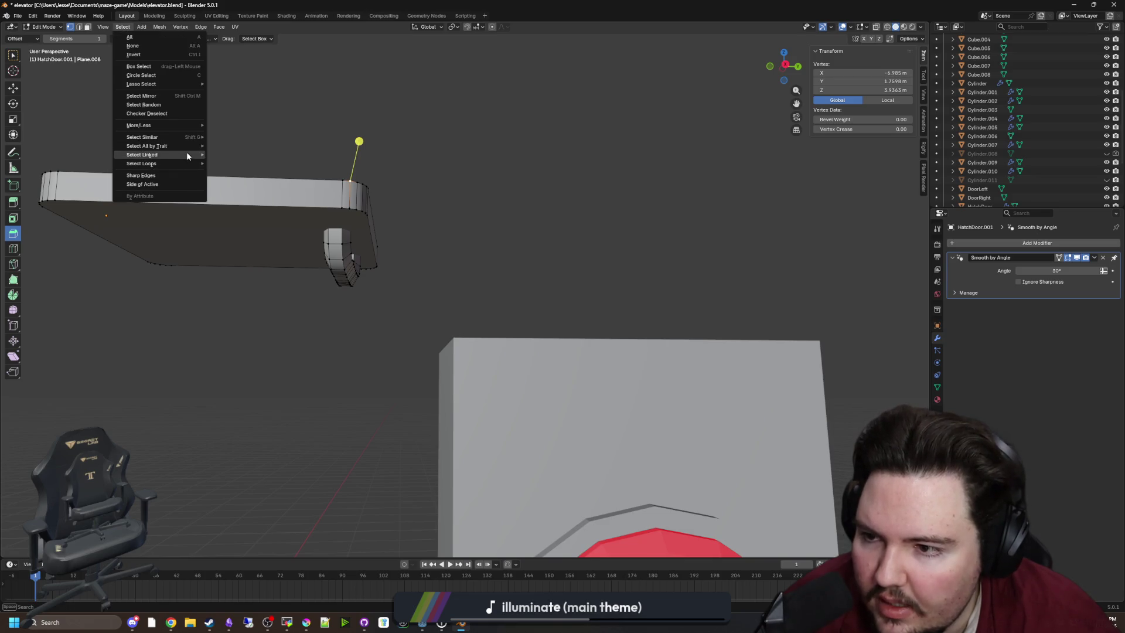
click(217, 155)
key(x)
click(387, 157)
key(Tab)
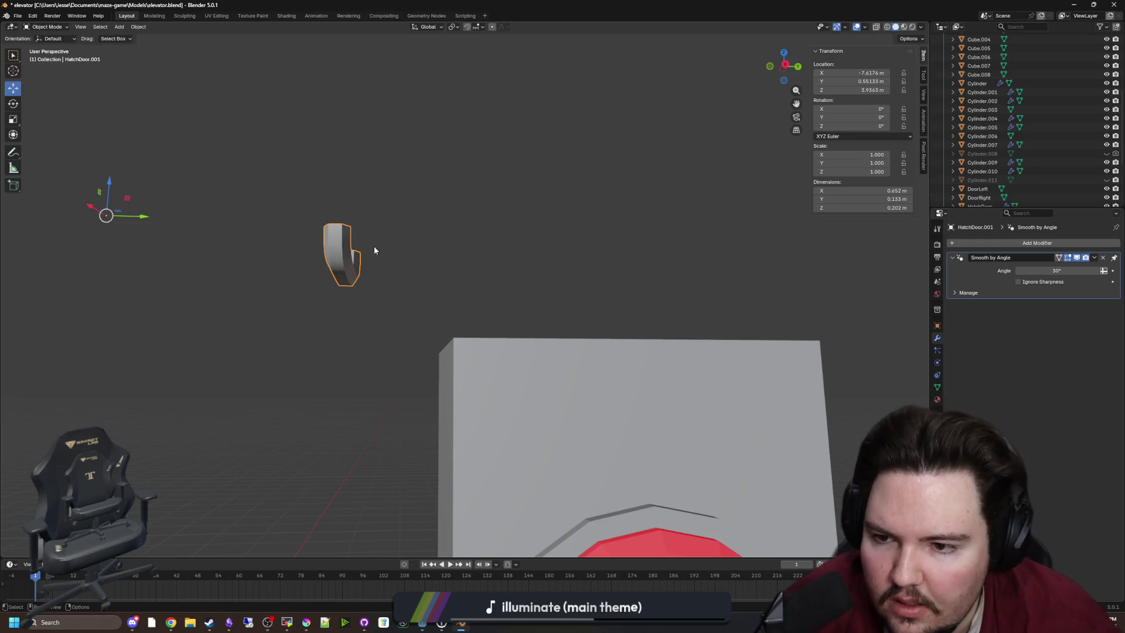
right_click(346, 225)
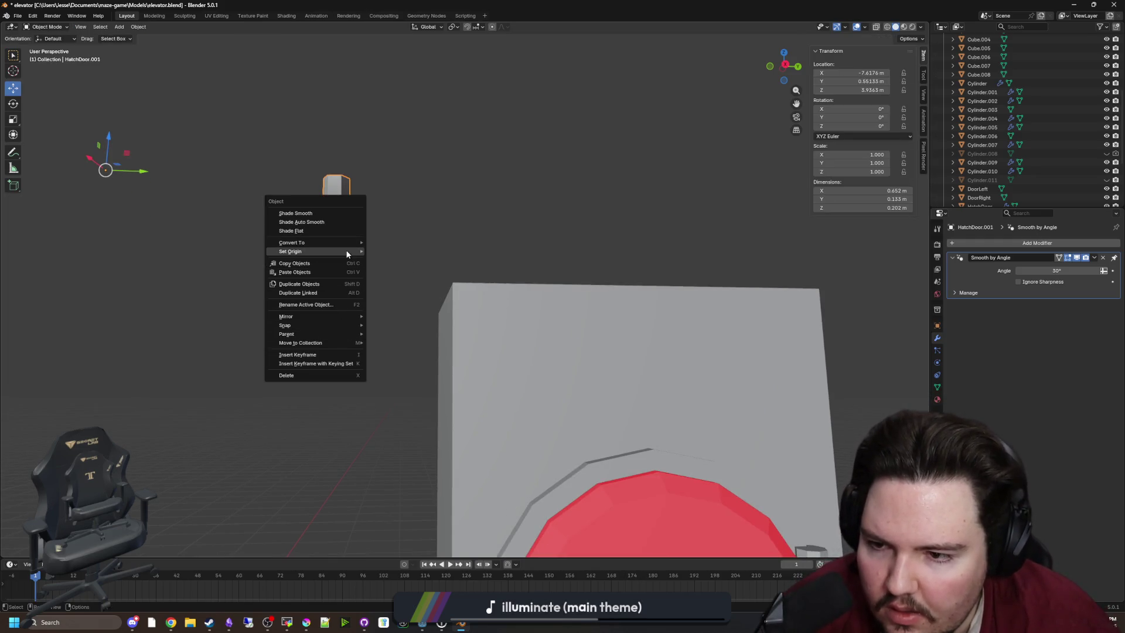
Step: Rotate the handle upright, ending at -90° on Y
click(422, 280)
key(r)
key(x)
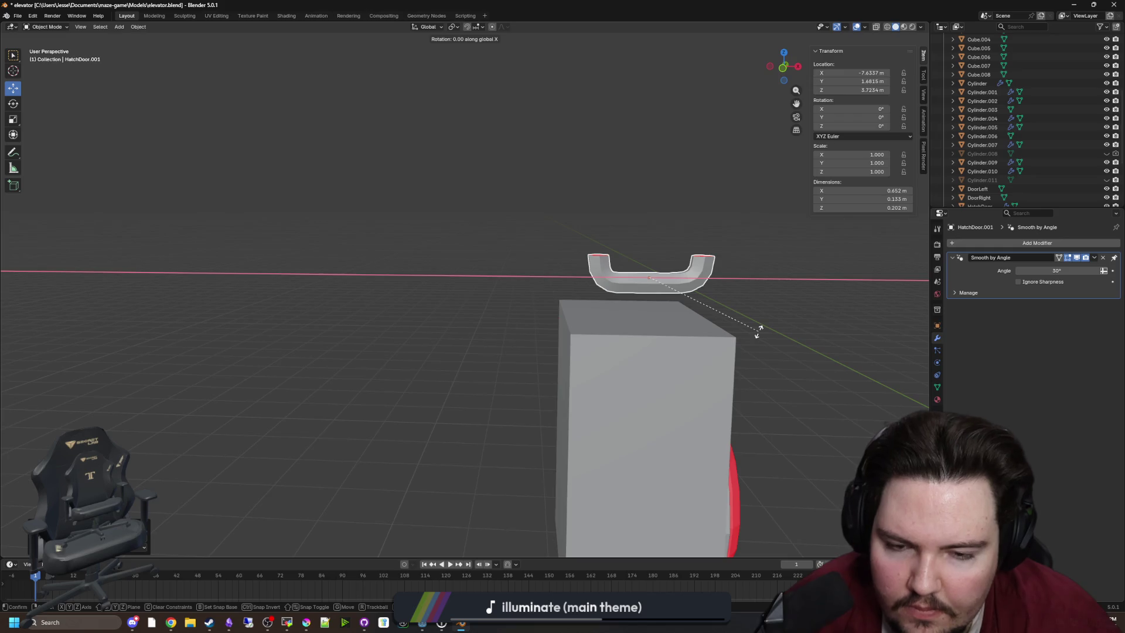
key(y)
click(683, 199)
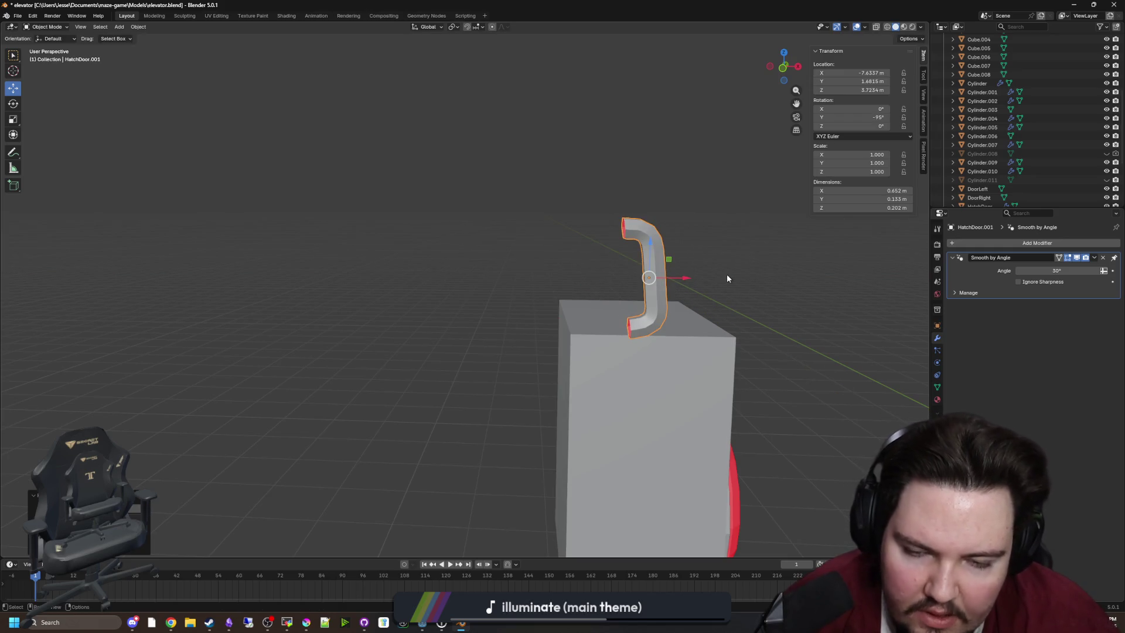
key(r)
key(x)
key(y)
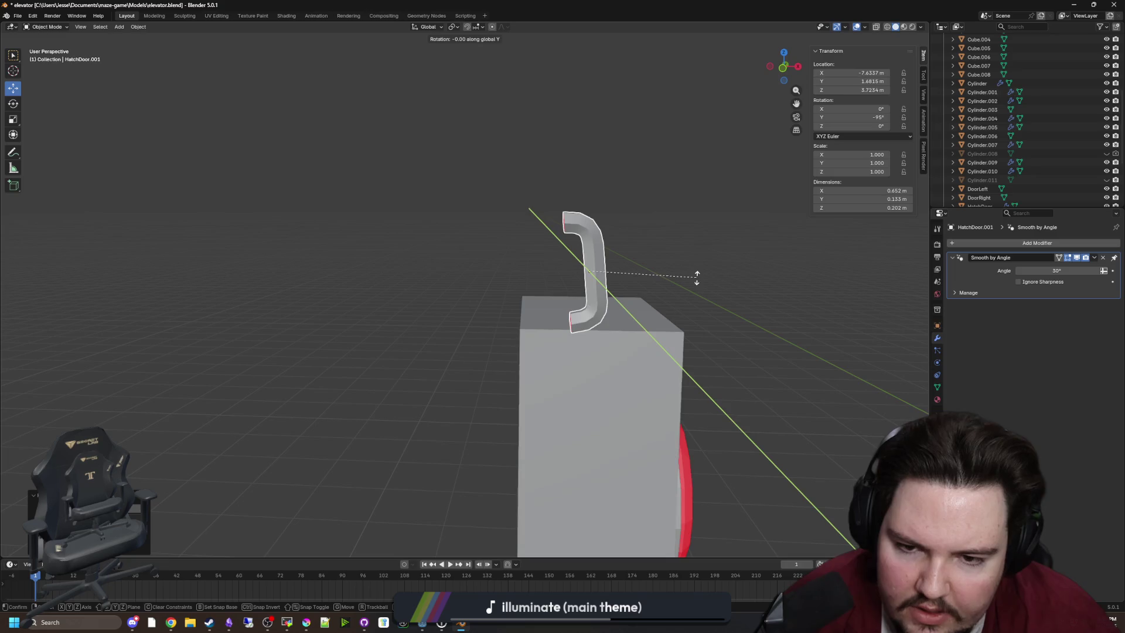
click(707, 286)
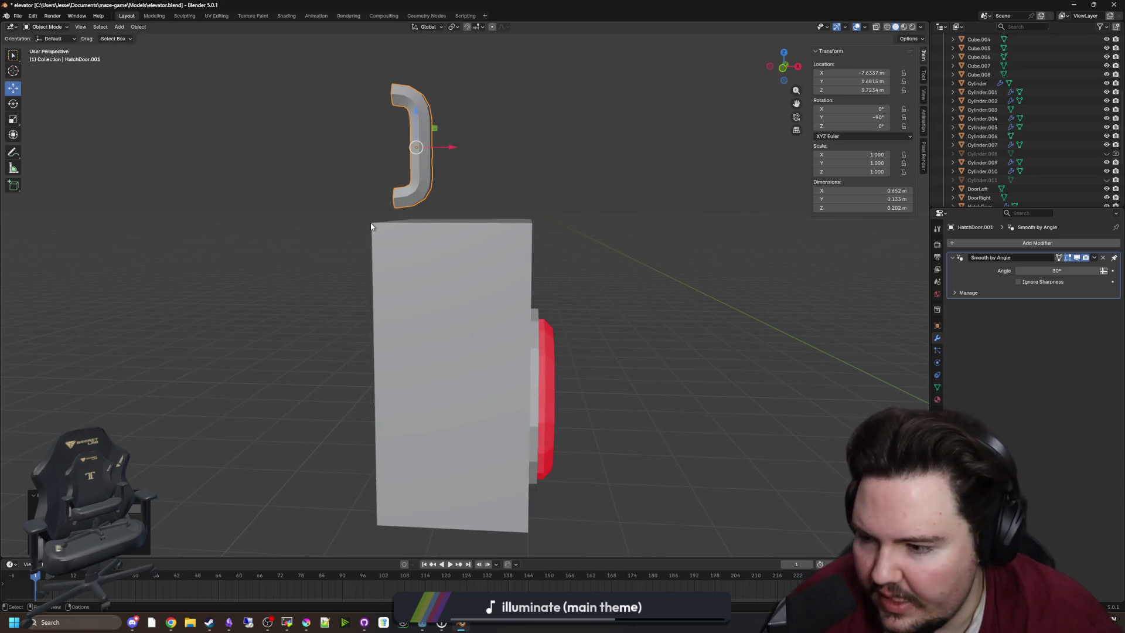
Step: Lower the handle onto the red door, scale it to 0.644 and seat it along X
mouse_move(413, 123)
mouse_down()
mouse_move(403, 399)
mouse_move(558, 422)
mouse_up()
drag(507, 279, 507, 307)
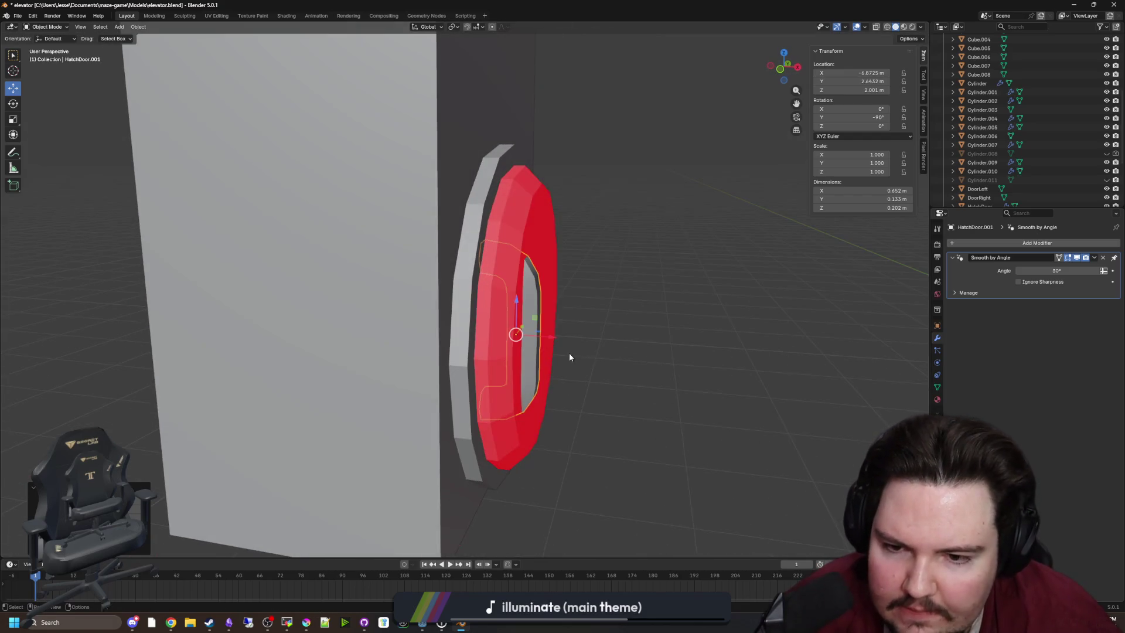
key(s)
click(670, 387)
key(g)
key(x)
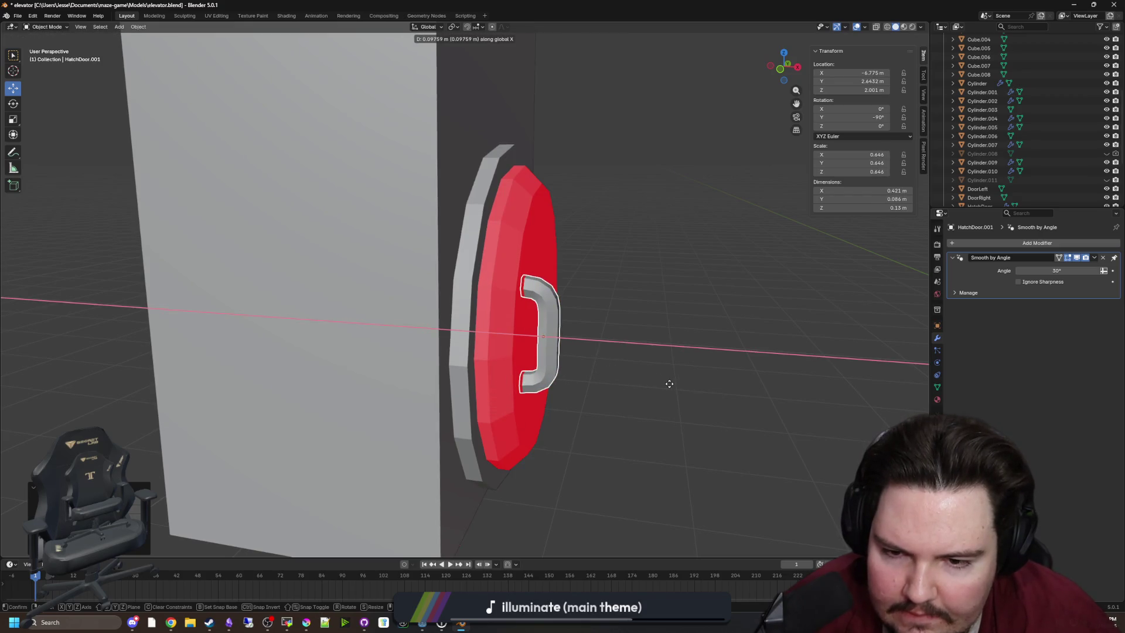
click(630, 384)
drag(389, 315, 372, 315)
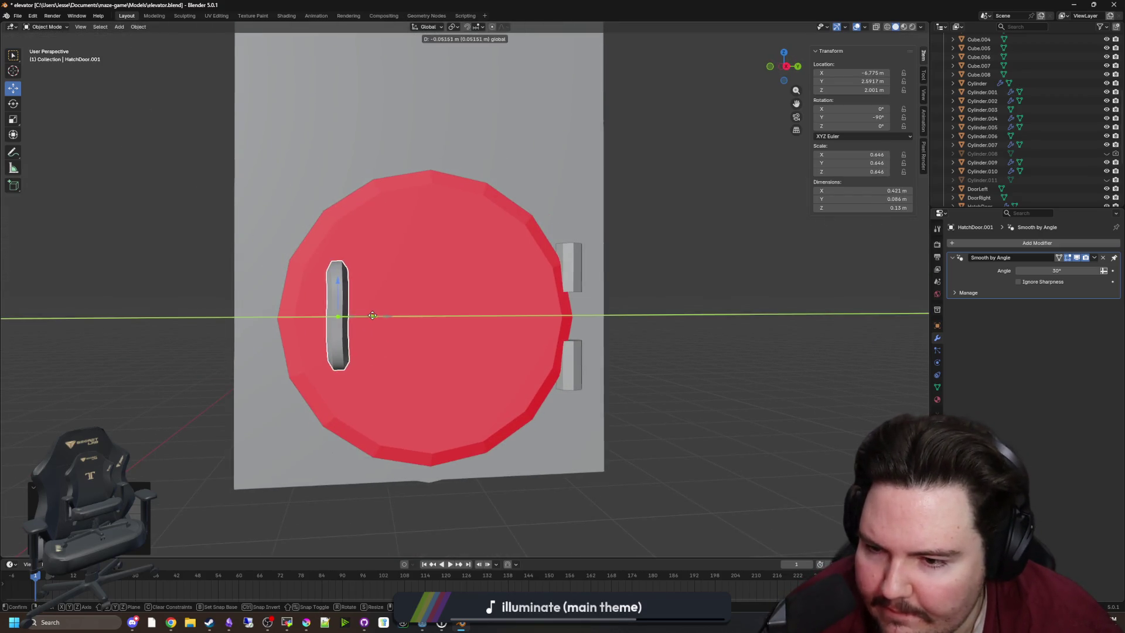
Step: Give the handle the red door's Z location and push it against the door's face
click(468, 314)
click(937, 325)
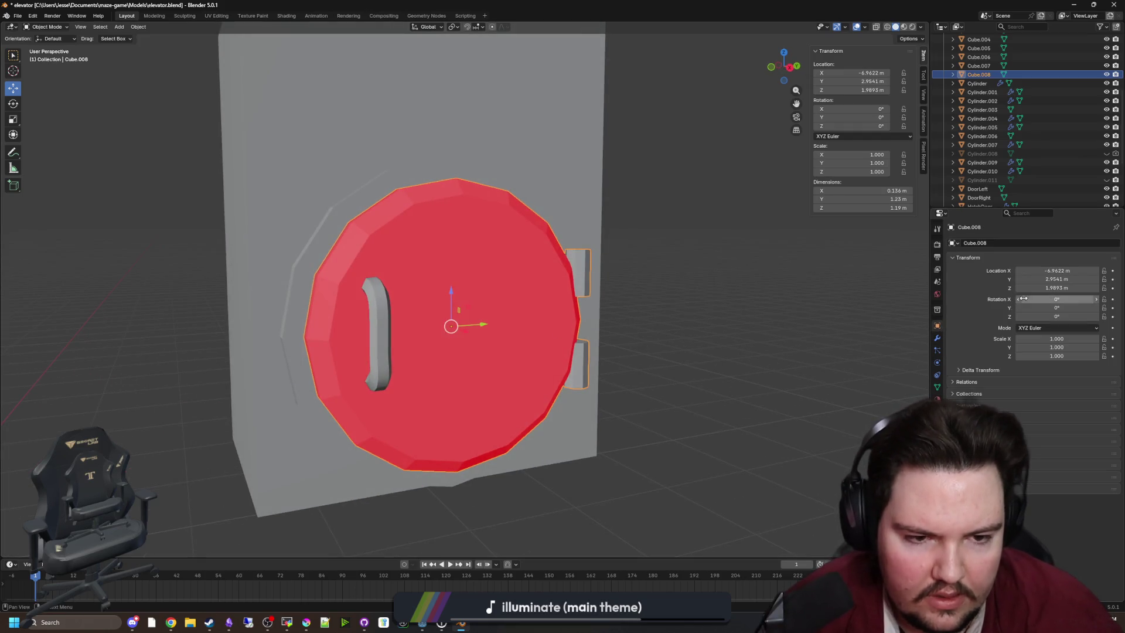
key(Escape)
click(379, 327)
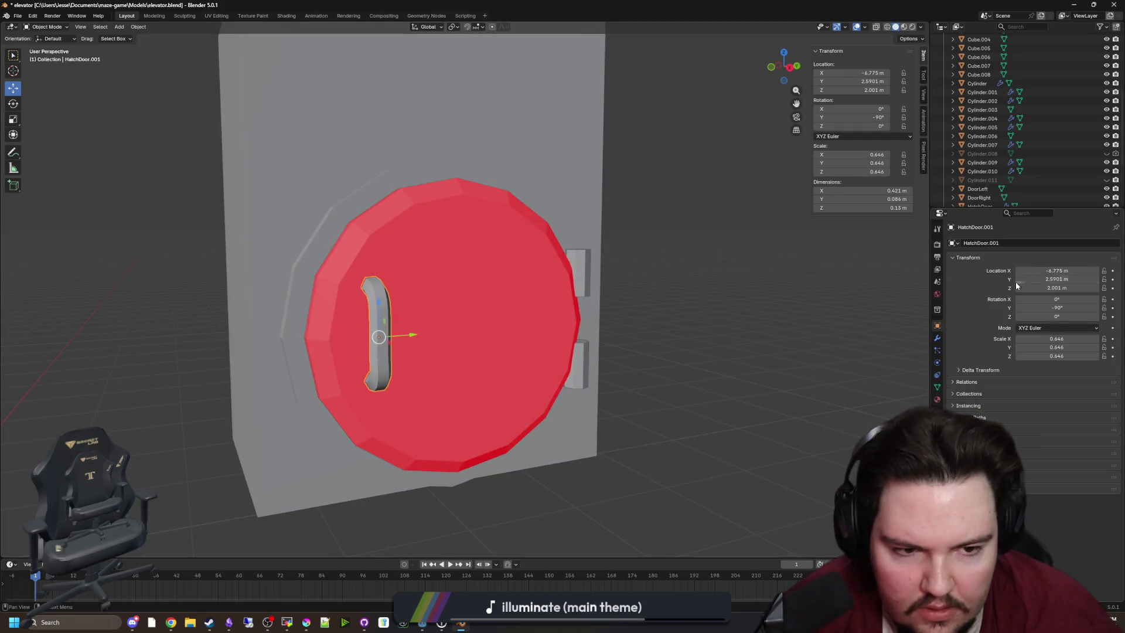
key(Escape)
drag(383, 322, 368, 323)
mouse_move(657, 344)
mouse_down()
mouse_move(585, 388)
mouse_move(631, 321)
mouse_move(511, 340)
mouse_move(518, 325)
mouse_move(525, 337)
mouse_up()
click(528, 346)
click(401, 351)
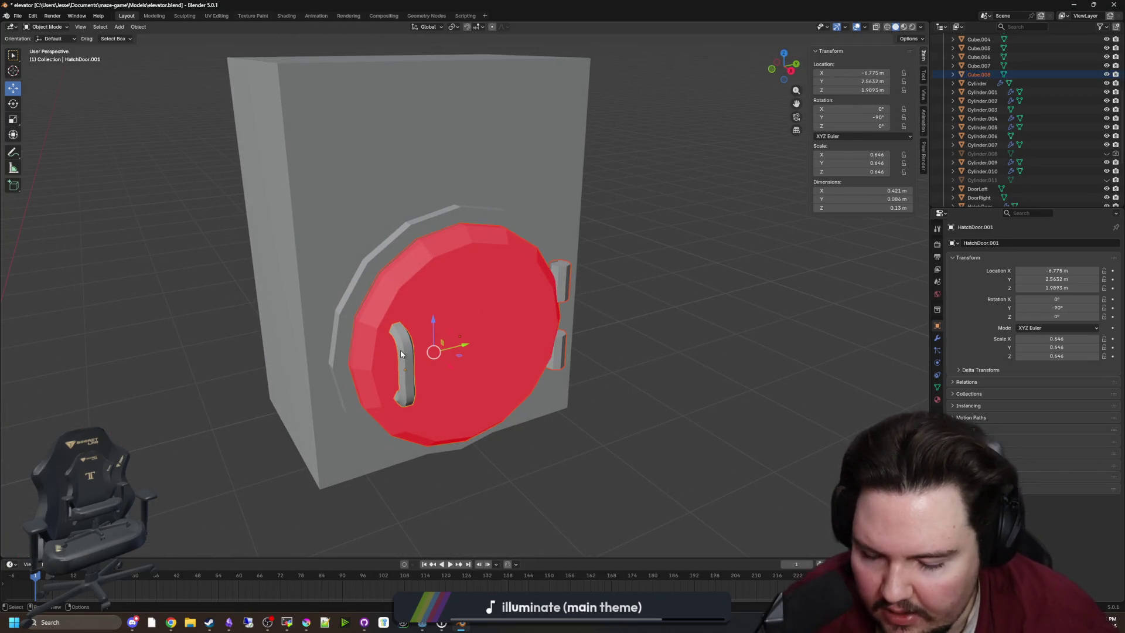
drag(185, 122, 251, 185)
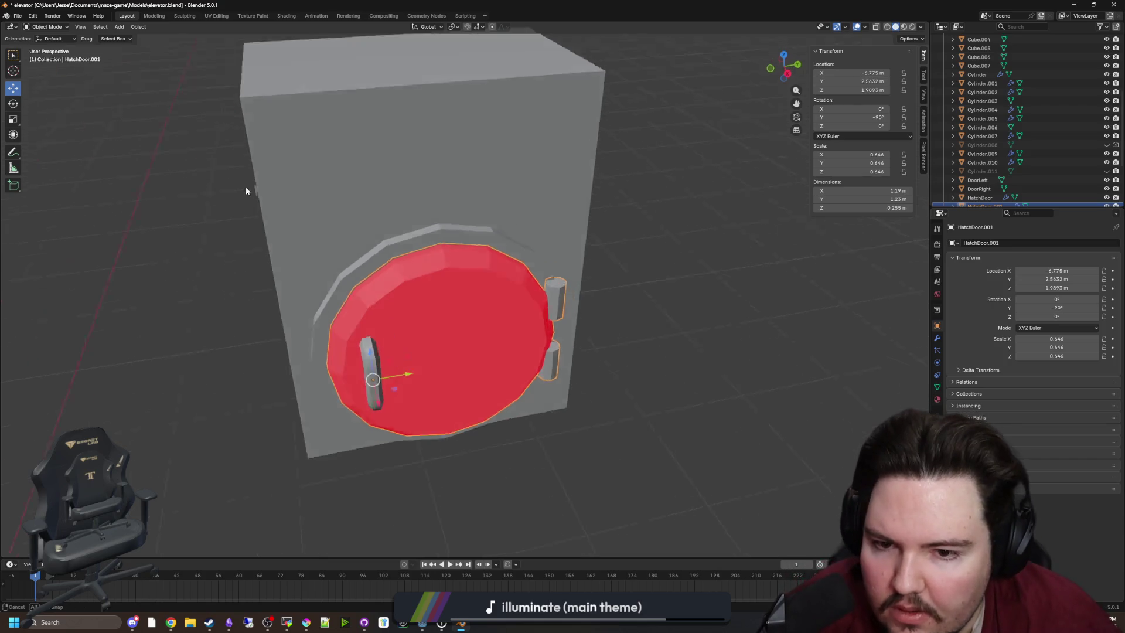
Step: Recalculate the hatch door mesh's normals to face outside
key(Tab)
click(157, 27)
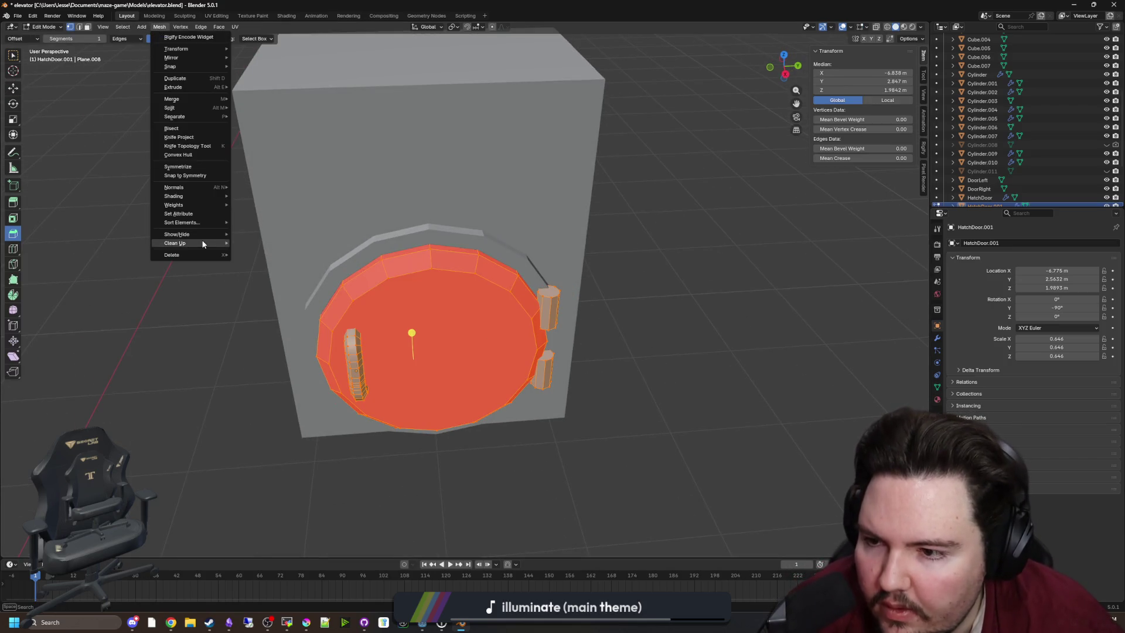
mouse_move(194, 243)
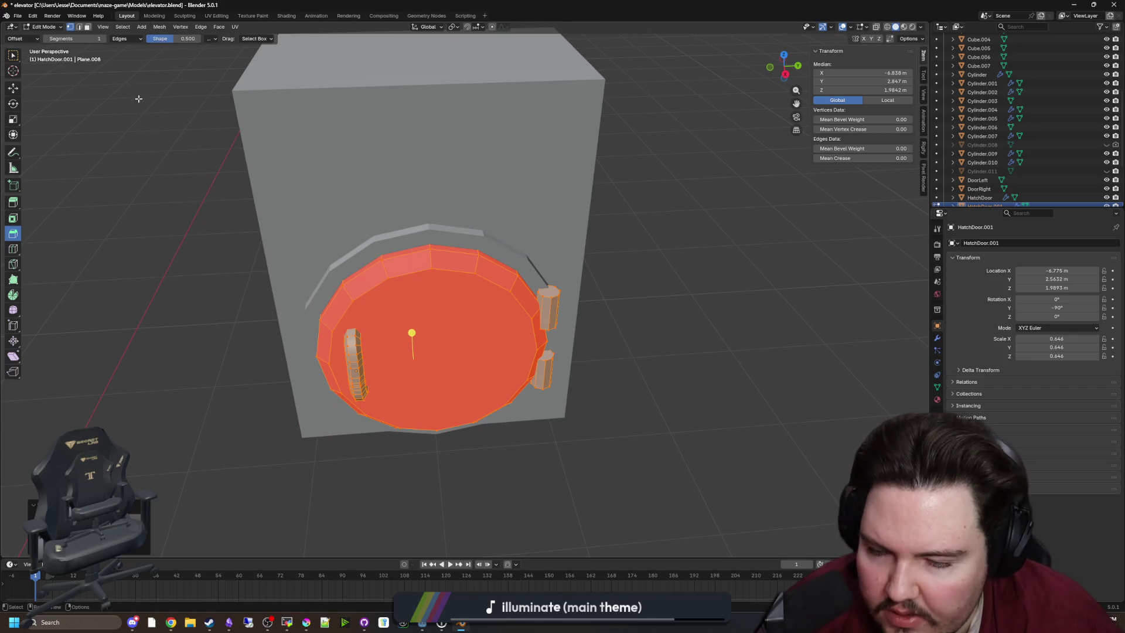
click(160, 27)
mouse_move(205, 191)
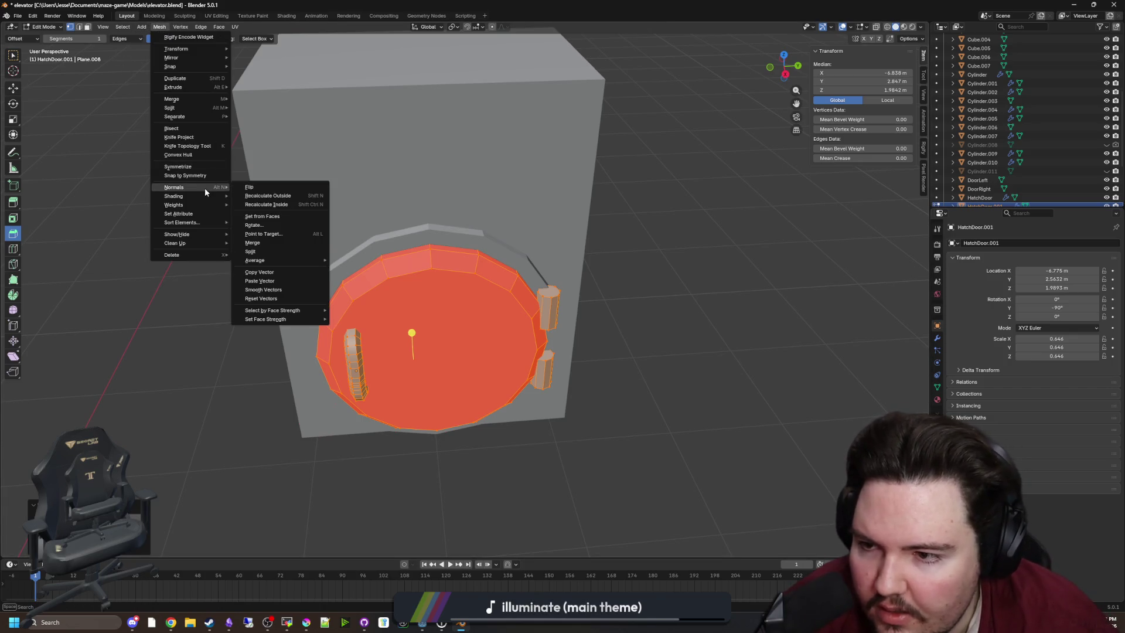
click(258, 197)
Step: Snap the 3D cursor to the hinge loop and set the door's origin there
key(alt+a)
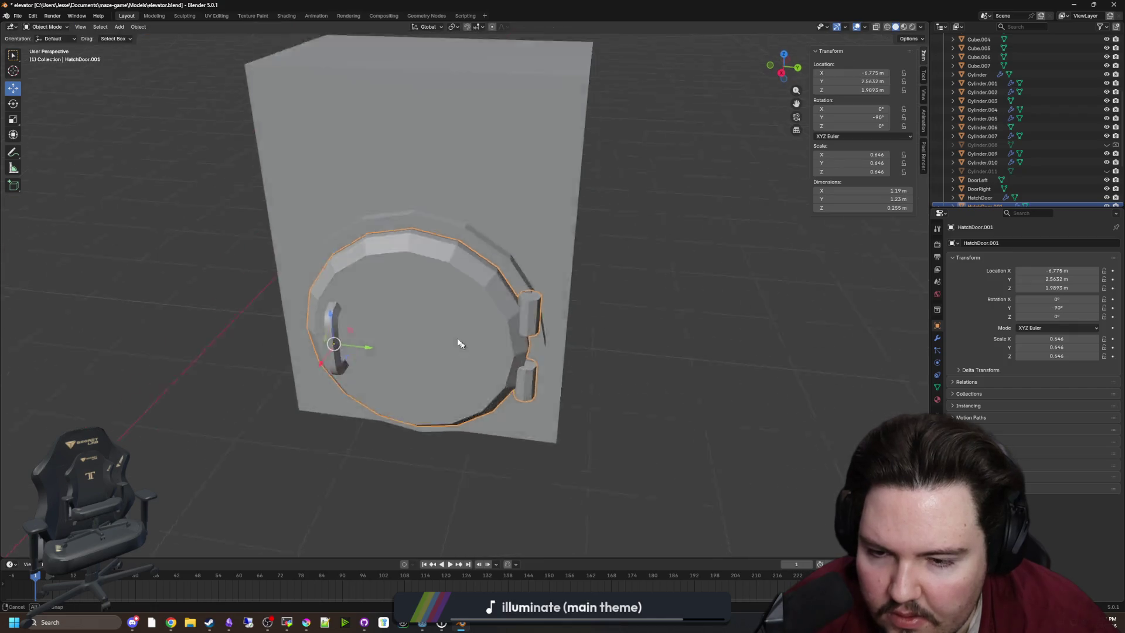
scroll(504, 319, up, 2)
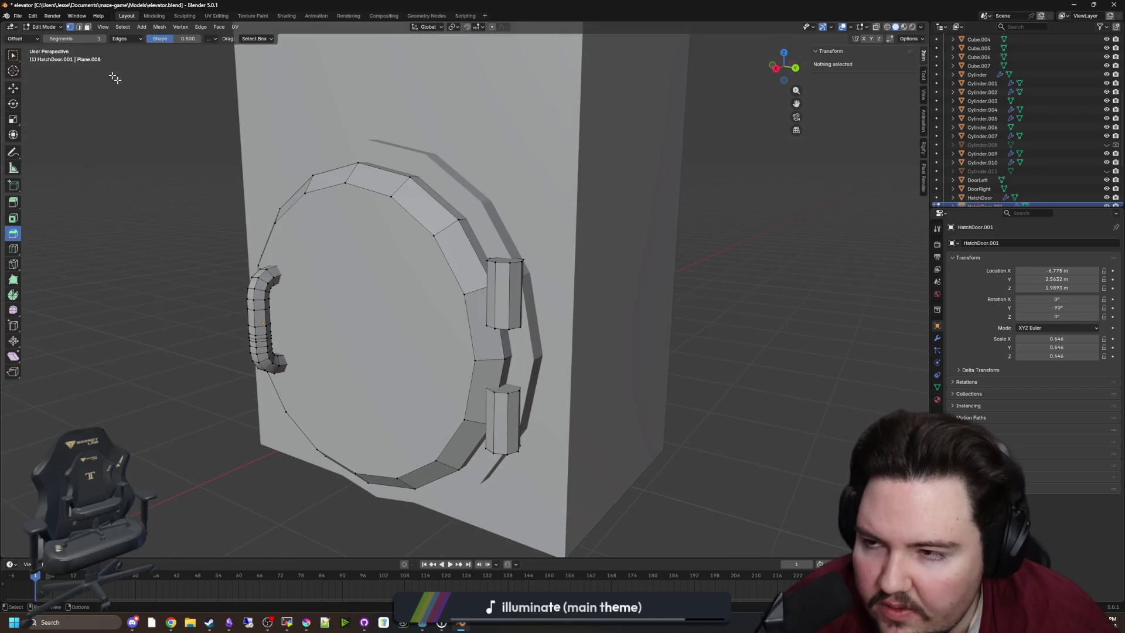
alt+click(513, 282)
alt+click(505, 255)
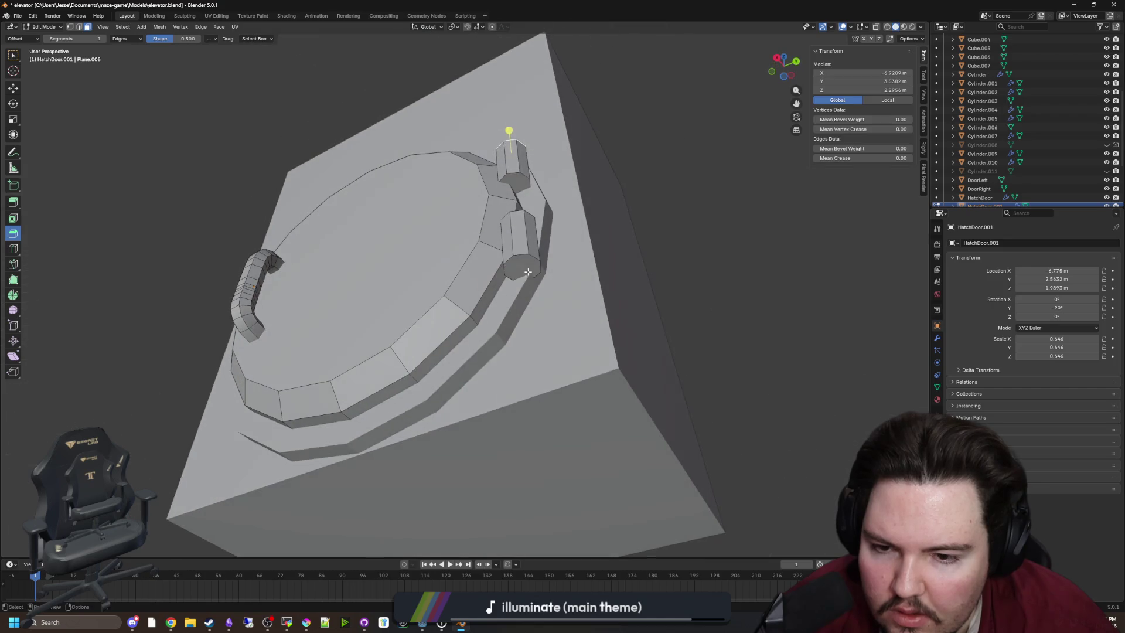
drag(526, 267, 520, 318)
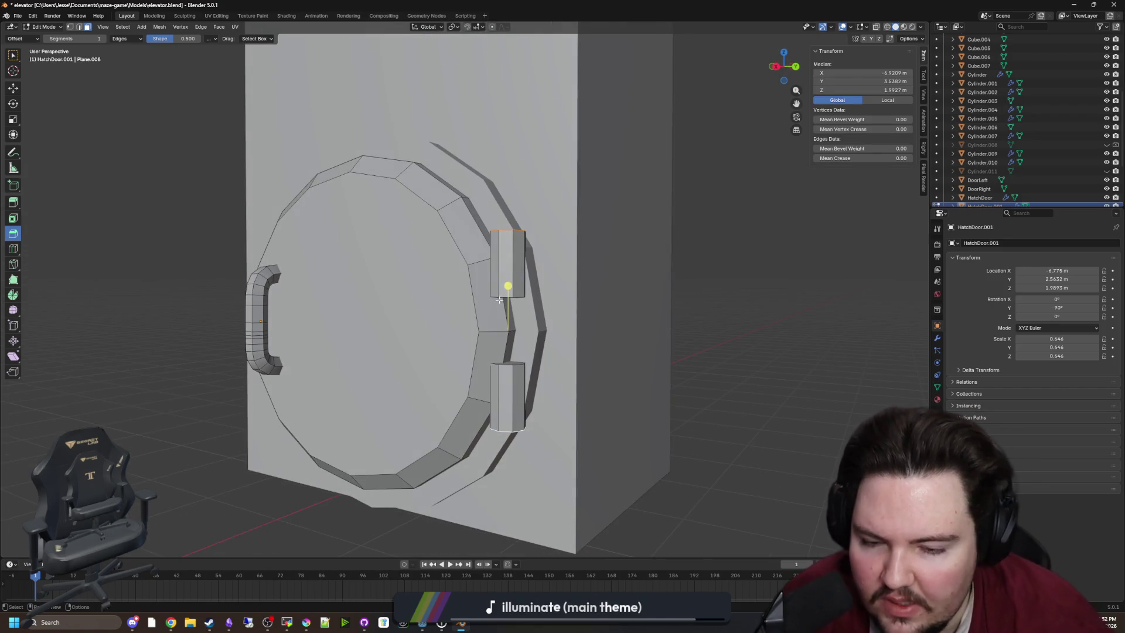
key(shift+s)
click(509, 390)
key(Tab)
right_click(509, 373)
click(569, 389)
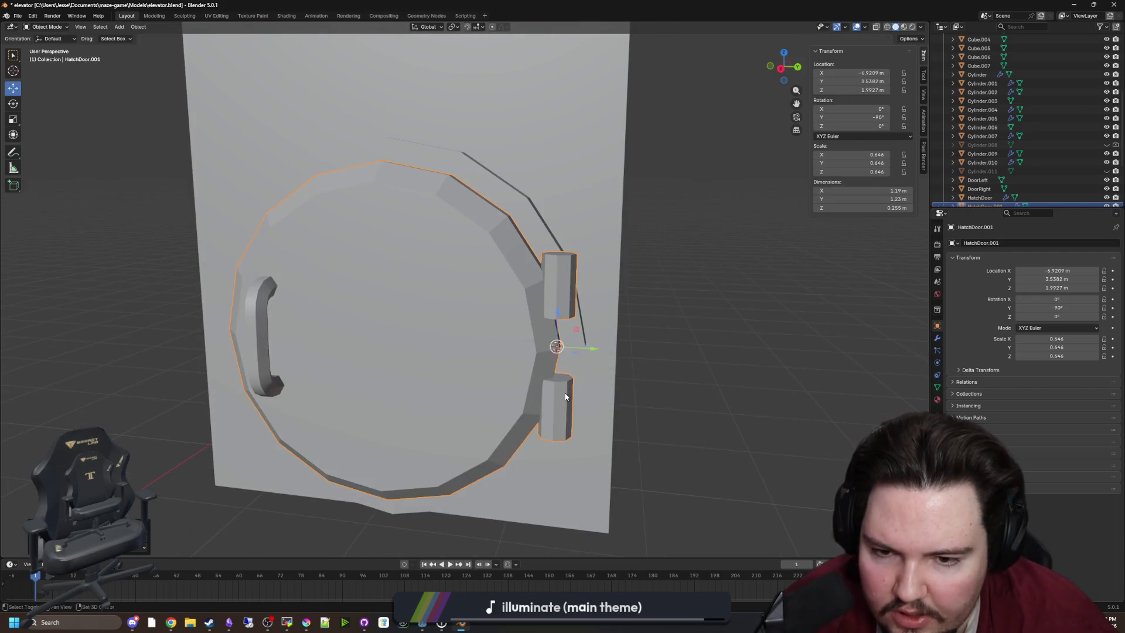
Step: Rotate the hatch door about 93° around Z to swing it open on its hinges
key(r)
key(z)
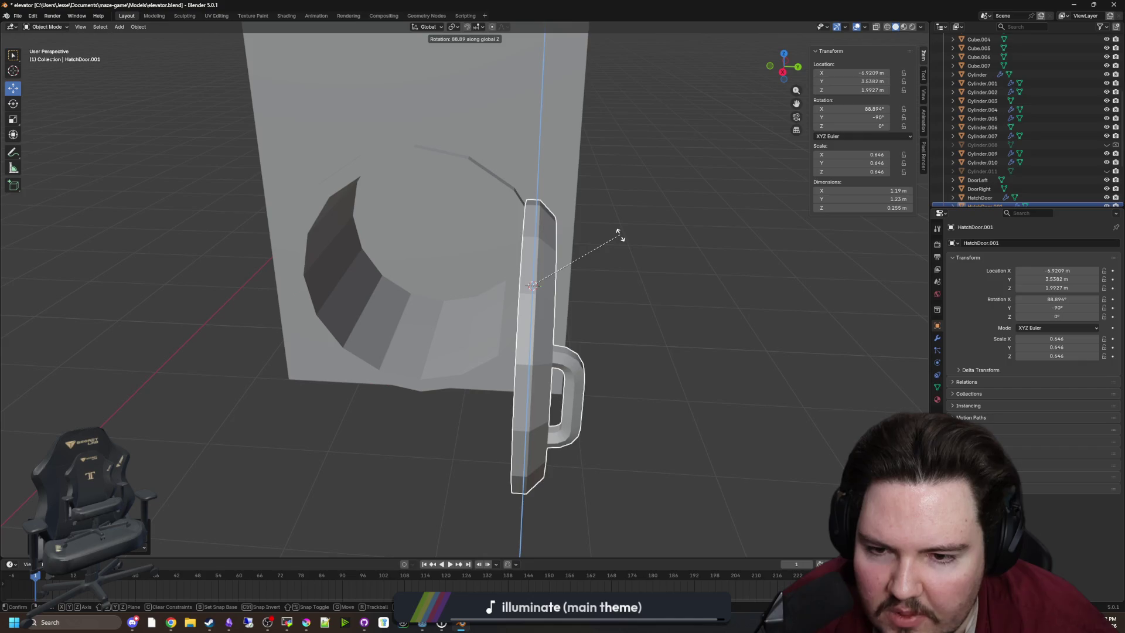
click(624, 257)
scroll(535, 337, down, 3)
mouse_move(535, 337)
mouse_down()
mouse_move(633, 351)
mouse_move(564, 369)
mouse_up()
scroll(563, 363, up, 4)
mouse_move(558, 330)
mouse_down()
mouse_move(592, 384)
mouse_move(603, 347)
mouse_move(715, 357)
mouse_up()
scroll(621, 355, up, 2)
drag(605, 336, 512, 298)
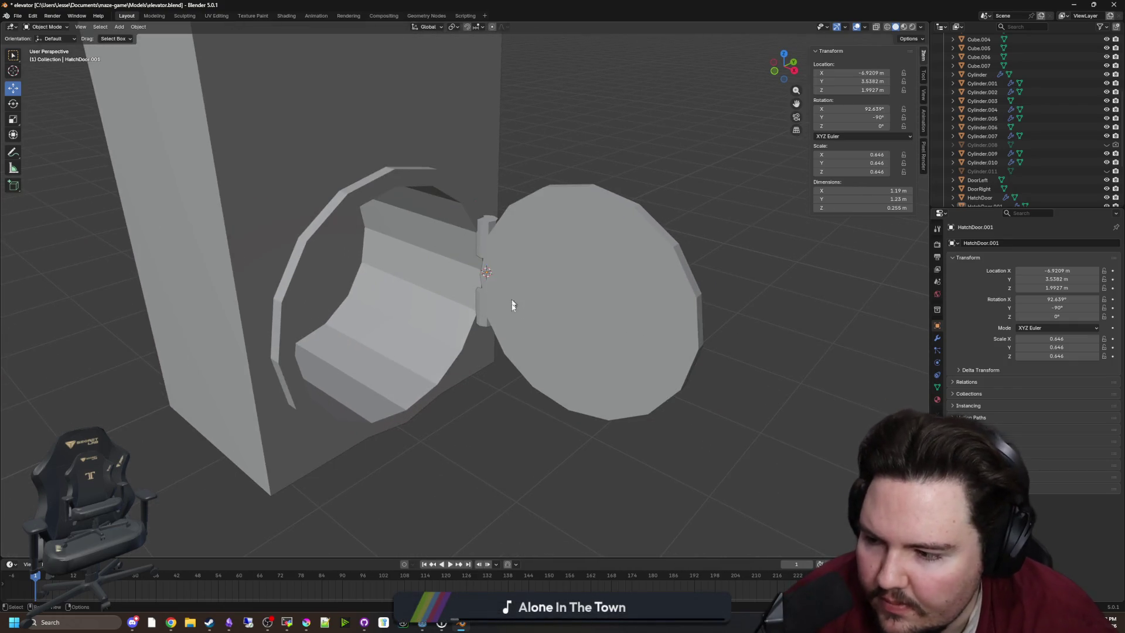
click(594, 339)
mouse_move(595, 340)
mouse_down()
mouse_move(565, 326)
mouse_move(653, 284)
mouse_move(609, 316)
mouse_move(638, 336)
mouse_move(510, 270)
mouse_move(572, 296)
mouse_move(658, 296)
mouse_move(531, 301)
mouse_move(510, 252)
mouse_move(545, 246)
mouse_move(490, 293)
mouse_move(516, 322)
mouse_move(504, 329)
mouse_move(803, 305)
mouse_move(743, 306)
mouse_move(708, 264)
mouse_move(715, 307)
mouse_up()
click(653, 283)
Step: Apply Shade Auto Smooth to the housing box
click(435, 324)
right_click(435, 324)
click(421, 293)
click(799, 307)
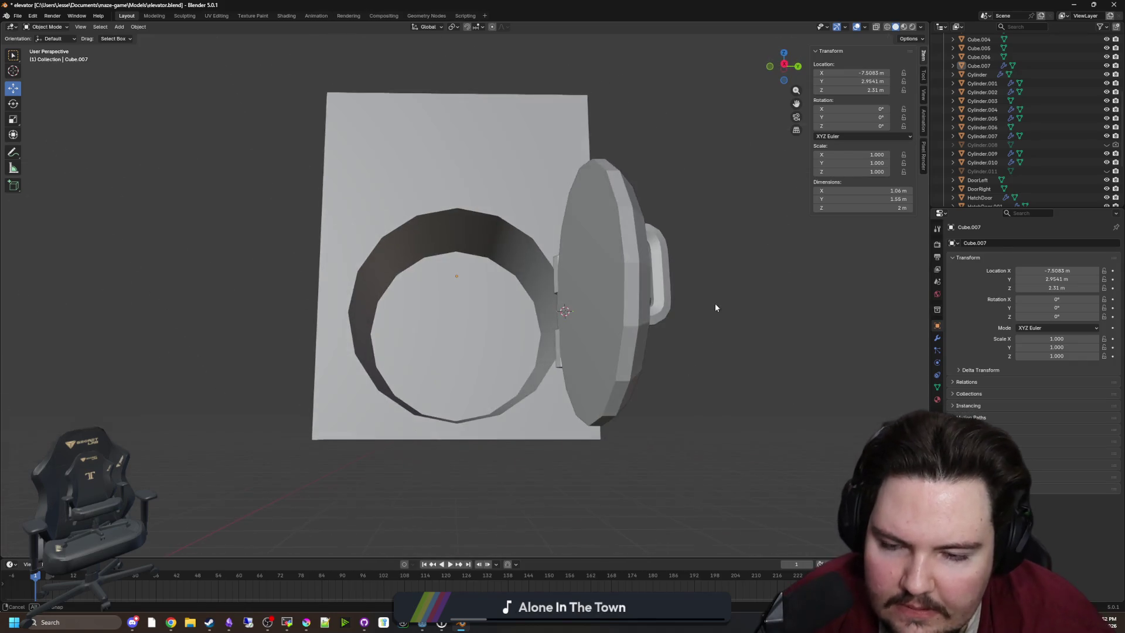
Step: Bevel the round face at the tunnel's back by 0.322 m into a sloped ring
scroll(482, 308, up, 5)
key(Tab)
click(400, 237)
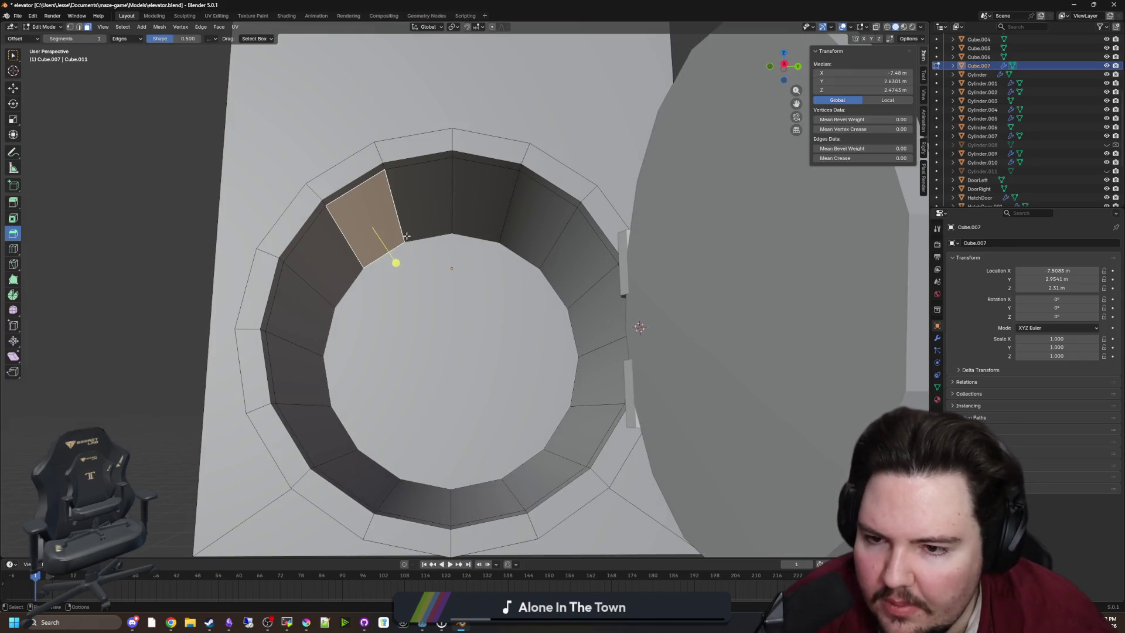
key(w)
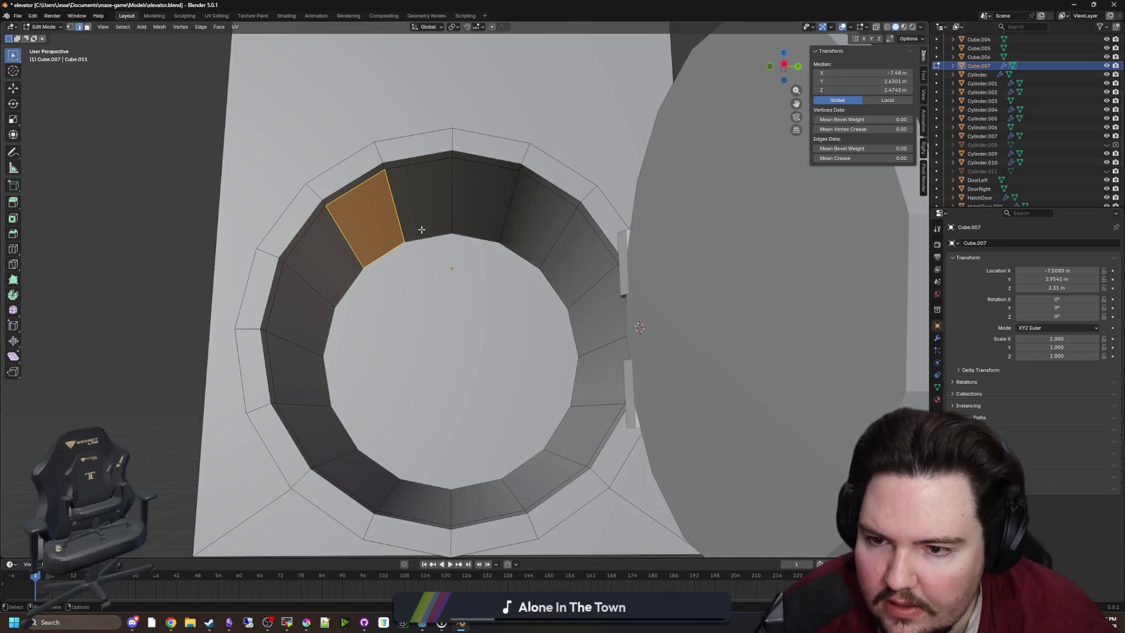
key(alt+a)
click(405, 258)
click(17, 236)
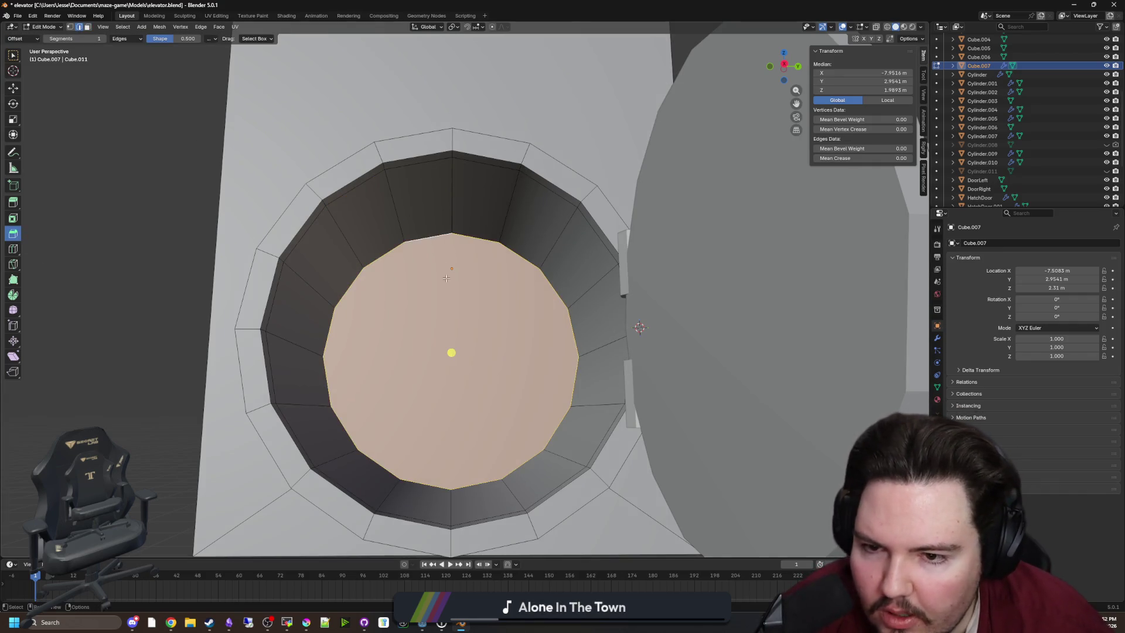
mouse_move(452, 352)
mouse_down()
mouse_move(462, 324)
mouse_move(449, 319)
mouse_up()
scroll(450, 319, down, 5)
key(Tab)
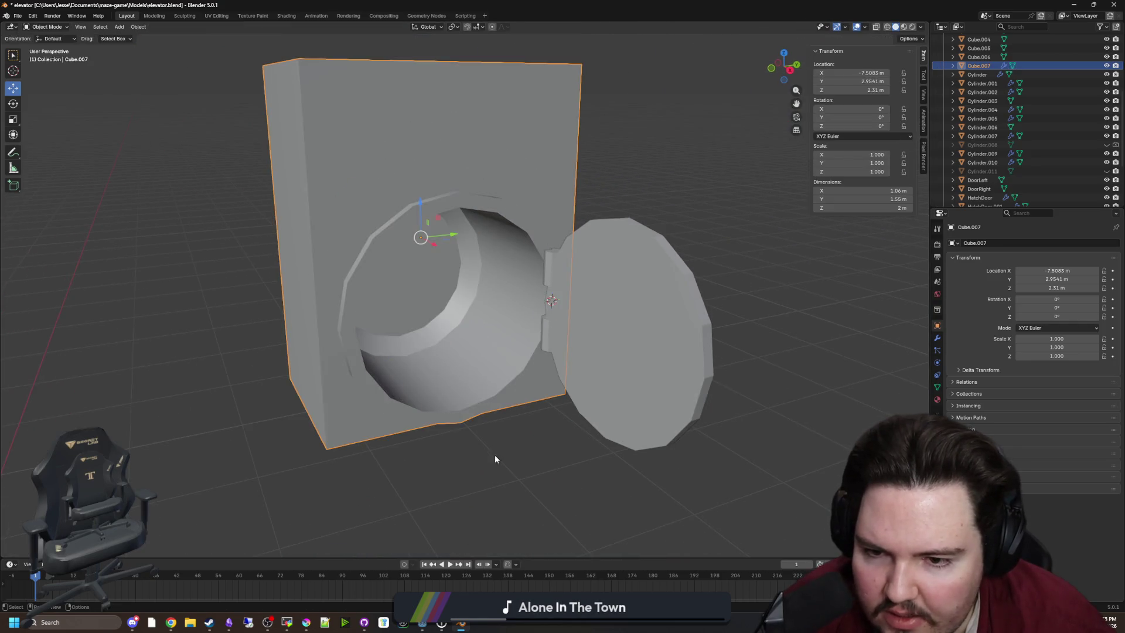
Step: Look into the tunnel opening, then reselect the housing in Edit Mode
mouse_move(448, 440)
mouse_down()
mouse_move(477, 402)
mouse_move(500, 429)
mouse_up()
scroll(454, 318, up, 3)
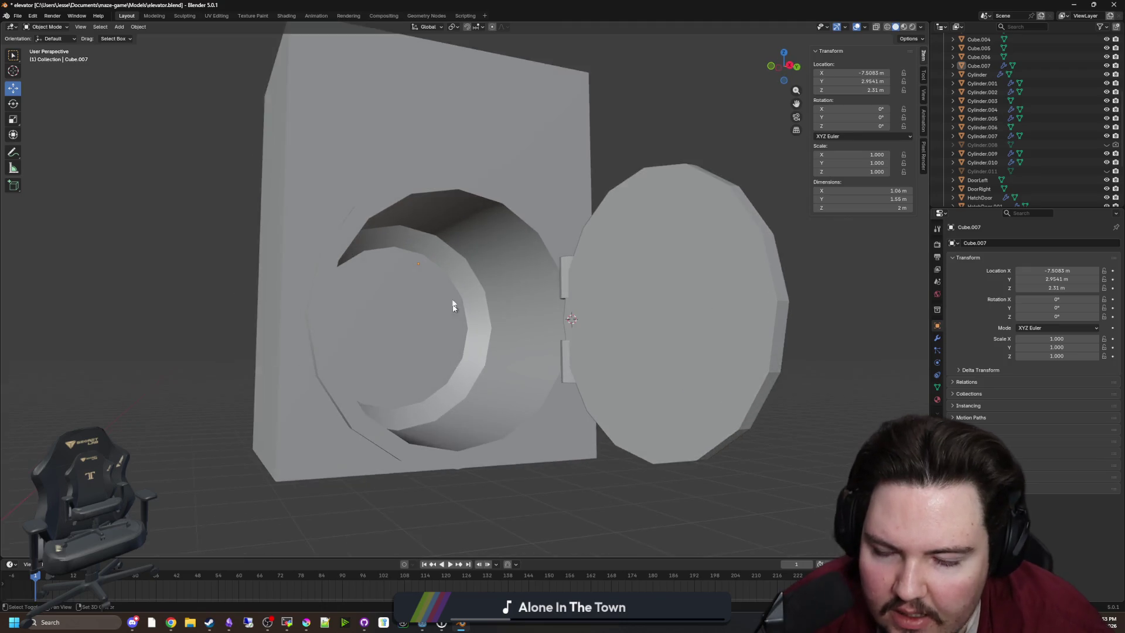
click(457, 351)
key(Tab)
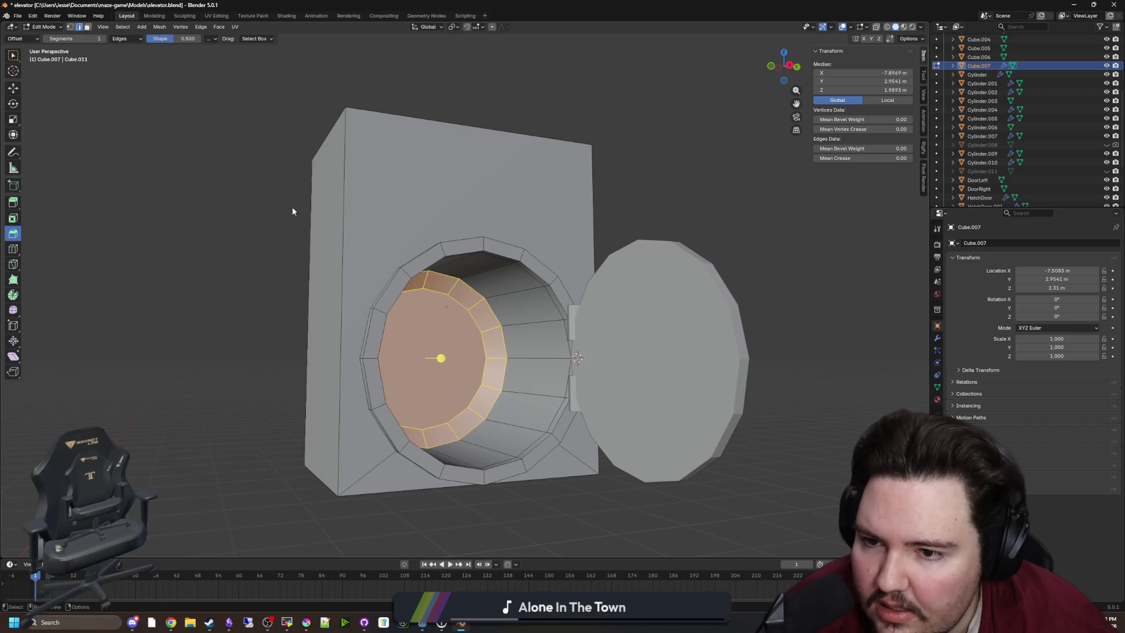
Step: Bevel the housing's top and bottom outer corner edges by 0.128 m
click(333, 140)
mouse_move(333, 139)
mouse_down()
mouse_move(542, 241)
mouse_move(638, 148)
mouse_up()
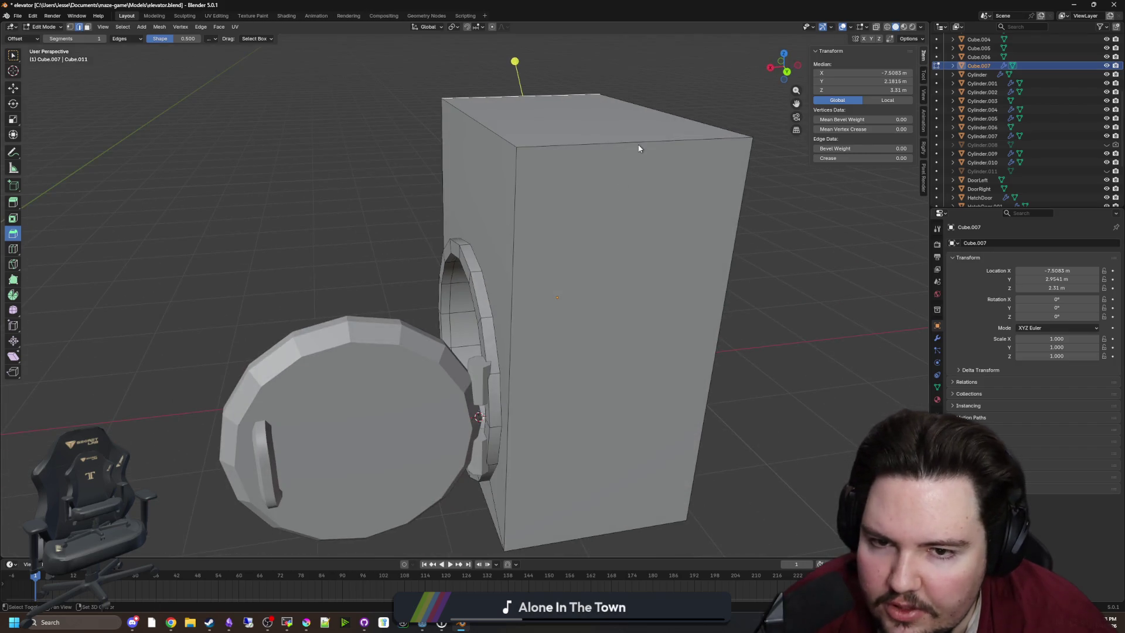
shift+click(585, 531)
mouse_move(584, 531)
mouse_down()
mouse_move(474, 316)
mouse_move(458, 275)
mouse_move(469, 268)
mouse_up()
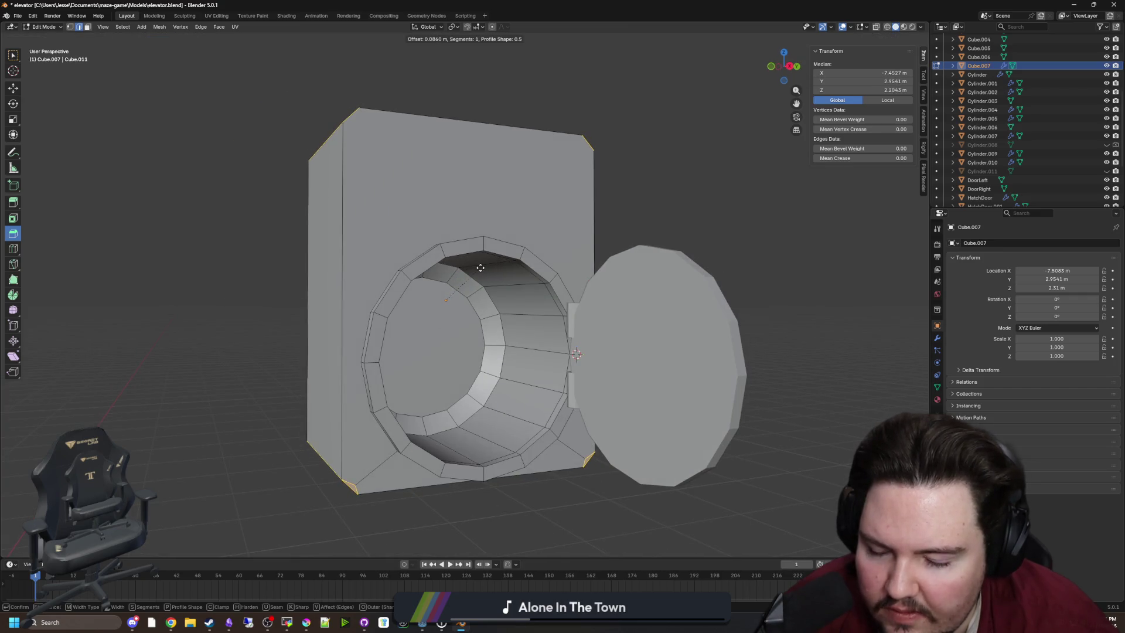
click(489, 267)
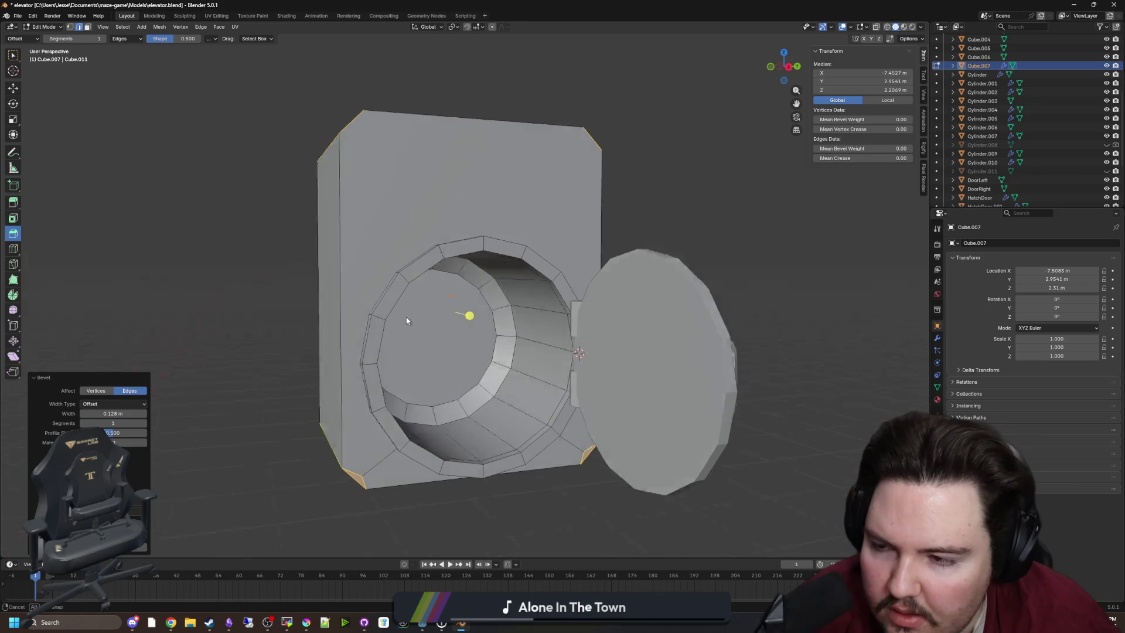
key(Tab)
Step: Inspect the rounded corners, then take the housing back into Edit Mode
mouse_move(243, 369)
mouse_down()
mouse_move(278, 357)
mouse_move(269, 366)
mouse_move(271, 314)
mouse_move(363, 359)
mouse_move(375, 322)
mouse_up()
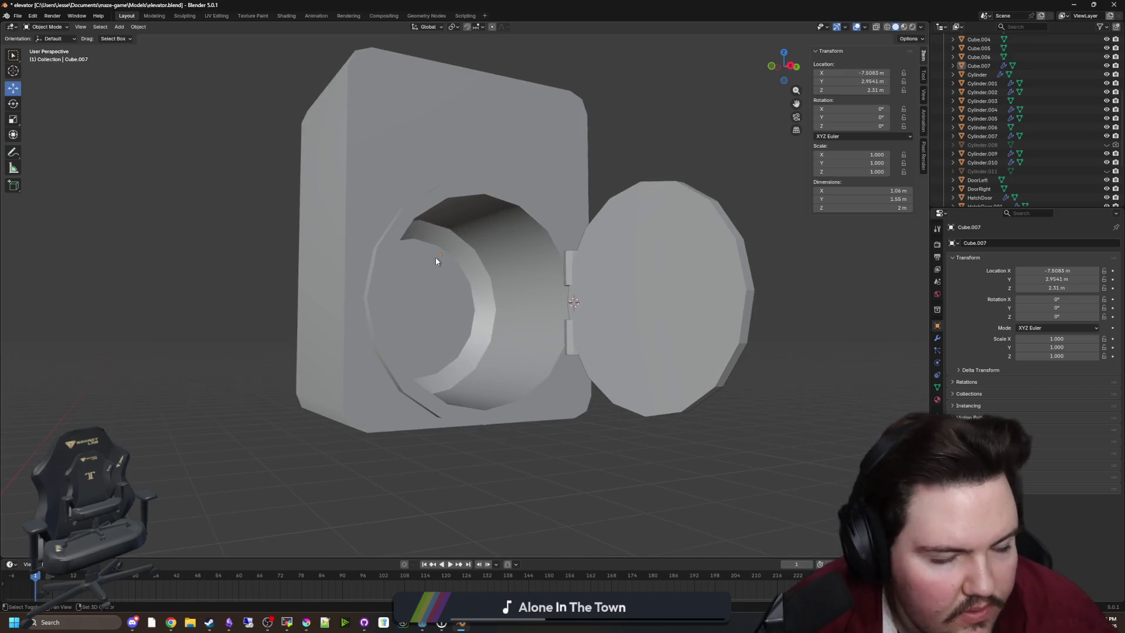
drag(434, 250, 438, 191)
click(438, 191)
key(Tab)
scroll(357, 229, up, 4)
mouse_move(358, 229)
mouse_down()
mouse_move(381, 181)
mouse_move(329, 176)
mouse_up()
click(18, 249)
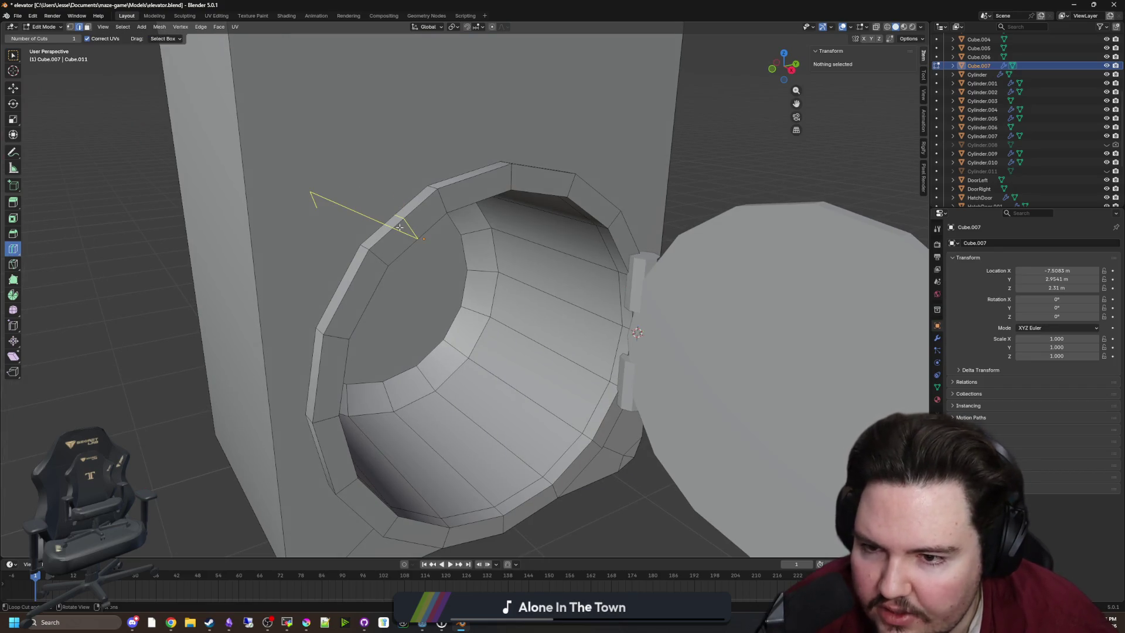
Step: With the Inset tool active, select the housing's front wall and bottom faces
click(15, 220)
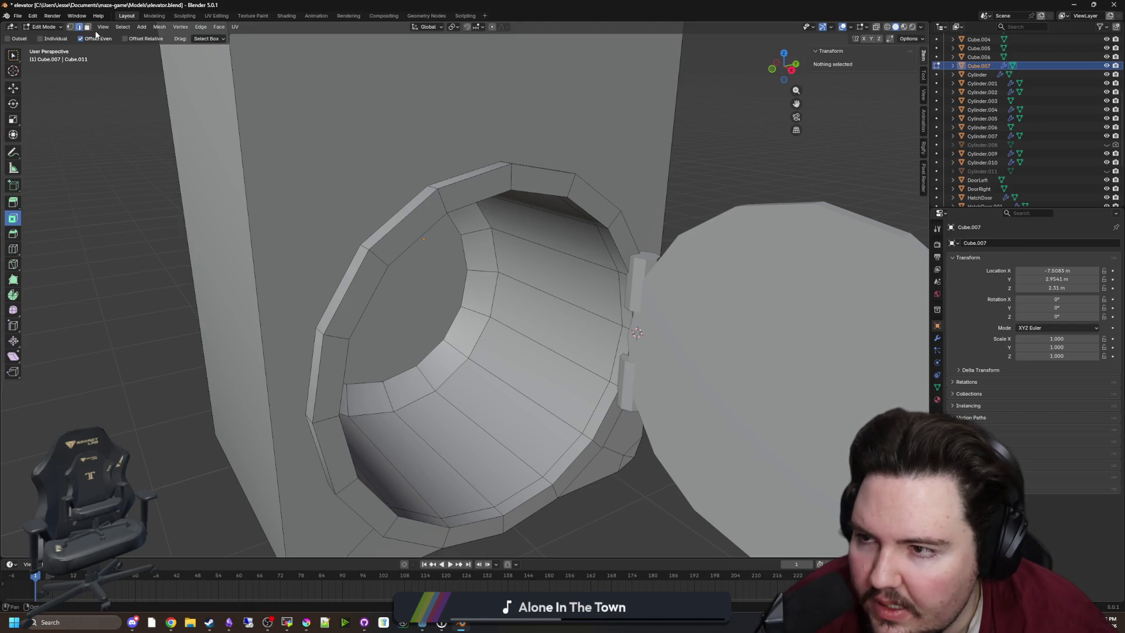
click(334, 109)
key(KP_Decimal)
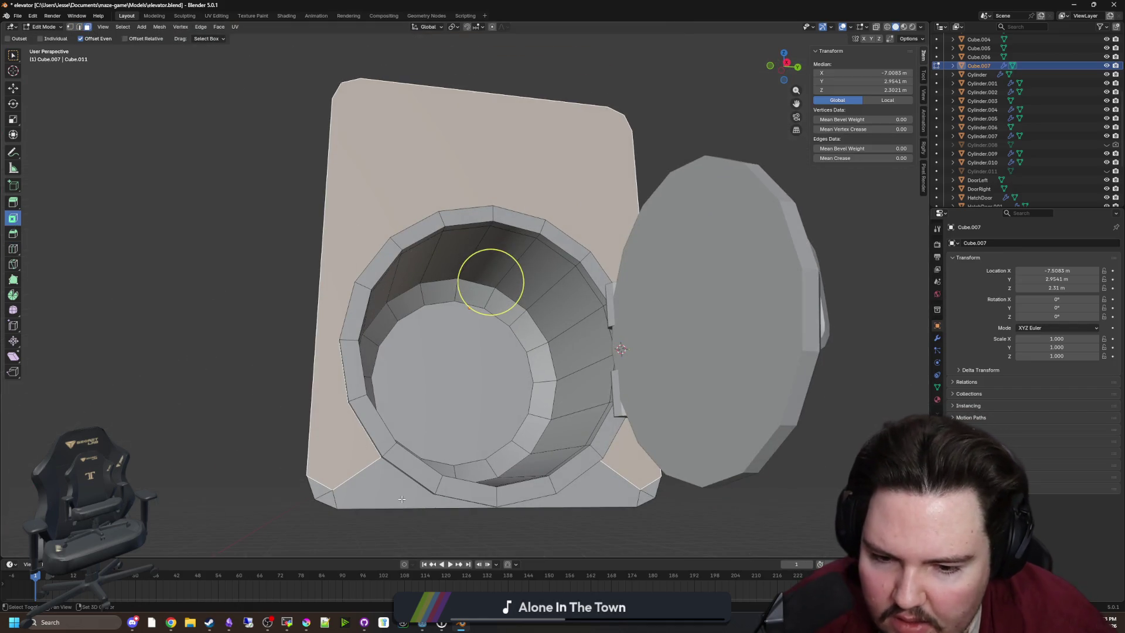
shift+click(402, 499)
mouse_move(387, 282)
mouse_down()
mouse_move(410, 319)
mouse_move(448, 332)
mouse_move(548, 416)
mouse_up()
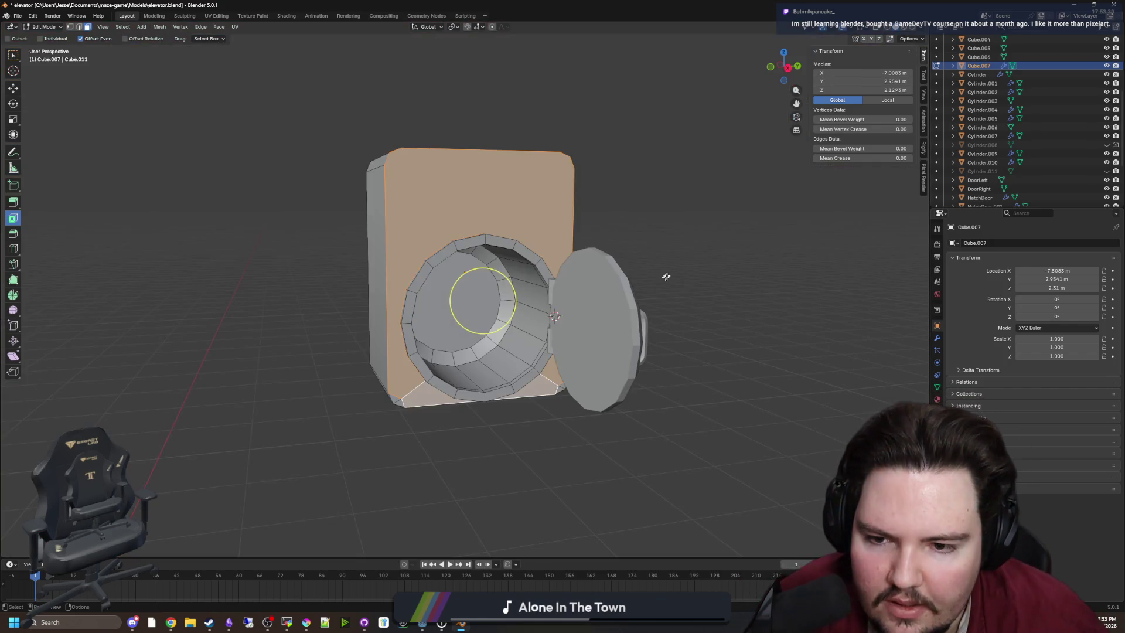
scroll(586, 275, up, 3)
mouse_move(523, 268)
mouse_down()
mouse_move(586, 268)
mouse_move(530, 267)
mouse_up()
scroll(527, 267, down, 4)
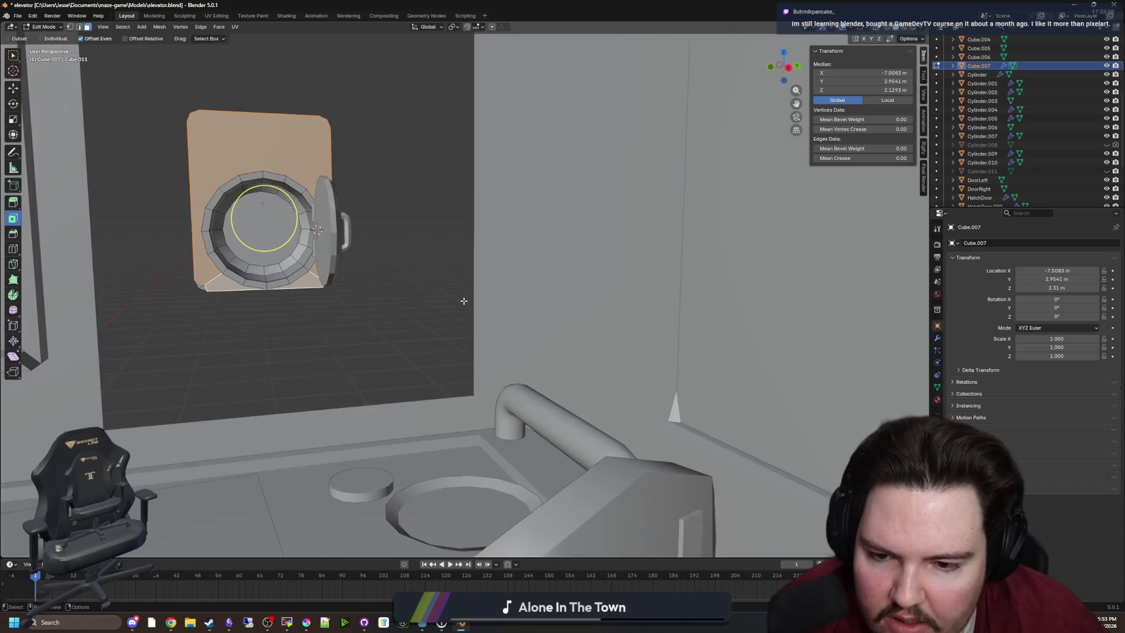
scroll(483, 302, up, 3)
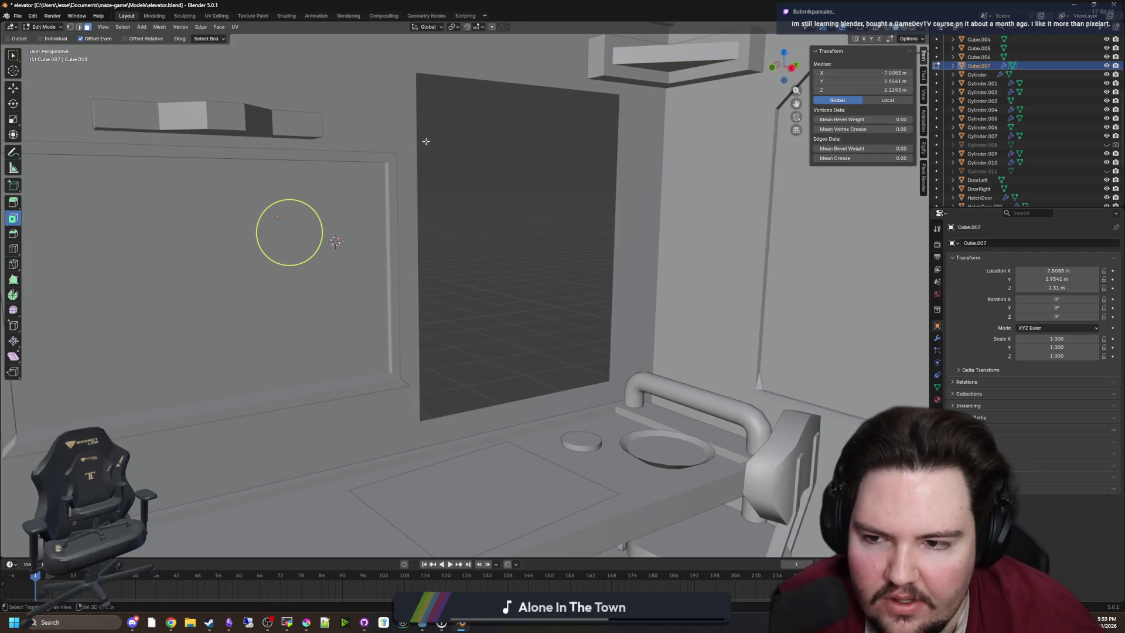
Step: Return to Object Mode and look over the finished housing box
key(KP_Decimal)
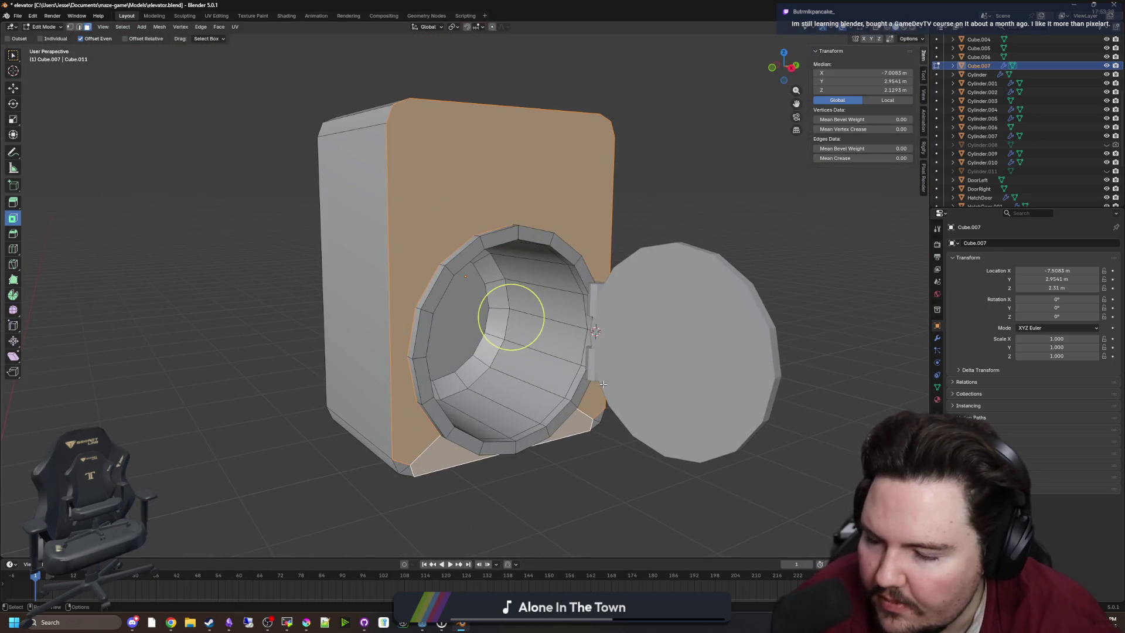
key(Tab)
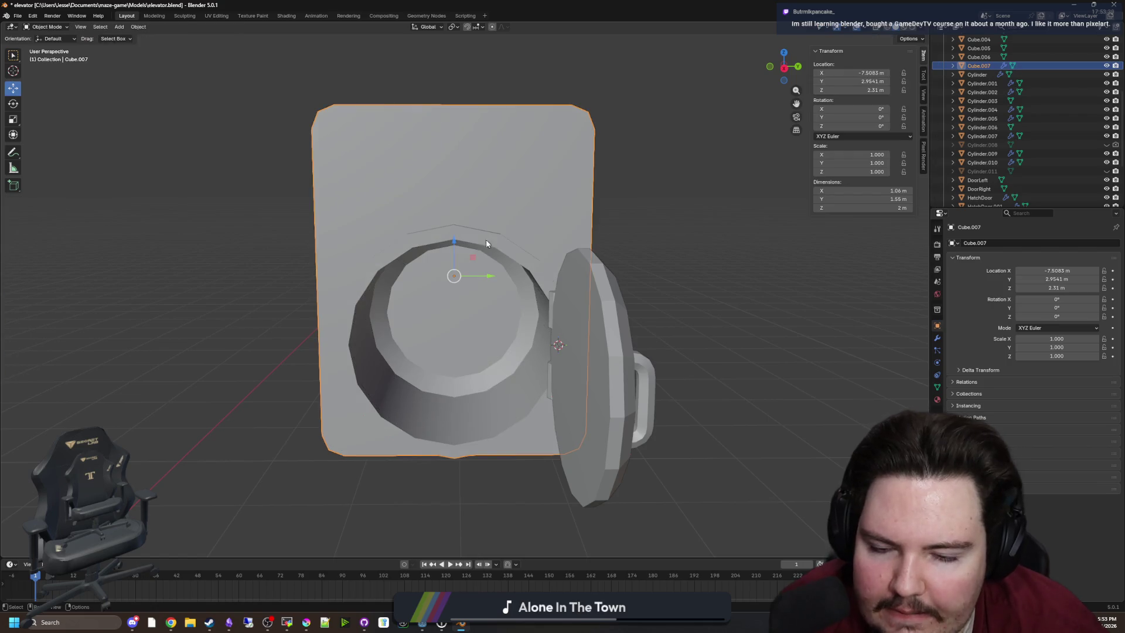
scroll(485, 243, up, 10)
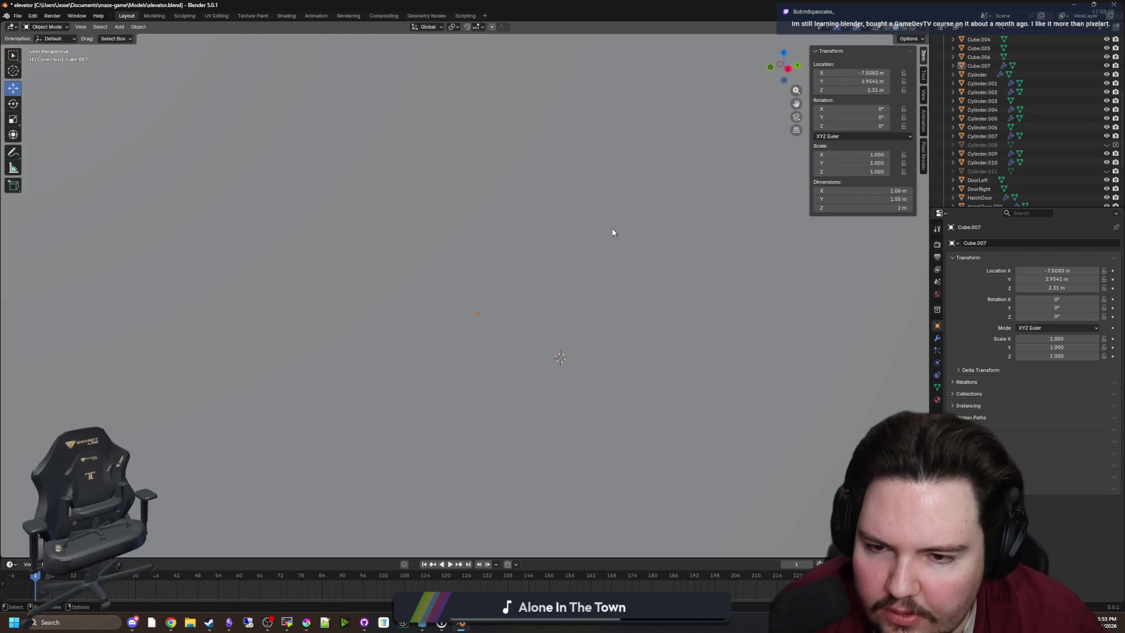
scroll(613, 232, down, 8)
mouse_move(549, 161)
mouse_down()
mouse_move(484, 269)
mouse_move(479, 308)
mouse_up()
Step: Add a cylinder and rotate it -90° about Y so it faces the panel front
key(shift+a)
mouse_move(479, 312)
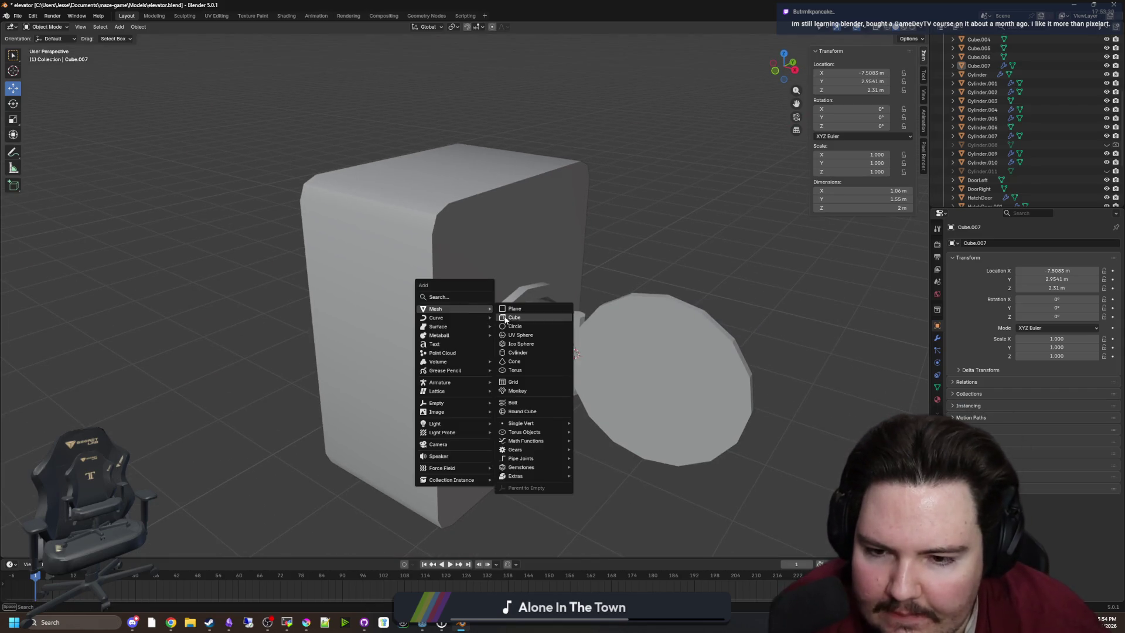
click(522, 349)
key(g)
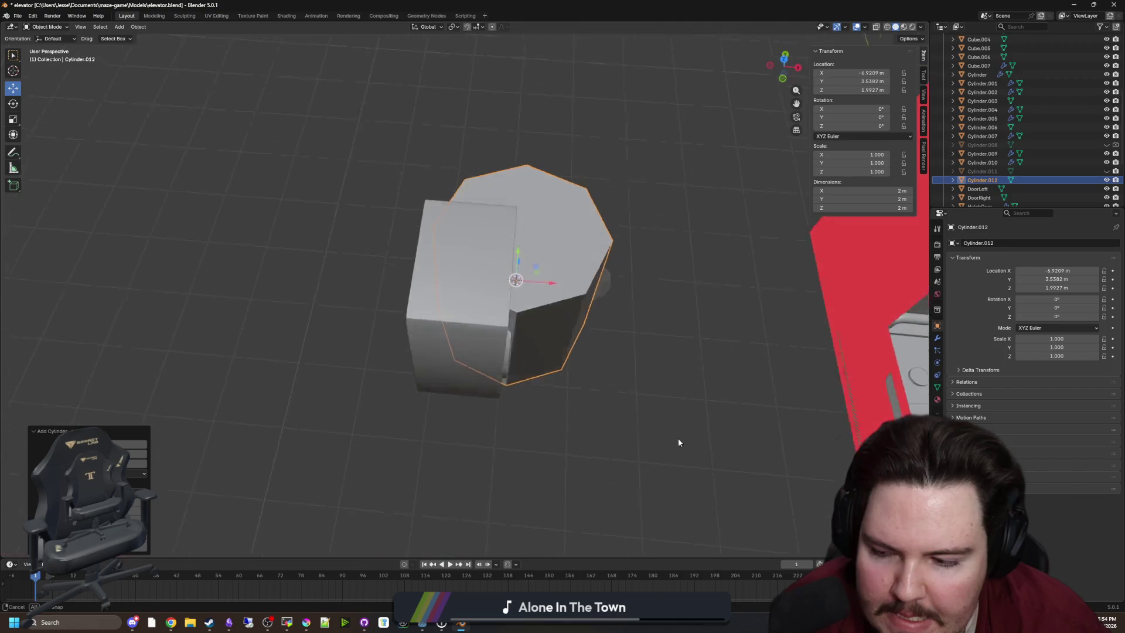
drag(679, 440, 683, 384)
key(r)
key(x)
key(y)
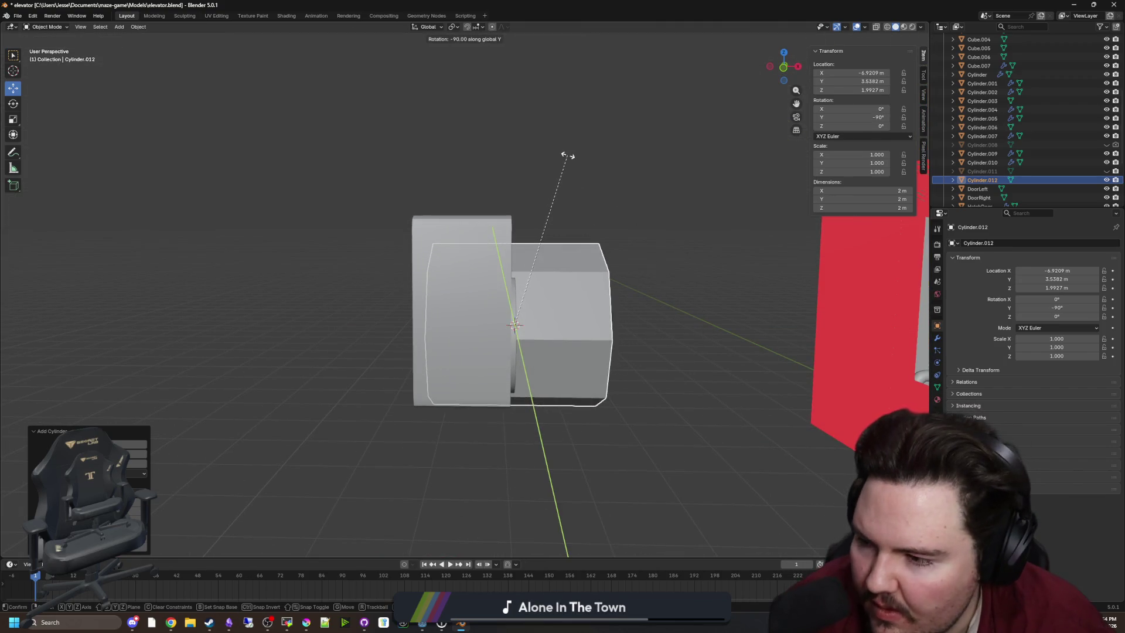
click(567, 156)
key(KP_Decimal)
scroll(557, 328, up, 2)
mouse_move(558, 332)
mouse_down()
mouse_move(546, 326)
mouse_move(639, 355)
mouse_up()
Step: Scale the cylinder to 0.291, then raise it and slide it along Y above the tunnel opening
key(s)
click(568, 339)
key(g)
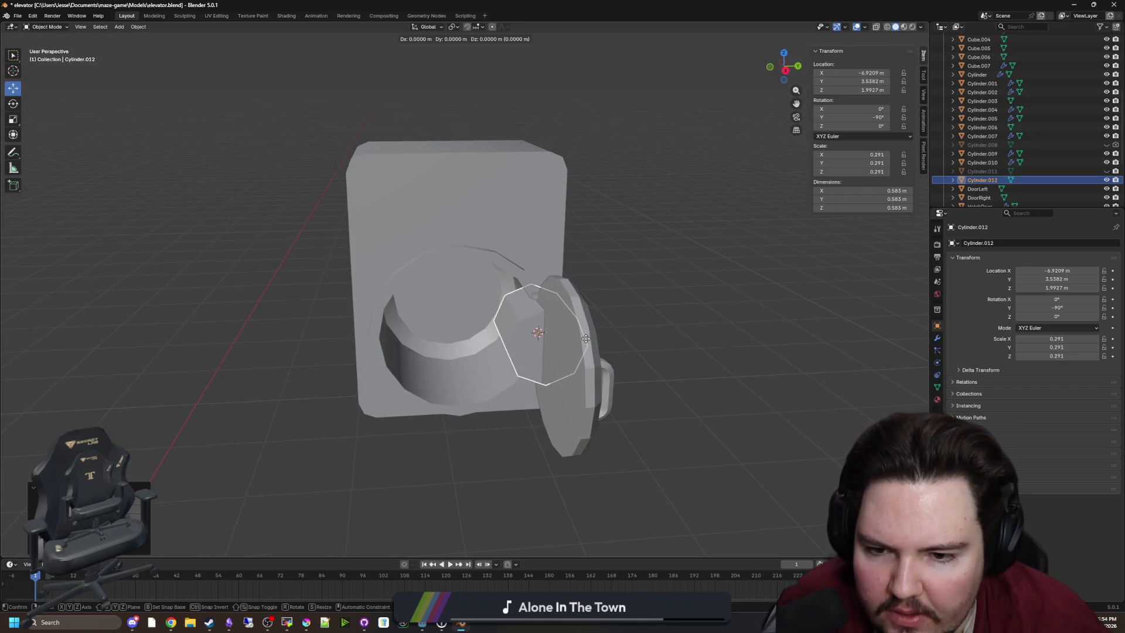
key(z)
click(577, 229)
key(g)
key(y)
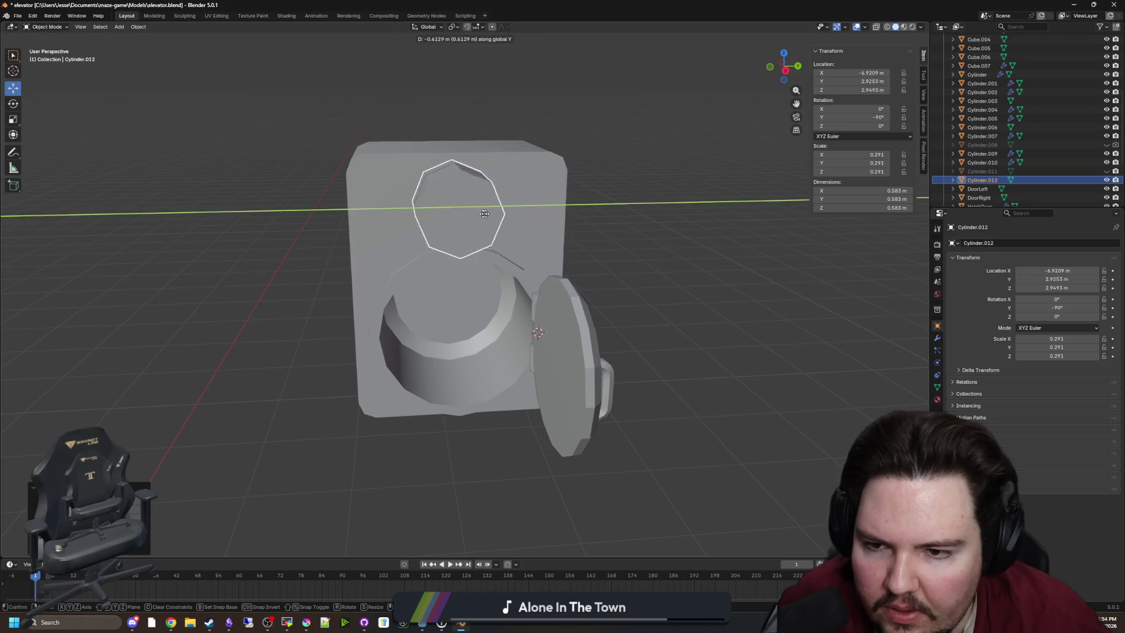
click(450, 216)
Step: Shrink the cylinder further to 0.116 scale and flatten its thickness along X
scroll(462, 229, up, 4)
key(s)
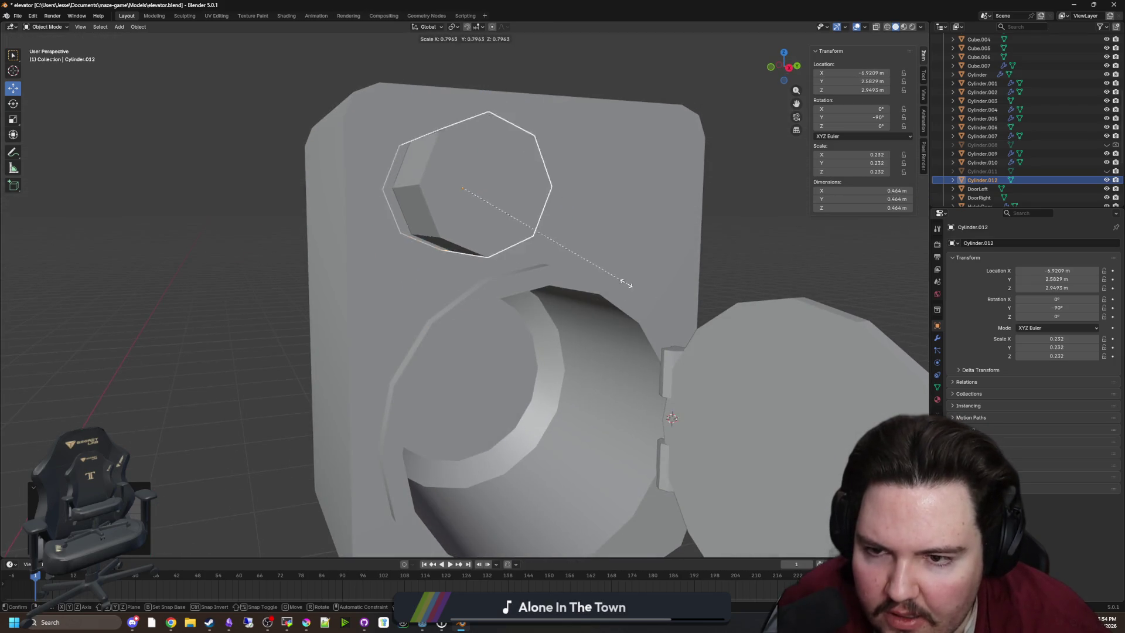
click(549, 251)
mouse_move(549, 253)
mouse_down()
mouse_move(665, 254)
mouse_move(670, 282)
mouse_move(658, 269)
mouse_up()
key(s)
click(649, 277)
drag(515, 240, 592, 252)
key(s)
key(x)
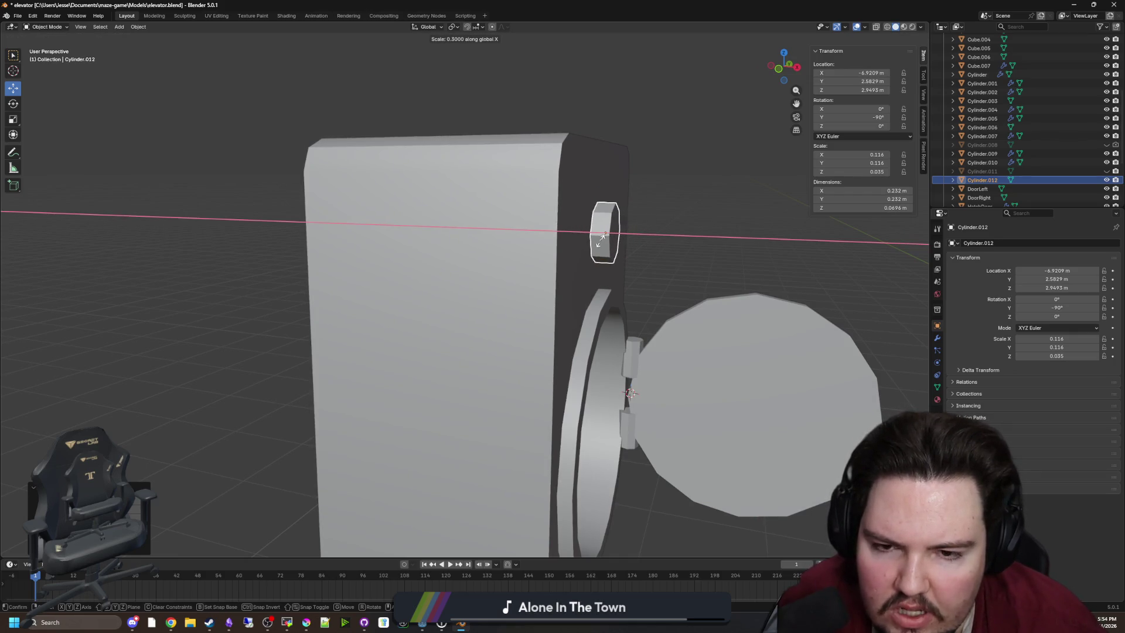
key(Escape)
drag(599, 237, 546, 227)
Step: Set the disc's final size, then inset its front face twice in Edit Mode
key(s)
click(554, 217)
key(Tab)
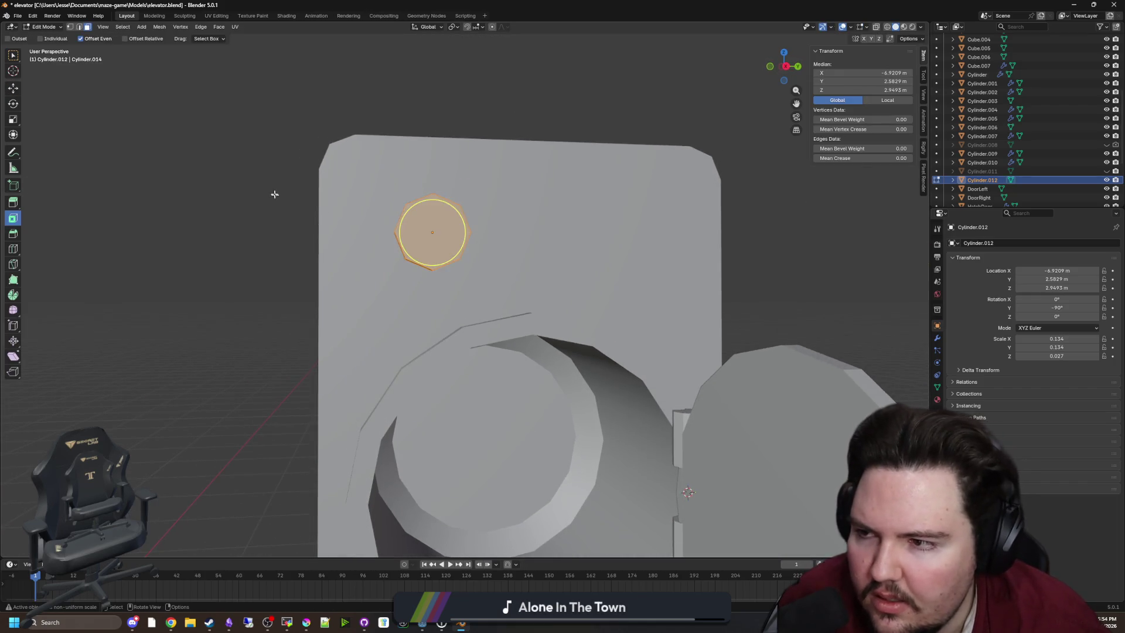
scroll(84, 61, up, 3)
click(13, 56)
drag(504, 246, 442, 236)
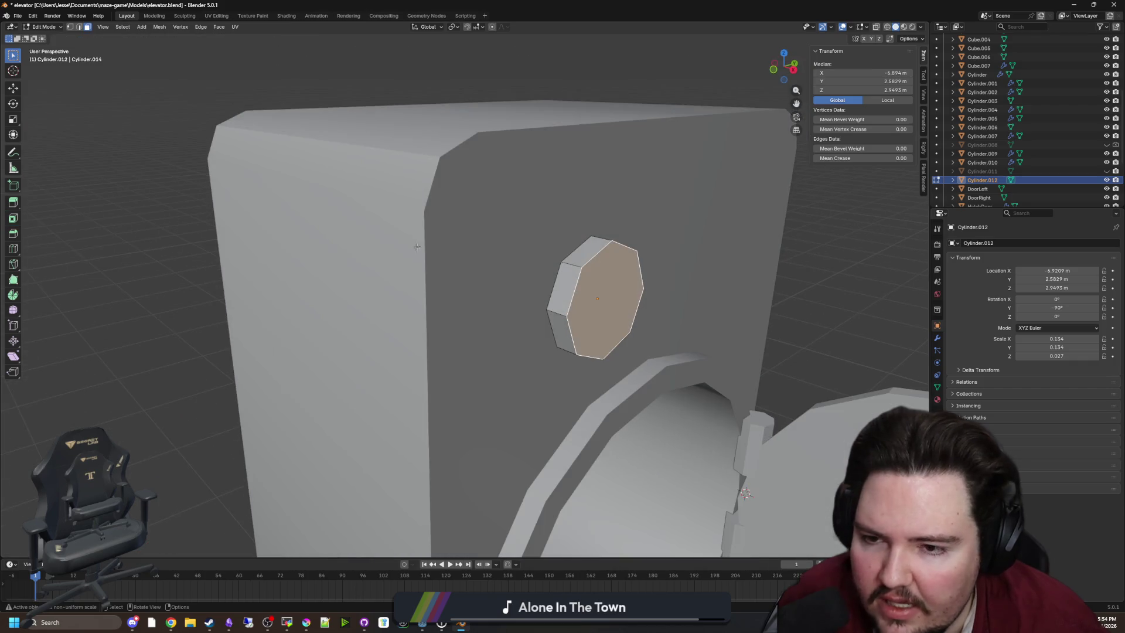
click(13, 219)
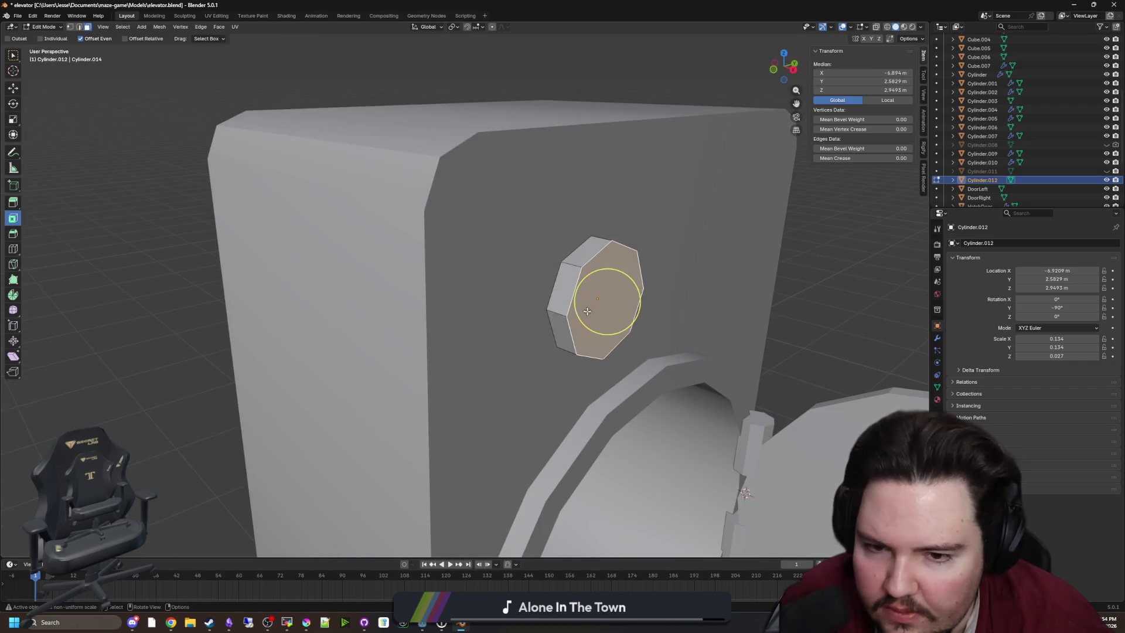
drag(539, 298, 530, 299)
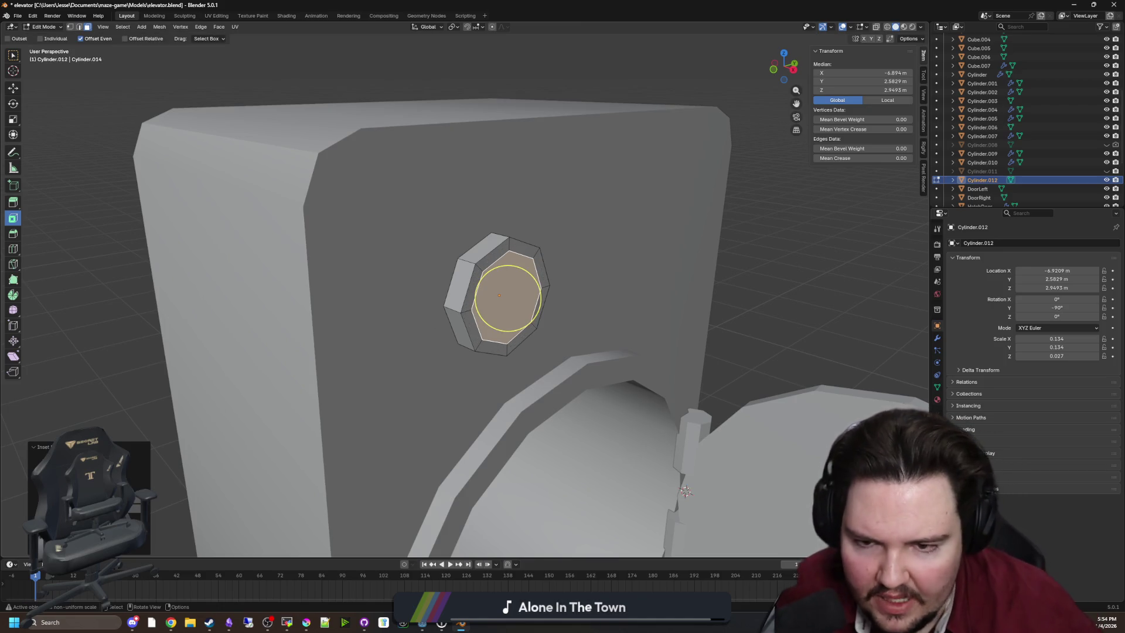
key(KP_Decimal)
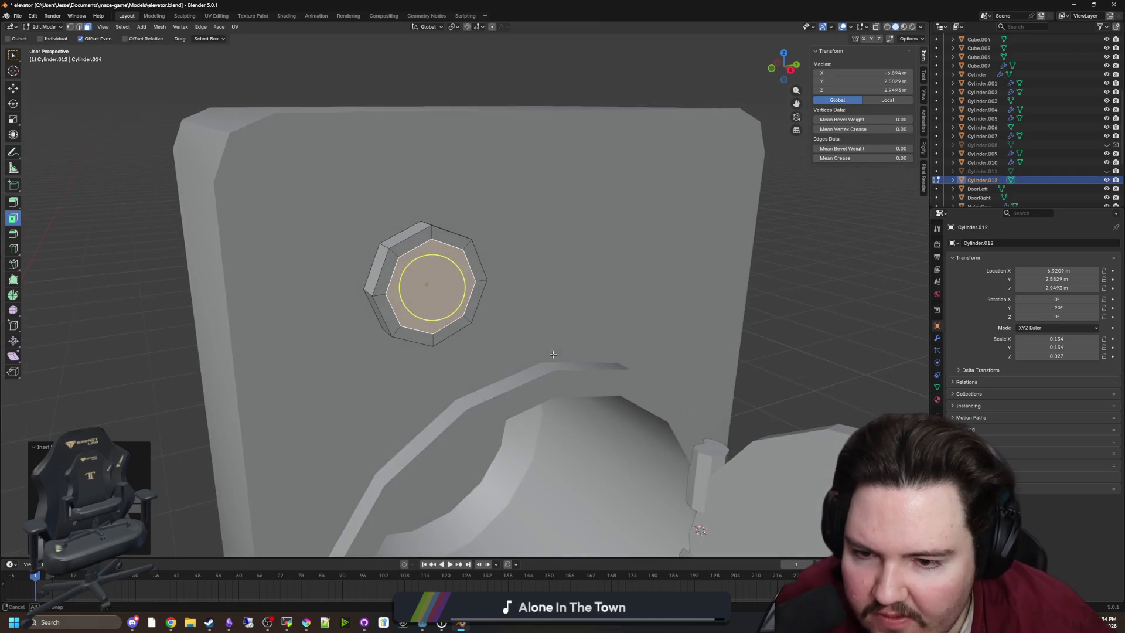
drag(456, 295, 447, 295)
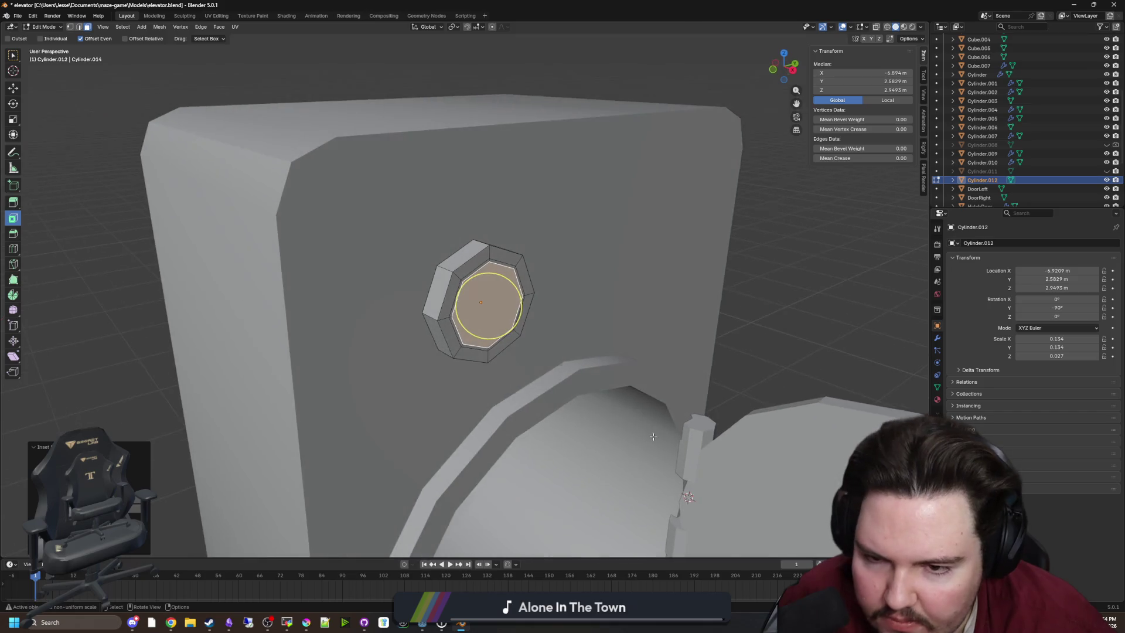
Step: Push the inner inset face outward along its normal to raise the bolt head
scroll(419, 426, up, 3)
key(g)
key(x)
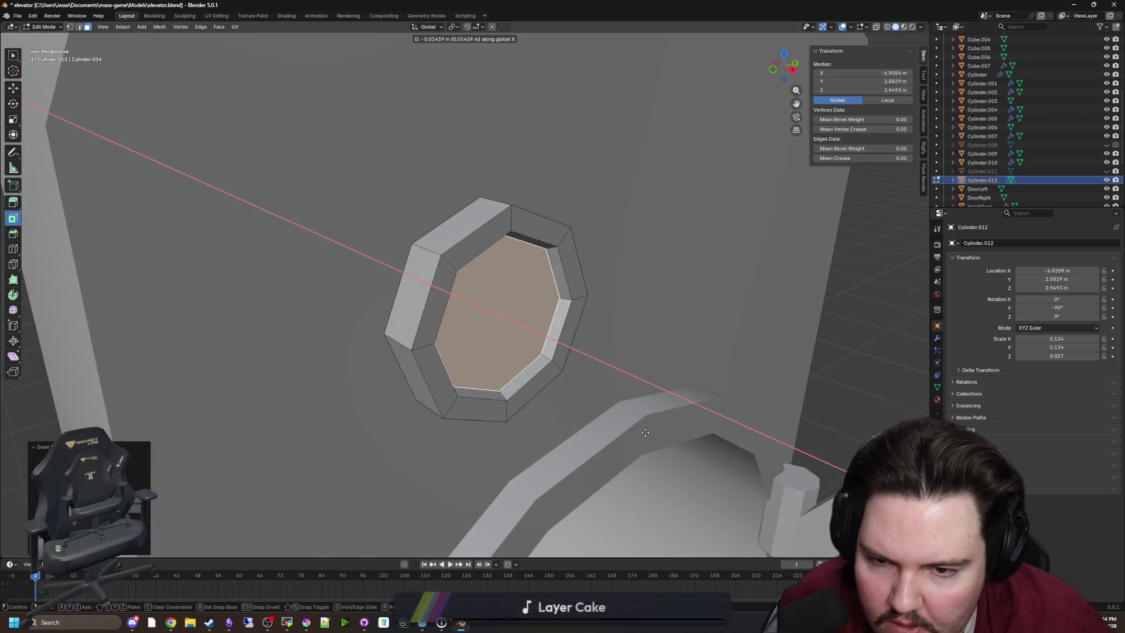
key(z)
key(z)
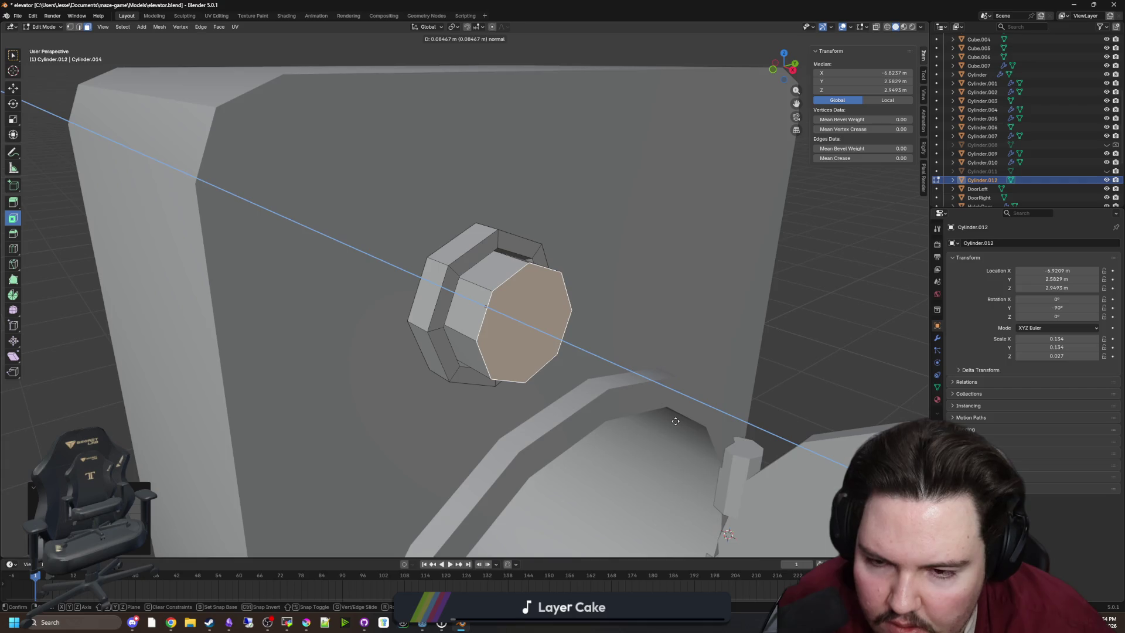
click(675, 421)
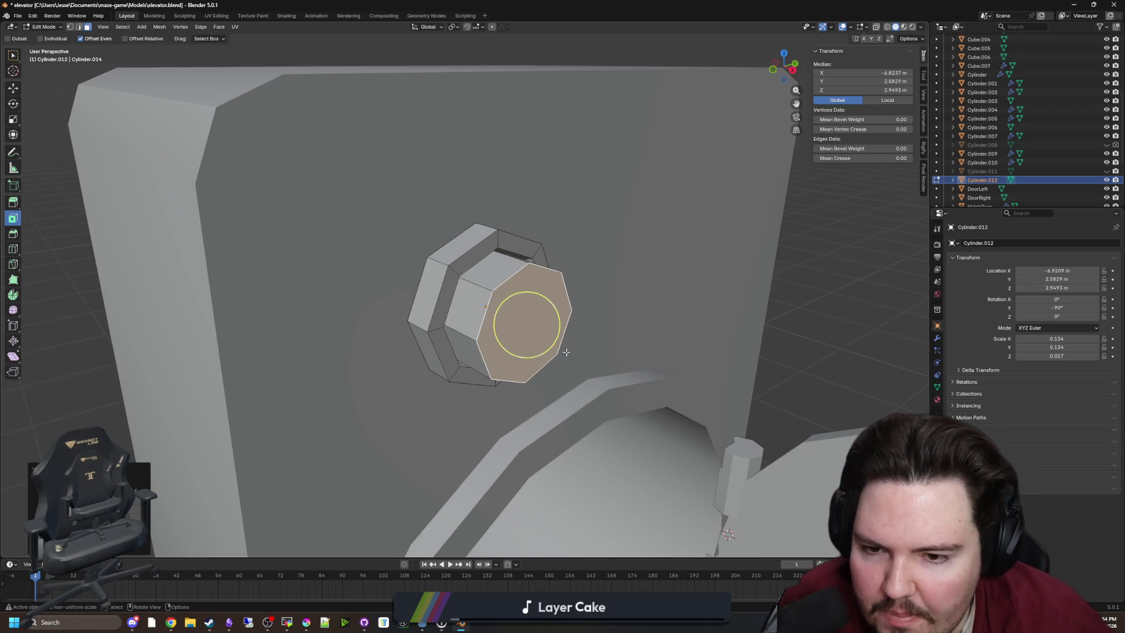
Step: Bevel the raised face's edge loop and return to Object Mode
click(79, 27)
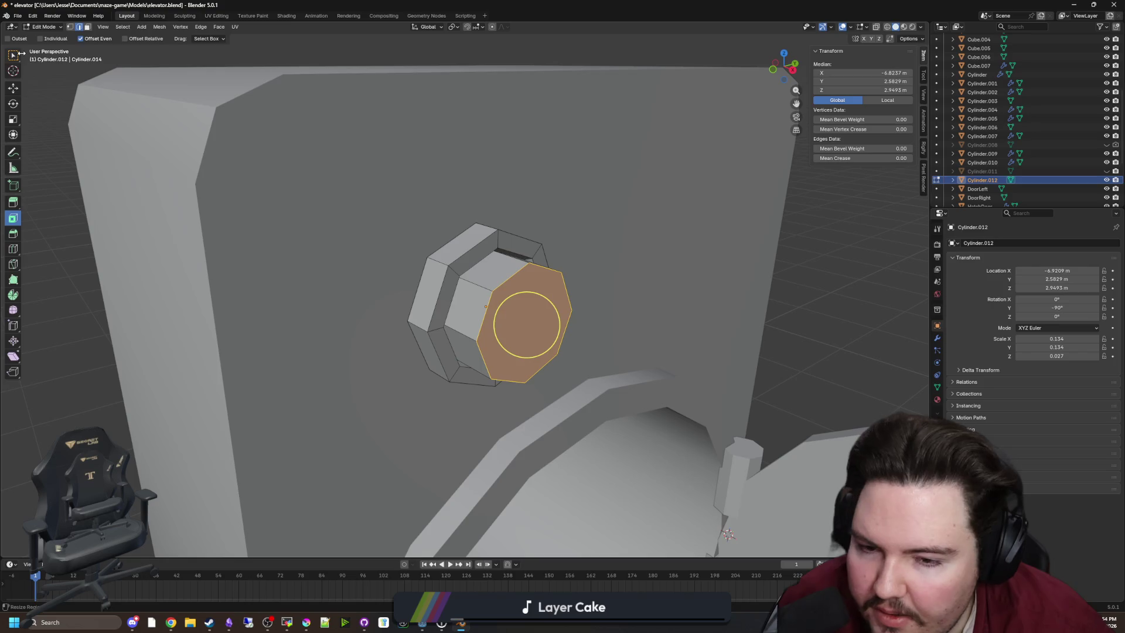
click(13, 55)
click(511, 274)
alt+click(511, 275)
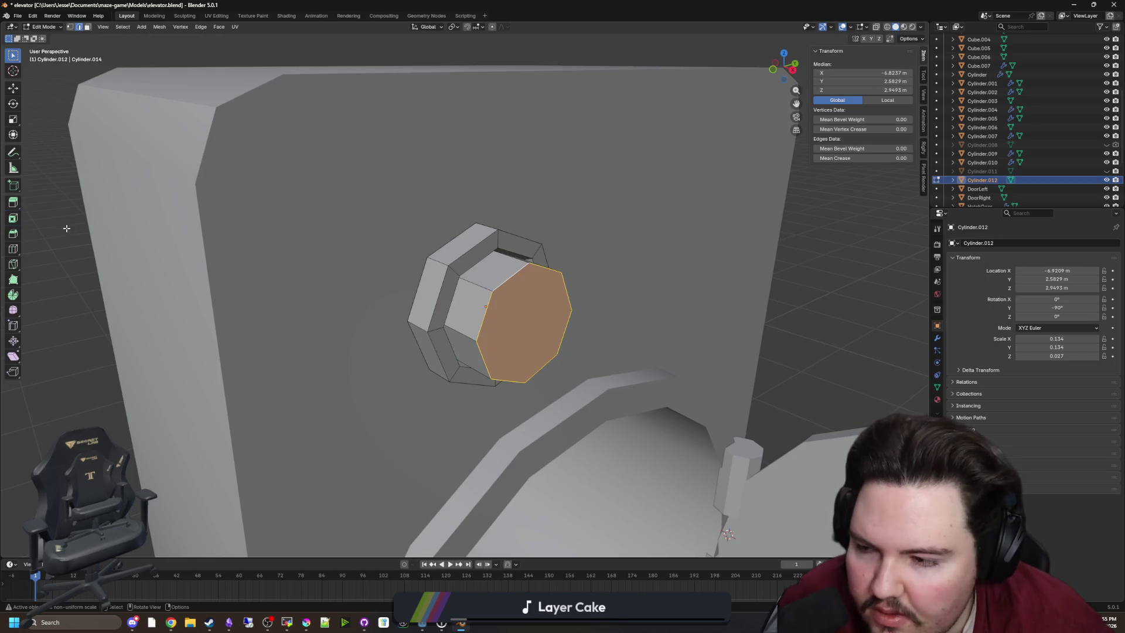
click(13, 234)
mouse_move(560, 341)
mouse_down()
mouse_move(573, 345)
mouse_move(557, 344)
mouse_up()
key(Tab)
key(ctrl+a)
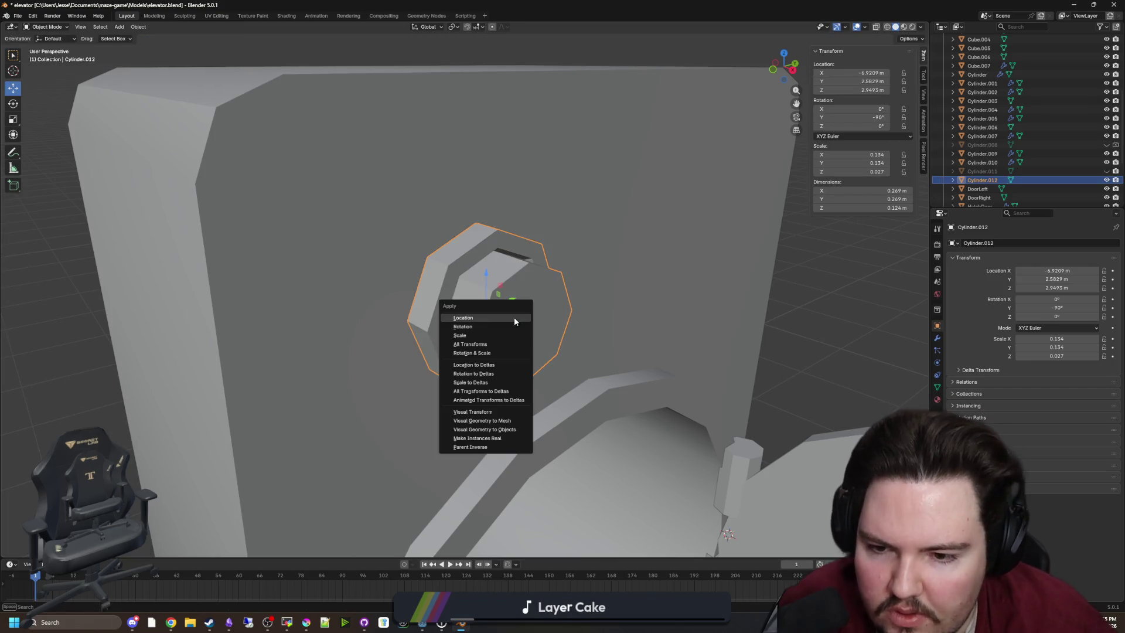
Step: Apply all transforms to the disc and set its origin to geometry
click(492, 344)
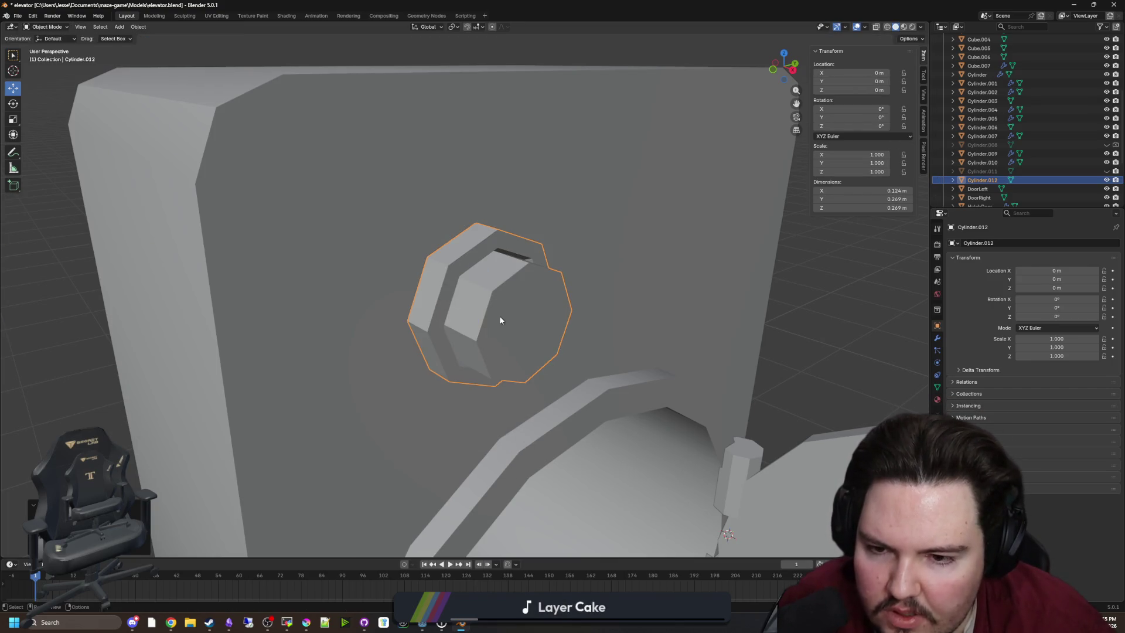
right_click(477, 352)
click(569, 376)
Step: Separate the inner cap and bevel strip into its own object, Cylinder.013
key(Tab)
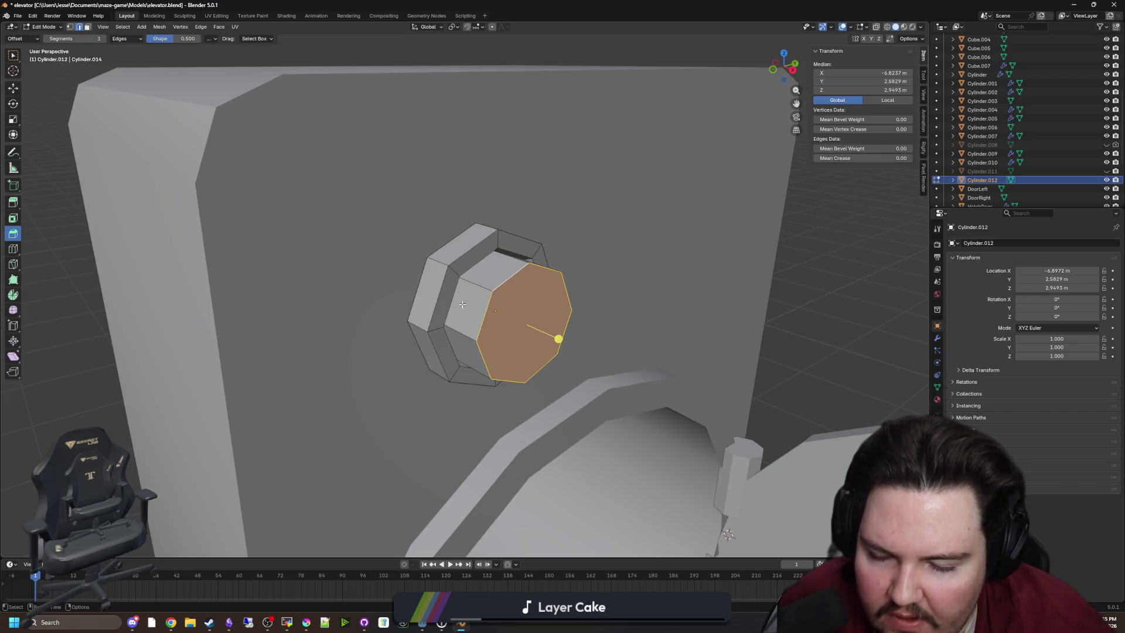
key(KP_Decimal)
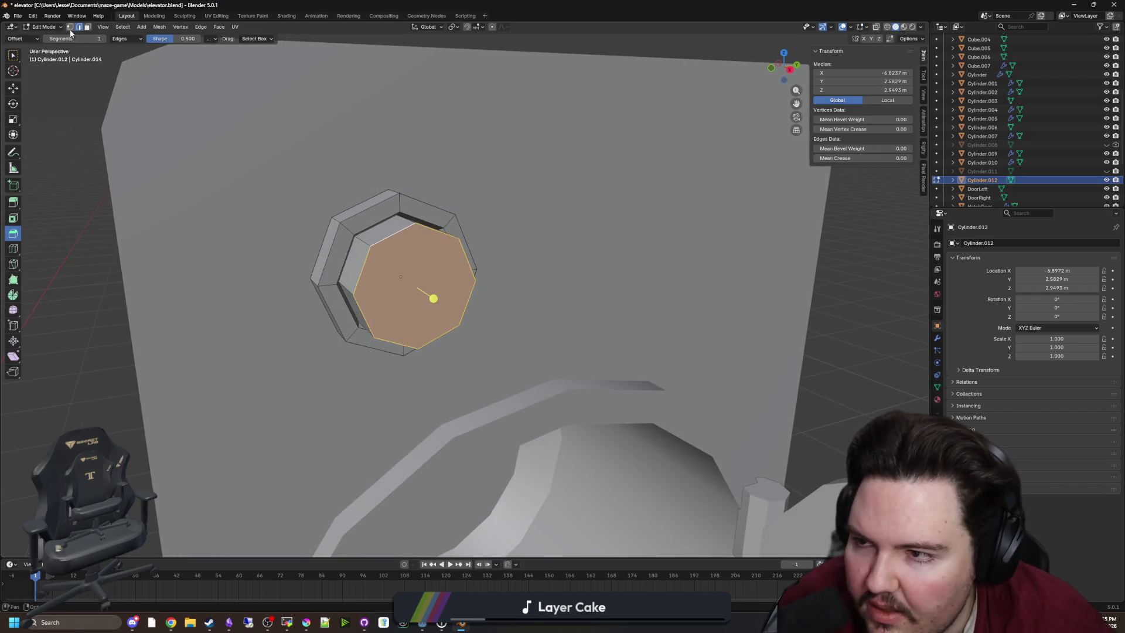
alt+click(355, 242)
alt+click(373, 249)
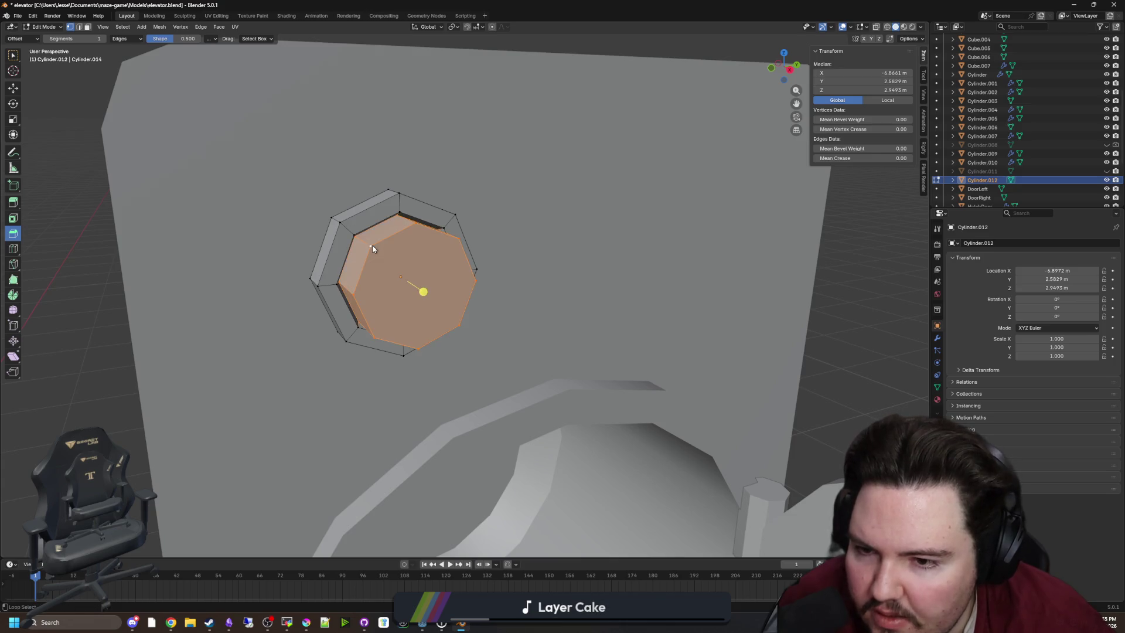
key(p)
click(372, 244)
key(Tab)
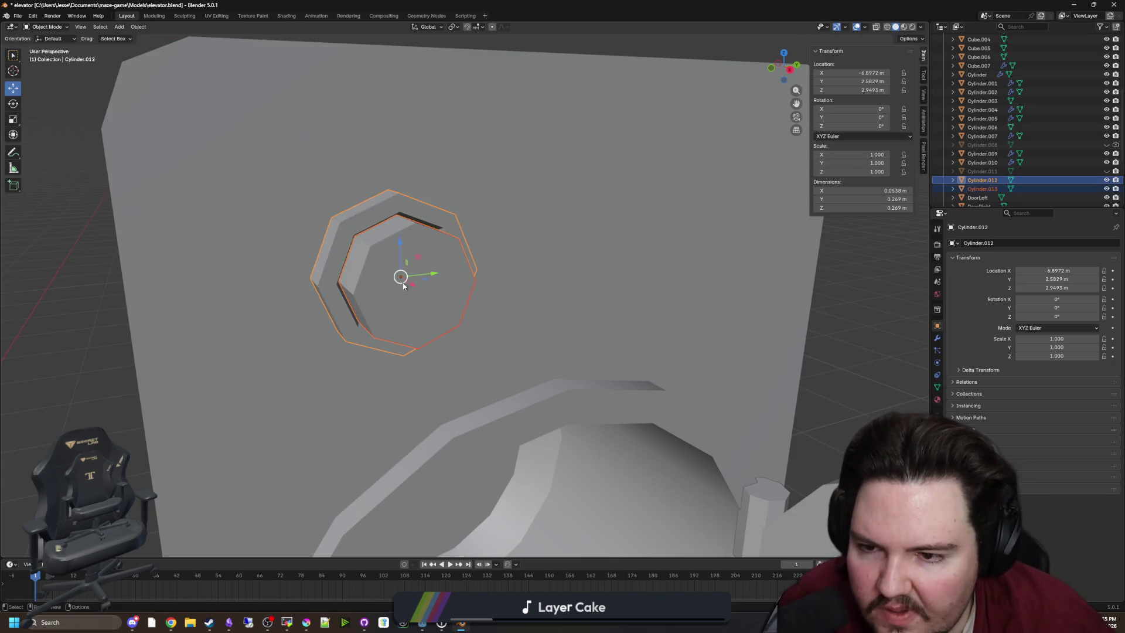
key(KP_Decimal)
click(499, 338)
Step: Select both bolt pieces, Cylinder.012 and Cylinder.013, together
key(g)
key(x)
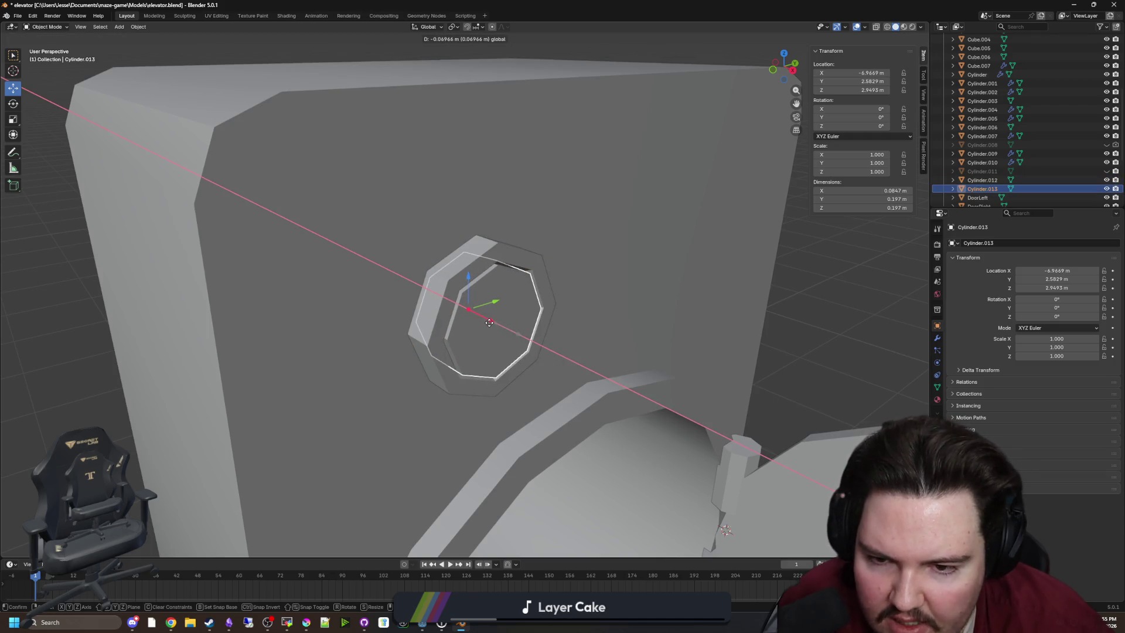
key(Escape)
click(835, 341)
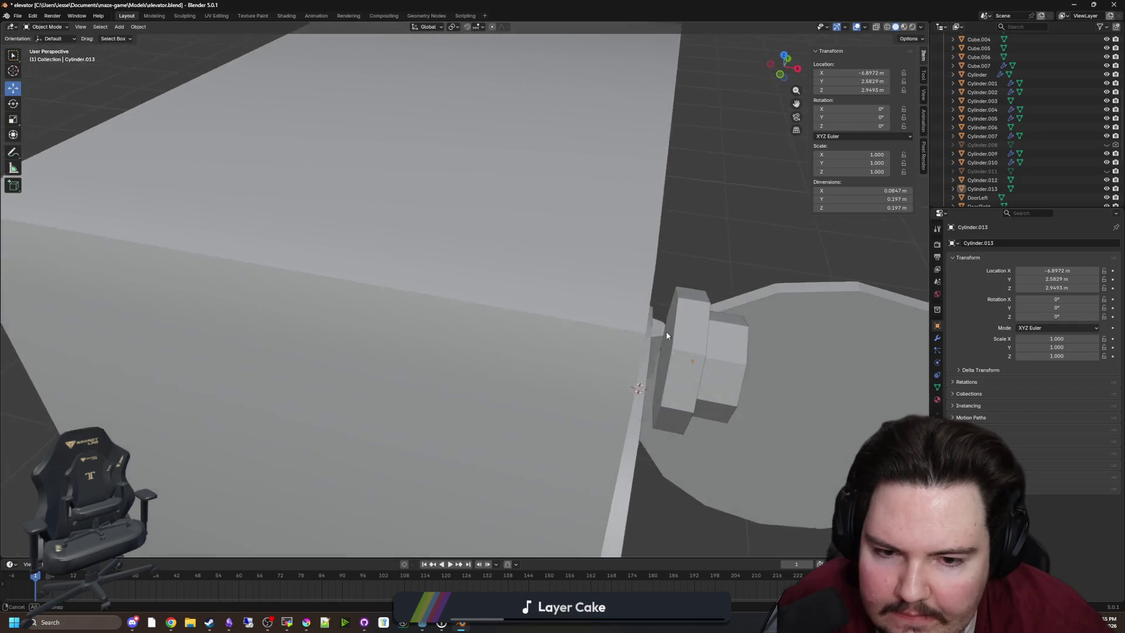
click(680, 334)
shift+click(716, 336)
Step: Shift the bolt pieces along X and lower them to Z 2.8442 m at Y 2.4402 m
key(g)
key(x)
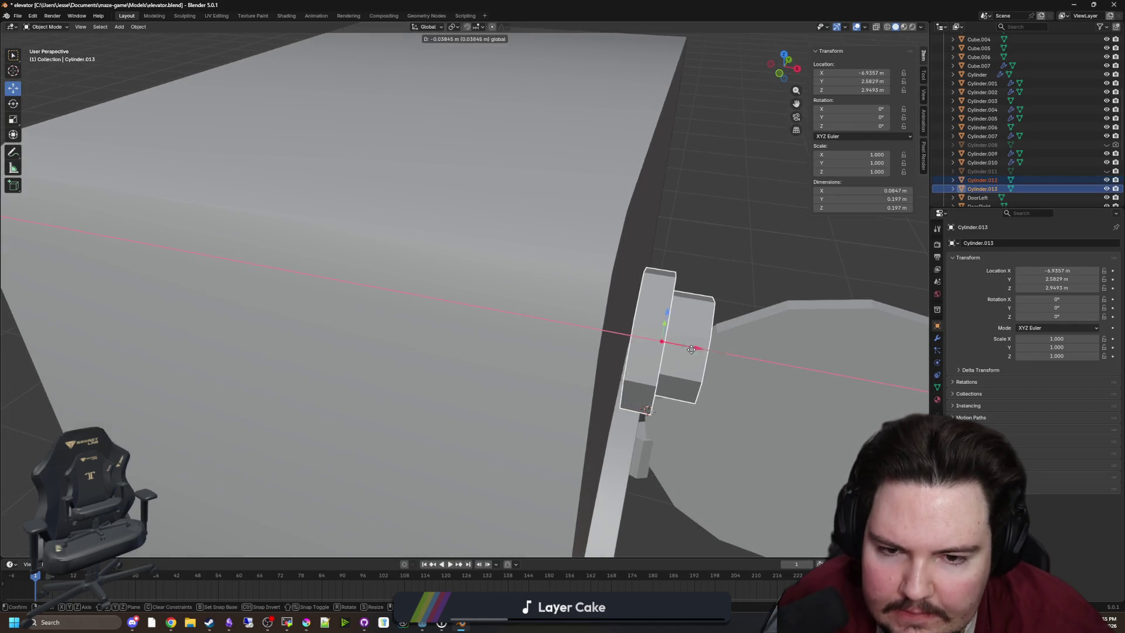
click(679, 346)
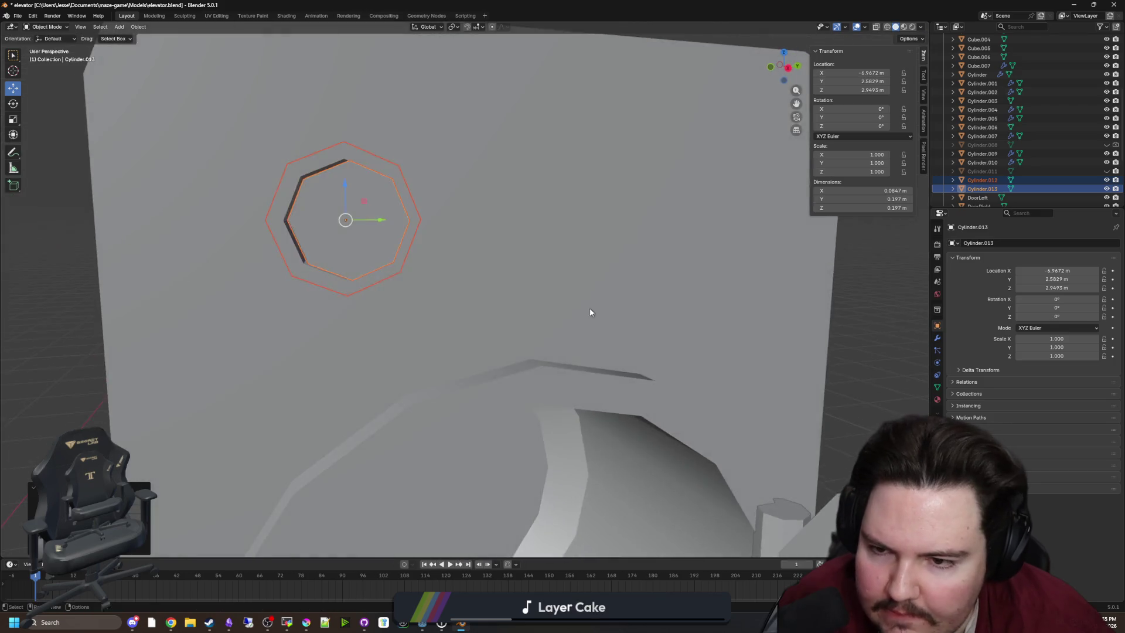
scroll(393, 234, down, 3)
key(g)
key(z)
click(394, 264)
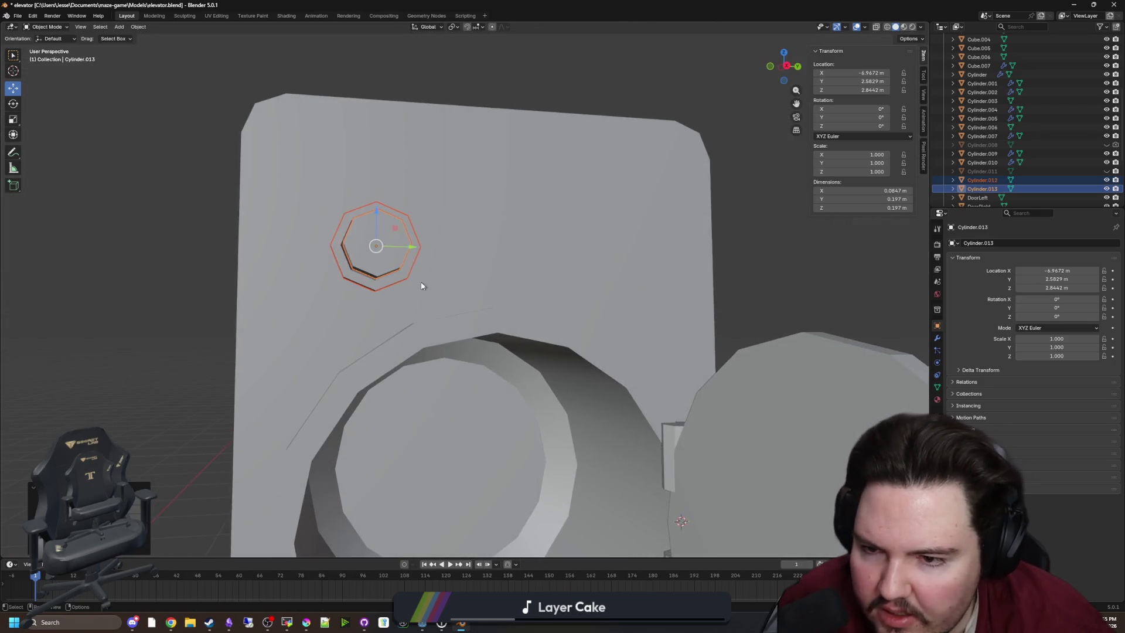
drag(412, 250, 365, 245)
scroll(389, 259, down, 5)
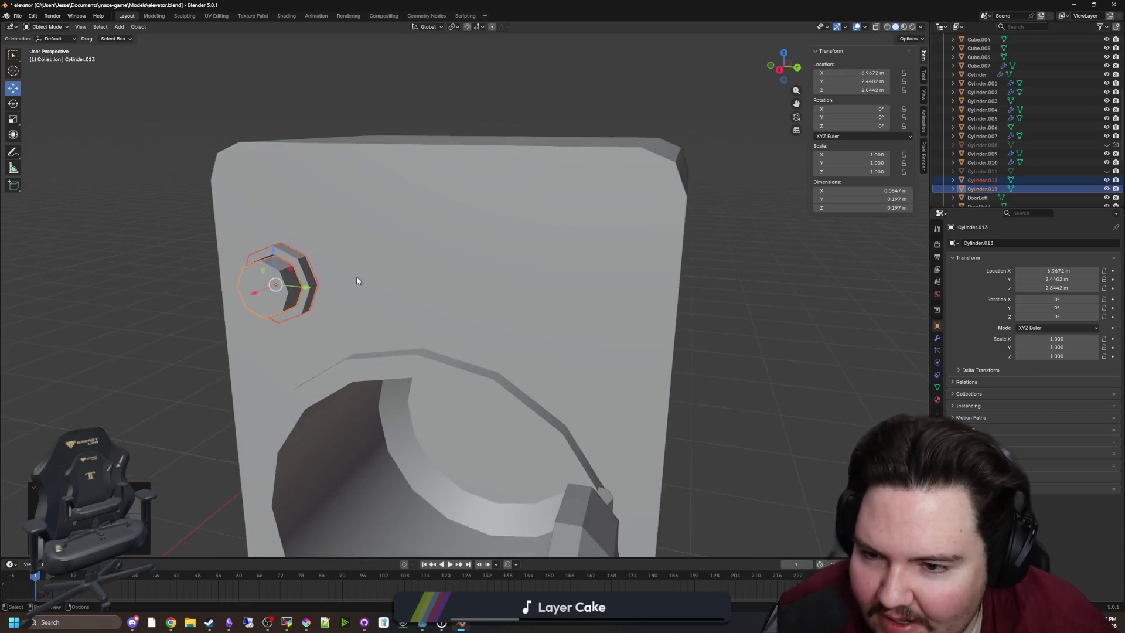
Step: Clear the selection and orbit to a side view of the housing
click(634, 313)
mouse_move(373, 303)
mouse_down()
mouse_move(510, 295)
mouse_move(504, 283)
mouse_move(499, 310)
mouse_move(487, 299)
mouse_up()
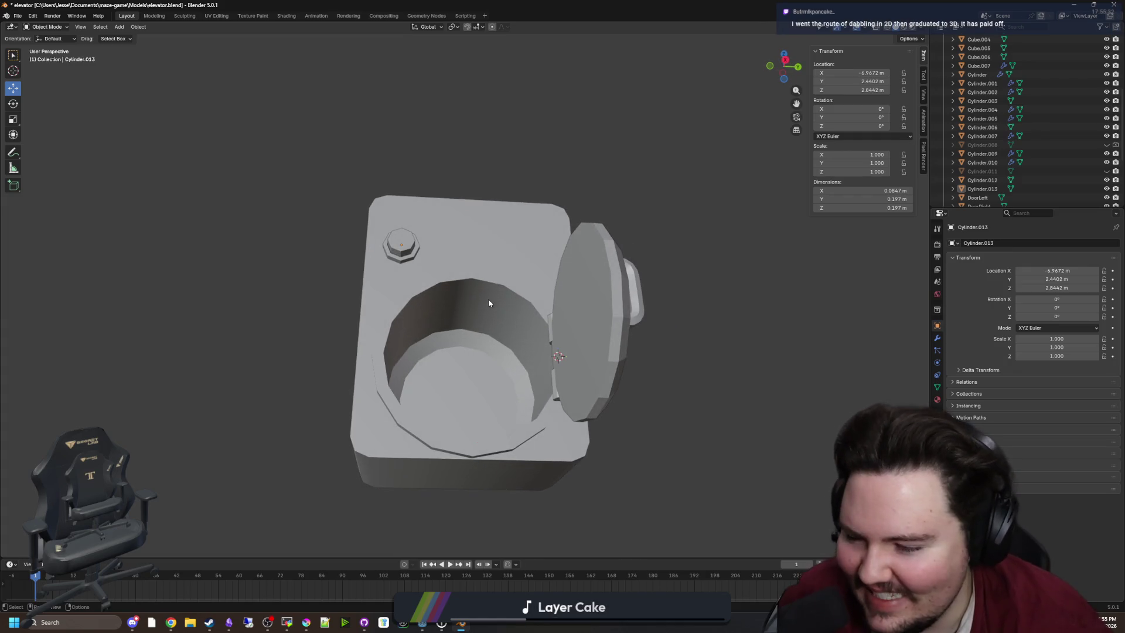
mouse_move(132, 342)
mouse_down()
mouse_move(184, 380)
mouse_move(148, 372)
mouse_move(324, 334)
mouse_move(490, 345)
mouse_up()
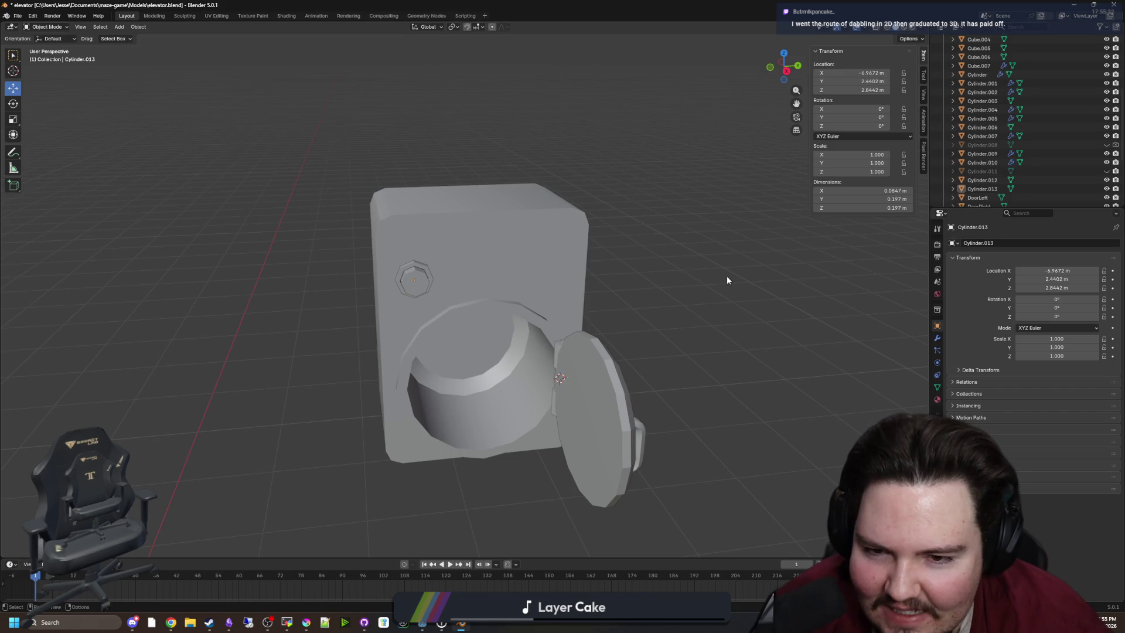
scroll(702, 287, up, 3)
drag(686, 297, 628, 292)
key(shift+a)
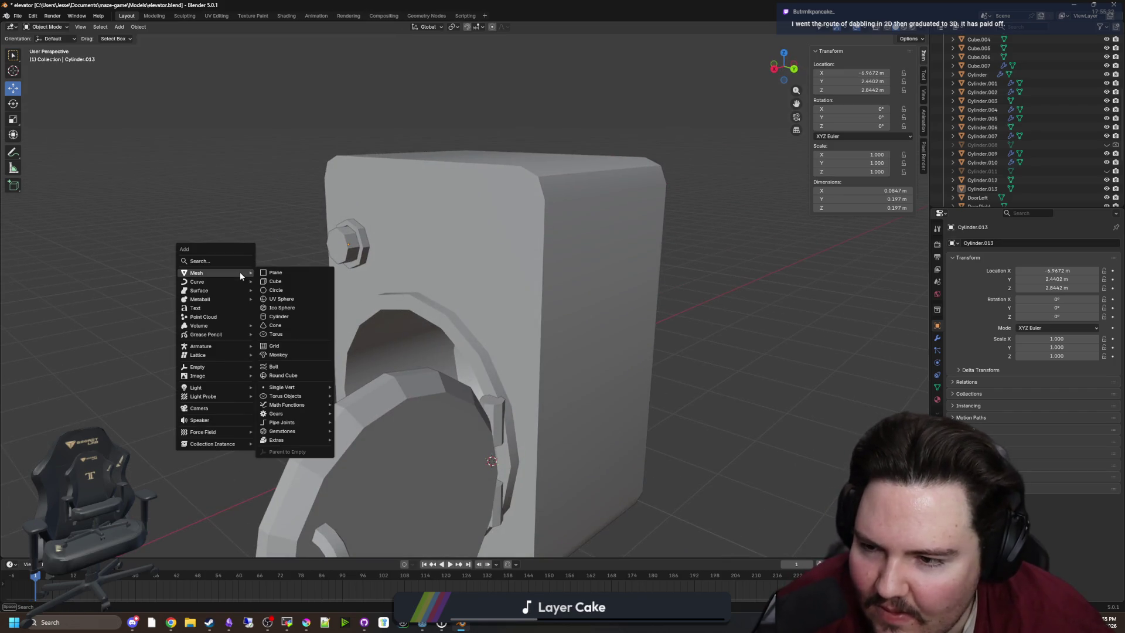
Step: Add a cube, shrink it, place it near the panel top, and stretch it along Y into a bar
click(275, 281)
scroll(410, 331, down, 2)
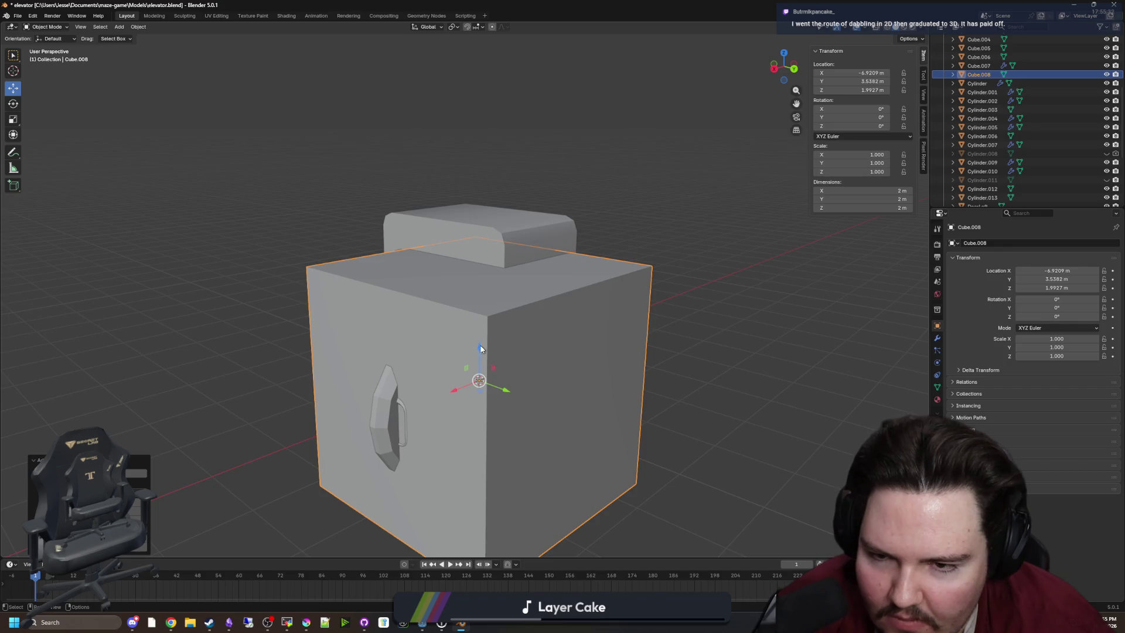
key(s)
key(g)
scroll(563, 315, up, 3)
mouse_move(563, 315)
mouse_down()
mouse_move(612, 196)
mouse_move(643, 219)
mouse_up()
click(612, 193)
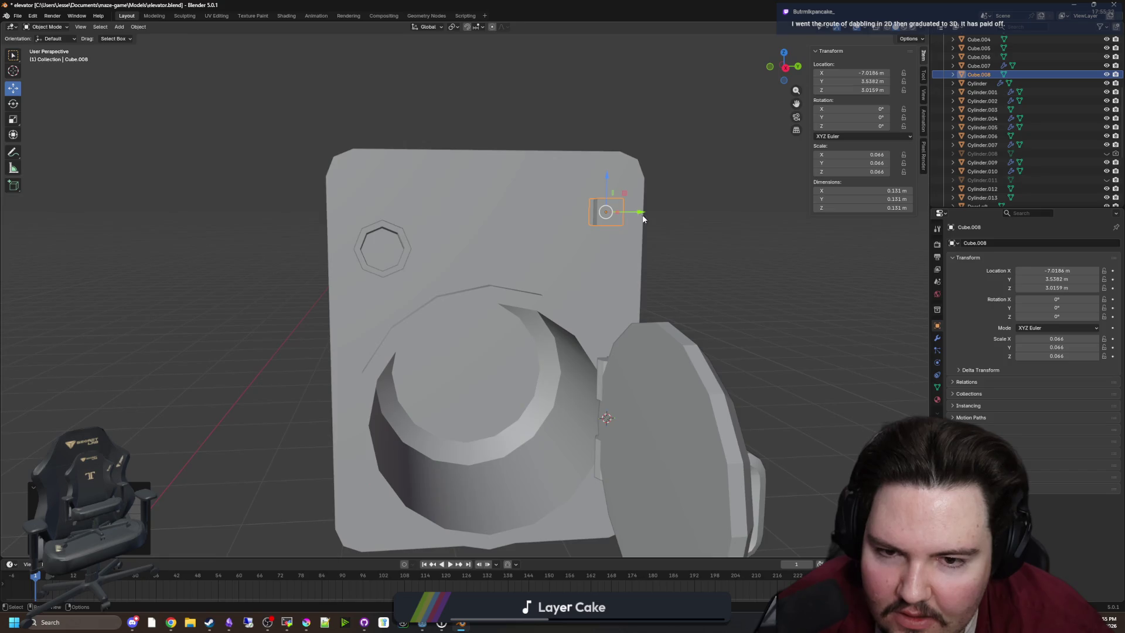
key(s)
key(y)
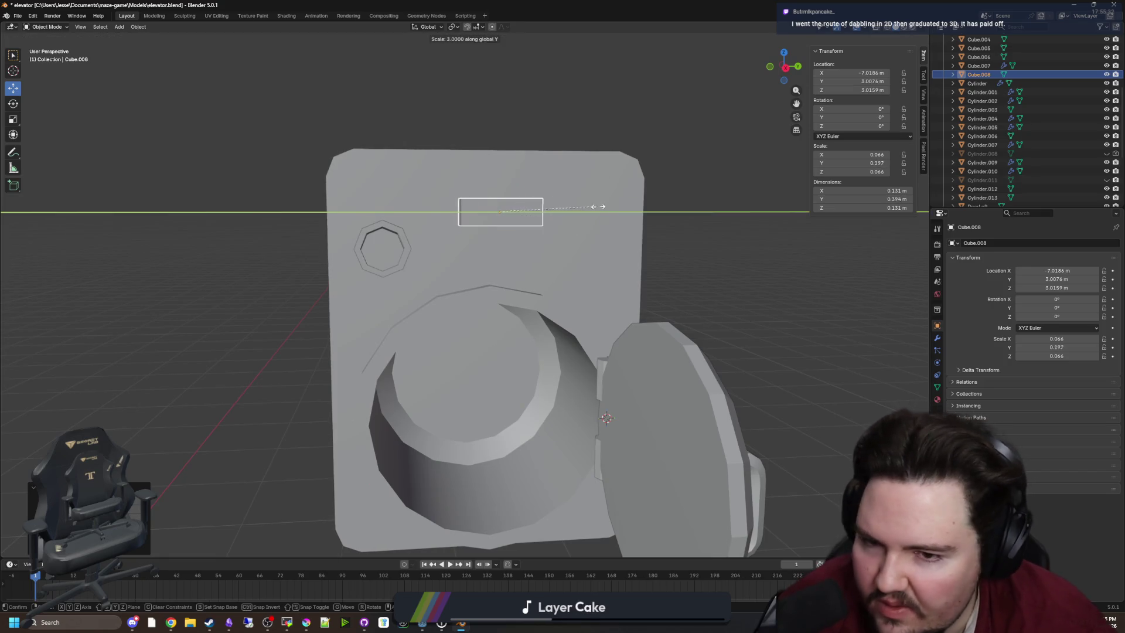
click(678, 221)
key(Tab)
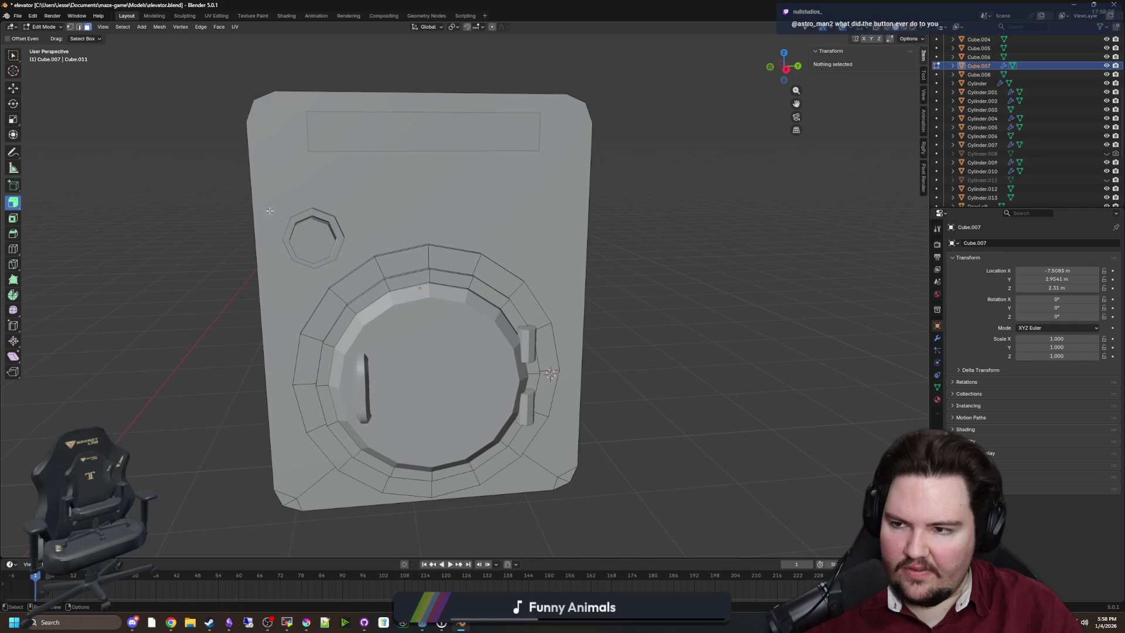
Step: Cut a vertical edge loop on the housing side and slide it into place
click(13, 249)
drag(503, 186, 503, 194)
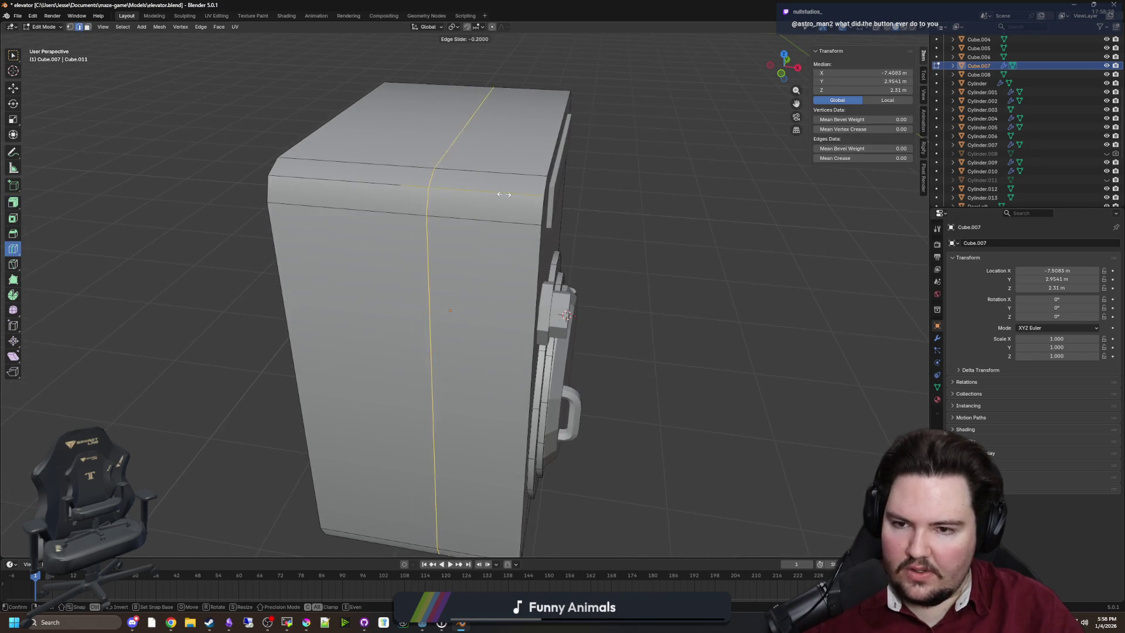
click(561, 206)
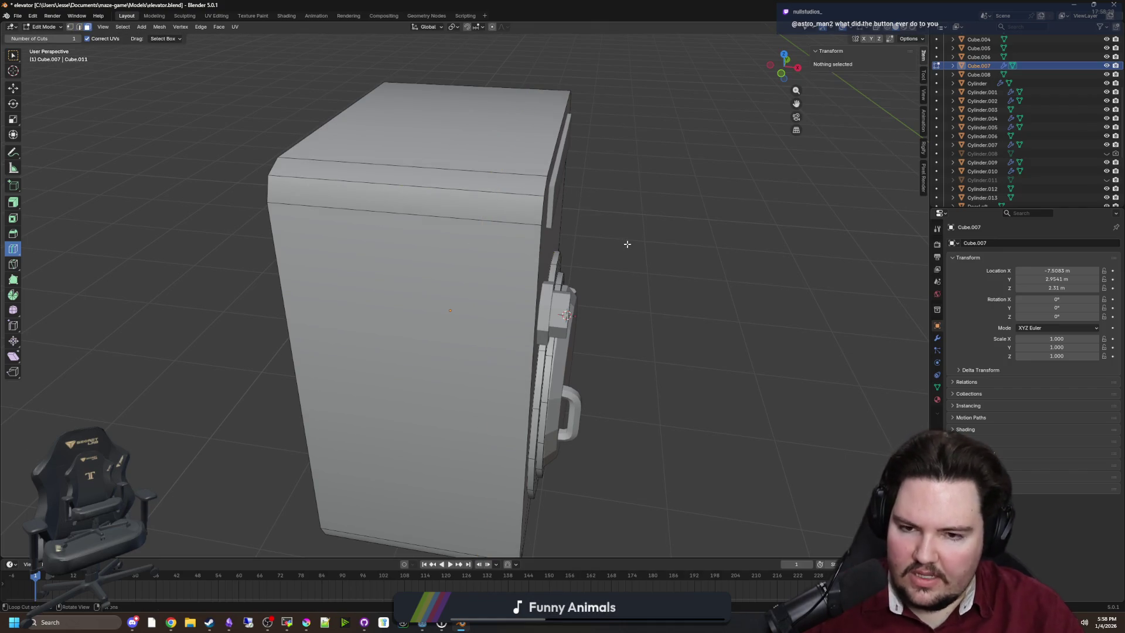
key(Tab)
Step: Cut another edge loop around the housing just behind its beveled front edge
mouse_move(673, 320)
mouse_down()
mouse_move(658, 291)
mouse_move(678, 283)
mouse_move(683, 349)
mouse_up()
scroll(552, 328, up, 3)
mouse_move(552, 328)
mouse_down()
mouse_move(352, 281)
mouse_move(386, 290)
mouse_move(471, 160)
mouse_up()
click(346, 287)
key(Tab)
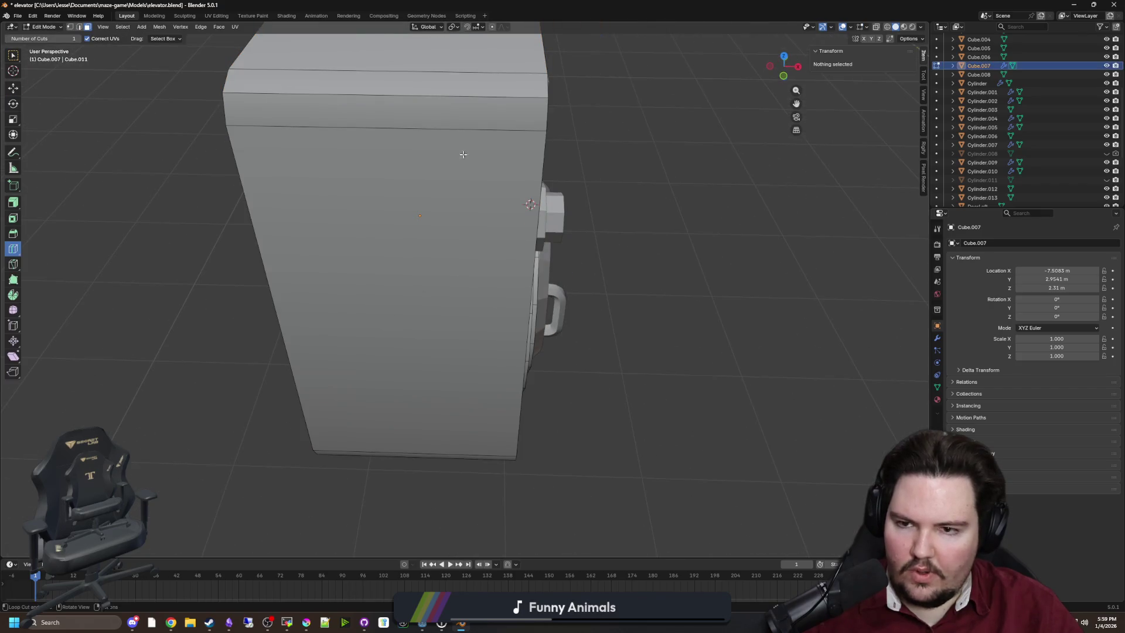
mouse_move(398, 278)
mouse_down()
mouse_move(515, 284)
mouse_move(311, 263)
mouse_up()
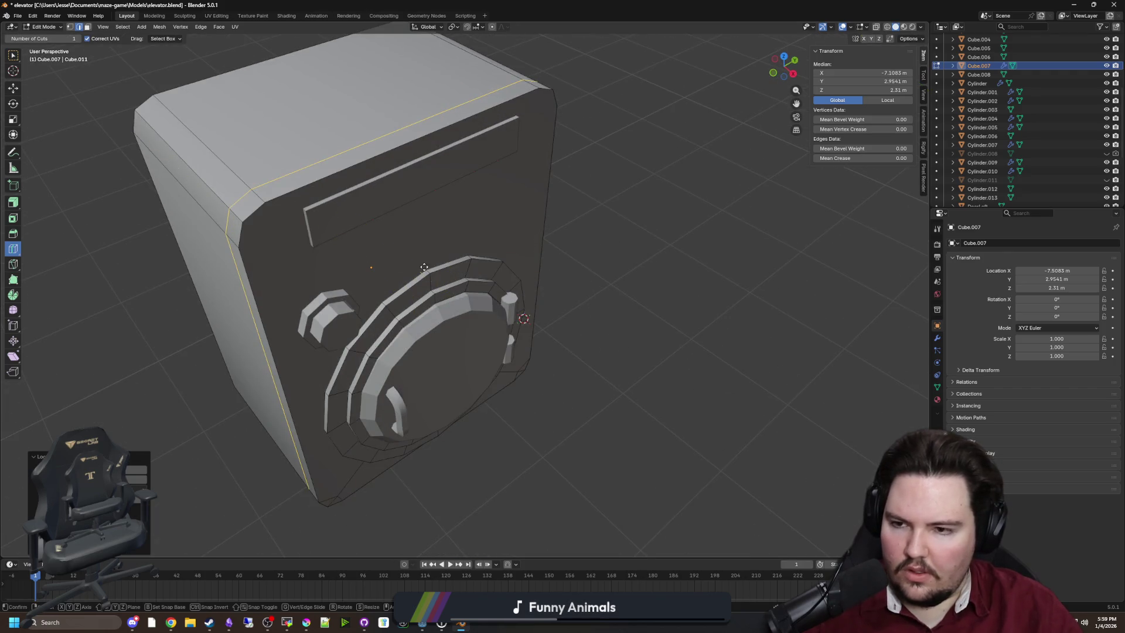
key(g)
key(Escape)
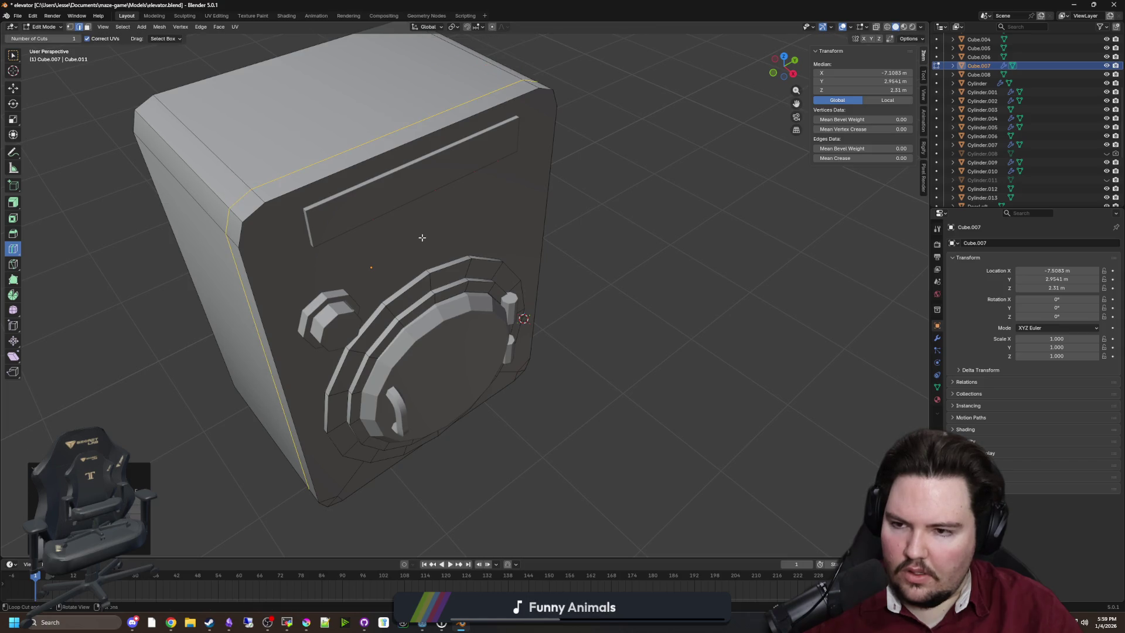
click(13, 206)
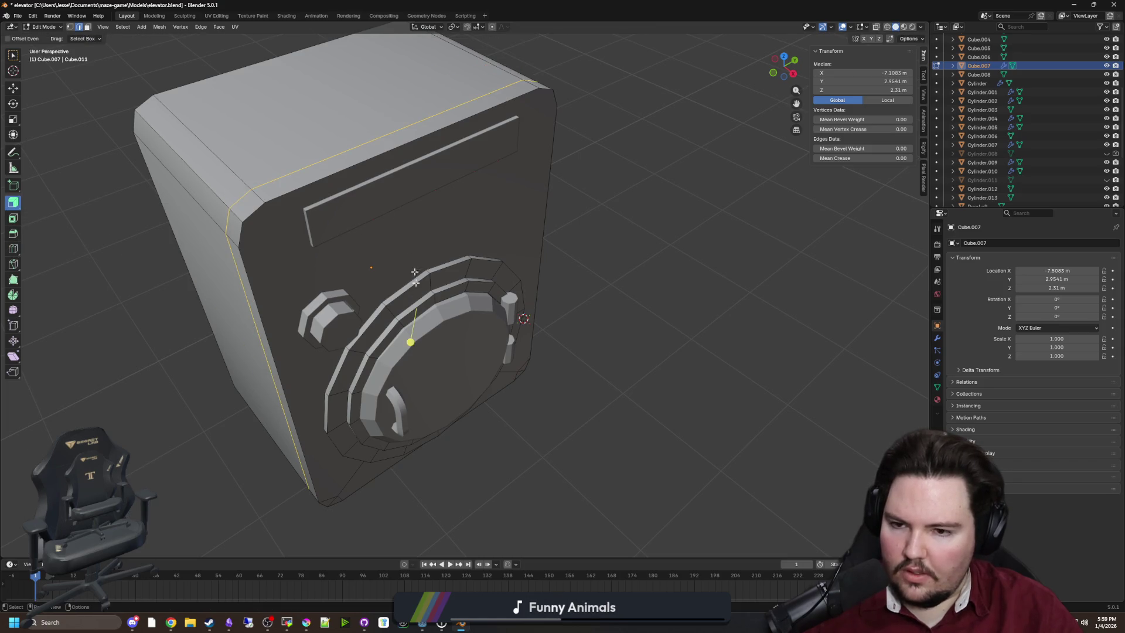
Step: Extrude the border faces outward along normals into a rim and push them along X
drag(414, 341, 435, 326)
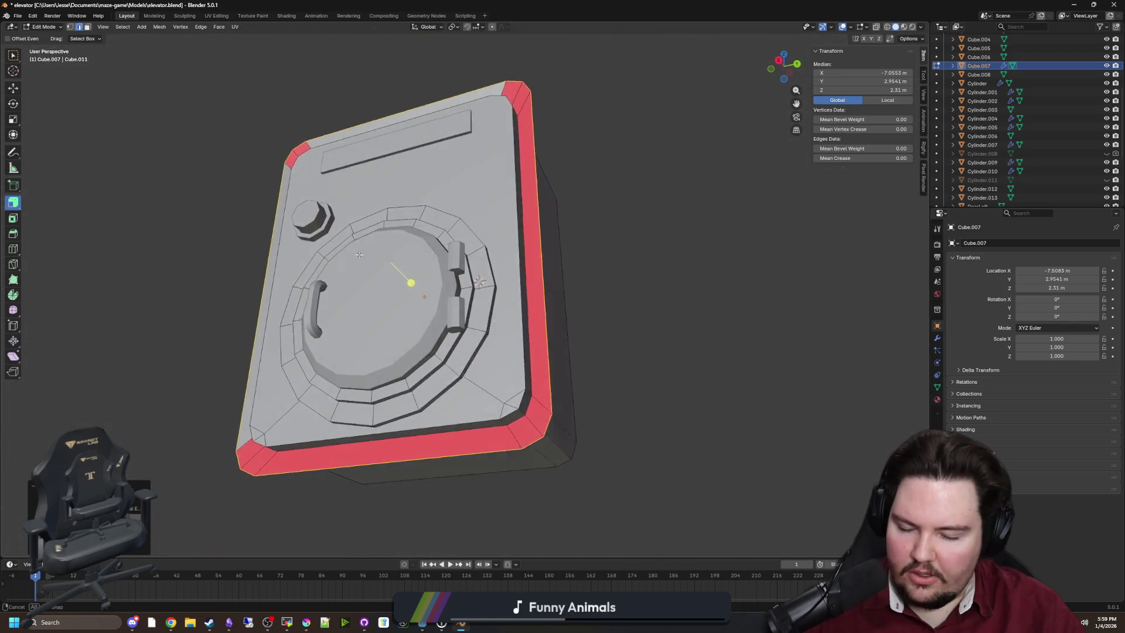
mouse_move(340, 249)
mouse_down()
mouse_move(293, 269)
mouse_move(396, 202)
mouse_move(119, 390)
mouse_up()
mouse_move(197, 371)
mouse_down()
mouse_move(231, 364)
mouse_move(293, 395)
mouse_move(296, 447)
mouse_move(578, 306)
mouse_move(632, 326)
mouse_up()
key(g)
key(x)
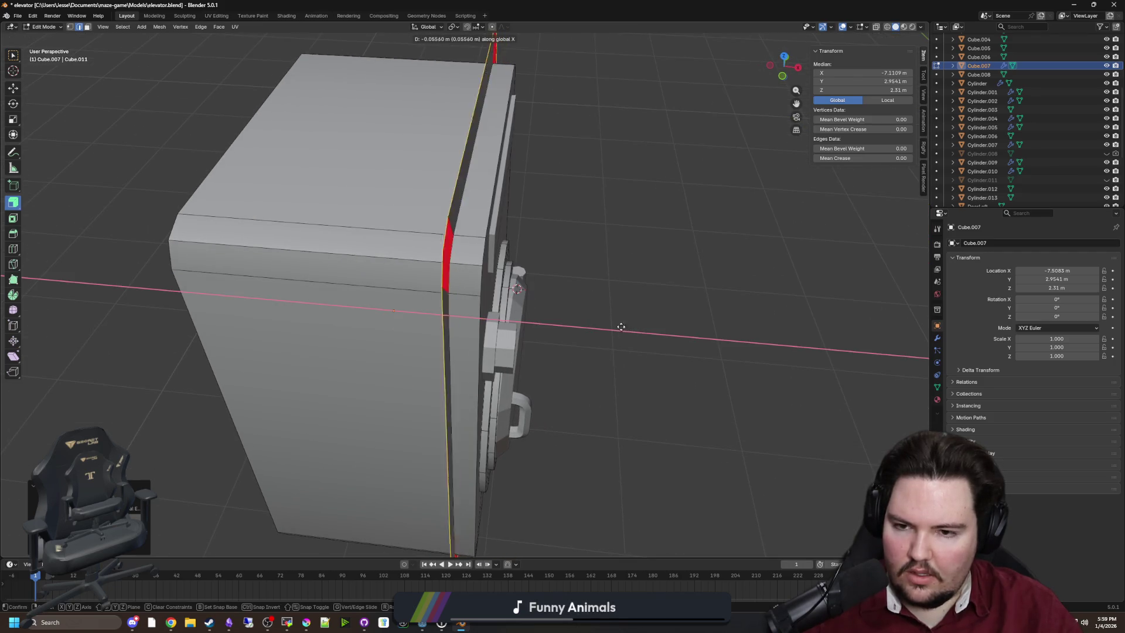
right_click(634, 328)
mouse_move(633, 328)
mouse_down()
mouse_move(505, 294)
mouse_move(520, 326)
mouse_move(660, 289)
mouse_up()
key(g)
key(x)
click(509, 325)
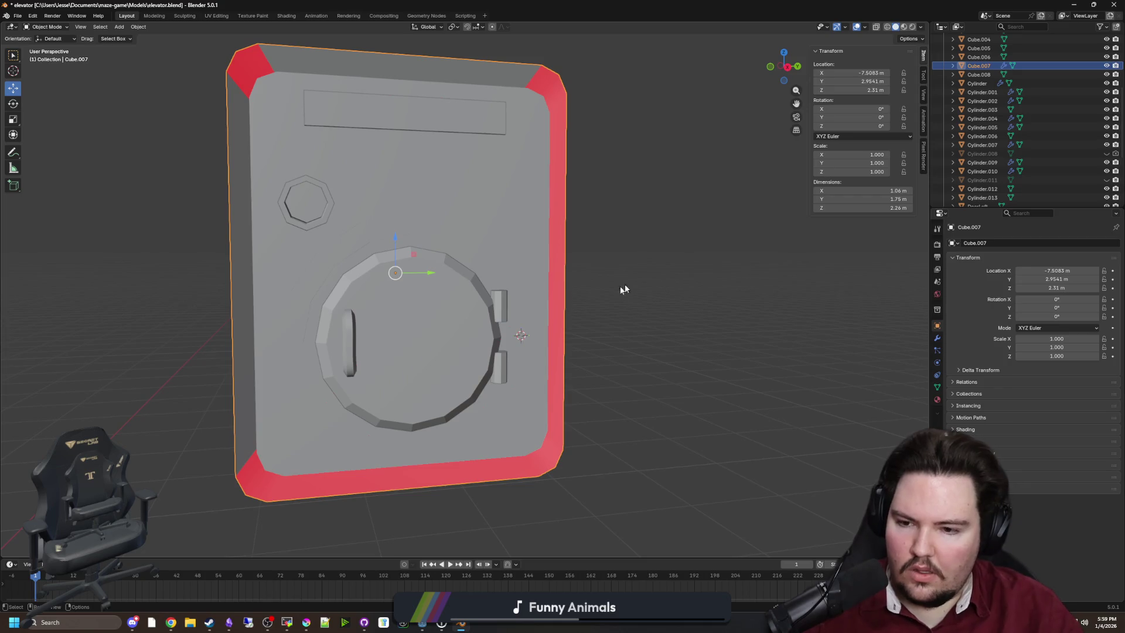
Step: Select the inside-out rim faces around the border and flip their normals
key(alt+a)
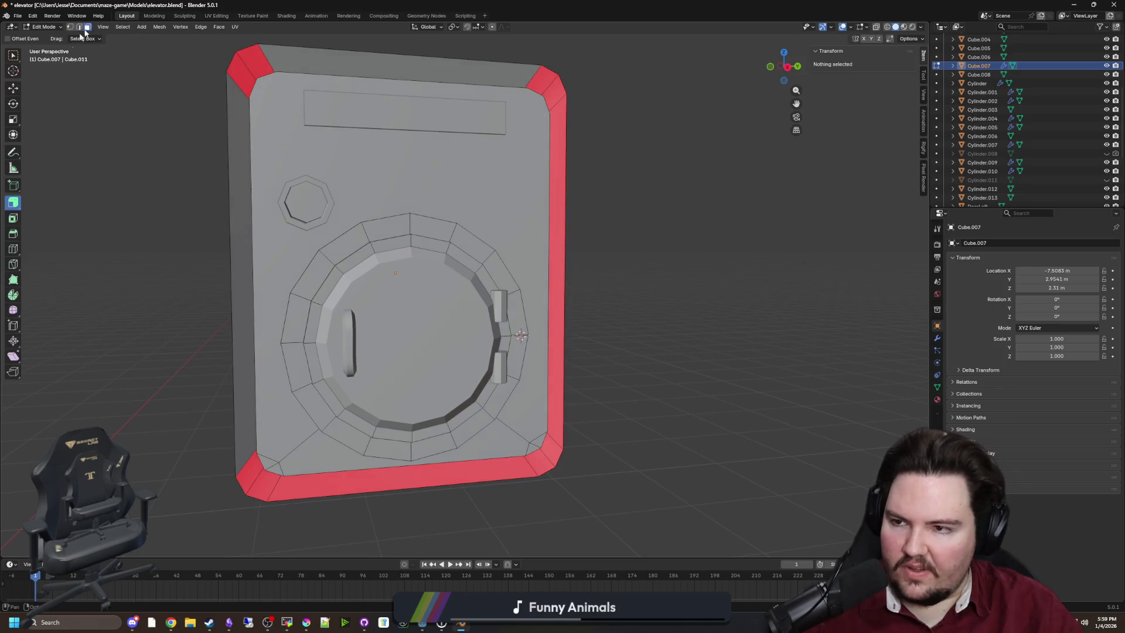
click(250, 63)
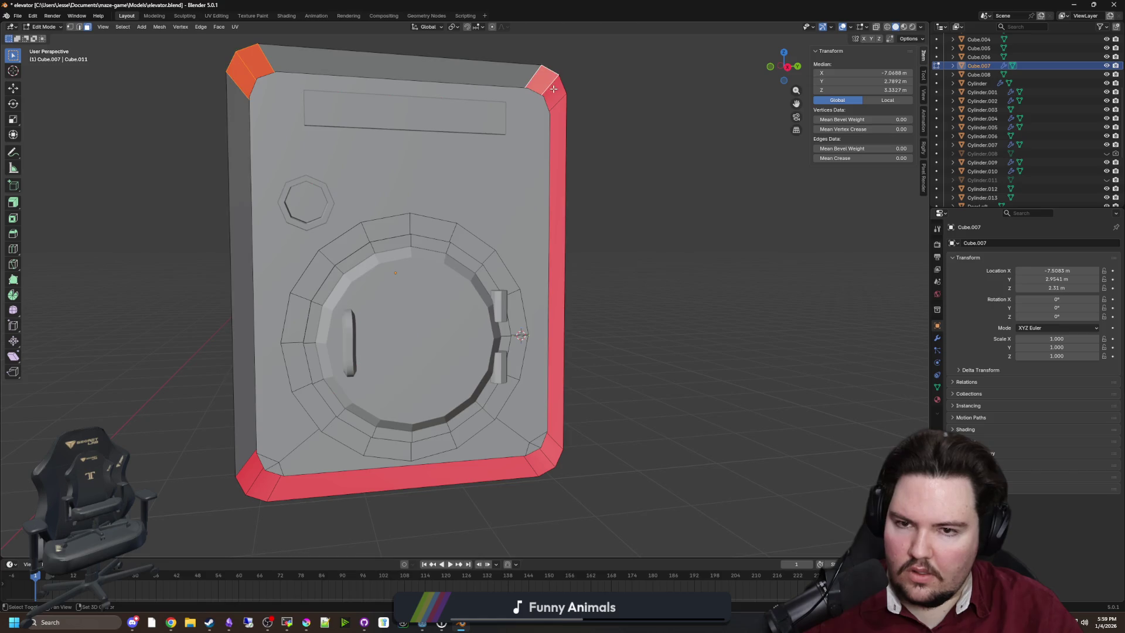
shift+click(553, 89)
shift+click(553, 410)
shift+click(404, 487)
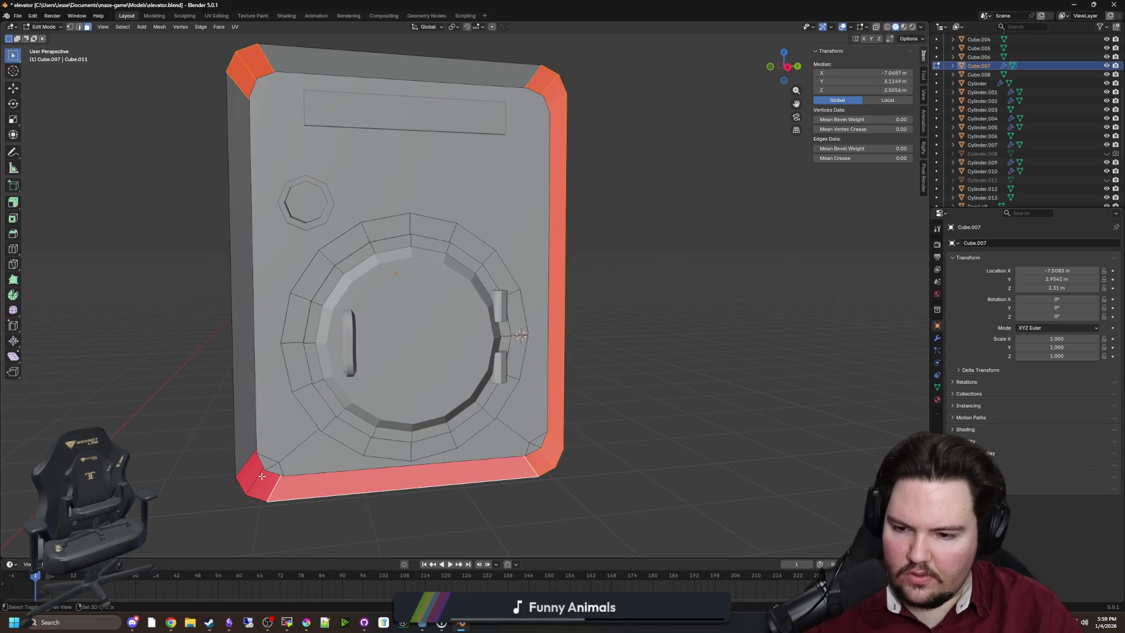
shift+click(258, 480)
key(ctrl+f)
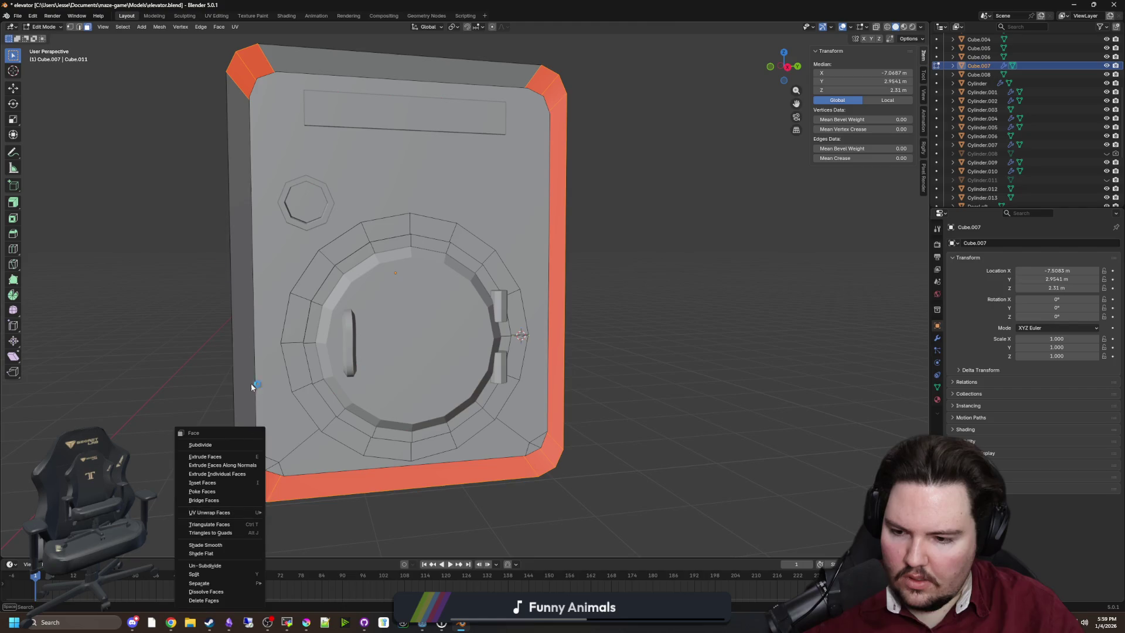
click(167, 28)
mouse_move(212, 190)
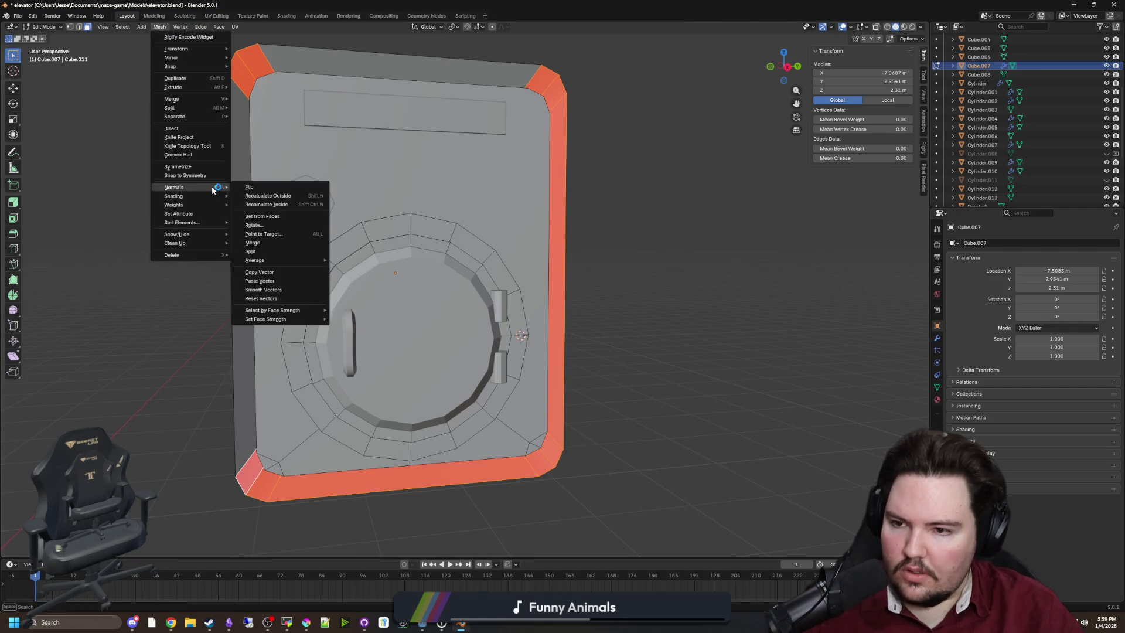
click(256, 188)
Step: Leave Edit Mode and select the round hatch door, HatchDoor.001
key(Tab)
click(650, 237)
mouse_move(644, 244)
mouse_down()
mouse_move(600, 316)
mouse_move(677, 264)
mouse_up()
click(484, 326)
drag(485, 327, 618, 321)
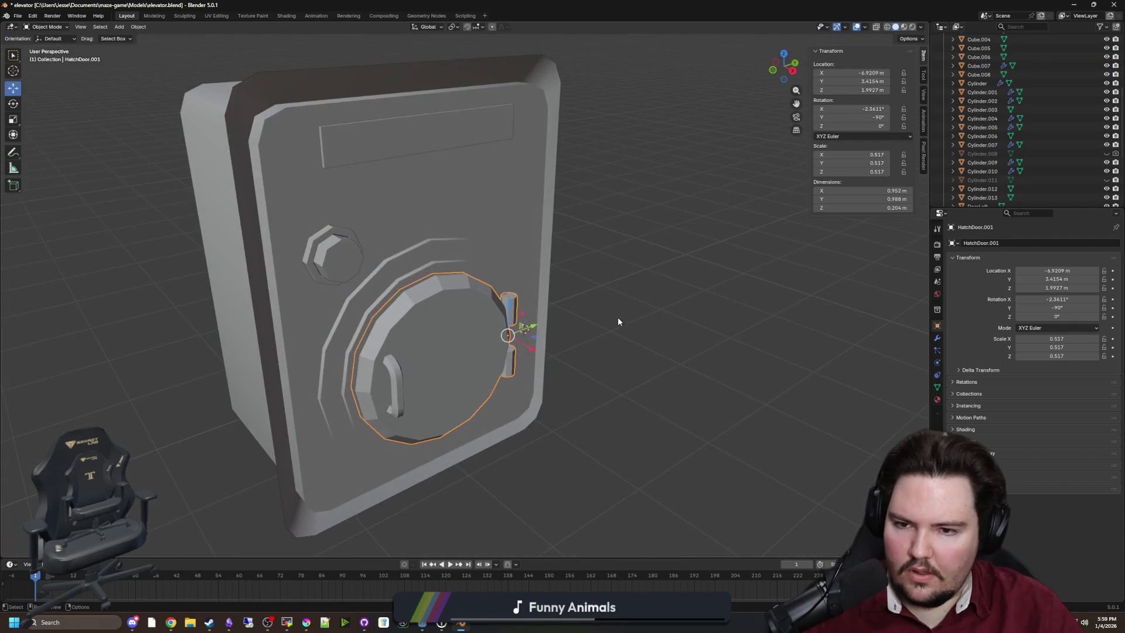
Step: Rotate HatchDoor.001 around Z in two passes until it stands open at 98.772°
drag(580, 354, 547, 389)
key(r)
key(z)
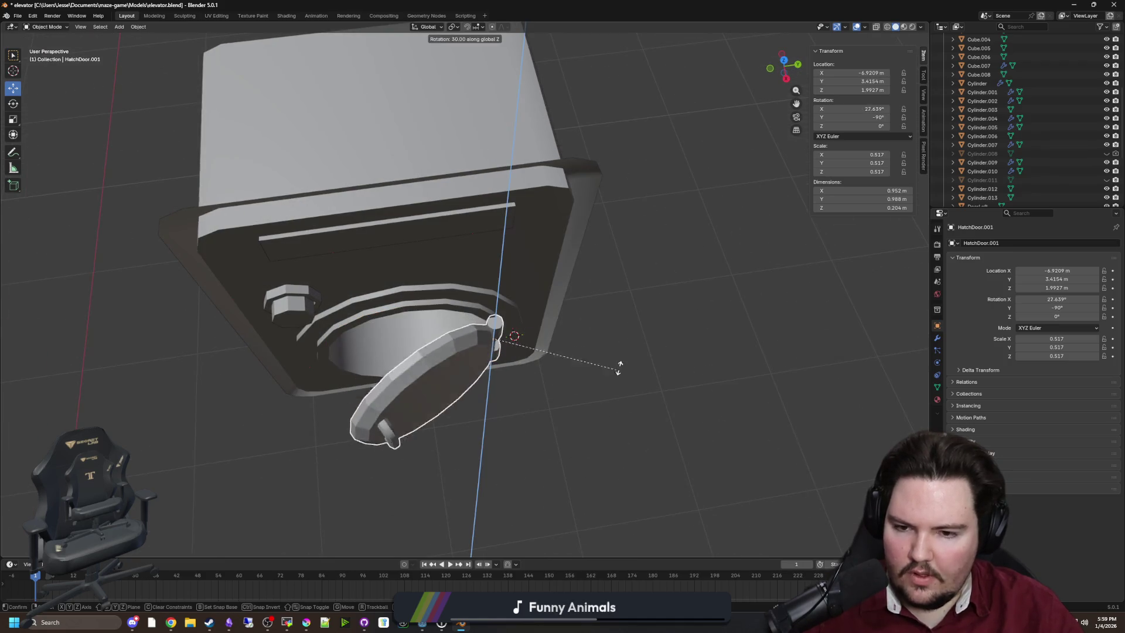
click(608, 218)
drag(592, 304, 580, 324)
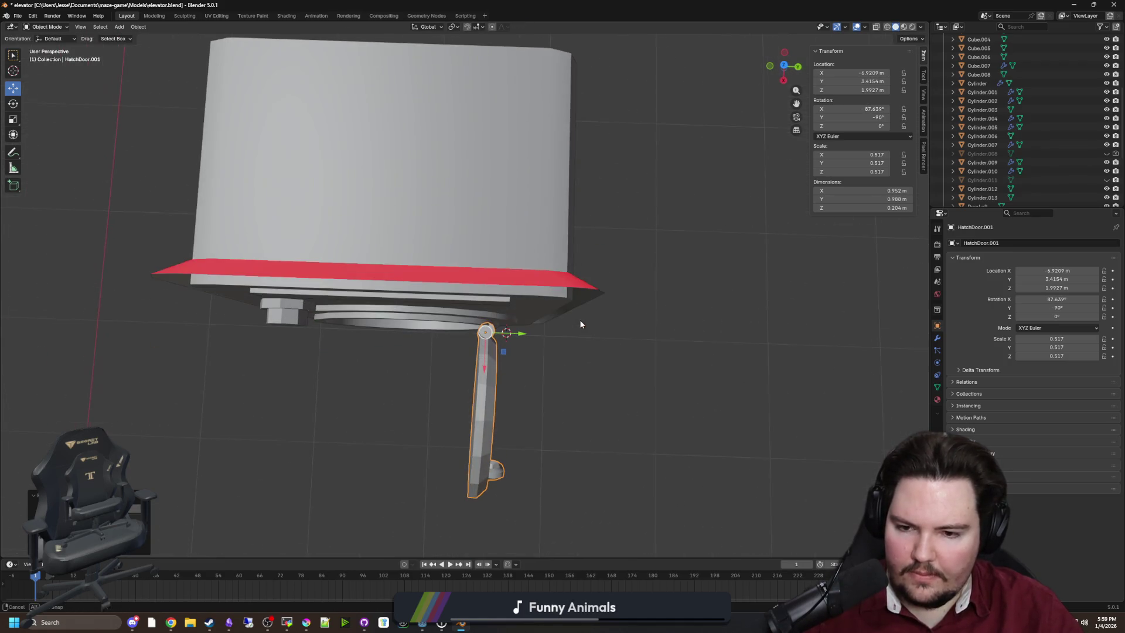
key(r)
key(z)
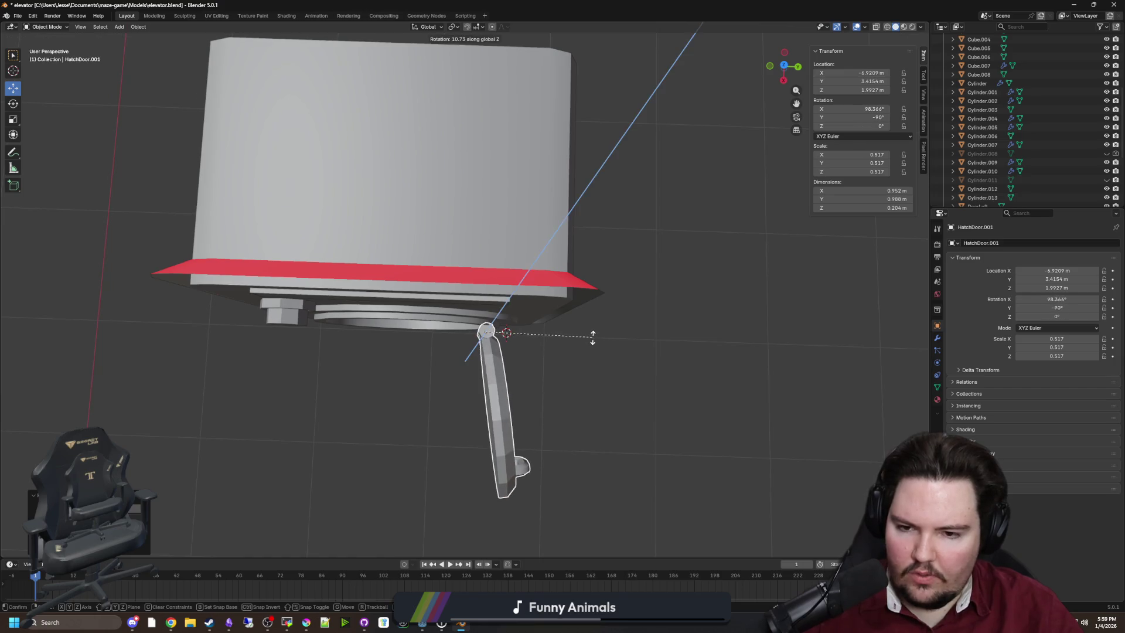
click(587, 328)
mouse_move(588, 329)
mouse_down()
mouse_move(625, 256)
mouse_move(698, 206)
mouse_move(533, 281)
mouse_up()
drag(544, 359, 528, 332)
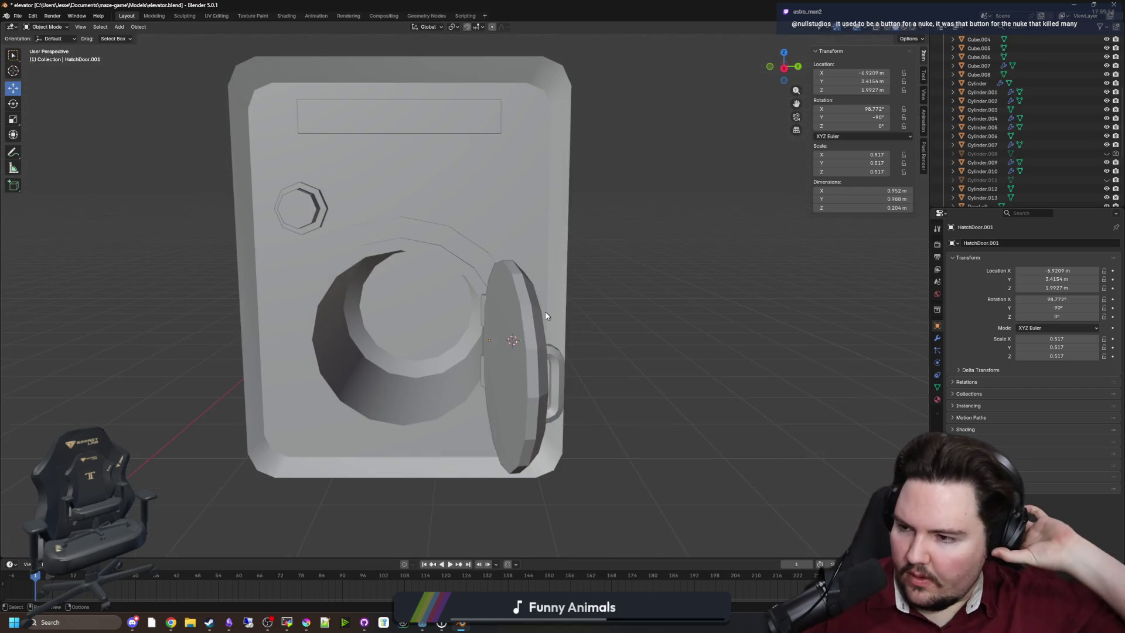
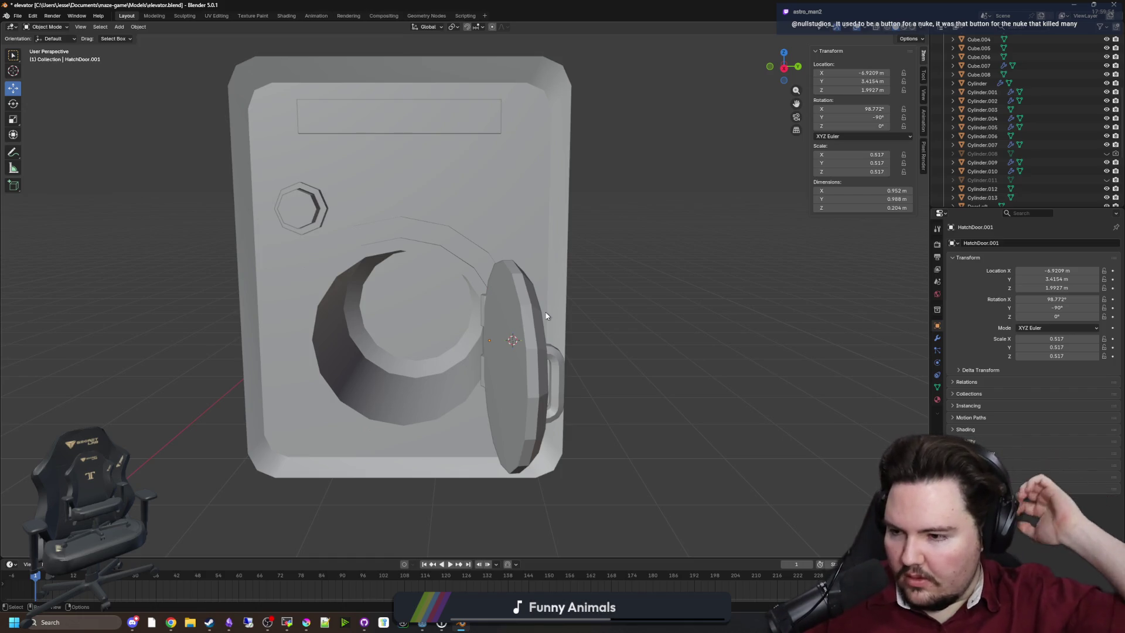
Step: Bring the porthole opening into view and select the hatch panel
mouse_move(524, 268)
mouse_down()
mouse_move(402, 262)
mouse_move(418, 234)
mouse_move(429, 325)
mouse_move(401, 296)
mouse_move(409, 368)
mouse_move(348, 319)
mouse_up()
click(319, 198)
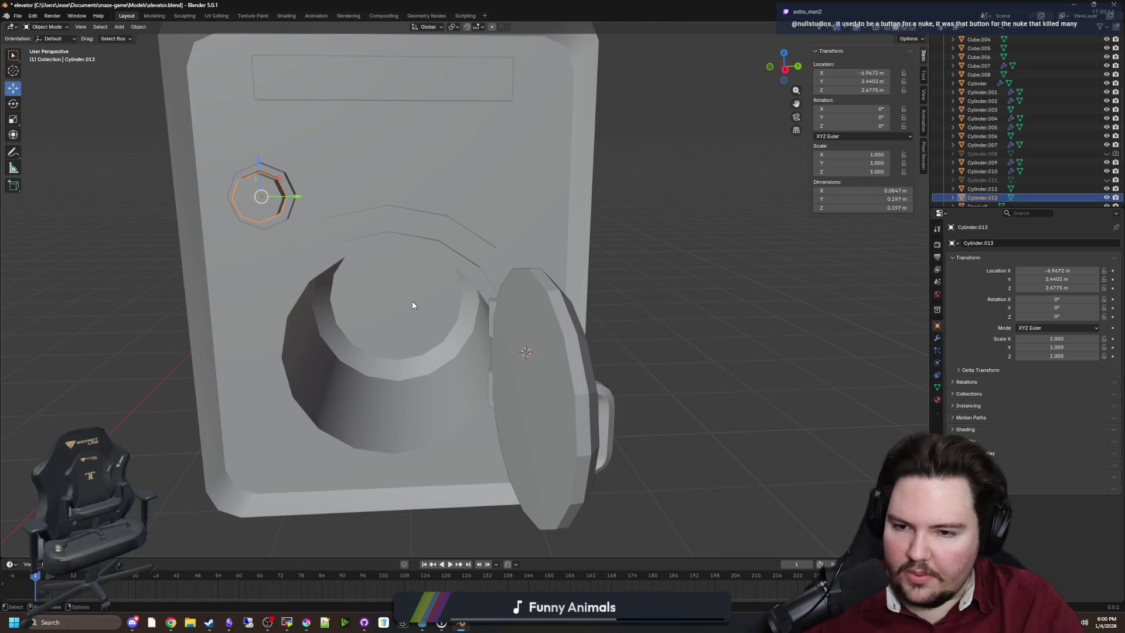
drag(532, 373, 713, 284)
click(674, 305)
drag(570, 387, 508, 330)
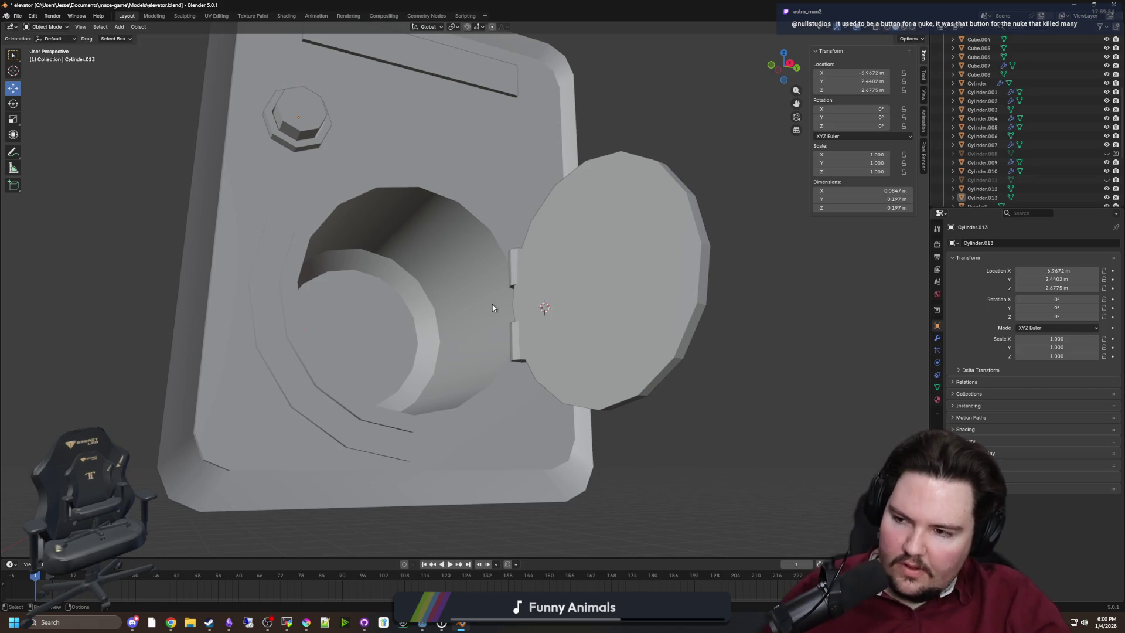
mouse_move(573, 199)
mouse_down()
mouse_move(550, 233)
mouse_move(527, 213)
mouse_move(389, 215)
mouse_move(436, 210)
mouse_up()
click(389, 215)
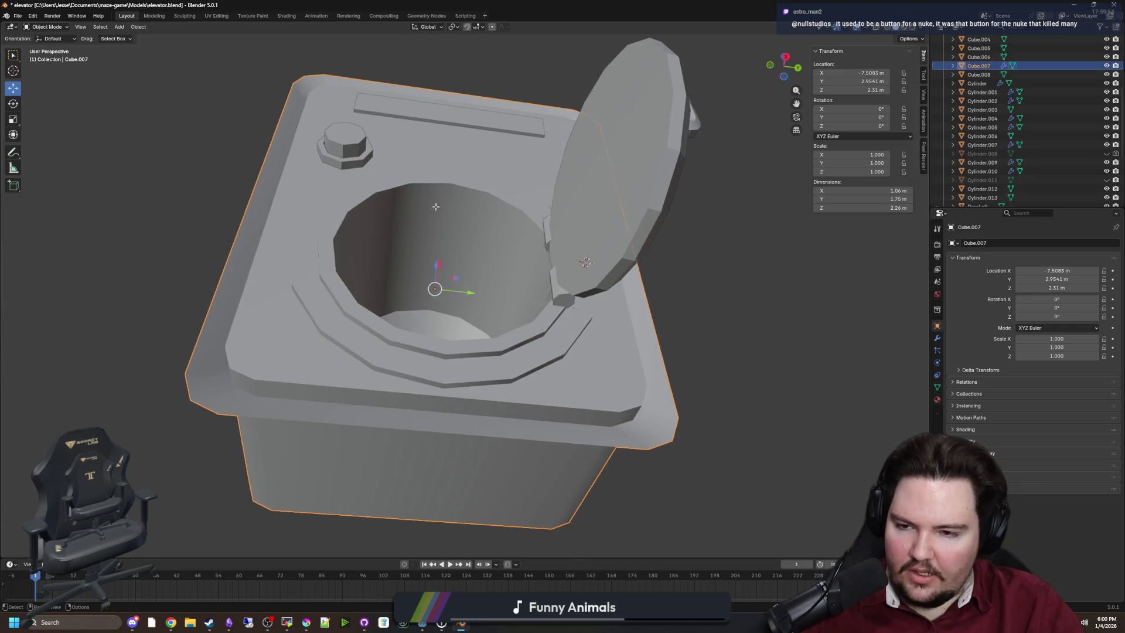
Step: In Edit Mode with edge select, pick the hole's top rim edge loop
key(Tab)
scroll(436, 210, up, 2)
click(79, 27)
scroll(381, 246, up, 2)
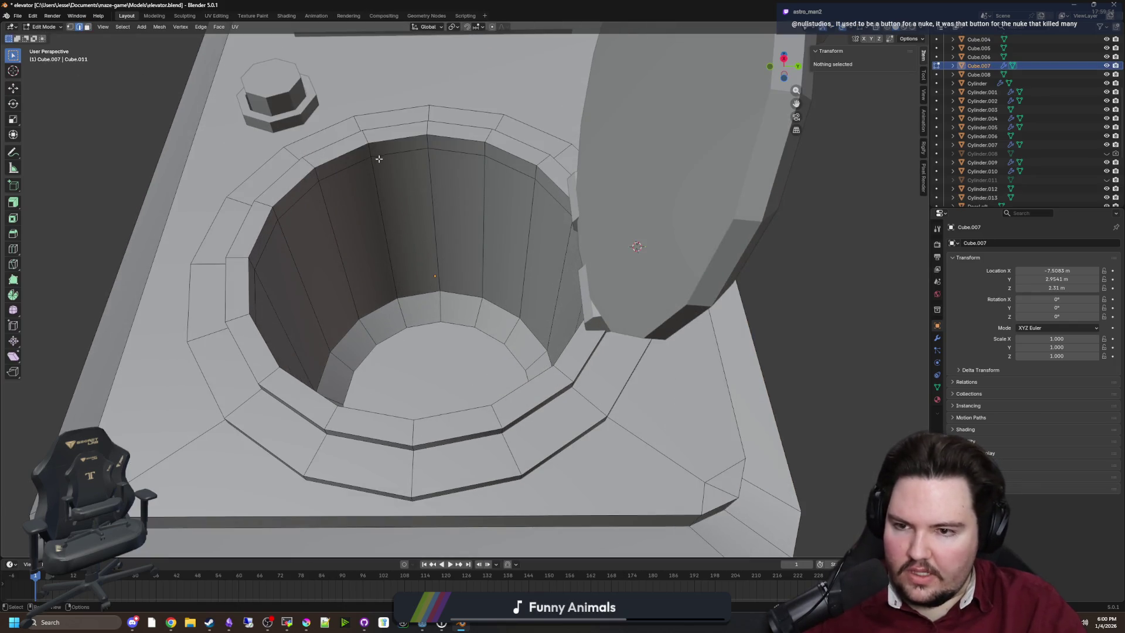
alt+click(352, 146)
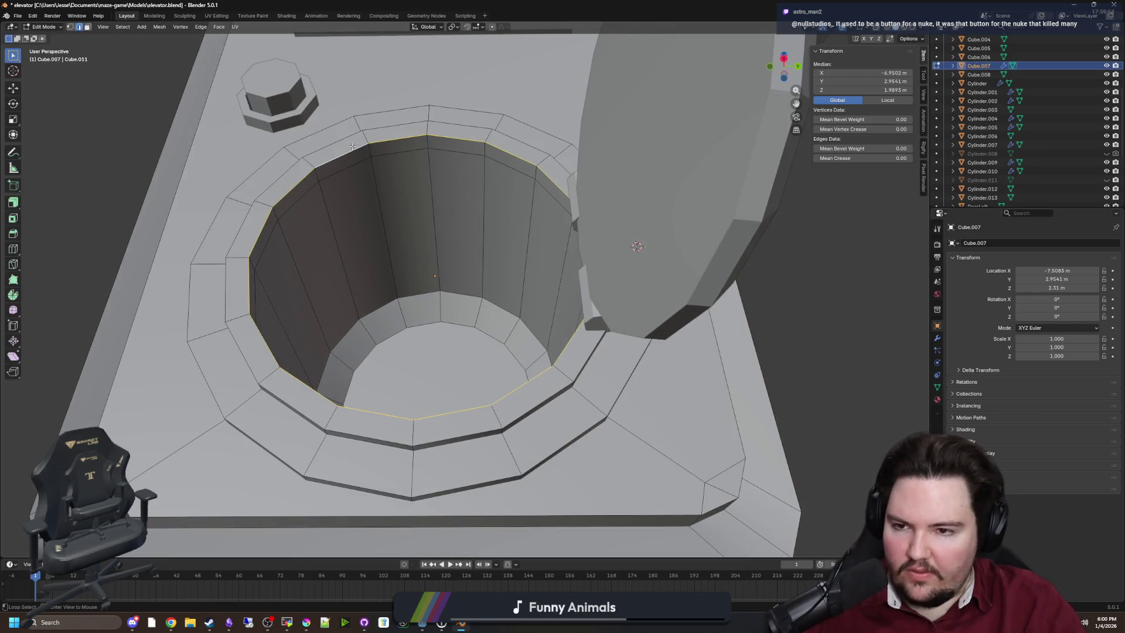
Step: Bevel the rim loop by 0.015 m with 1 segment and return to Object Mode
click(17, 235)
drag(417, 229, 414, 224)
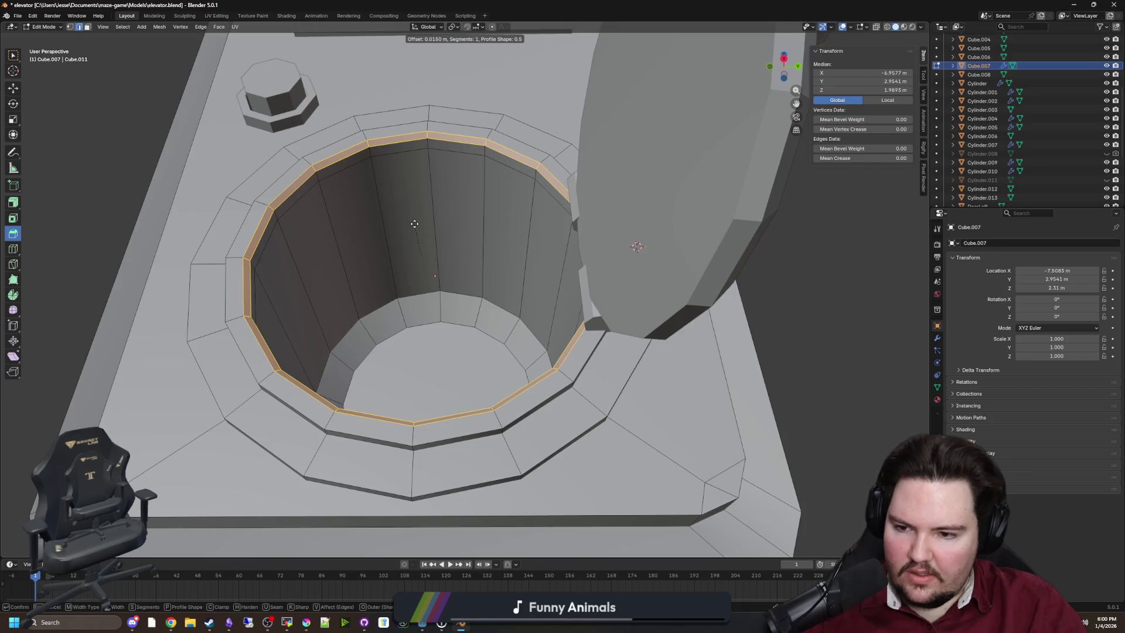
click(414, 224)
scroll(440, 259, down, 2)
key(Tab)
click(621, 293)
scroll(527, 410, down, 2)
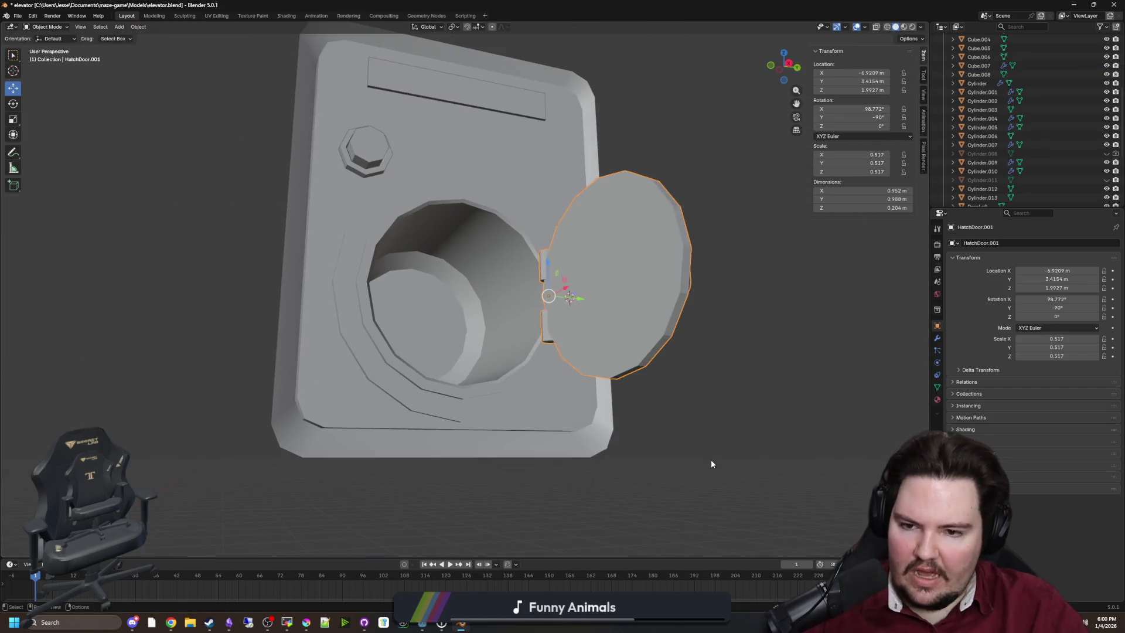
click(709, 463)
mouse_move(704, 464)
mouse_down()
mouse_move(573, 445)
mouse_move(557, 455)
mouse_move(576, 385)
mouse_up()
mouse_move(658, 254)
mouse_down()
mouse_move(582, 262)
mouse_move(467, 217)
mouse_move(464, 254)
mouse_move(440, 266)
mouse_up()
drag(694, 275, 523, 299)
right_click(314, 328)
key(Escape)
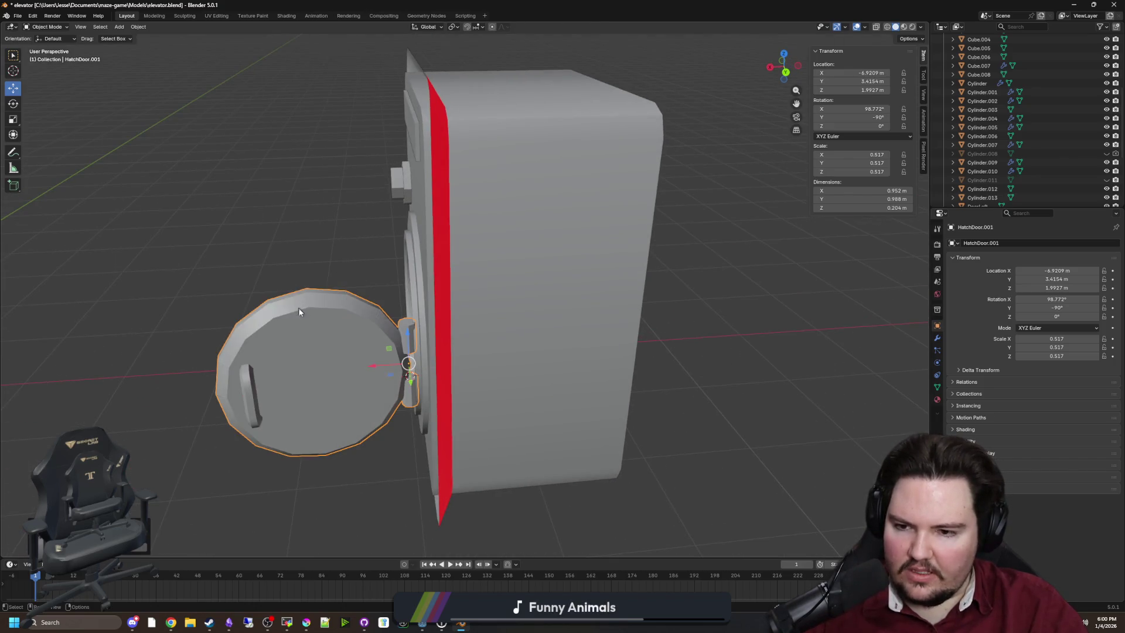
drag(297, 306, 329, 307)
mouse_move(327, 407)
mouse_down()
mouse_move(334, 344)
mouse_move(389, 351)
mouse_move(428, 381)
mouse_move(628, 263)
mouse_move(676, 298)
mouse_up()
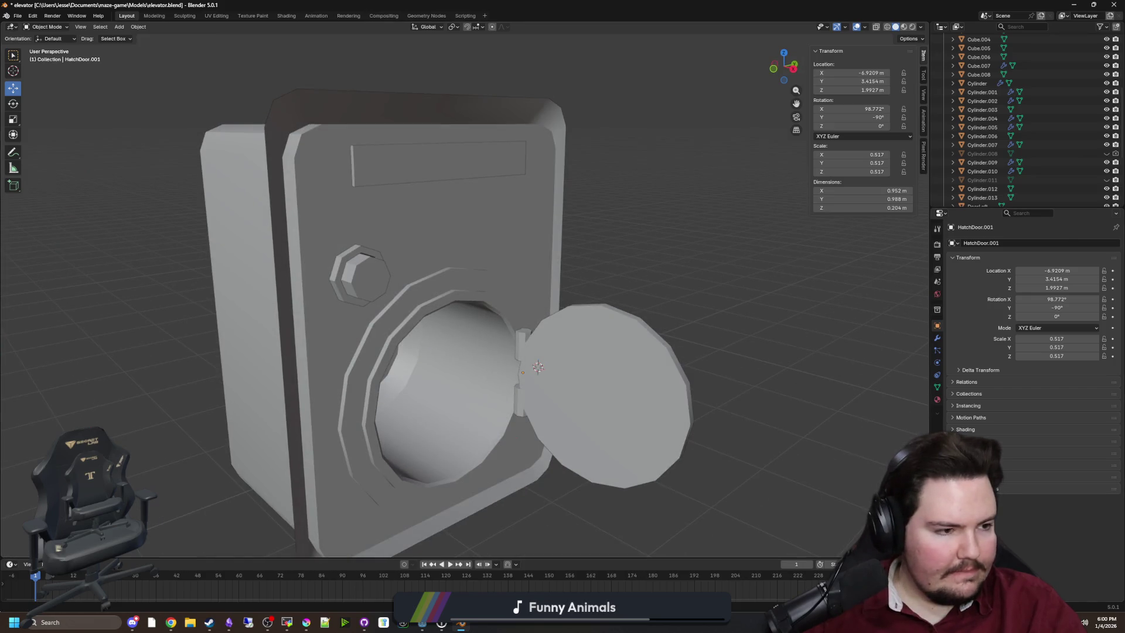
drag(668, 243, 606, 253)
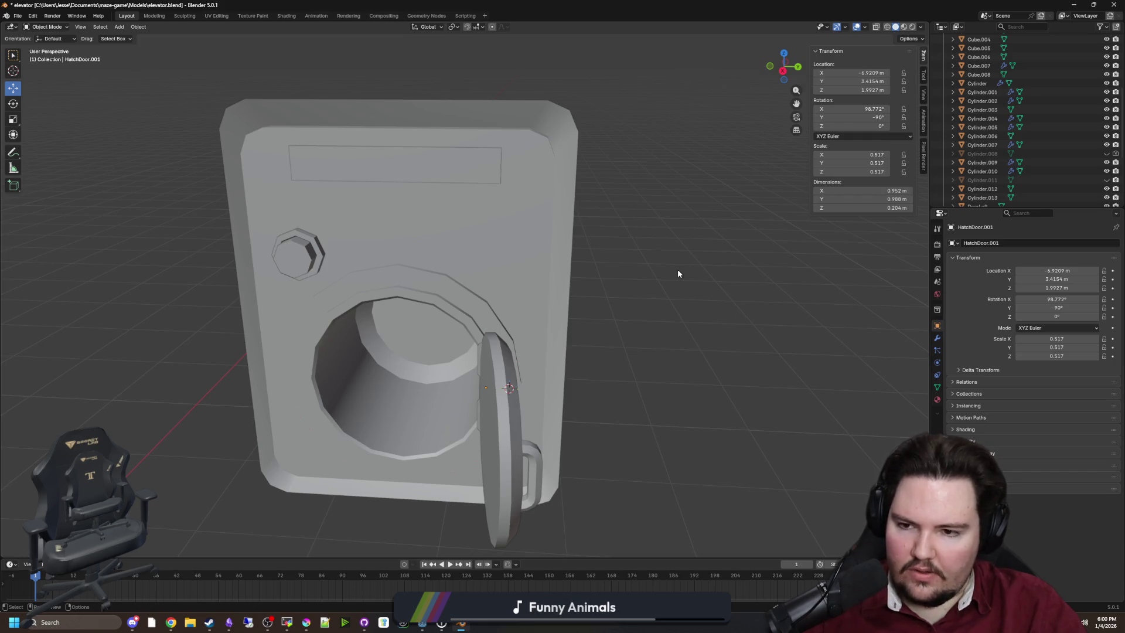
mouse_move(678, 273)
mouse_down()
mouse_move(688, 254)
mouse_move(723, 256)
mouse_move(692, 265)
mouse_move(698, 251)
mouse_move(641, 318)
mouse_up()
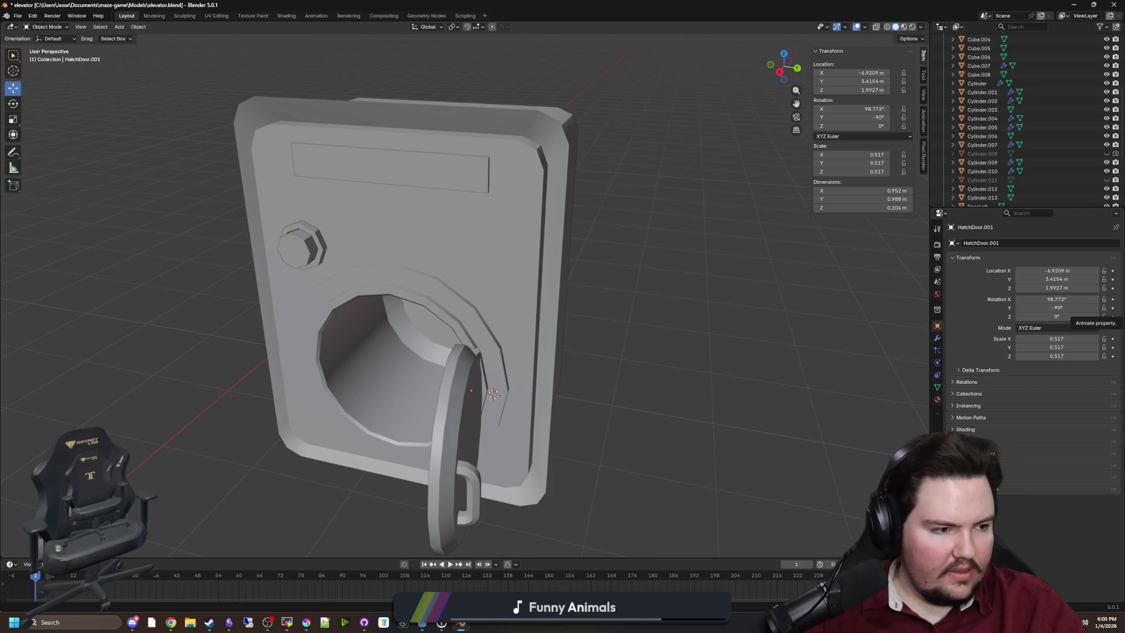
drag(806, 311, 498, 311)
key(shift+a)
mouse_move(496, 309)
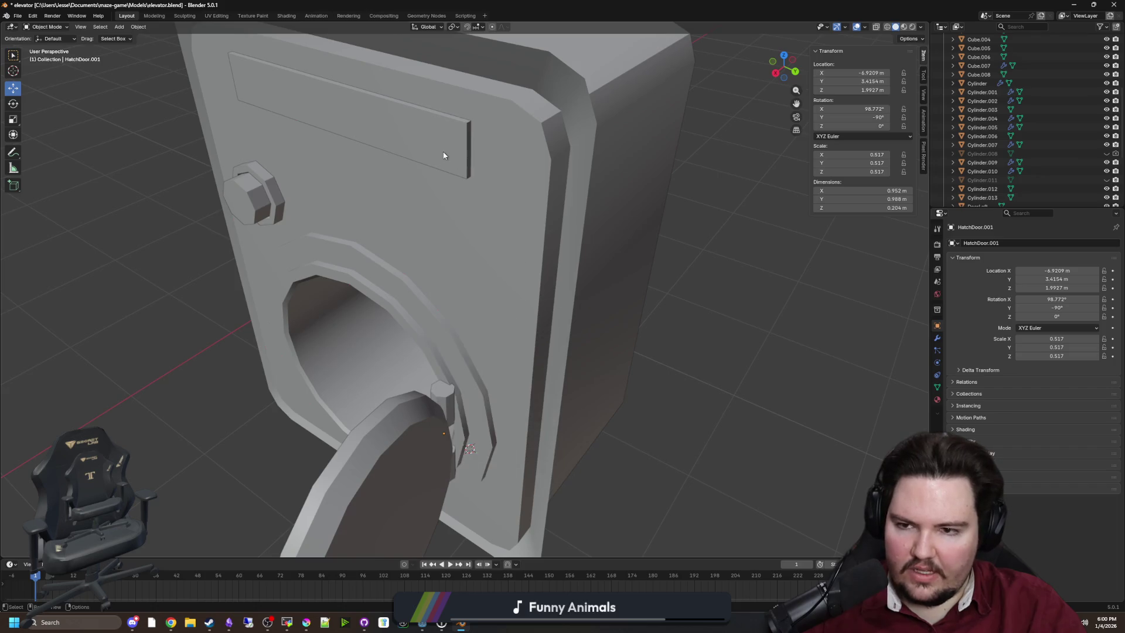
drag(444, 155, 471, 156)
click(465, 109)
key(g)
key(z)
click(461, 211)
mouse_move(462, 211)
mouse_down()
mouse_move(462, 241)
mouse_move(426, 250)
mouse_move(542, 303)
mouse_move(529, 276)
mouse_up()
key(shift+d)
key(z)
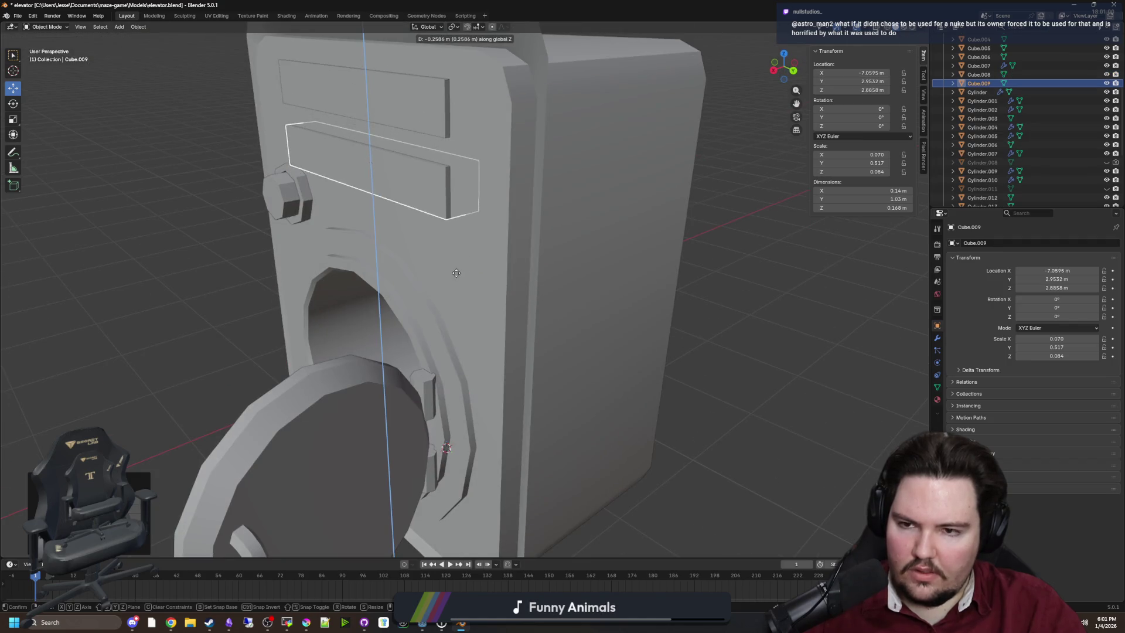
Step: Place the duplicated plate below the long plate
key(x)
key(y)
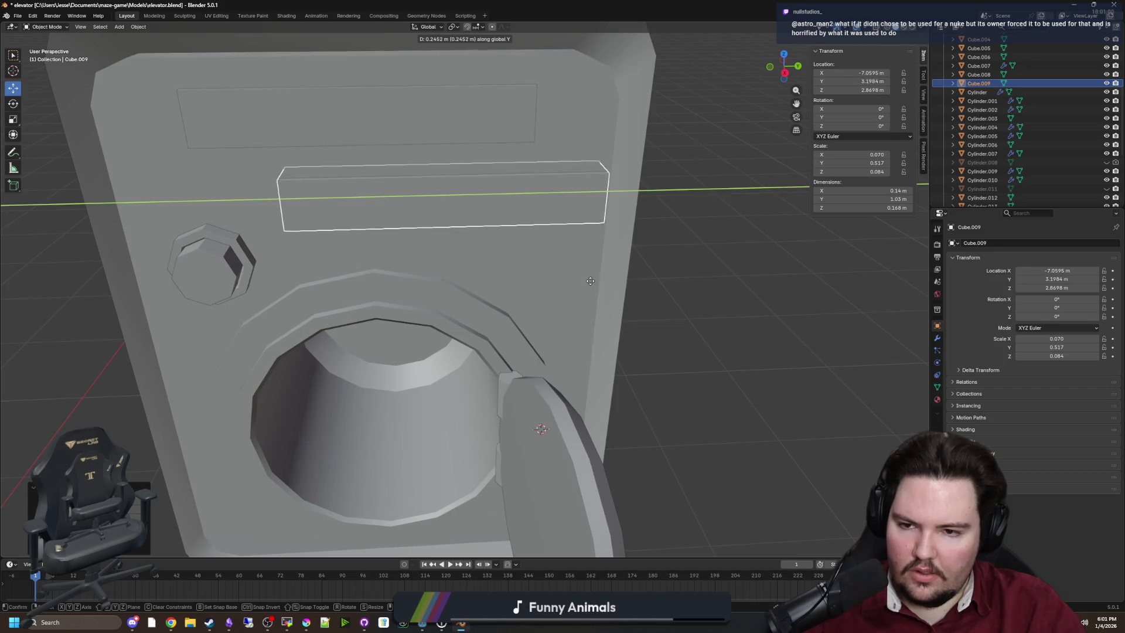
click(616, 280)
drag(615, 280, 623, 285)
Step: Shorten the copied bar by moving its end face along Y
key(Tab)
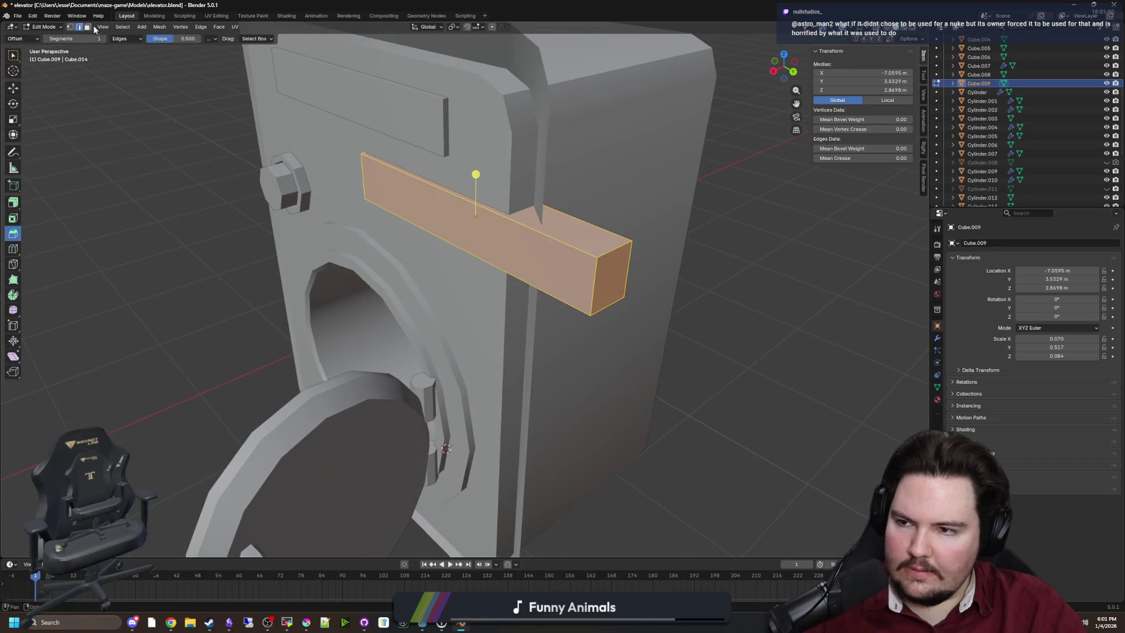
click(13, 55)
click(612, 275)
key(g)
key(x)
key(y)
click(673, 293)
drag(673, 293, 537, 282)
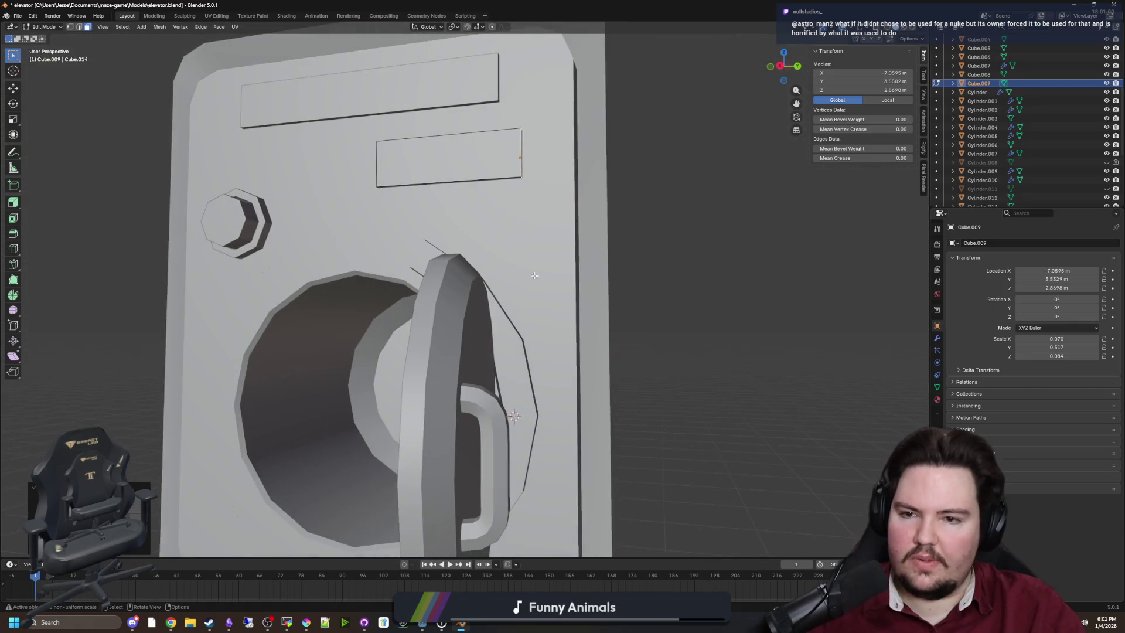
drag(483, 185, 535, 229)
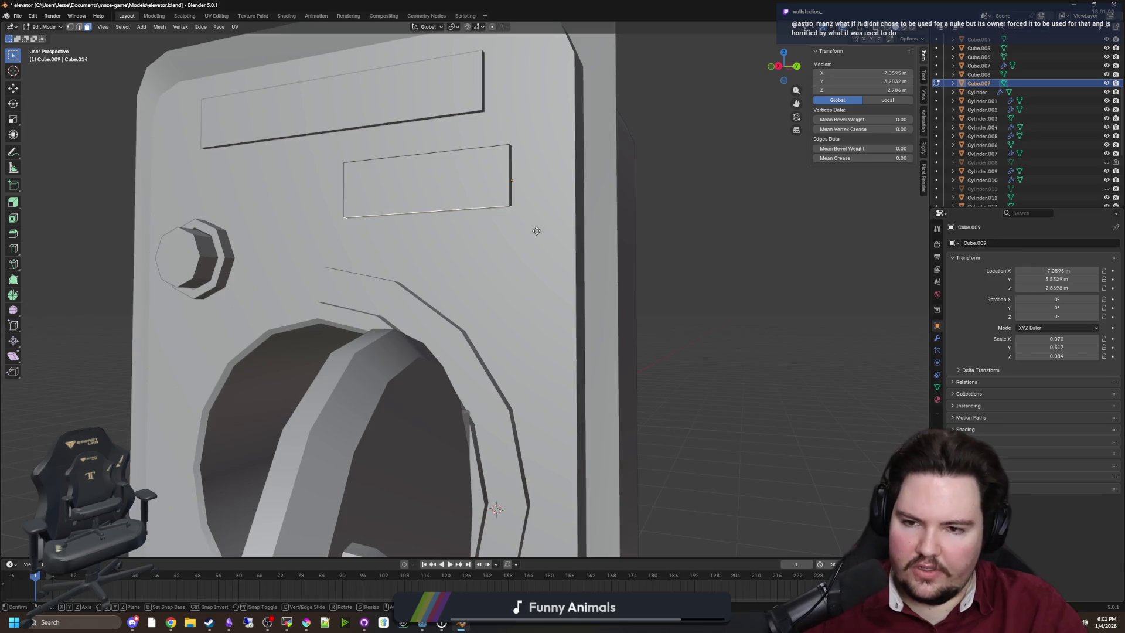
drag(533, 282, 545, 285)
Step: Reposition the new plate along the Y axis above the porthole
key(Tab)
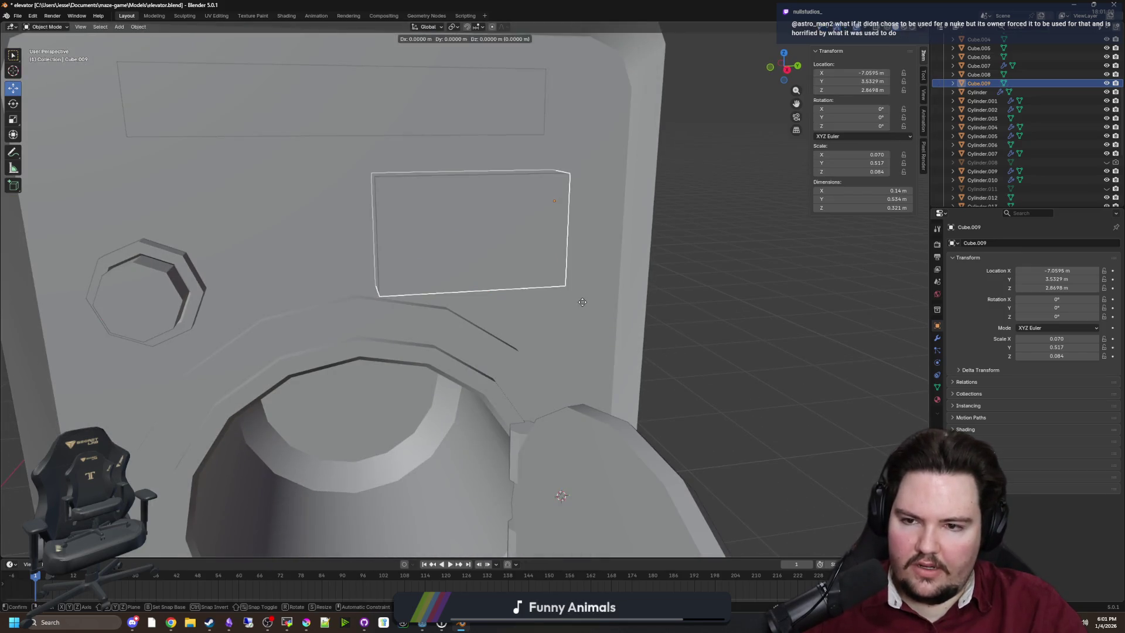
key(g)
key(y)
click(525, 276)
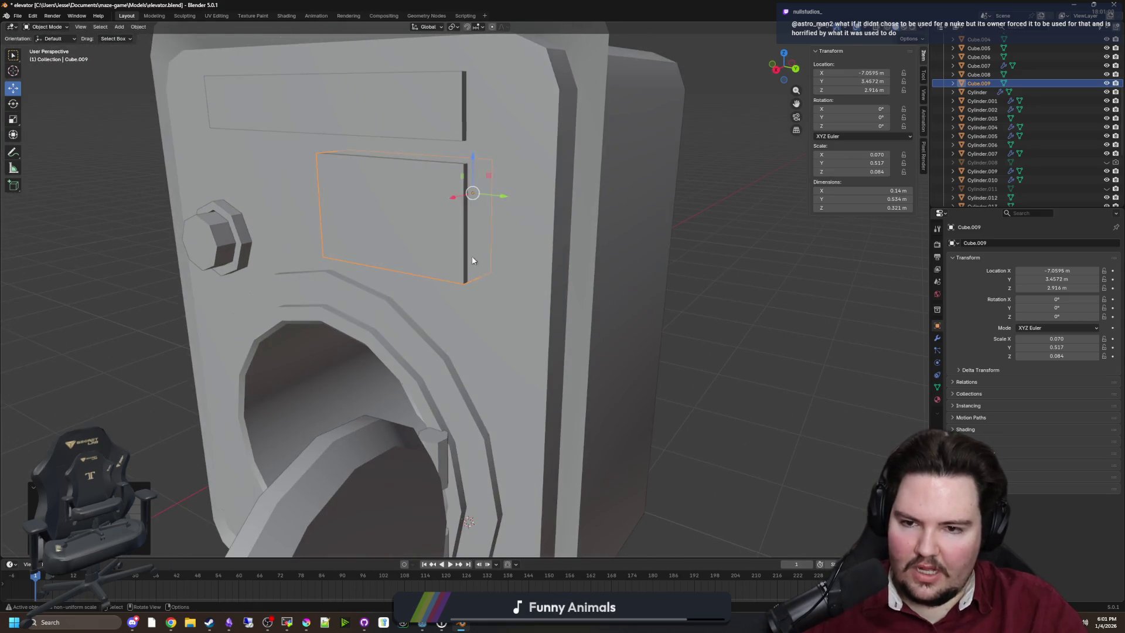
Step: Resize the plate by moving its selected face along Y
key(Tab)
key(g)
key(x)
key(y)
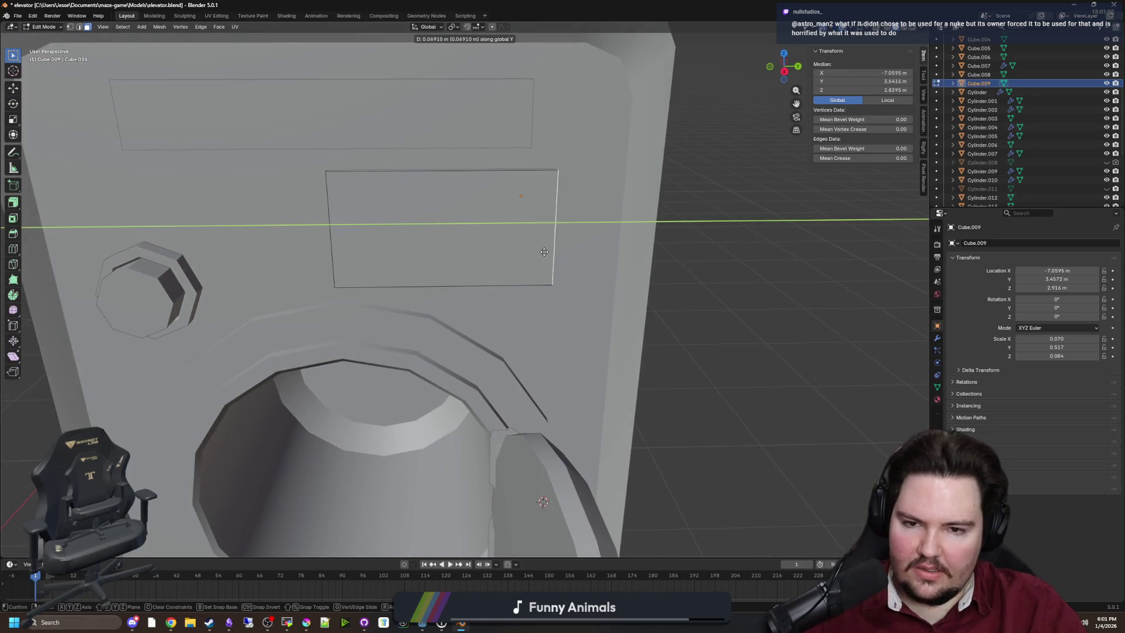
click(569, 251)
mouse_move(477, 288)
mouse_down()
mouse_move(460, 304)
mouse_move(403, 246)
mouse_move(111, 60)
mouse_up()
Step: Cancel the face move and select the plate's top edges in edge mode
key(g)
key(x)
right_click(407, 247)
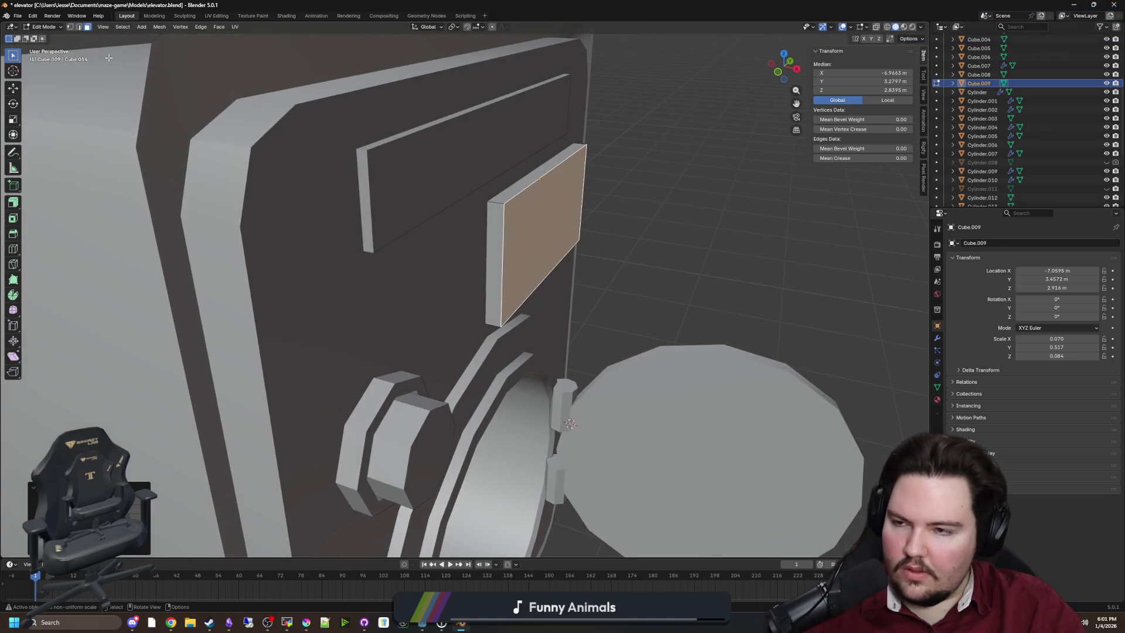
click(79, 27)
click(503, 197)
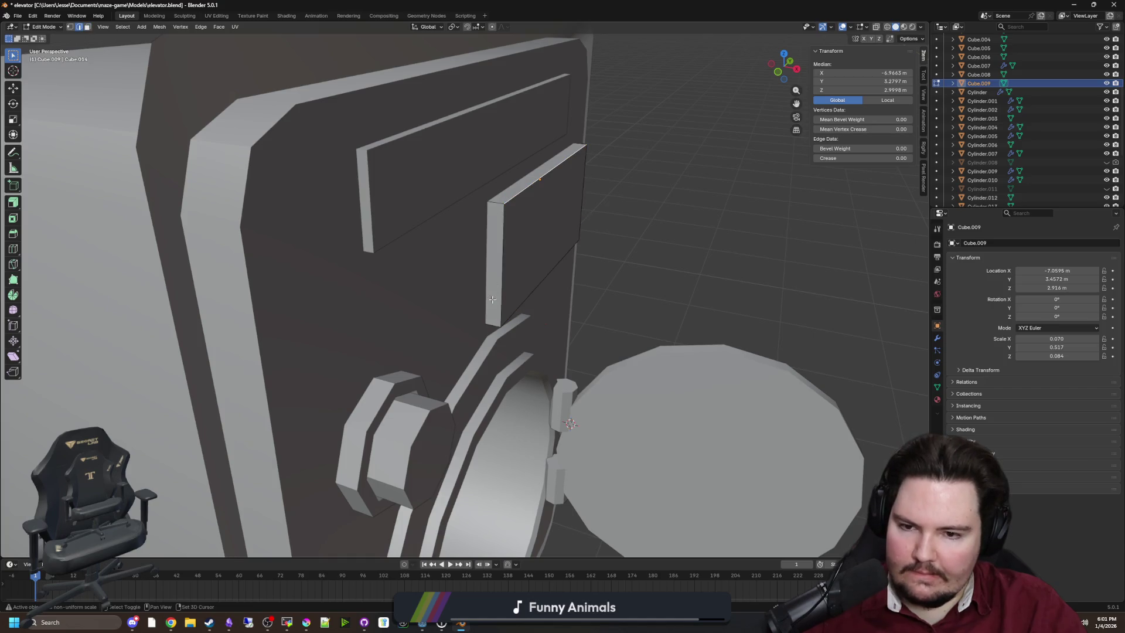
drag(504, 317, 505, 320)
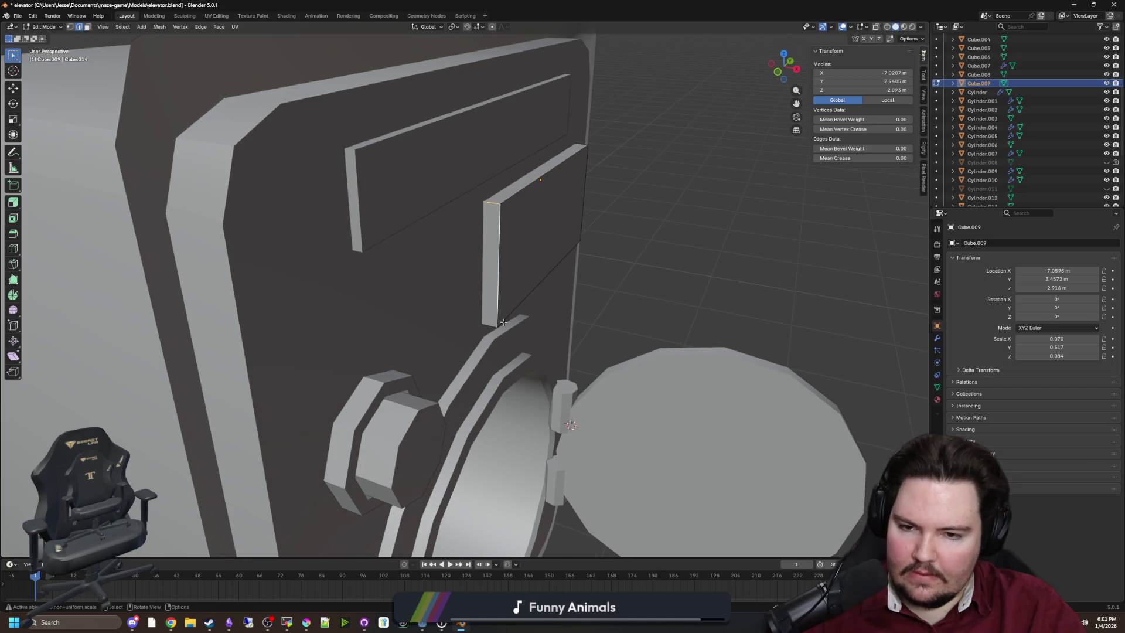
shift+click(491, 204)
drag(491, 205, 425, 306)
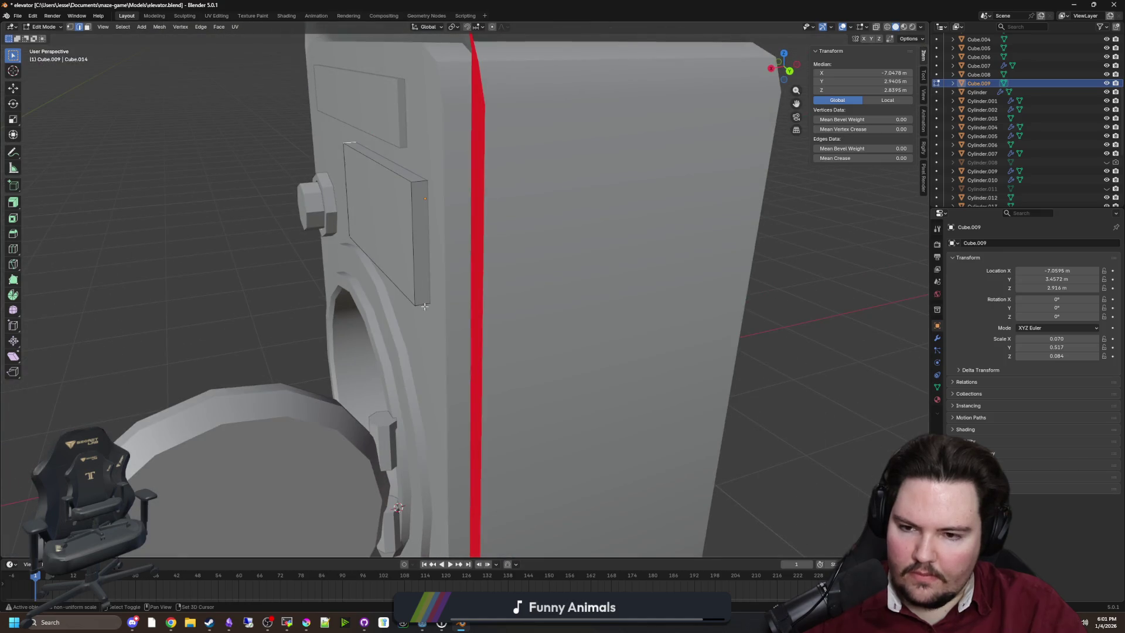
Step: Bevel the selected plate edges and return to Object Mode
click(12, 233)
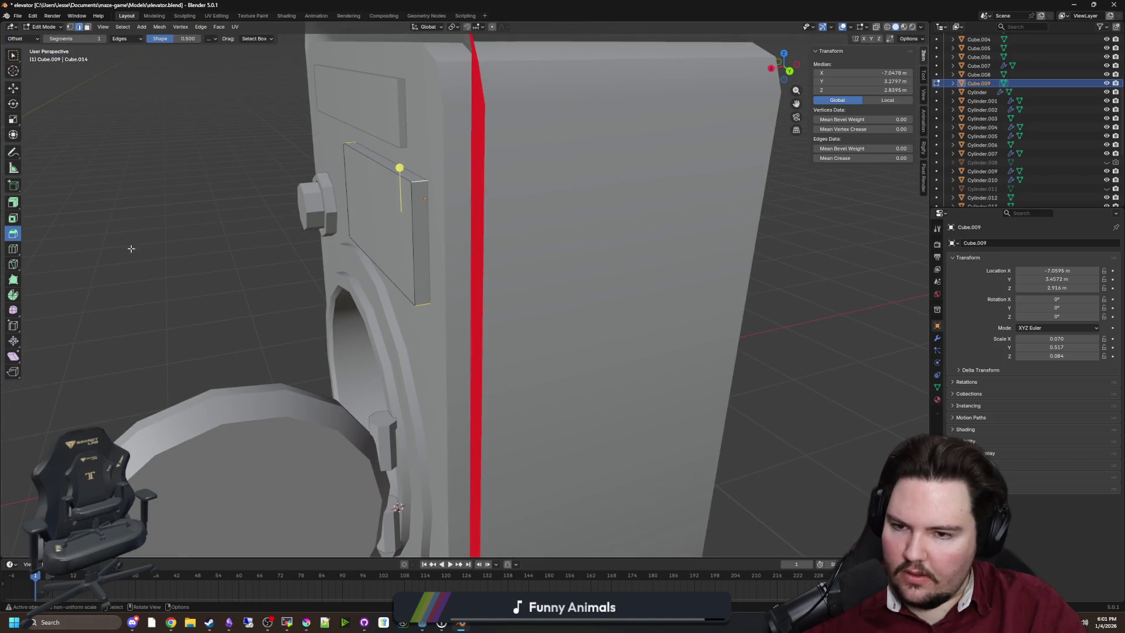
mouse_move(401, 170)
mouse_down()
mouse_move(401, 157)
mouse_move(400, 177)
mouse_up()
key(Tab)
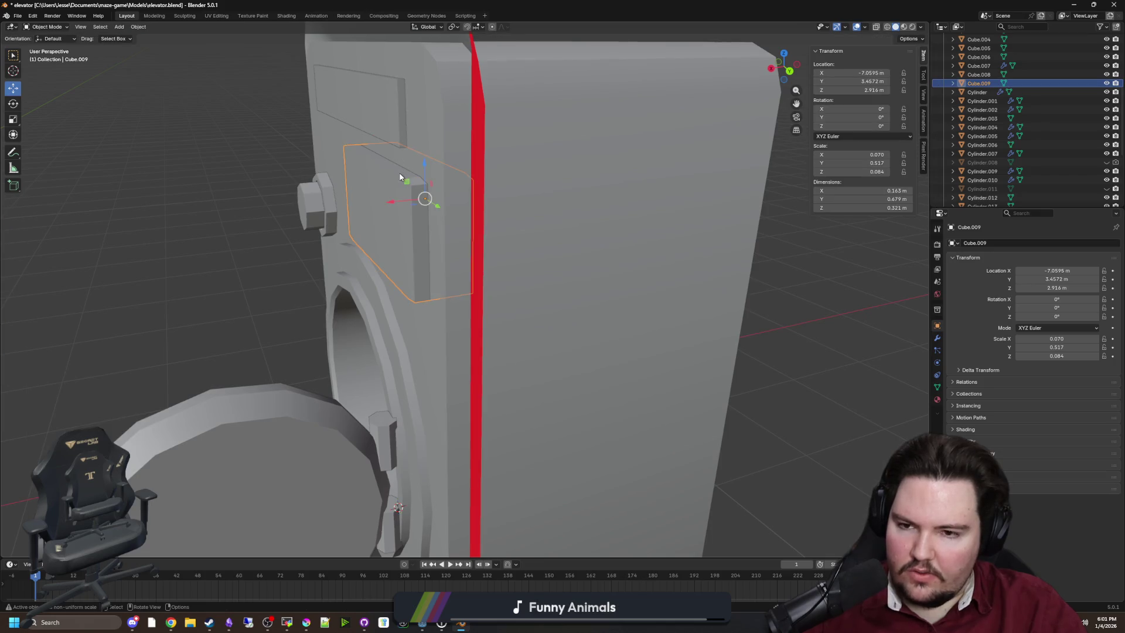
Step: Apply all transforms, set origin to centre of mass, then re-bevel edges about 0.0314 m
key(ctrl+a)
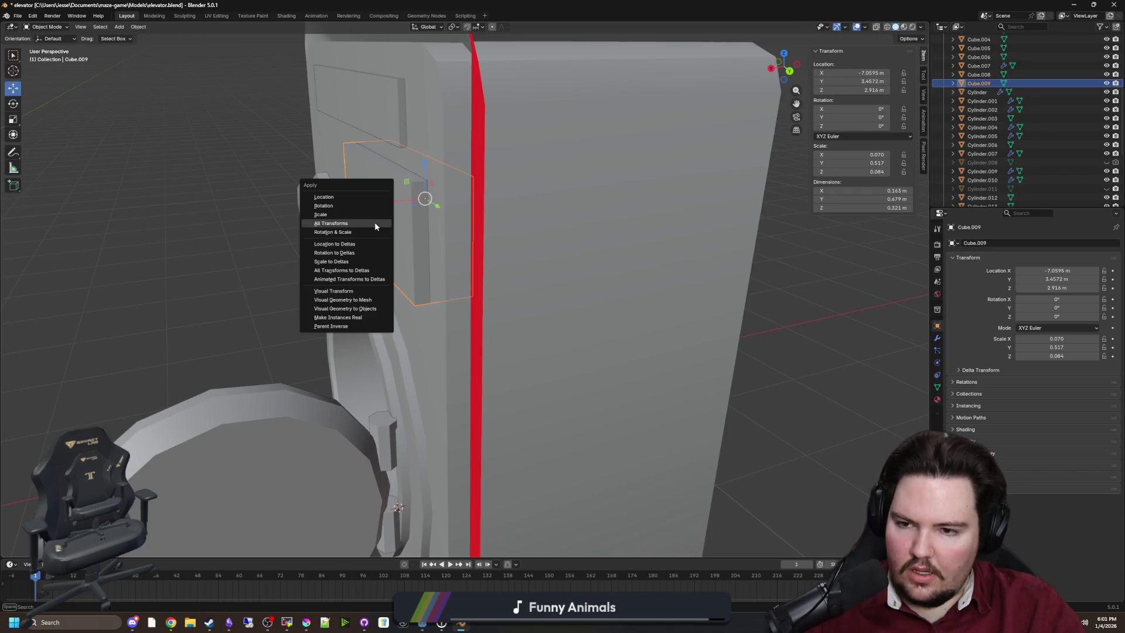
click(375, 222)
right_click(419, 182)
mouse_move(424, 210)
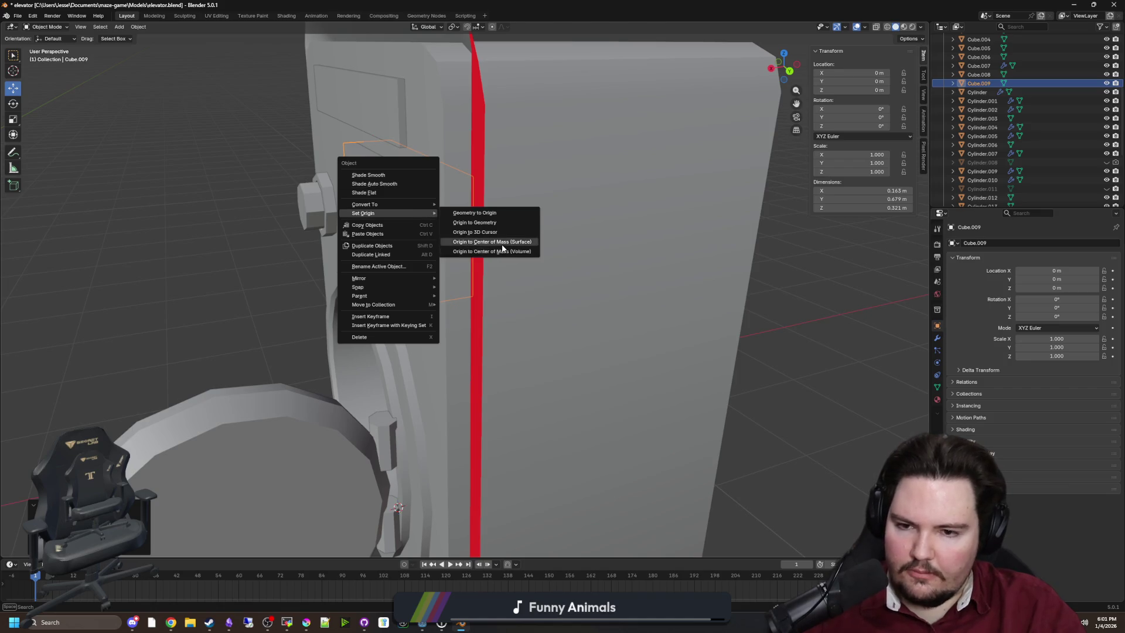
click(503, 251)
key(Tab)
drag(356, 217, 358, 216)
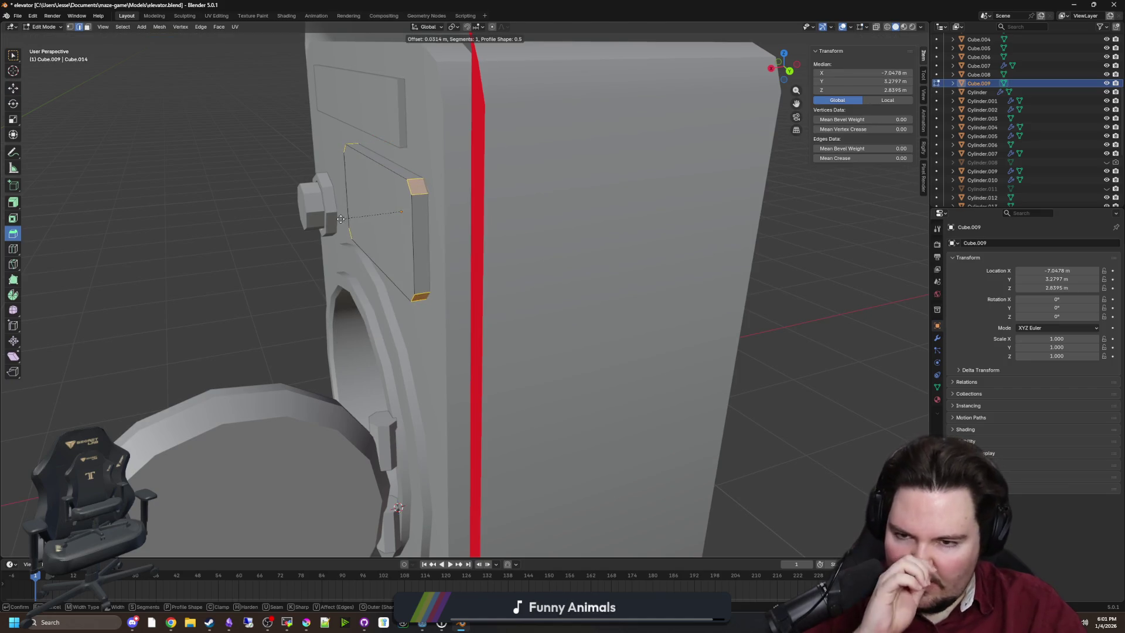